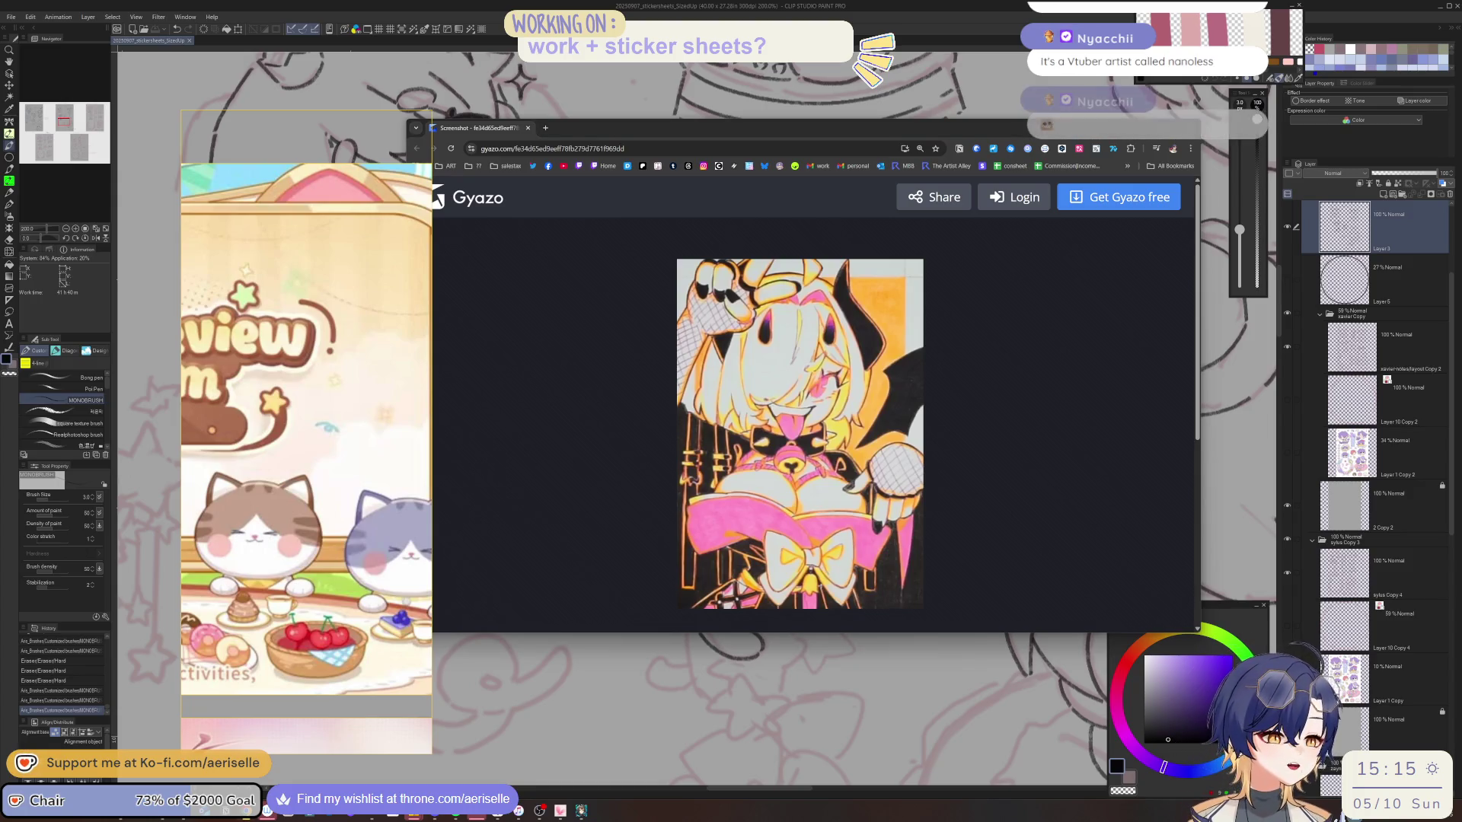
Enlarge the Gyazo screenshot to study the cat's face up close.
{"action": "left_click", "coordinate": [807, 421]}
{"action": "scroll", "coordinate": [807, 421], "scroll_direction": "down", "scroll_amount": 4}
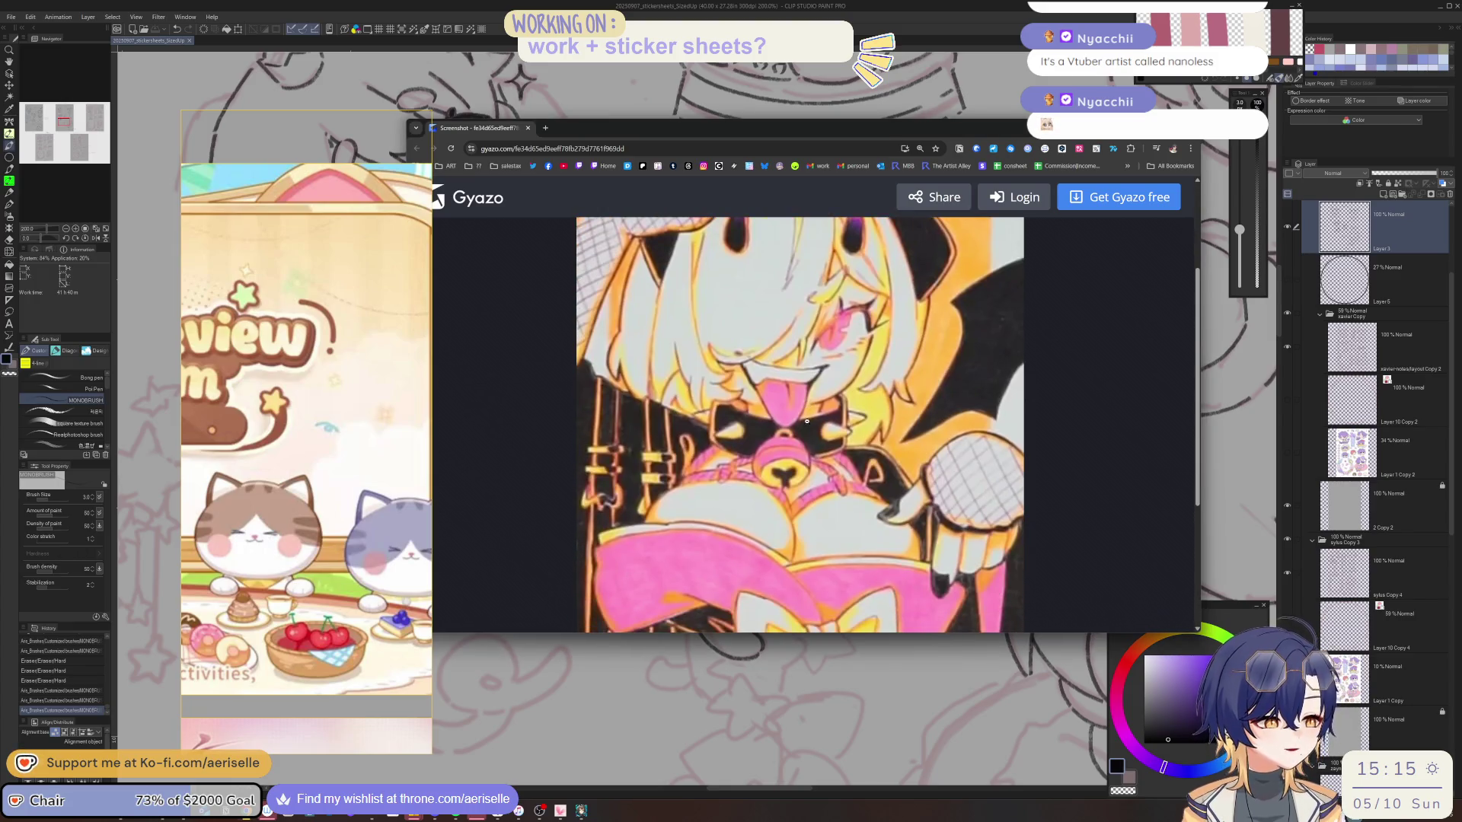
{"action": "scroll", "coordinate": [805, 422], "scroll_direction": "up", "scroll_amount": 4}
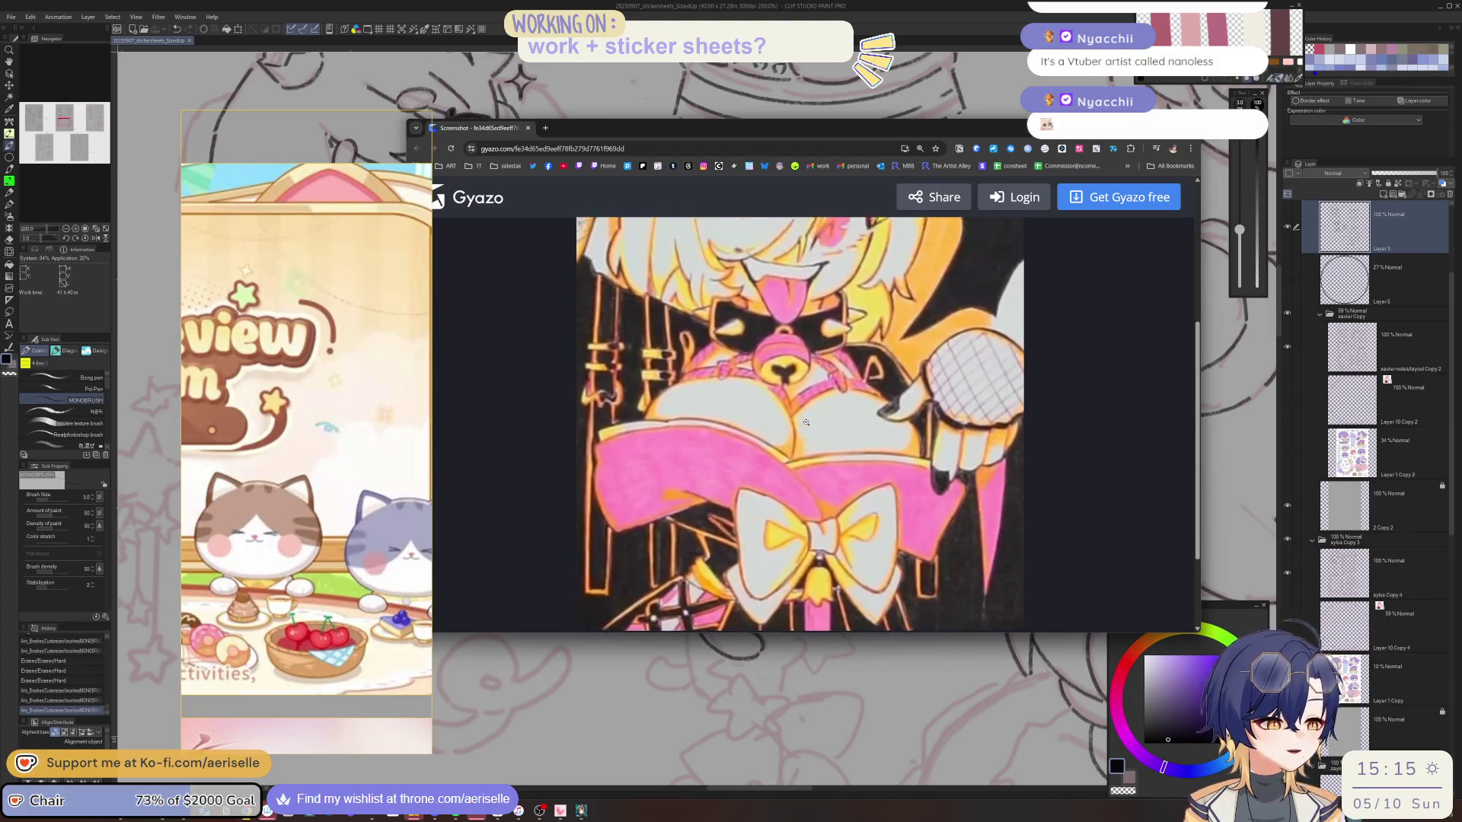
{"action": "scroll", "coordinate": [809, 423], "scroll_direction": "up", "scroll_amount": 2}
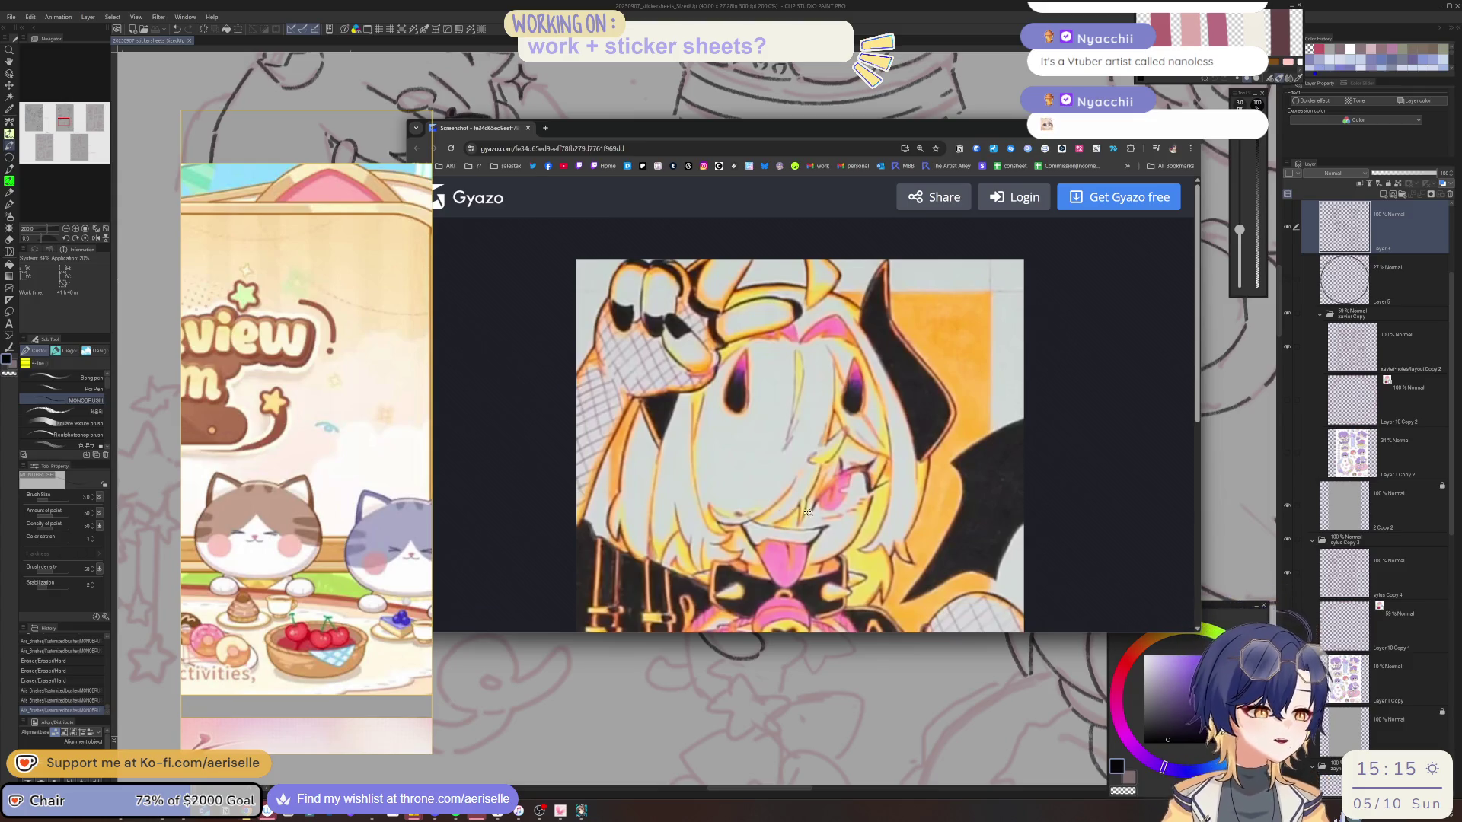
{"action": "scroll", "coordinate": [947, 434], "scroll_direction": "down", "scroll_amount": 3, "text": "ctrl"}
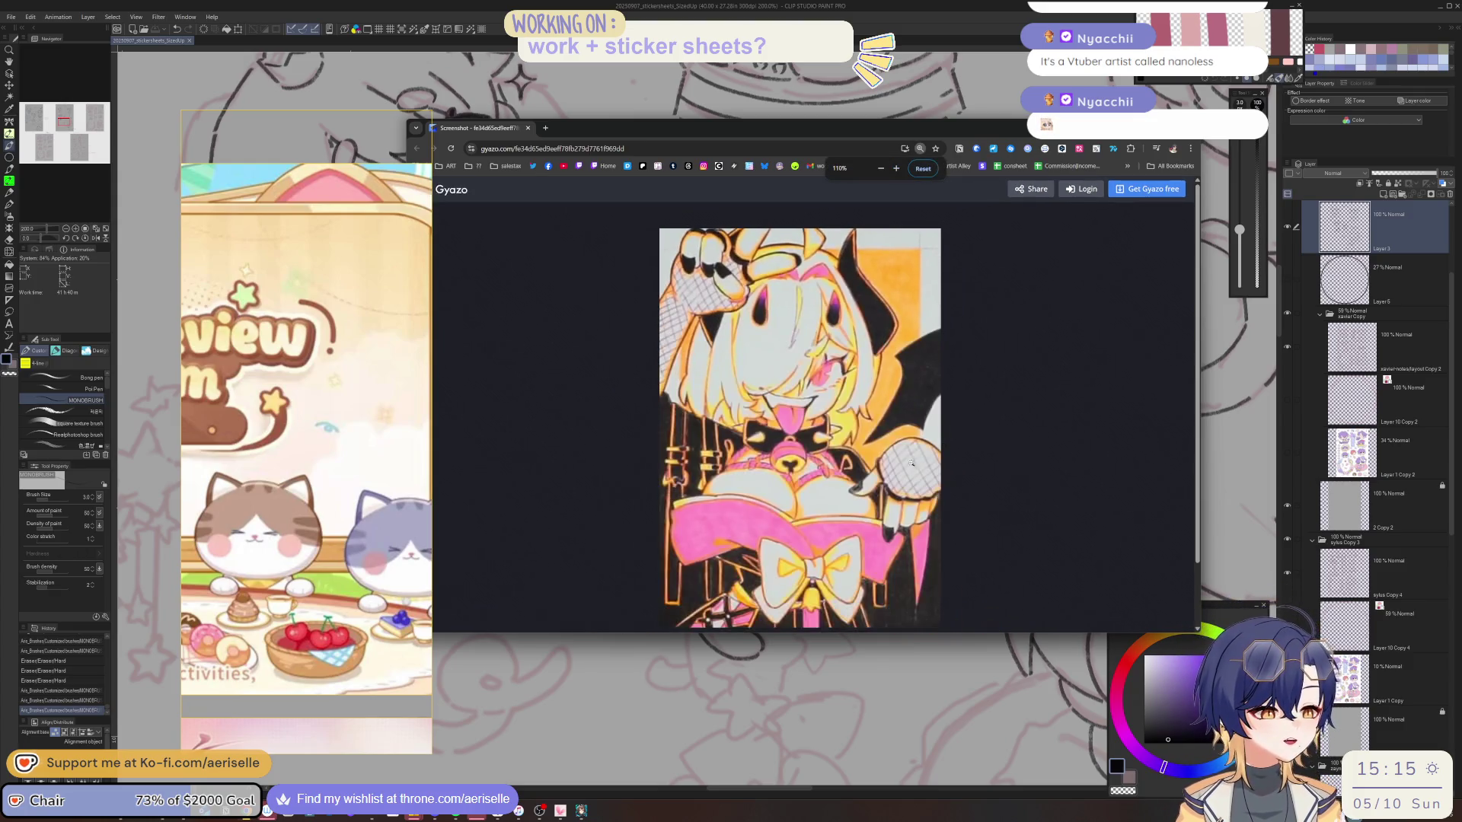
{"action": "scroll", "coordinate": [678, 434], "scroll_direction": "up", "scroll_amount": 1, "text": "ctrl"}
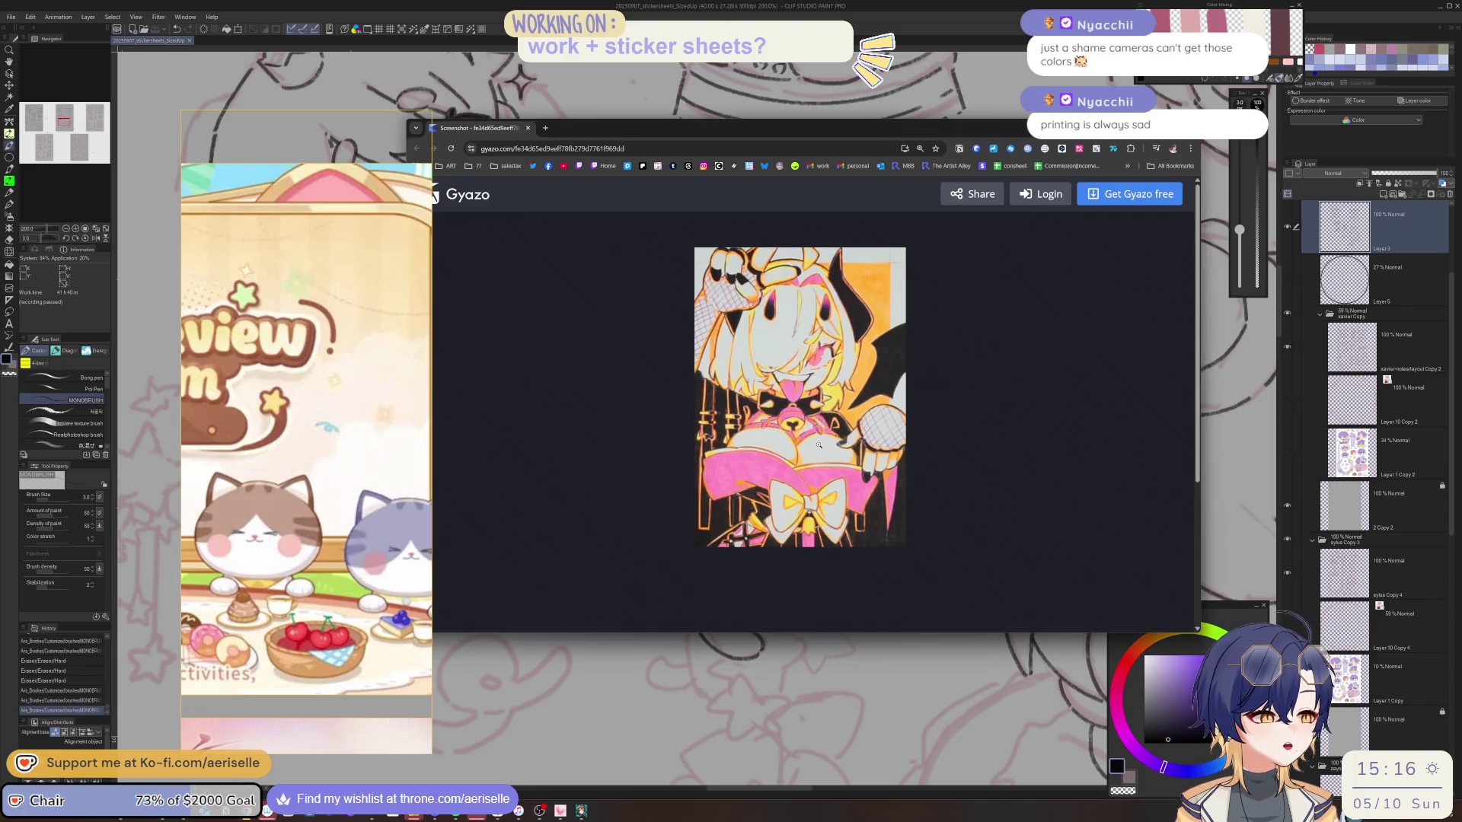
{"action": "left_click", "coordinate": [883, 456]}
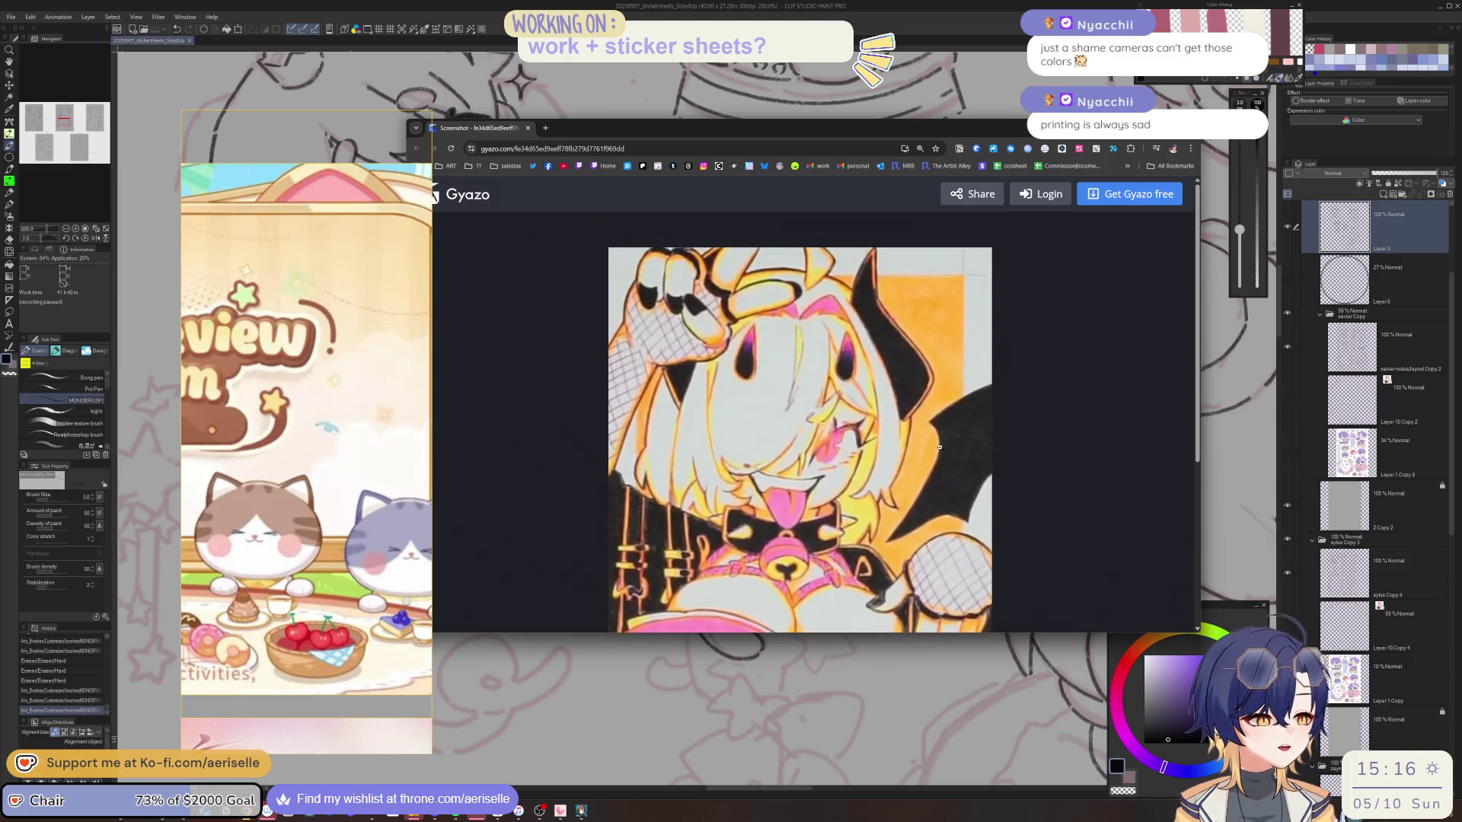
{"action": "scroll", "coordinate": [943, 446], "scroll_direction": "down", "scroll_amount": 1}
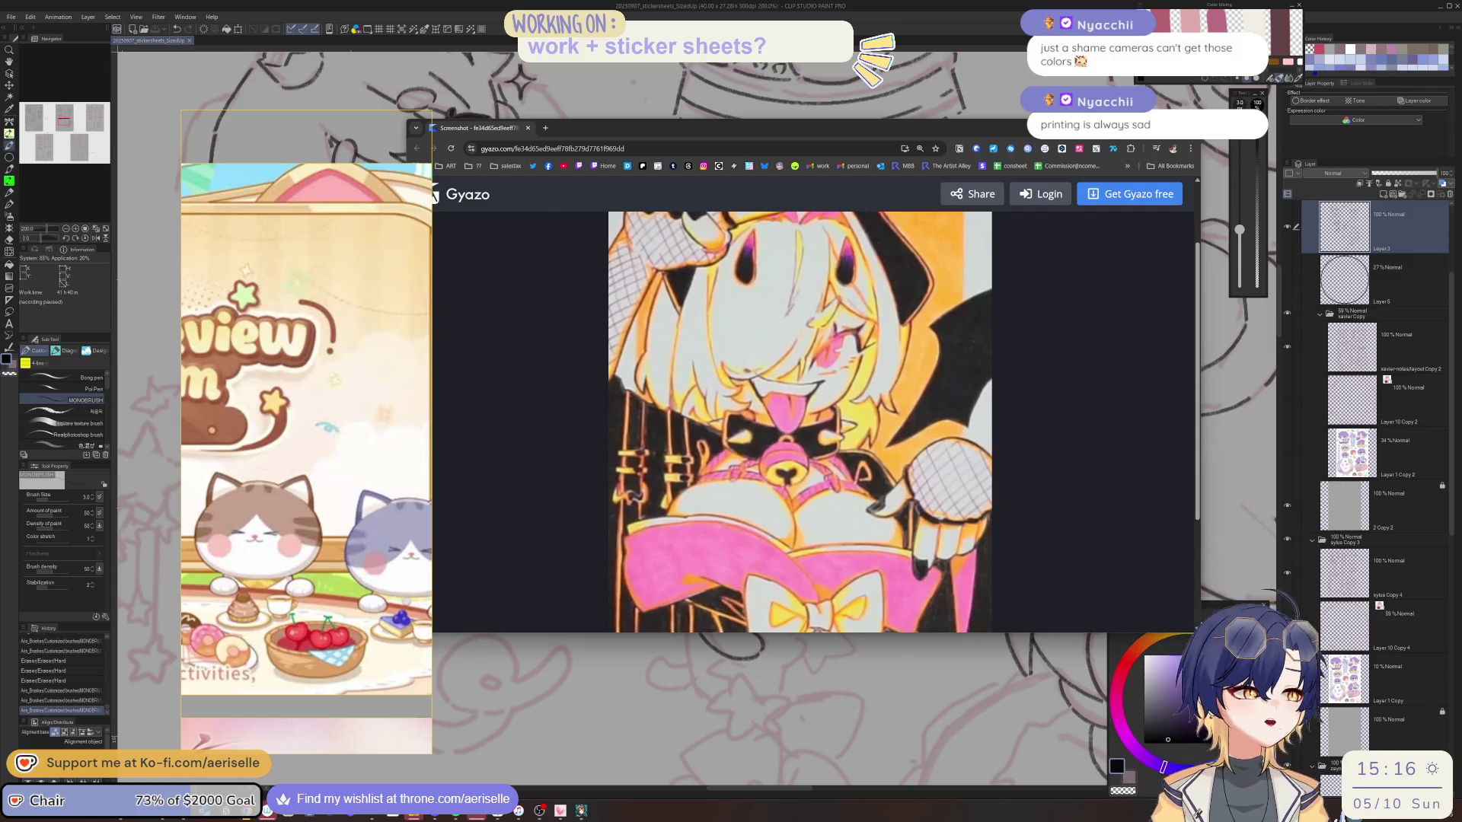
Move and narrow the screenshot window, then minimize it to reveal the sticker sheet.
{"action": "mouse_move", "coordinate": [963, 130]}
{"action": "left_mouse_down"}
{"action": "mouse_move", "coordinate": [999, 161]}
{"action": "mouse_move", "coordinate": [1013, 207]}
{"action": "left_mouse_up"}
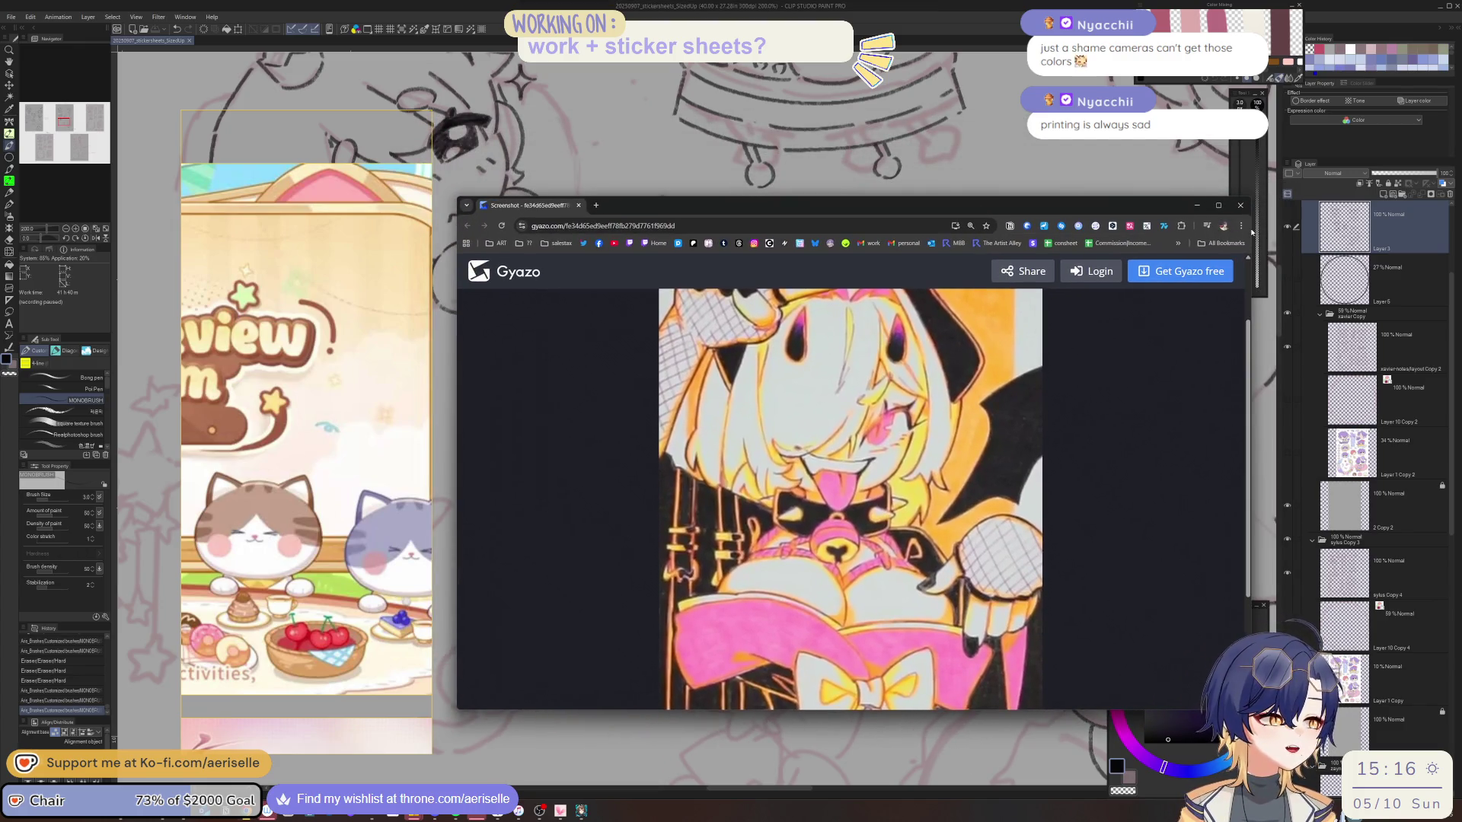
{"action": "left_click_drag", "start_coordinate": [1252, 229], "coordinate": [944, 228]}
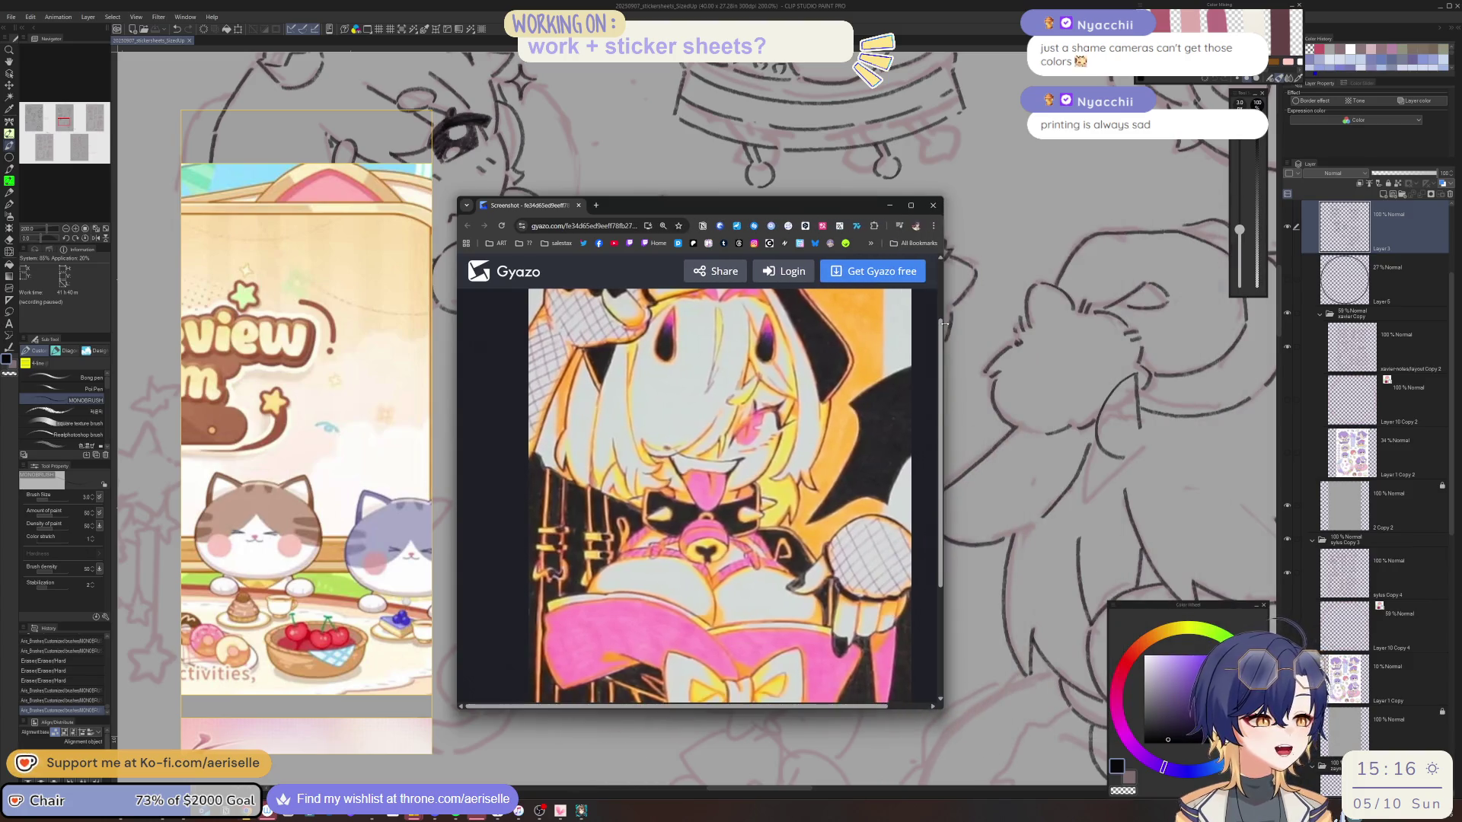
{"action": "left_click_drag", "start_coordinate": [794, 205], "coordinate": [703, 213]}
{"action": "left_click", "coordinate": [797, 213]}
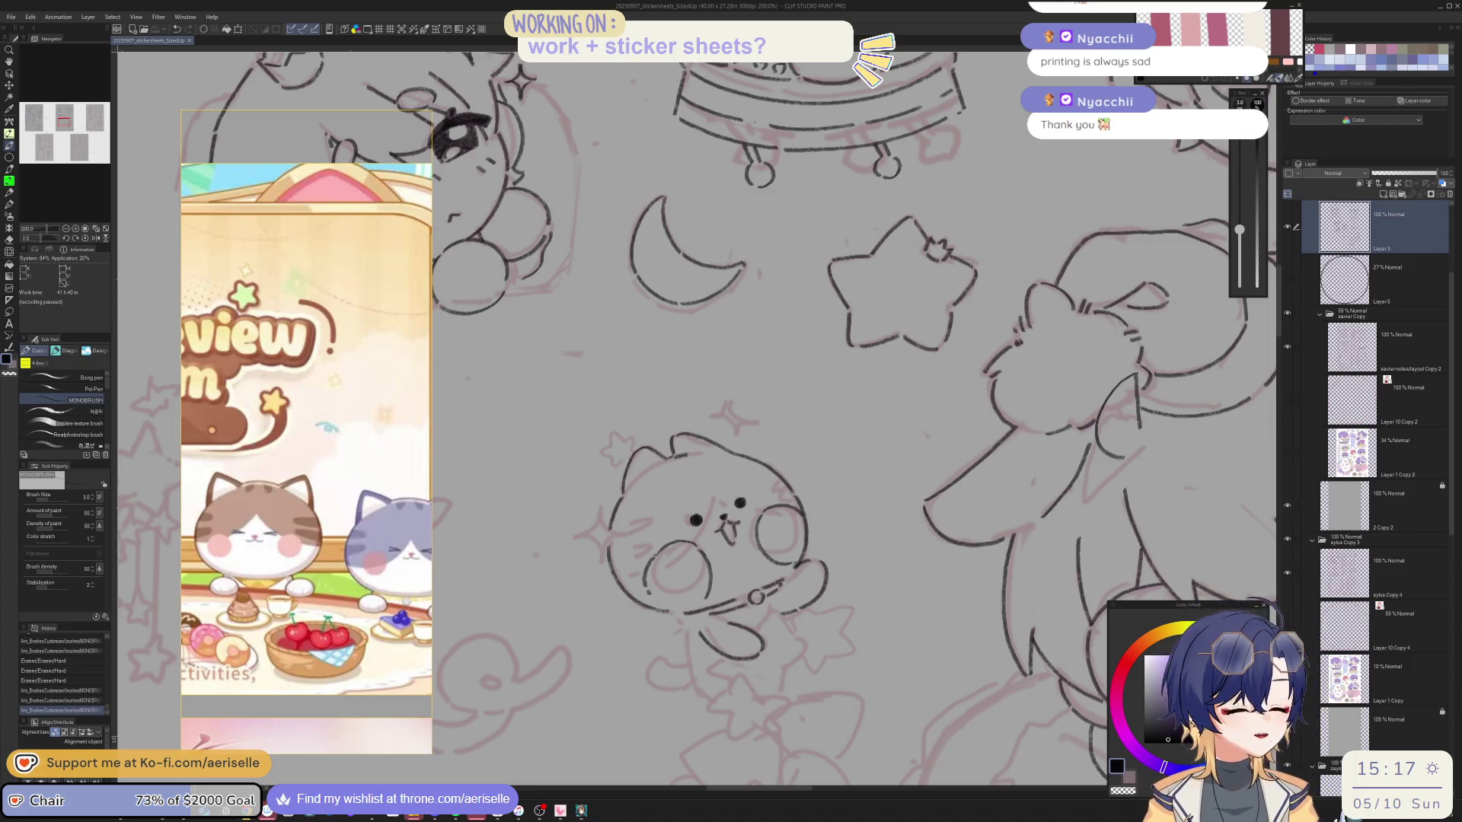
Ink short black lines at the cat's collar over the pink sketch.
{"action": "left_click_drag", "start_coordinate": [767, 604], "coordinate": [774, 603]}
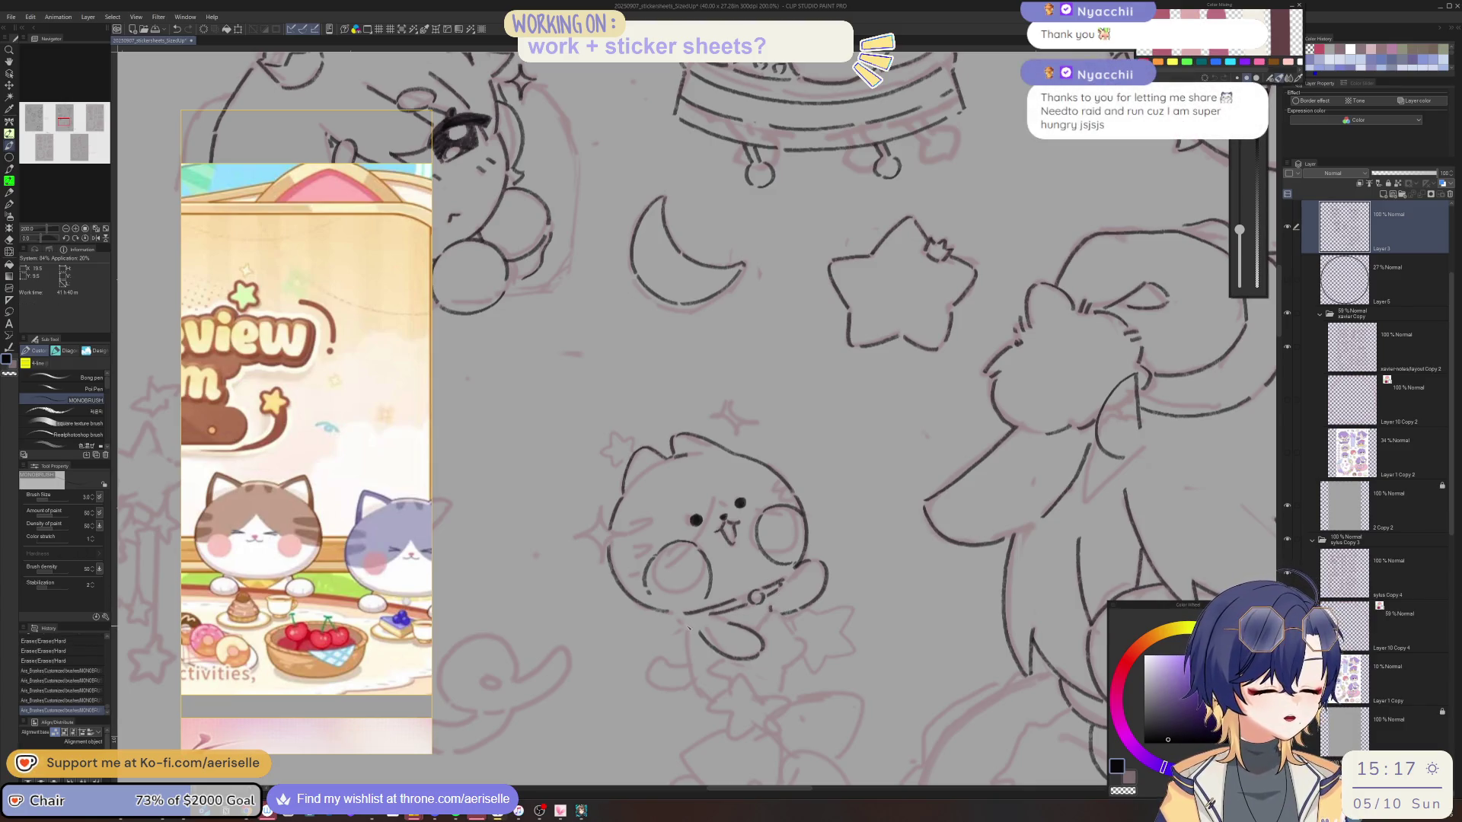
{"action": "left_click_drag", "start_coordinate": [685, 620], "coordinate": [690, 651]}
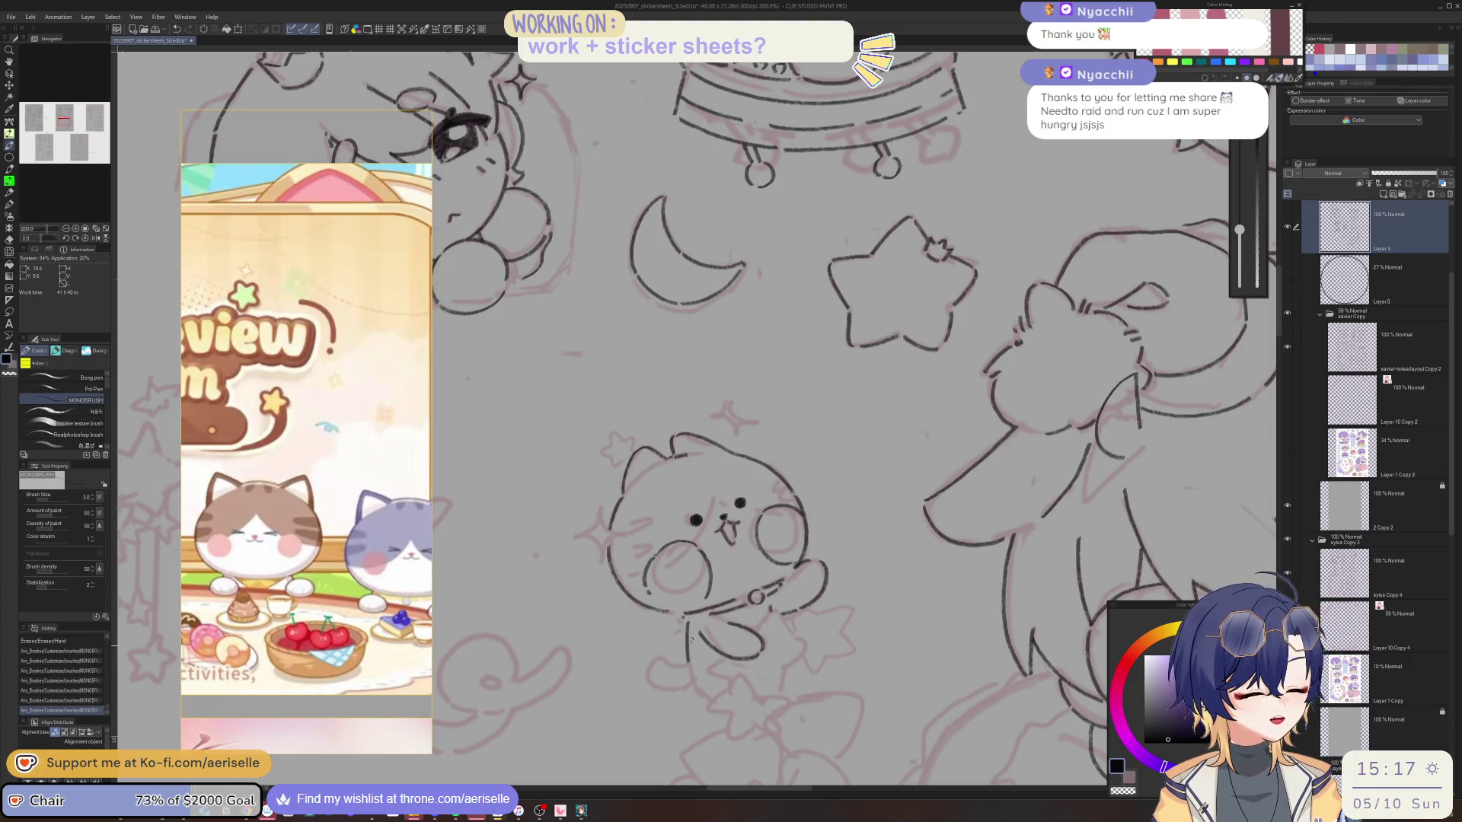
{"action": "key", "text": "asciicircum"}
{"action": "mouse_move", "coordinate": [769, 613]}
{"action": "left_mouse_down"}
{"action": "mouse_move", "coordinate": [742, 563]}
{"action": "mouse_move", "coordinate": [774, 597]}
{"action": "left_mouse_up"}
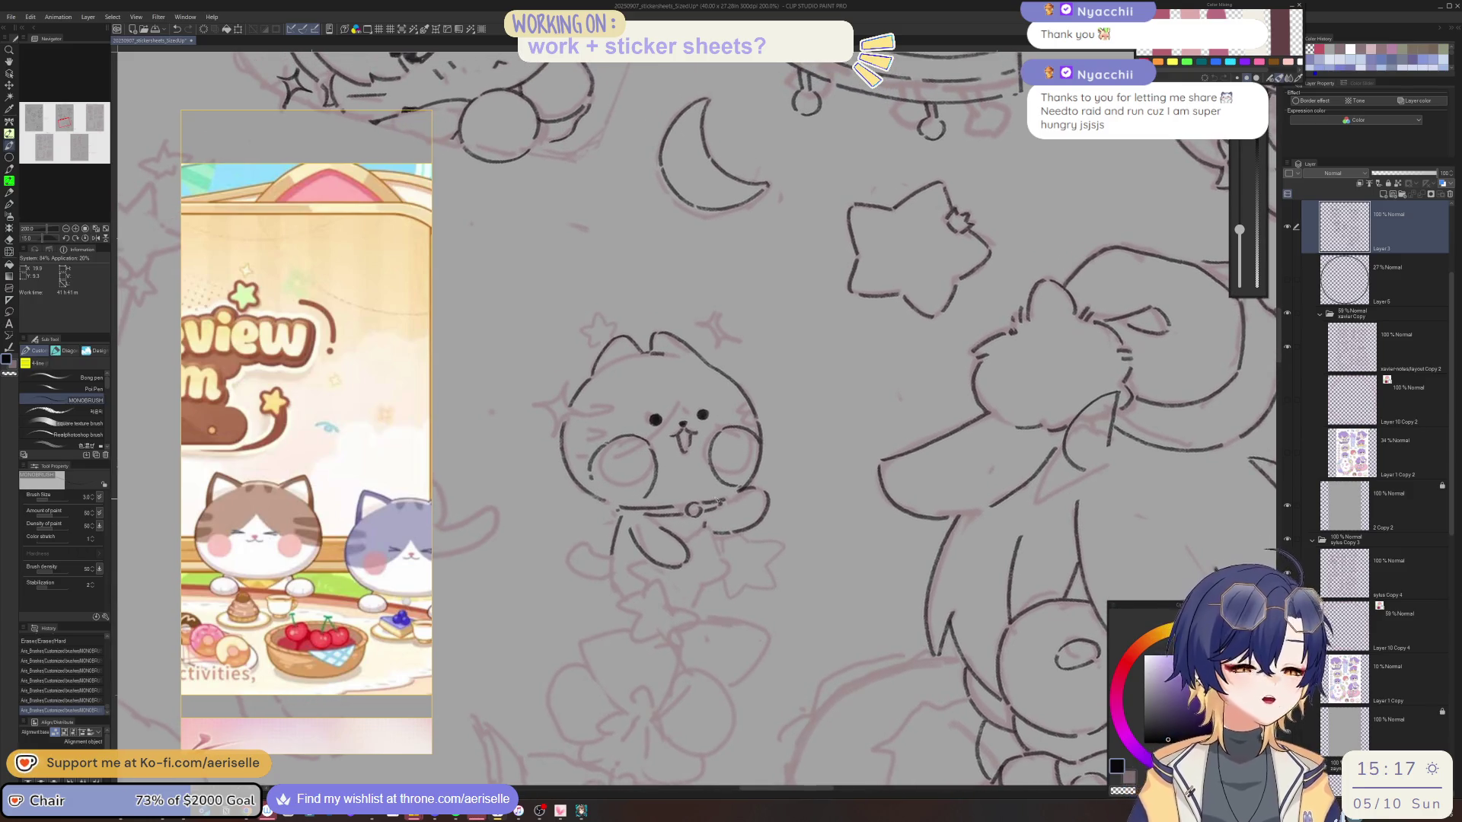
{"action": "scroll", "coordinate": [613, 561], "scroll_direction": "up", "scroll_amount": 3}
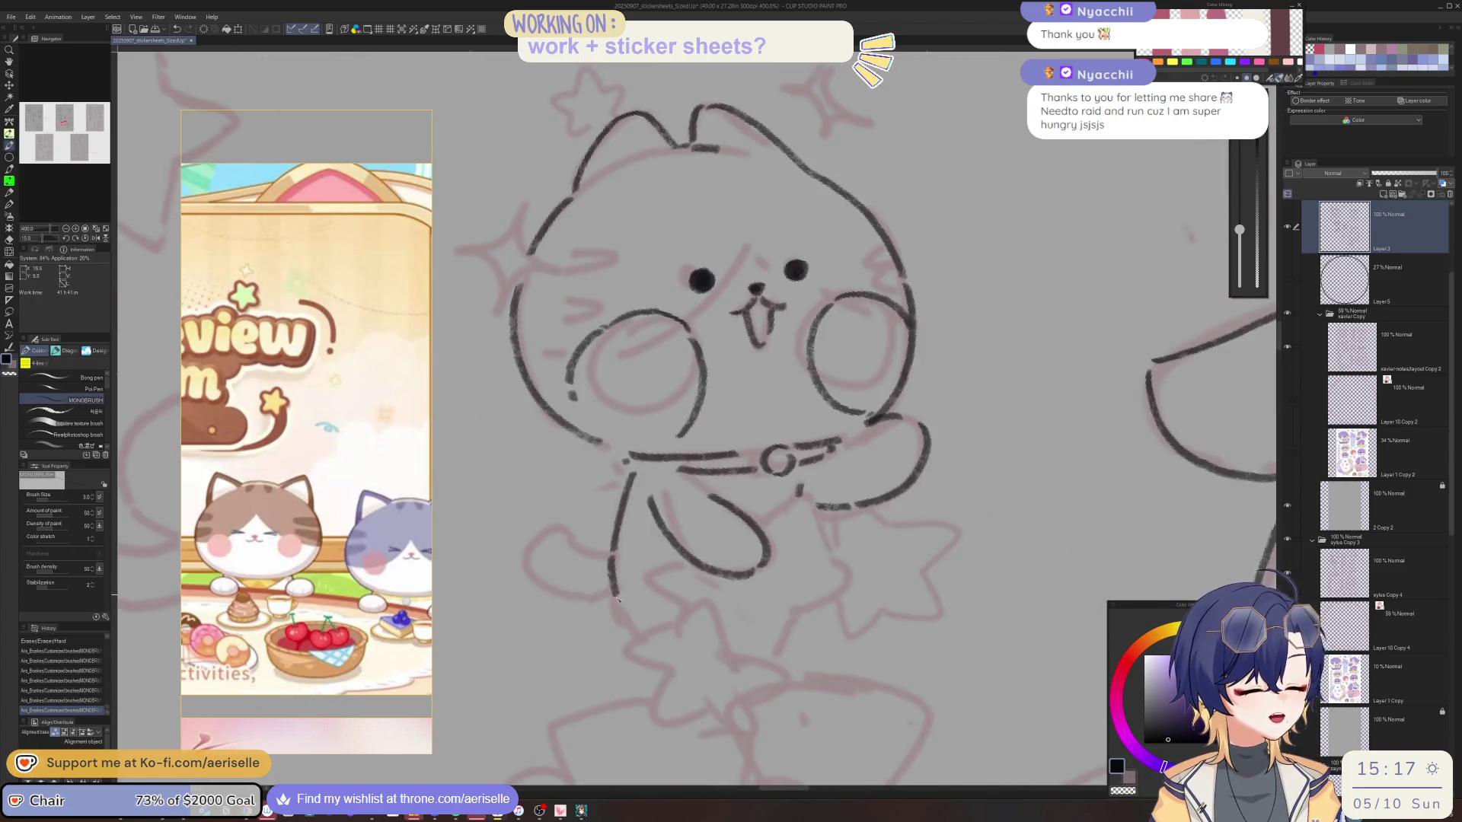
Ink the leg below the collar with curved strokes, redrawing the first curve shorter.
{"action": "key", "text": "h"}
{"action": "key", "text": "asciicircum"}
{"action": "key", "text": "asciicircum"}
{"action": "key", "text": "asciicircum"}
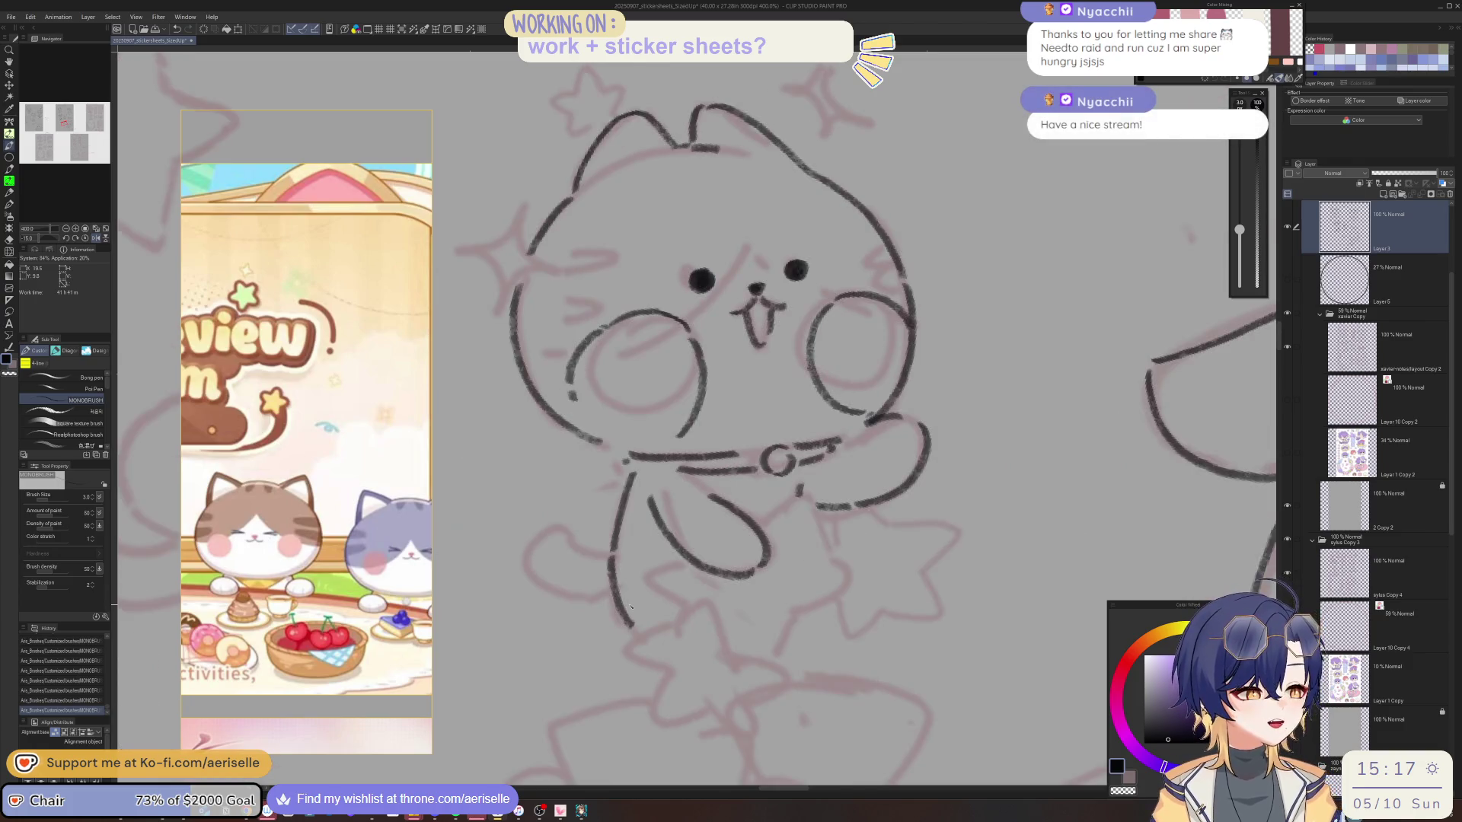
{"action": "key", "text": "asciicircum"}
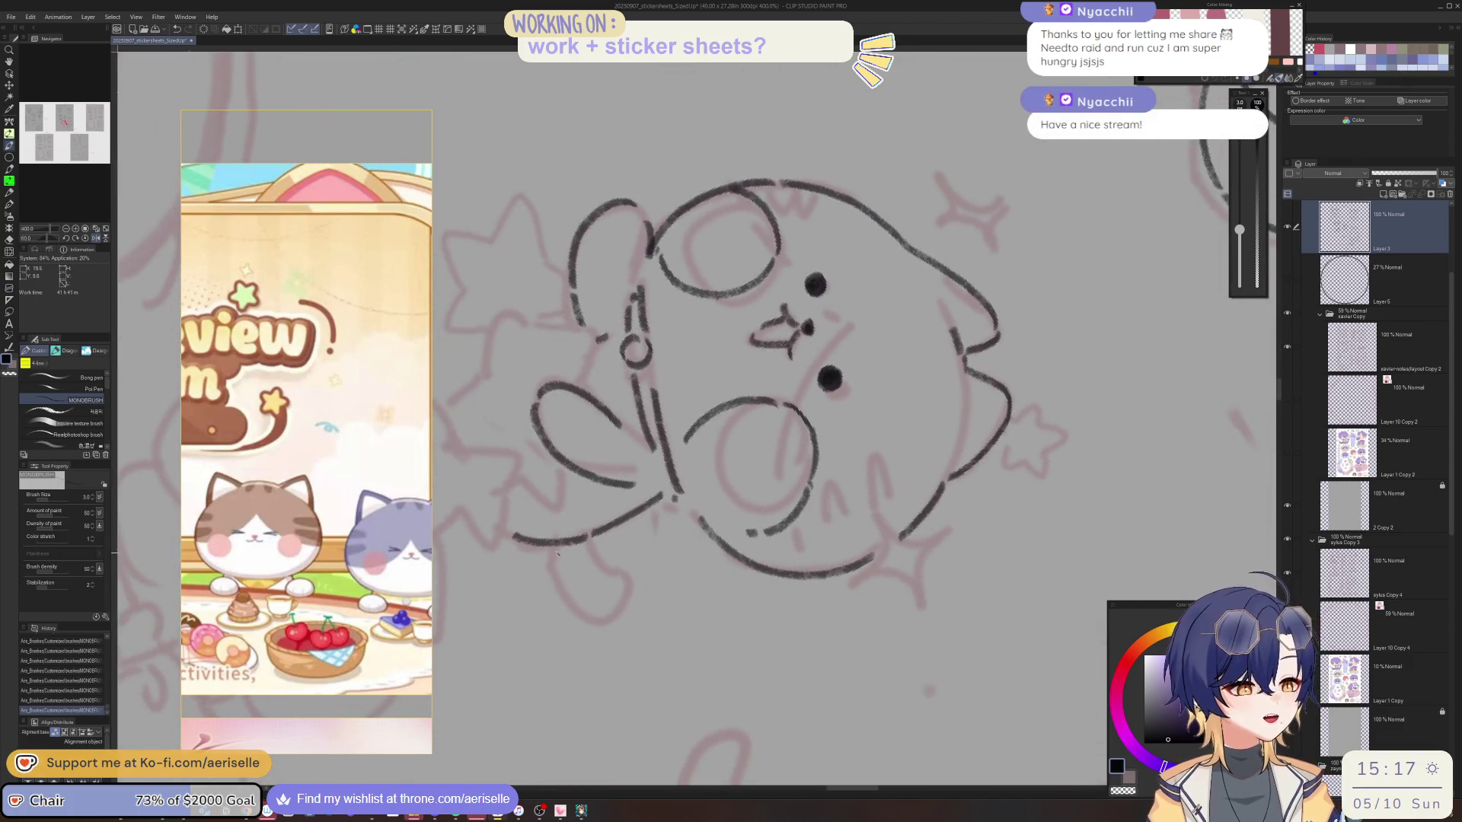
{"action": "mouse_move", "coordinate": [556, 545]}
{"action": "left_mouse_down"}
{"action": "mouse_move", "coordinate": [561, 602]}
{"action": "mouse_move", "coordinate": [617, 618]}
{"action": "left_mouse_up"}
{"action": "key", "text": "ctrl+z"}
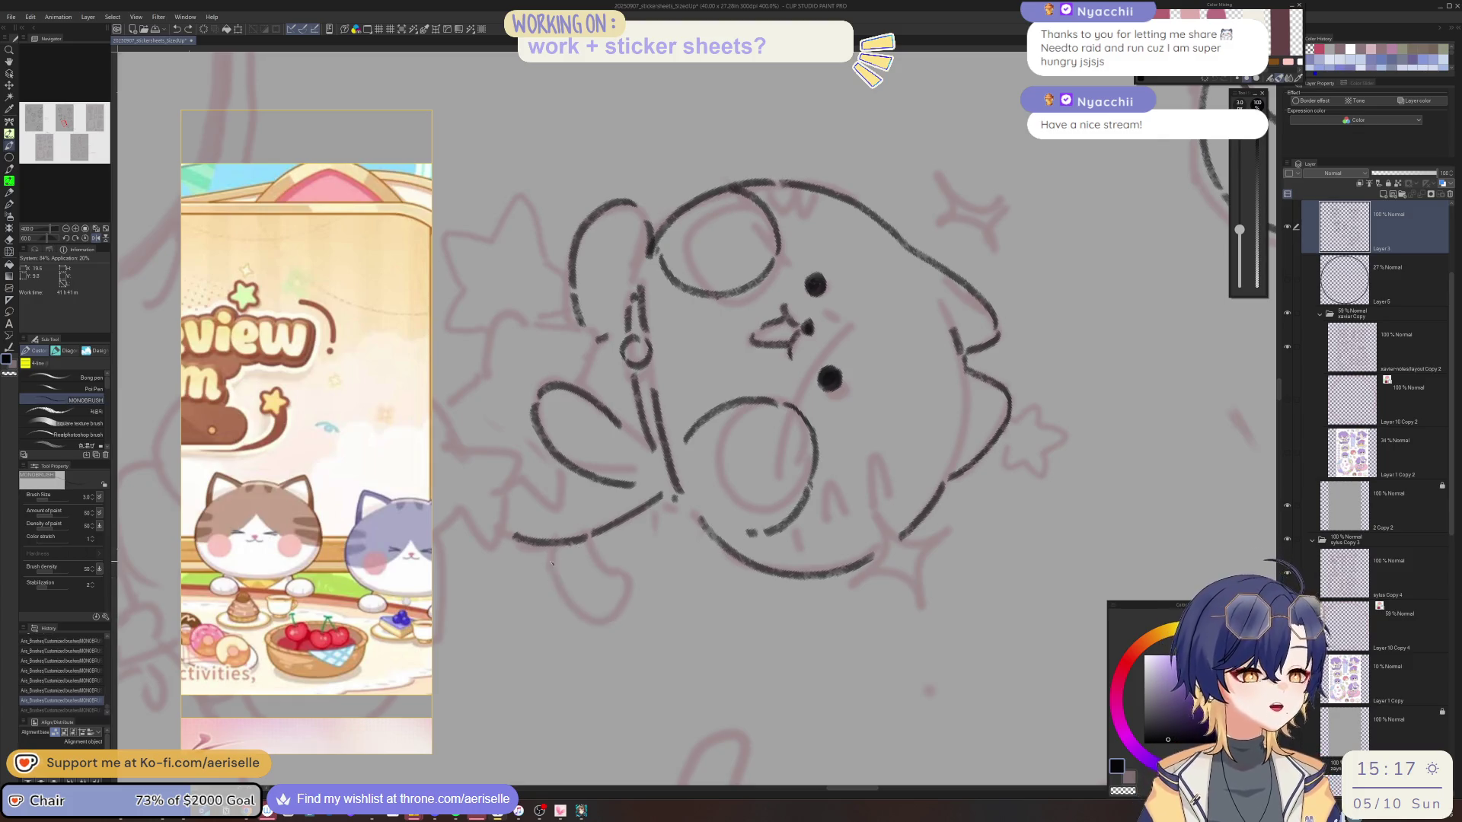
{"action": "left_click_drag", "start_coordinate": [555, 544], "coordinate": [593, 615]}
{"action": "mouse_move", "coordinate": [588, 546]}
{"action": "left_mouse_down"}
{"action": "mouse_move", "coordinate": [630, 601]}
{"action": "mouse_move", "coordinate": [603, 622]}
{"action": "left_mouse_up"}
{"action": "scroll", "coordinate": [831, 618], "scroll_direction": "down", "scroll_amount": 4}
{"action": "scroll", "coordinate": [831, 618], "scroll_direction": "down", "scroll_amount": 2}
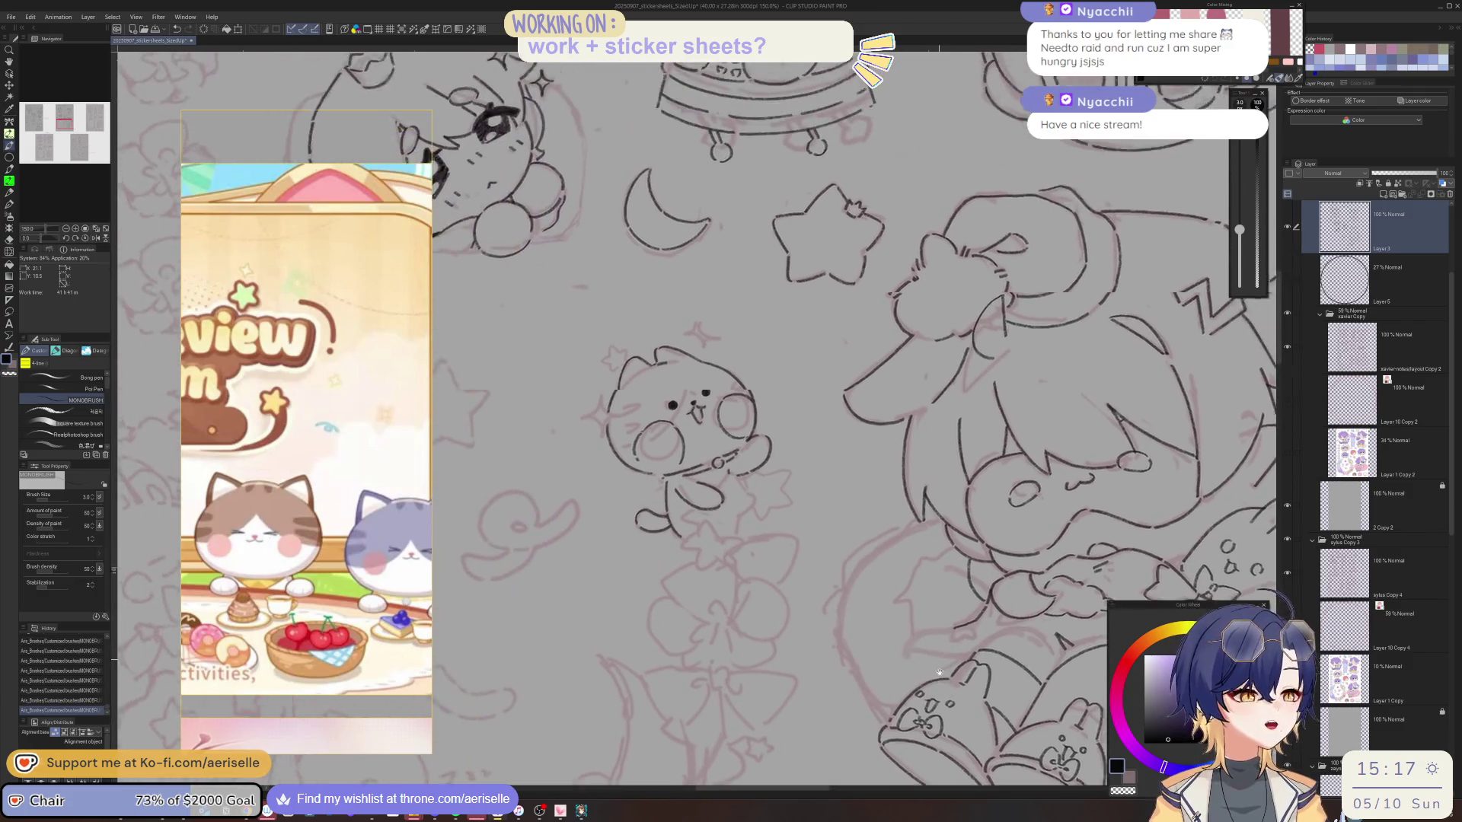
Zoom in and ink tabby stripes on the cat's forehead, redrawing the first attempt.
{"action": "scroll", "coordinate": [745, 432], "scroll_direction": "up", "scroll_amount": 2}
{"action": "scroll", "coordinate": [744, 432], "scroll_direction": "up", "scroll_amount": 5}
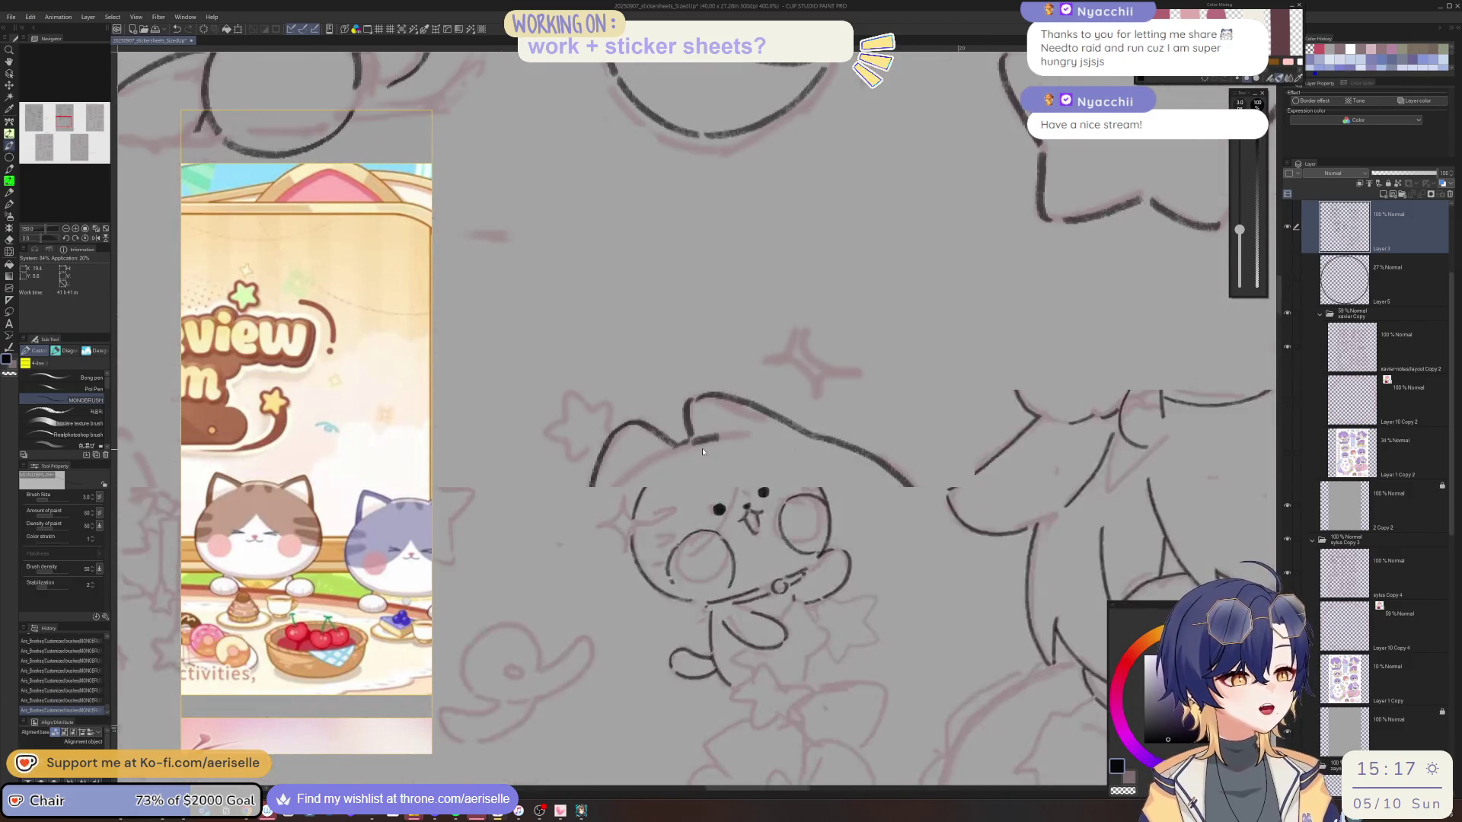
{"action": "mouse_move", "coordinate": [685, 447]}
{"action": "left_mouse_down"}
{"action": "mouse_move", "coordinate": [675, 479]}
{"action": "mouse_move", "coordinate": [719, 483]}
{"action": "left_mouse_up"}
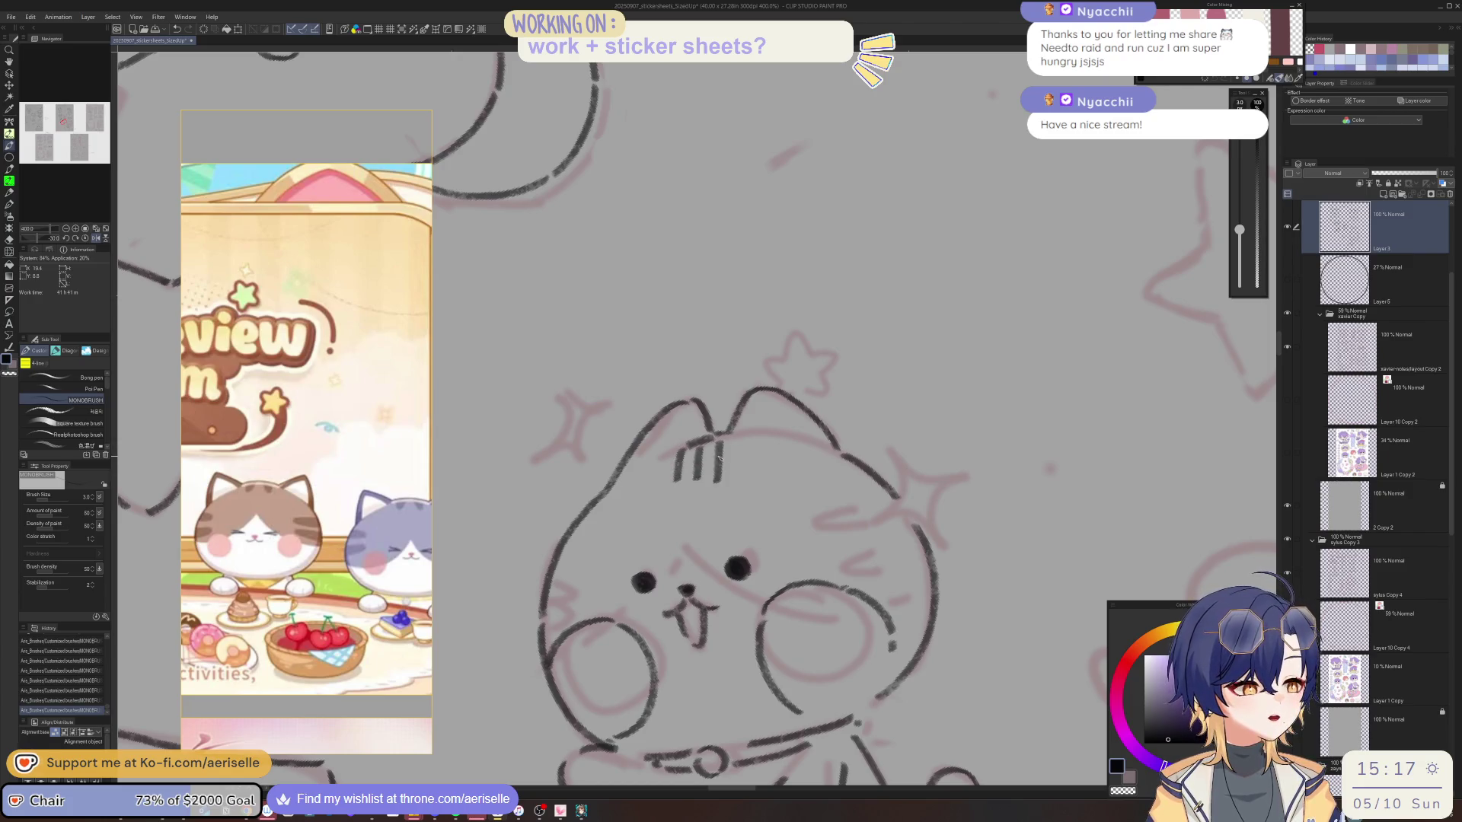
{"action": "key", "text": "asciicircum"}
{"action": "key", "text": "minus"}
{"action": "key", "text": "asciicircum"}
{"action": "key", "text": "asciicircum"}
{"action": "key", "text": "minus"}
{"action": "key", "text": "asciicircum"}
{"action": "key", "text": "ctrl+z"}
{"action": "key", "text": "ctrl+z"}
{"action": "key", "text": "ctrl+z"}
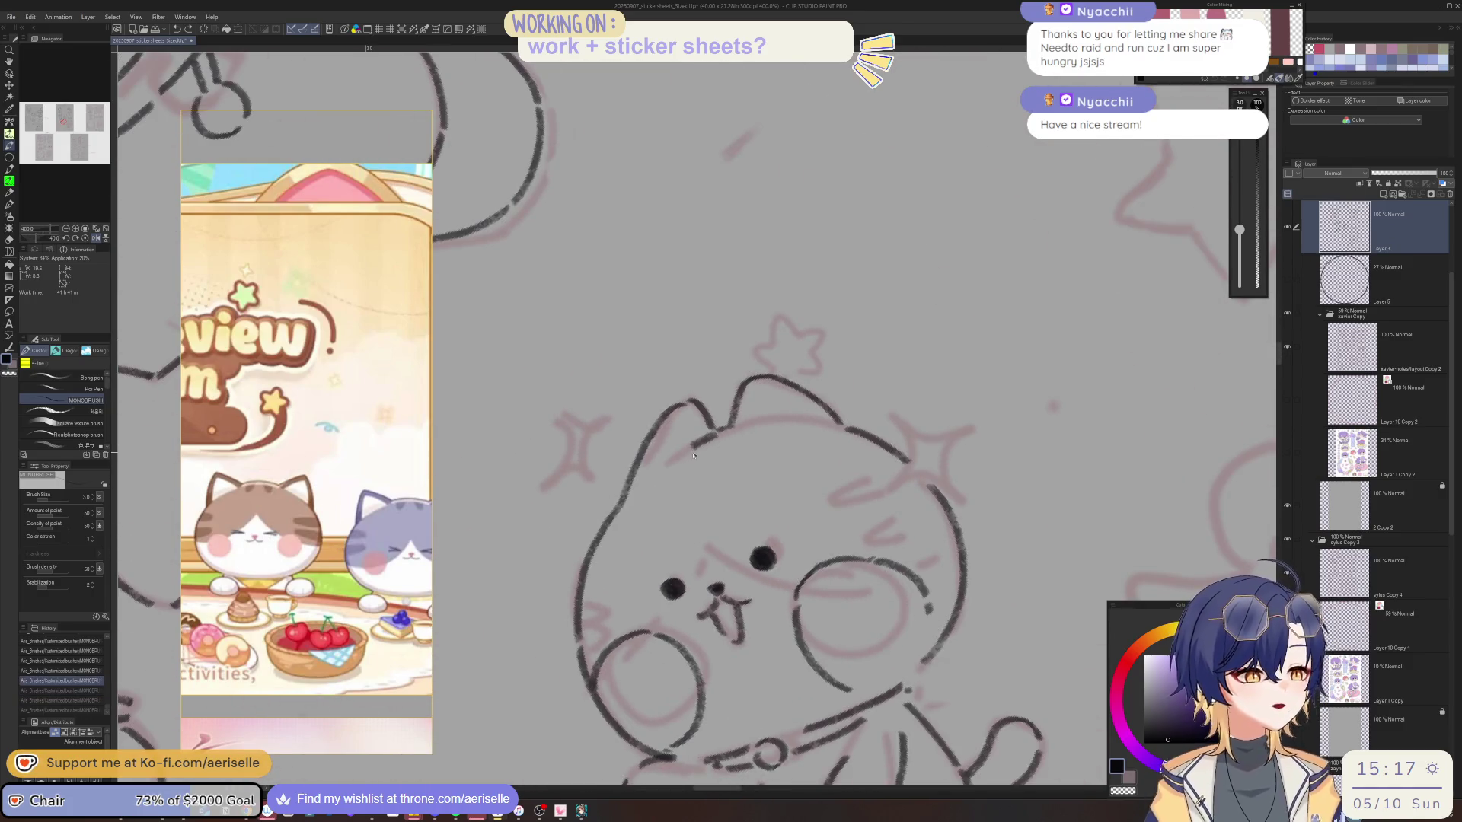
{"action": "mouse_move", "coordinate": [692, 441]}
{"action": "left_mouse_down"}
{"action": "mouse_move", "coordinate": [695, 475]}
{"action": "mouse_move", "coordinate": [721, 474]}
{"action": "left_mouse_up"}
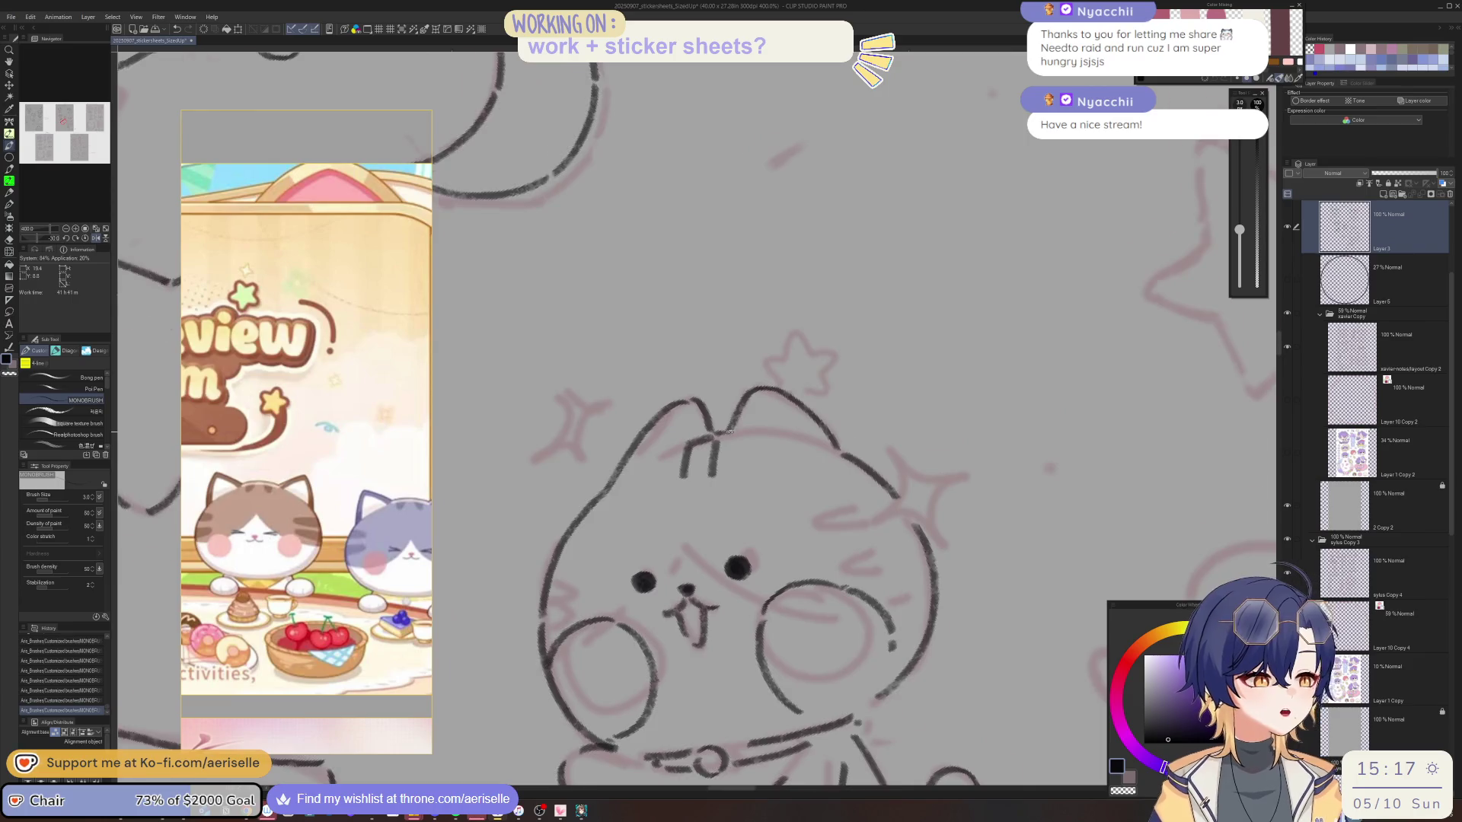
{"action": "key", "text": "asciicircum"}
{"action": "key", "text": "asciicircum"}
{"action": "key", "text": "asciicircum"}
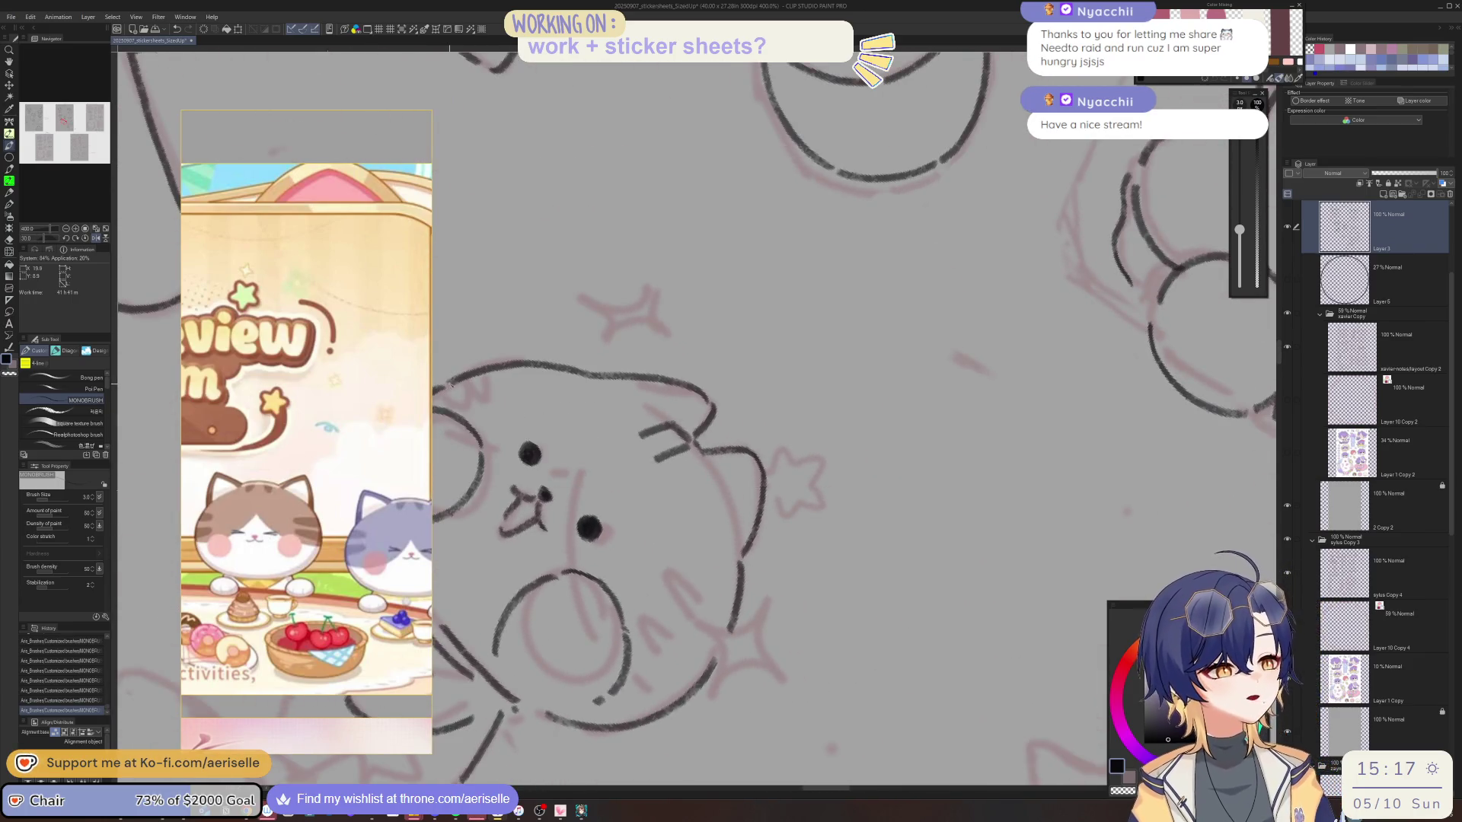
{"action": "left_click_drag", "start_coordinate": [489, 369], "coordinate": [511, 394]}
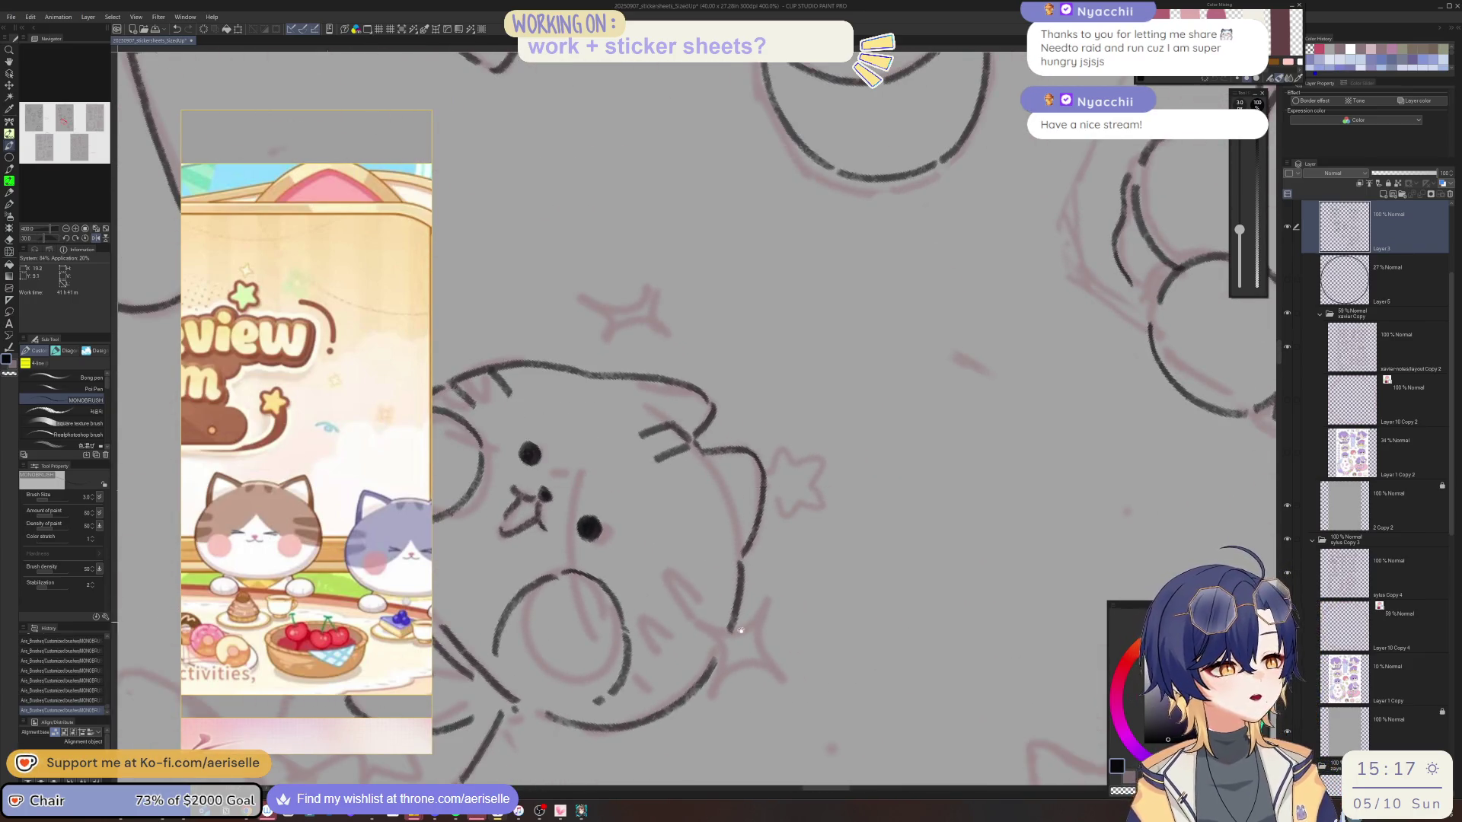
Ink body lines and the right cheek, then a four-point sparkle beside the cheek.
{"action": "scroll", "coordinate": [741, 630], "scroll_direction": "down", "scroll_amount": 3}
{"action": "left_click_drag", "start_coordinate": [650, 537], "coordinate": [693, 603]}
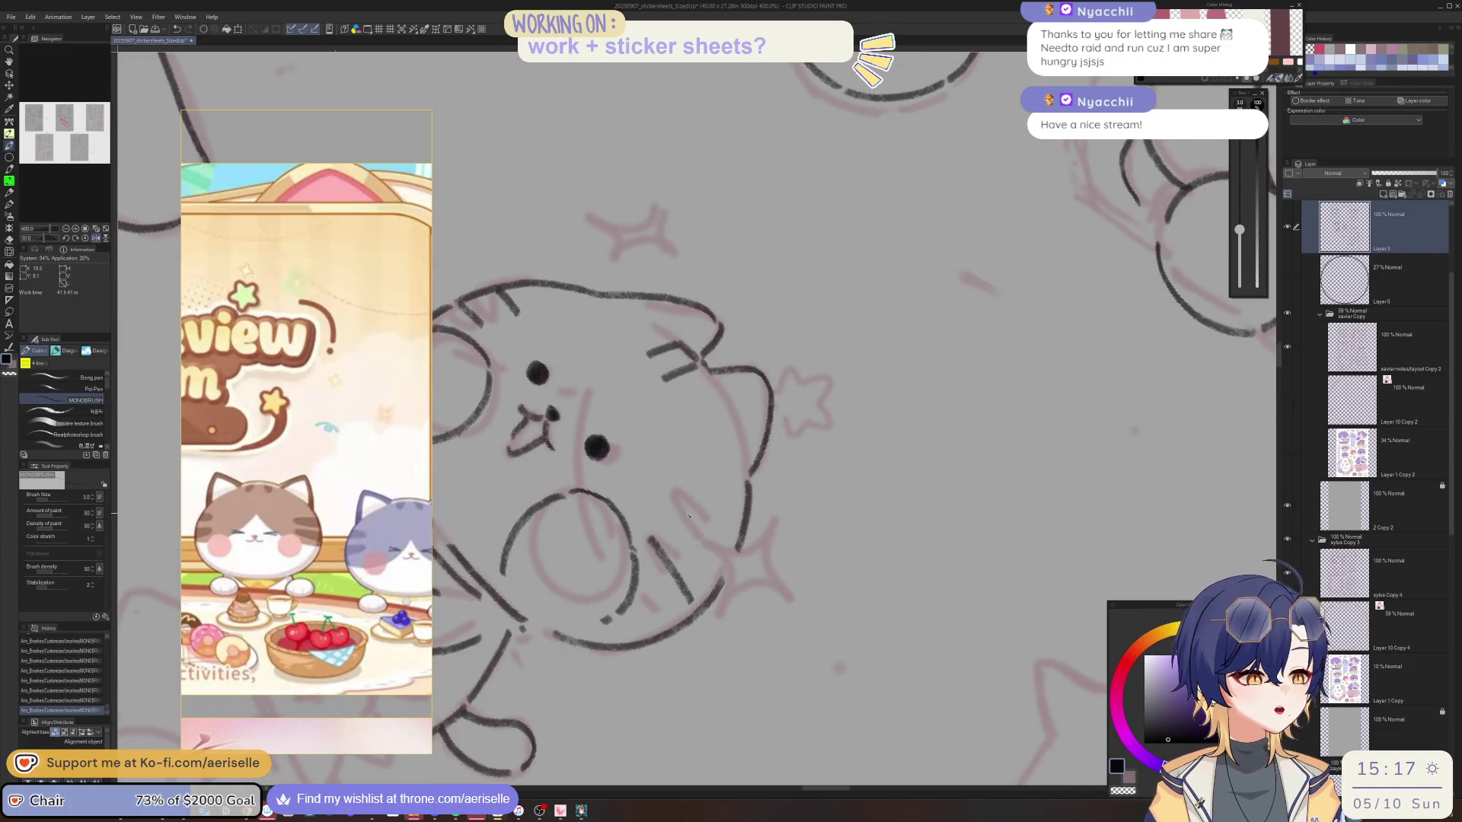
{"action": "mouse_move", "coordinate": [678, 510]}
{"action": "left_mouse_down"}
{"action": "mouse_move", "coordinate": [708, 542]}
{"action": "mouse_move", "coordinate": [829, 454]}
{"action": "left_mouse_up"}
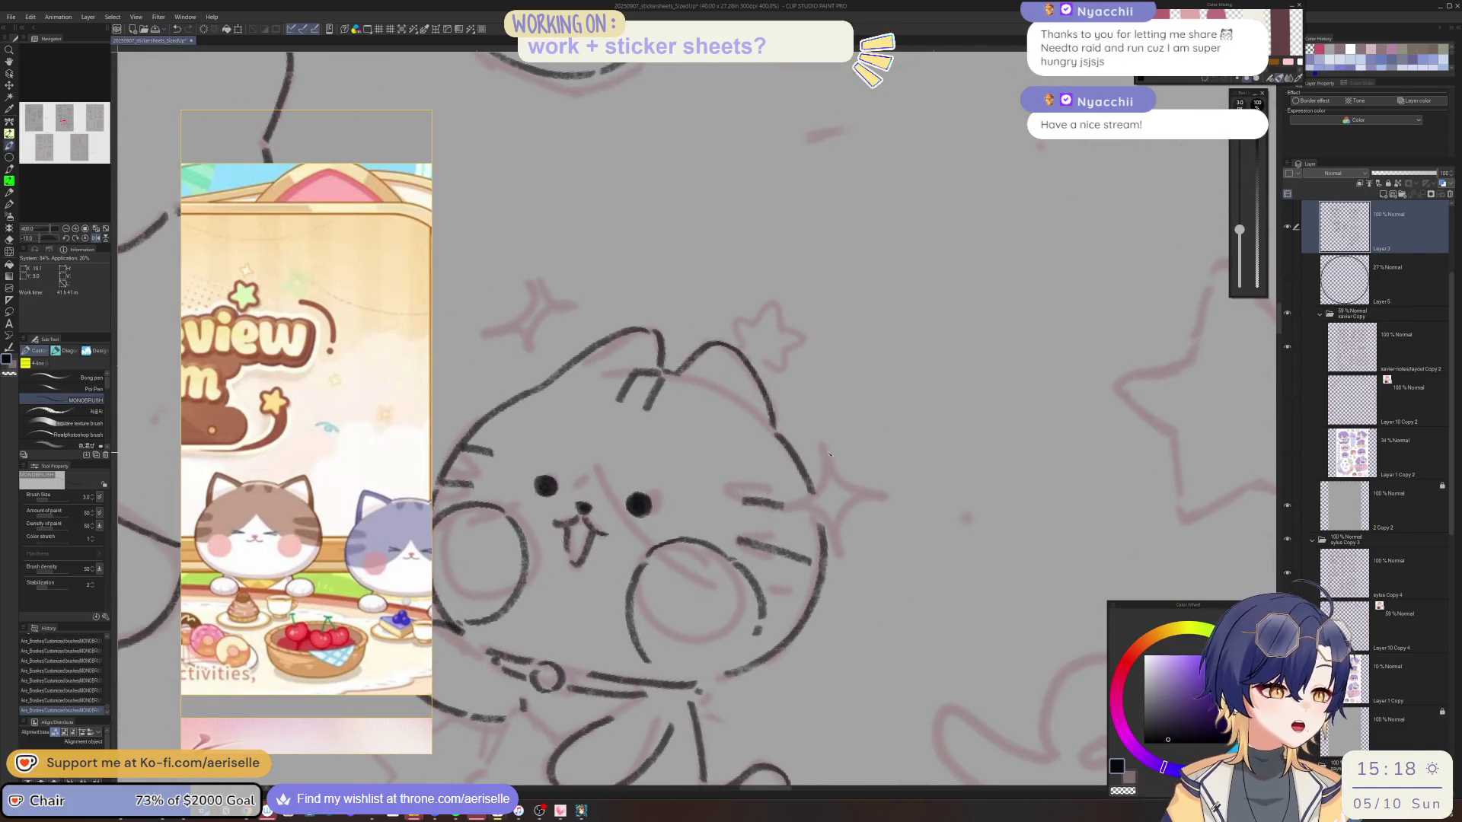
{"action": "mouse_move", "coordinate": [789, 508]}
{"action": "left_mouse_down"}
{"action": "mouse_move", "coordinate": [808, 496]}
{"action": "mouse_move", "coordinate": [837, 546]}
{"action": "left_mouse_up"}
{"action": "mouse_move", "coordinate": [826, 450]}
{"action": "left_mouse_down"}
{"action": "mouse_move", "coordinate": [835, 480]}
{"action": "mouse_move", "coordinate": [873, 494]}
{"action": "mouse_move", "coordinate": [845, 507]}
{"action": "mouse_move", "coordinate": [832, 541]}
{"action": "left_mouse_up"}
{"action": "mouse_move", "coordinate": [835, 520]}
{"action": "left_mouse_down"}
{"action": "mouse_move", "coordinate": [874, 495]}
{"action": "mouse_move", "coordinate": [808, 478]}
{"action": "mouse_move", "coordinate": [799, 529]}
{"action": "left_mouse_up"}
{"action": "scroll", "coordinate": [872, 495], "scroll_direction": "down", "scroll_amount": 4}
{"action": "scroll", "coordinate": [831, 459], "scroll_direction": "up", "scroll_amount": 5}
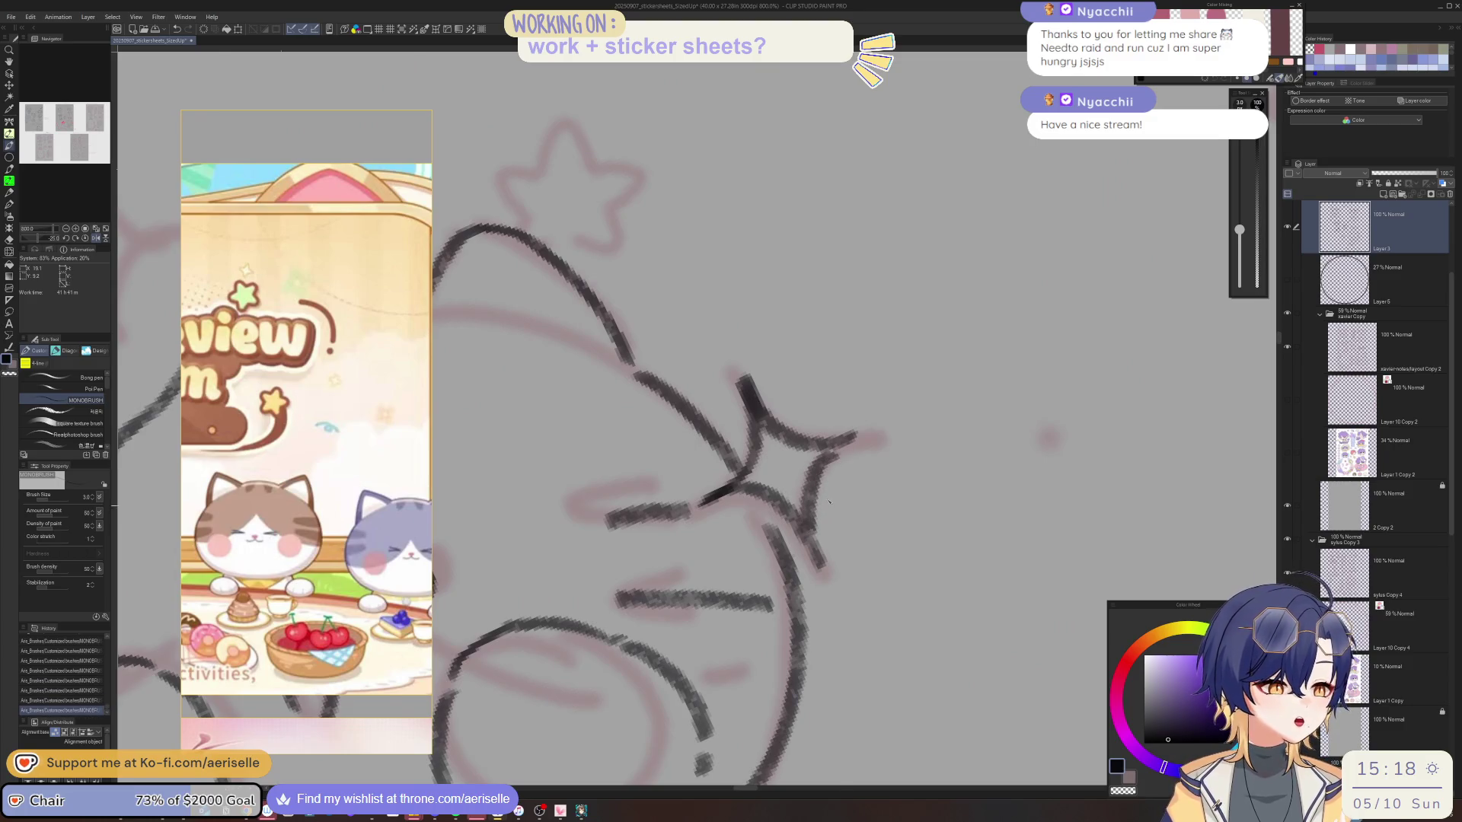
{"action": "scroll", "coordinate": [828, 502], "scroll_direction": "down", "scroll_amount": 3}
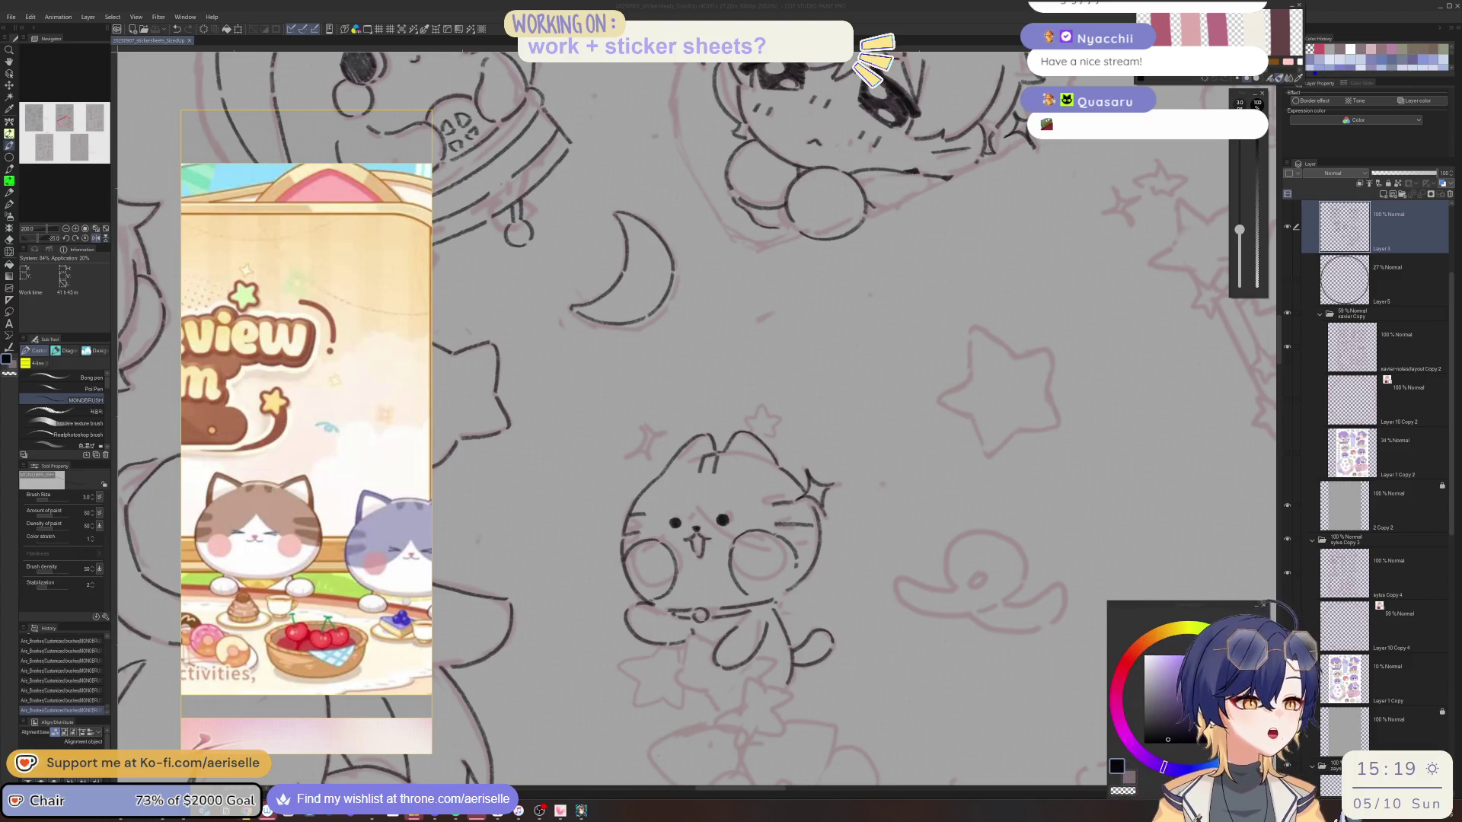
Zoom to 400% and ink the first strokes of the cat's lower body.
{"action": "key", "text": "ctrl+plus"}
{"action": "key", "text": "ctrl+plus"}
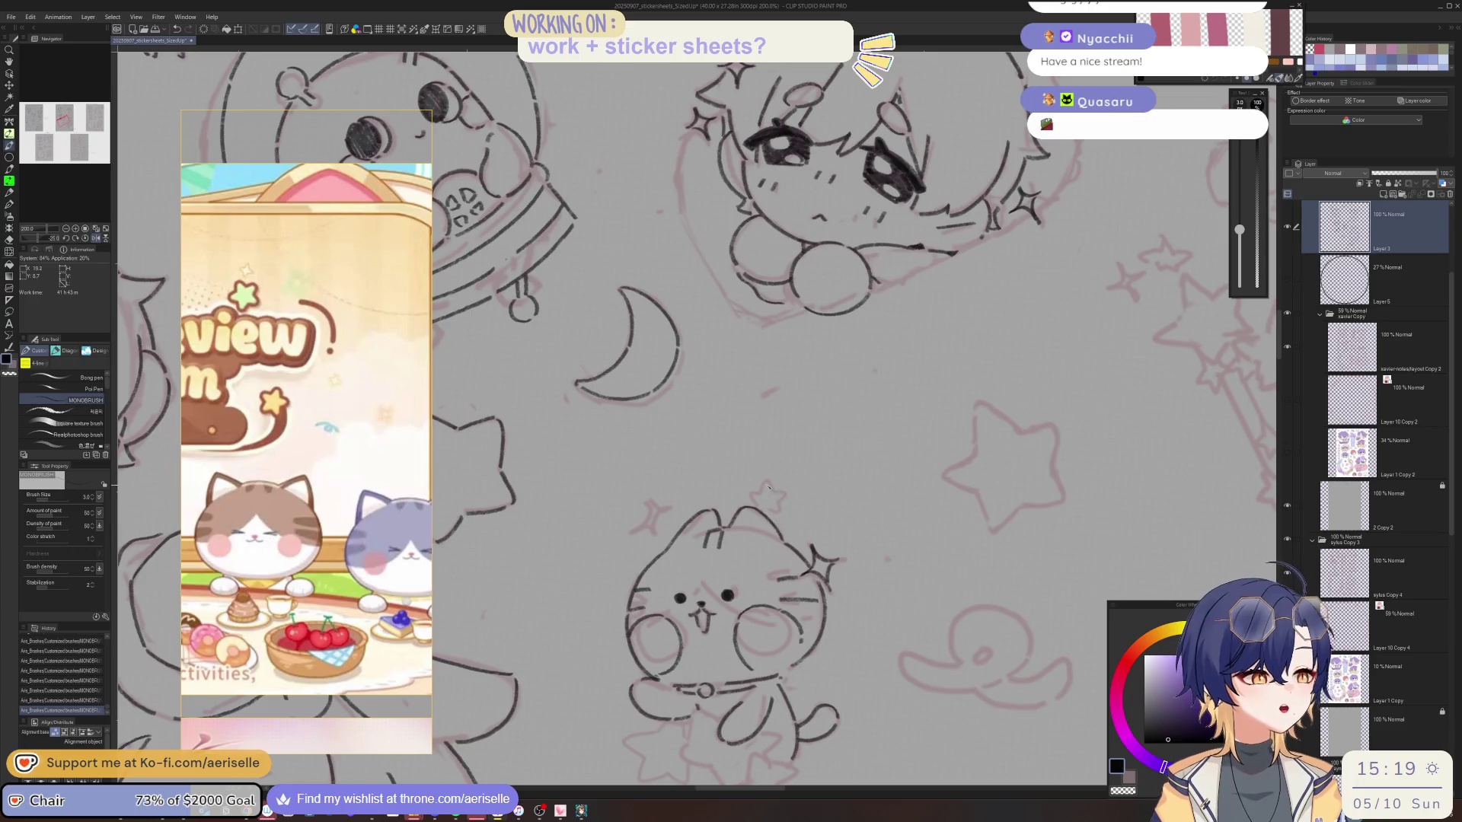
{"action": "mouse_move", "coordinate": [770, 484]}
{"action": "left_mouse_down"}
{"action": "mouse_move", "coordinate": [753, 501]}
{"action": "mouse_move", "coordinate": [778, 503]}
{"action": "left_mouse_up"}
{"action": "key", "text": "minus"}
{"action": "key", "text": "minus"}
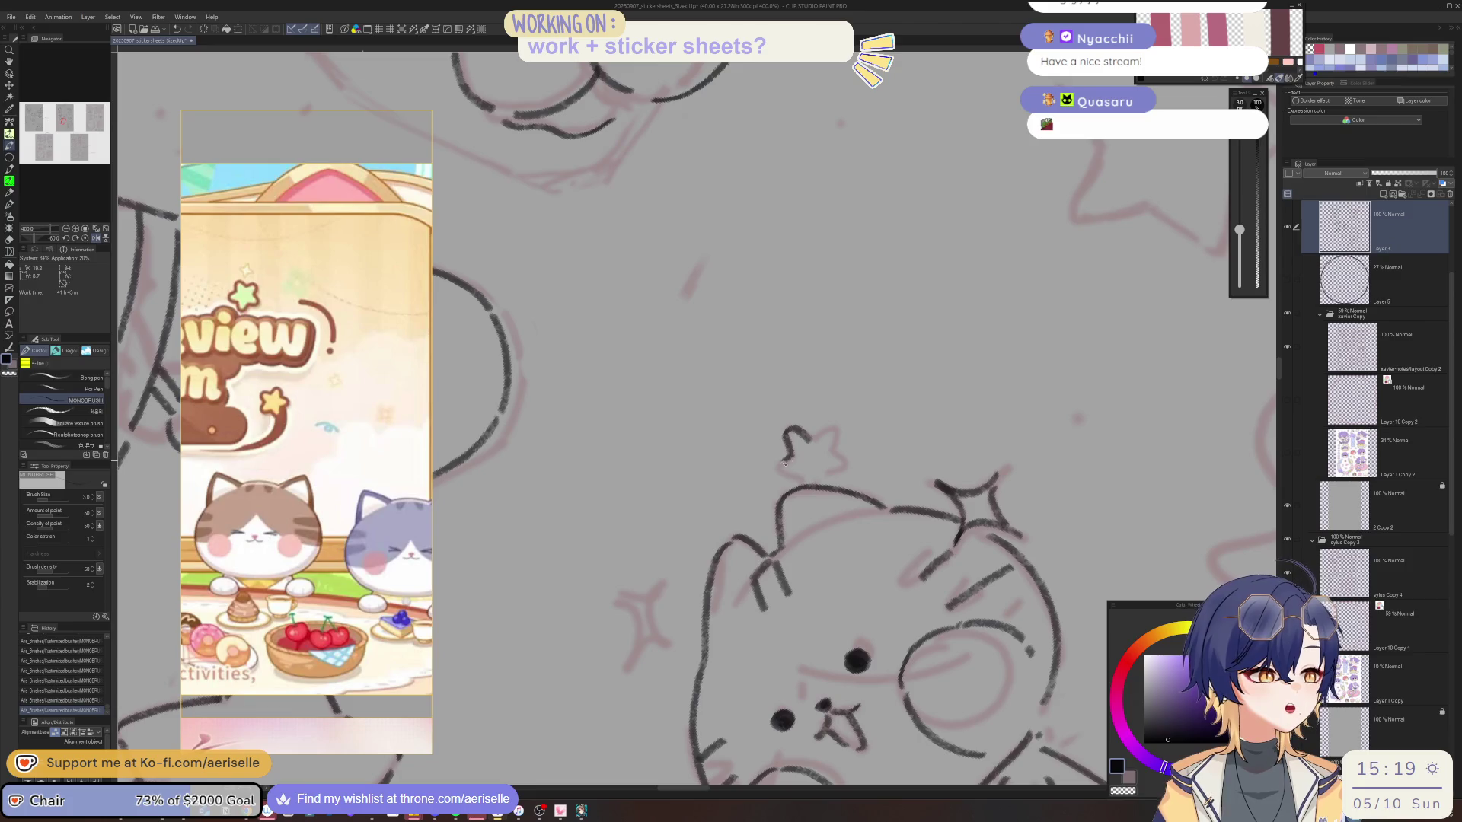
{"action": "key", "text": "asciicircum"}
{"action": "key", "text": "asciicircum"}
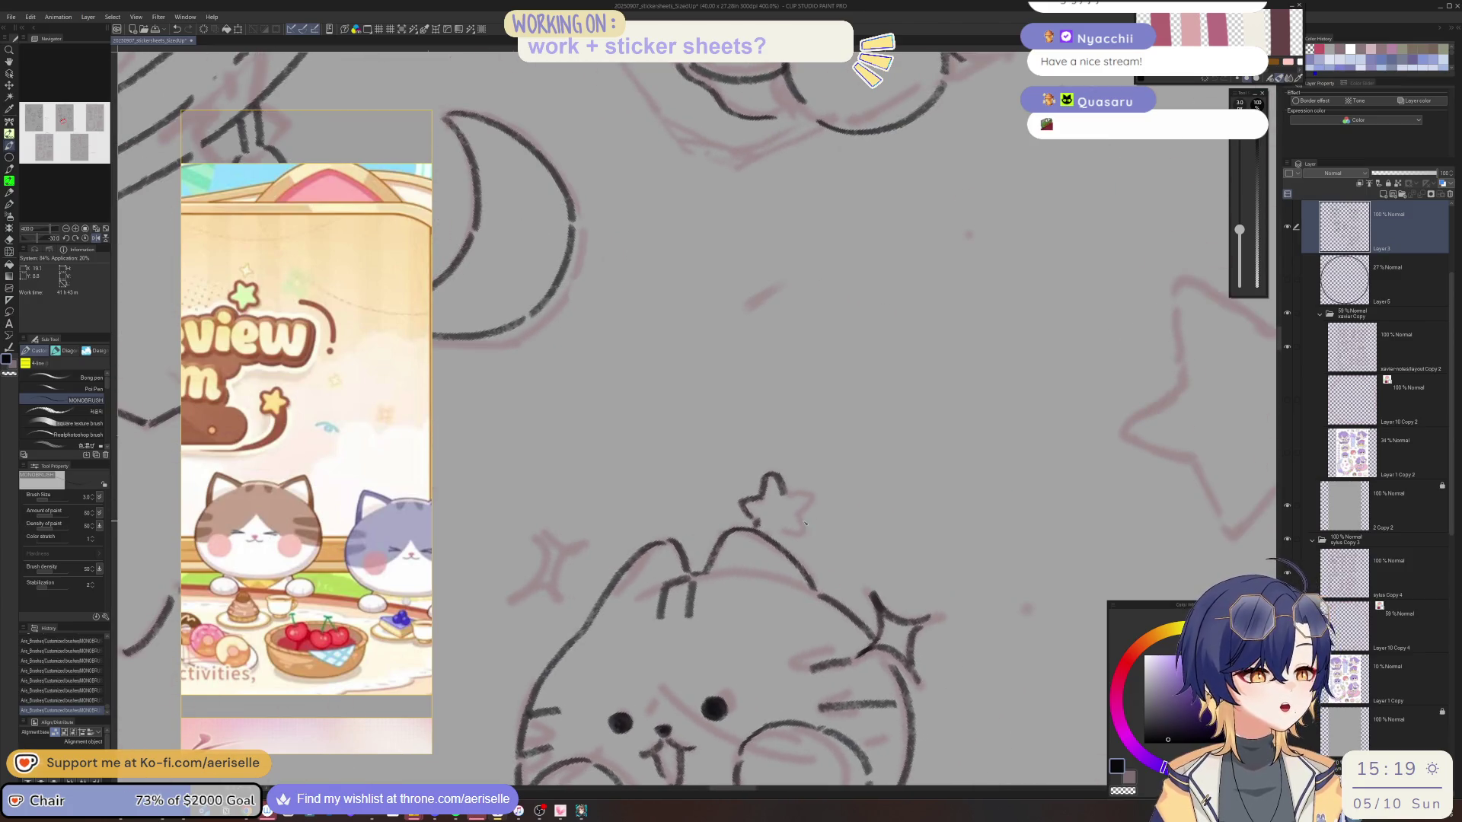
{"action": "key", "text": "minus"}
{"action": "key", "text": "minus"}
{"action": "key", "text": "minus"}
{"action": "key", "text": "minus"}
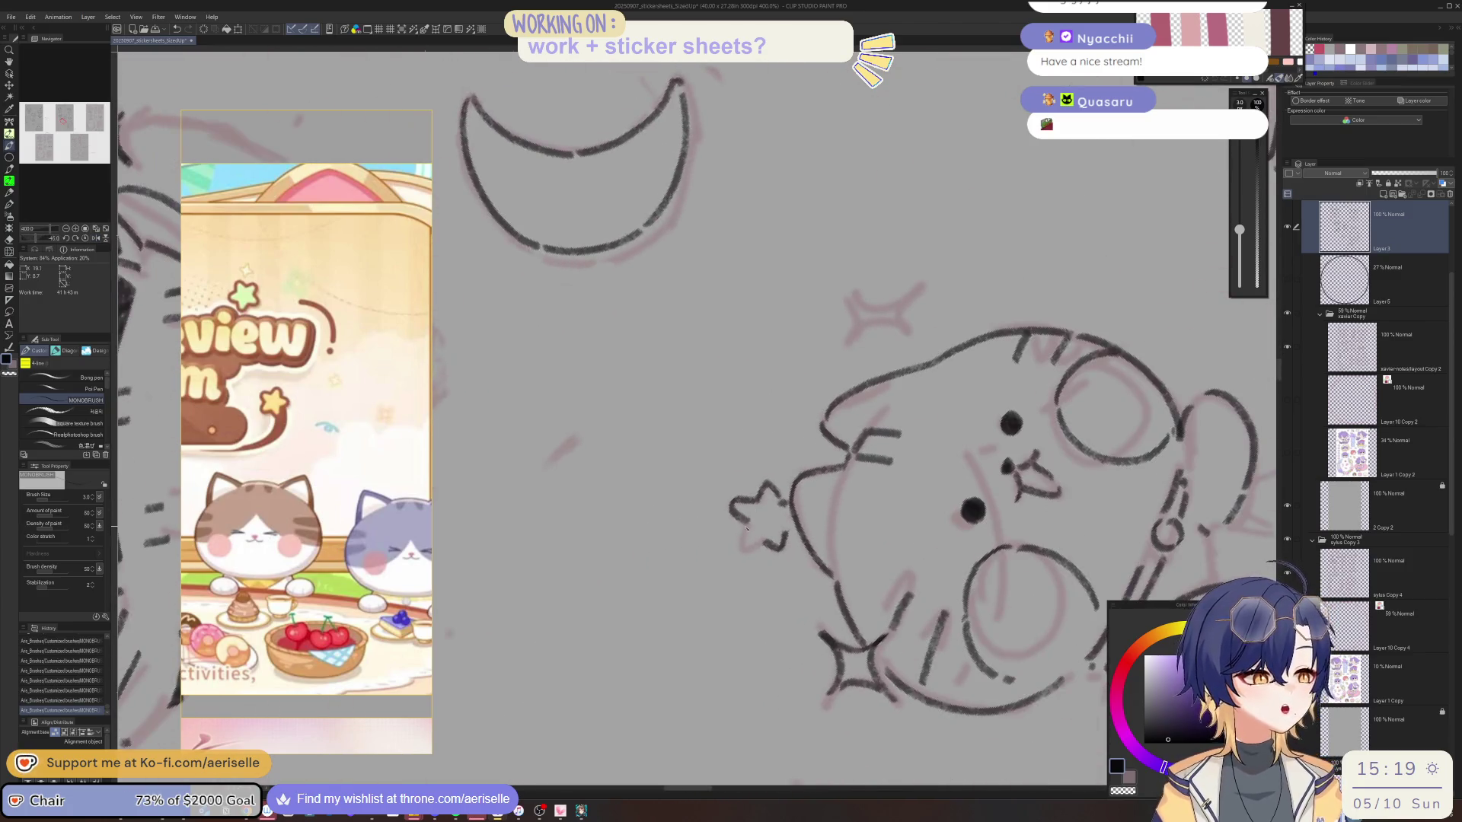
{"action": "key", "text": "ctrl+0"}
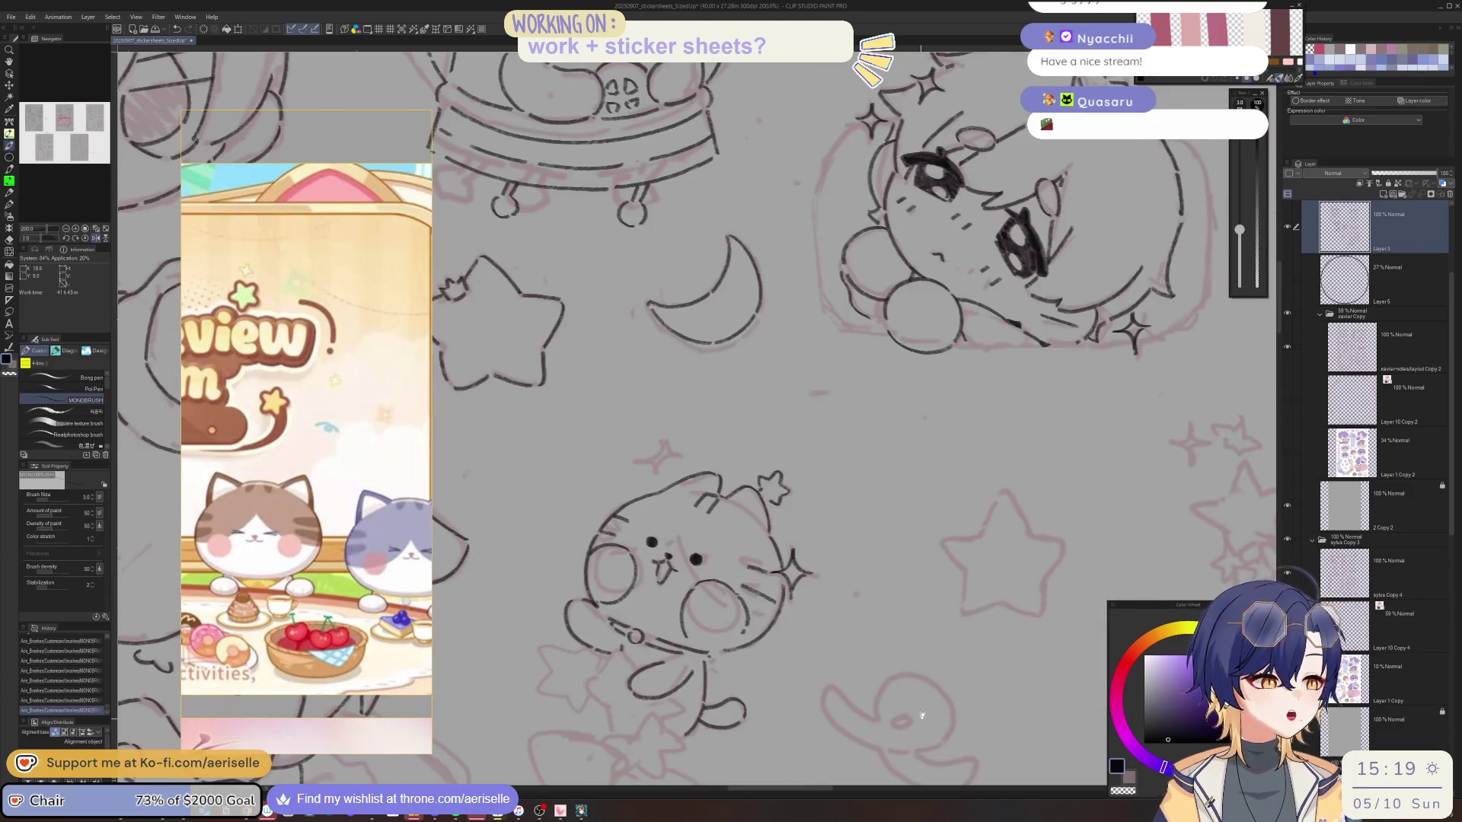
{"action": "scroll", "coordinate": [850, 426], "scroll_direction": "up", "scroll_amount": 3}
{"action": "key", "text": "minus"}
{"action": "key", "text": "minus"}
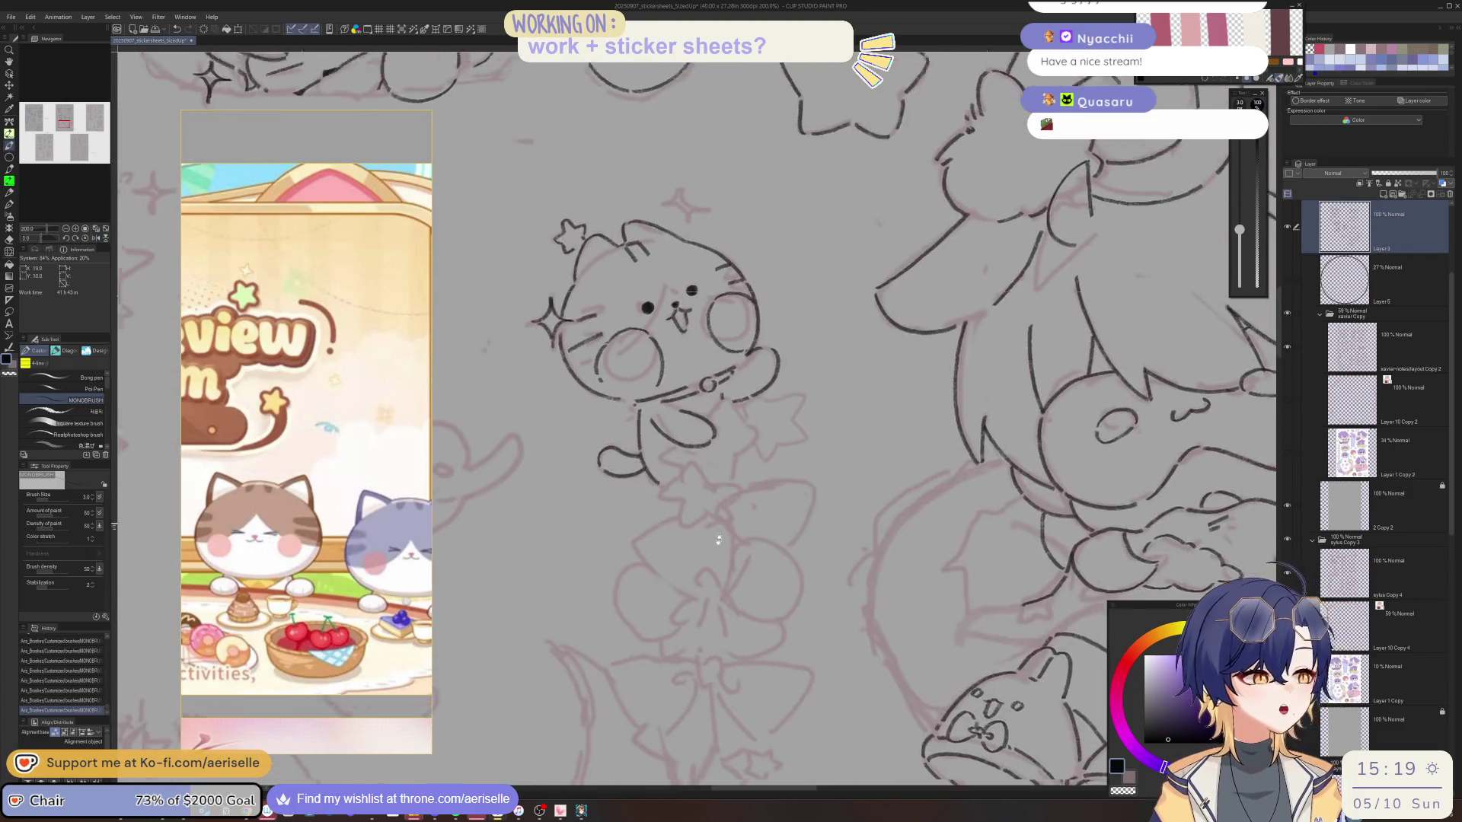
{"action": "scroll", "coordinate": [782, 482], "scroll_direction": "up", "scroll_amount": 5}
{"action": "left_click_drag", "start_coordinate": [767, 478], "coordinate": [727, 567]}
{"action": "key", "text": "asciicircum"}
{"action": "key", "text": "asciicircum"}
Ink curving lines along the cat's body with the MONOBRUSH pen.
{"action": "mouse_move", "coordinate": [754, 463]}
{"action": "left_mouse_down"}
{"action": "mouse_move", "coordinate": [769, 449]}
{"action": "mouse_move", "coordinate": [811, 532]}
{"action": "left_mouse_up"}
{"action": "key", "text": "minus"}
{"action": "key", "text": "minus"}
{"action": "mouse_move", "coordinate": [708, 673]}
{"action": "left_mouse_down"}
{"action": "mouse_move", "coordinate": [691, 704]}
{"action": "mouse_move", "coordinate": [712, 757]}
{"action": "mouse_move", "coordinate": [771, 721]}
{"action": "left_mouse_up"}
{"action": "key", "text": "asciicircum"}
{"action": "key", "text": "asciicircum"}
{"action": "left_click_drag", "start_coordinate": [906, 585], "coordinate": [961, 636]}
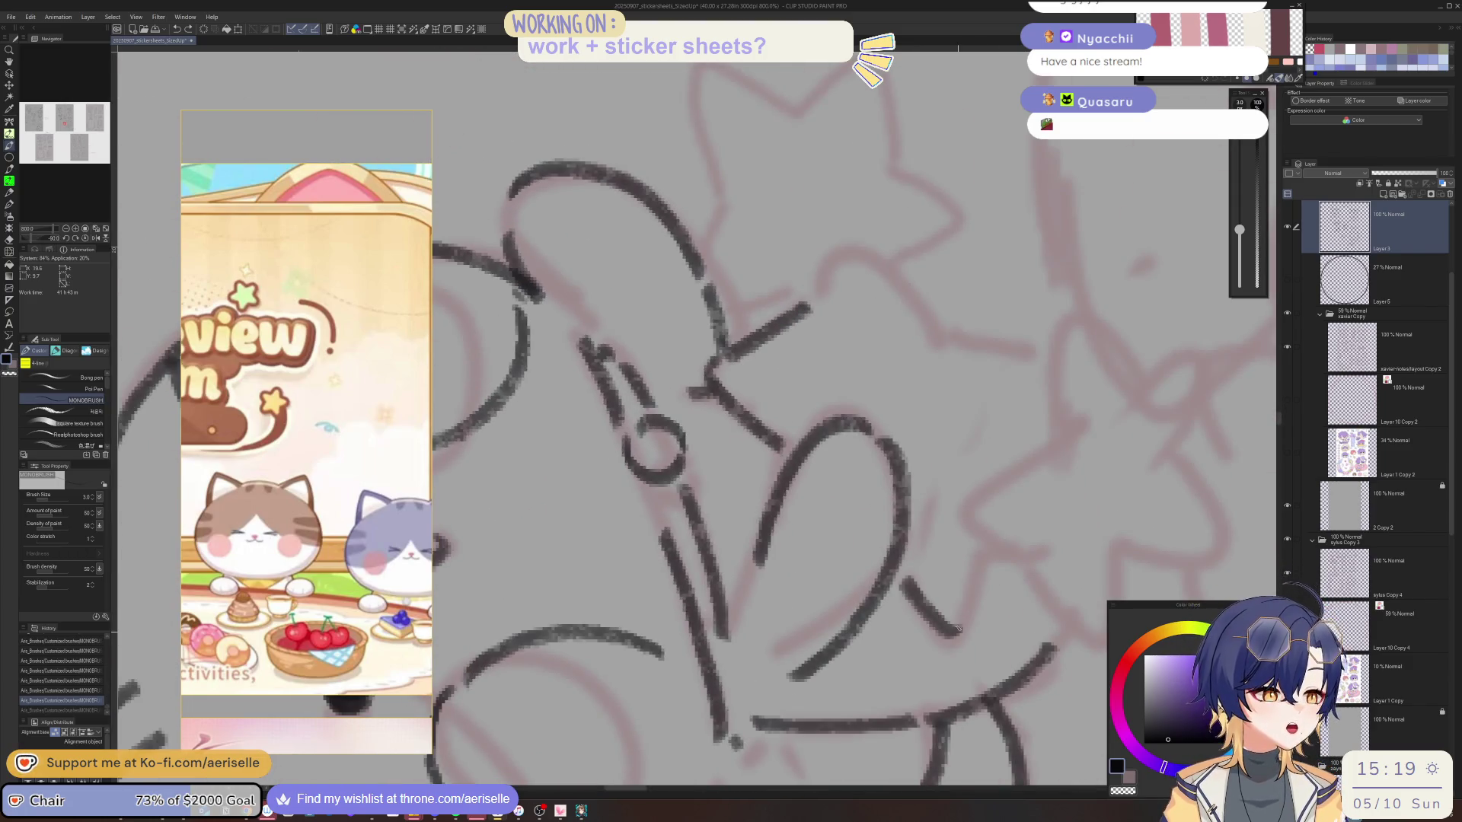
{"action": "left_click_drag", "start_coordinate": [960, 556], "coordinate": [982, 623]}
{"action": "key", "text": "asciicircum"}
{"action": "key", "text": "asciicircum"}
{"action": "mouse_move", "coordinate": [877, 443]}
{"action": "left_mouse_down"}
{"action": "mouse_move", "coordinate": [933, 435]}
{"action": "mouse_move", "coordinate": [908, 563]}
{"action": "left_mouse_up"}
{"action": "key", "text": "asciicircum"}
{"action": "key", "text": "asciicircum"}
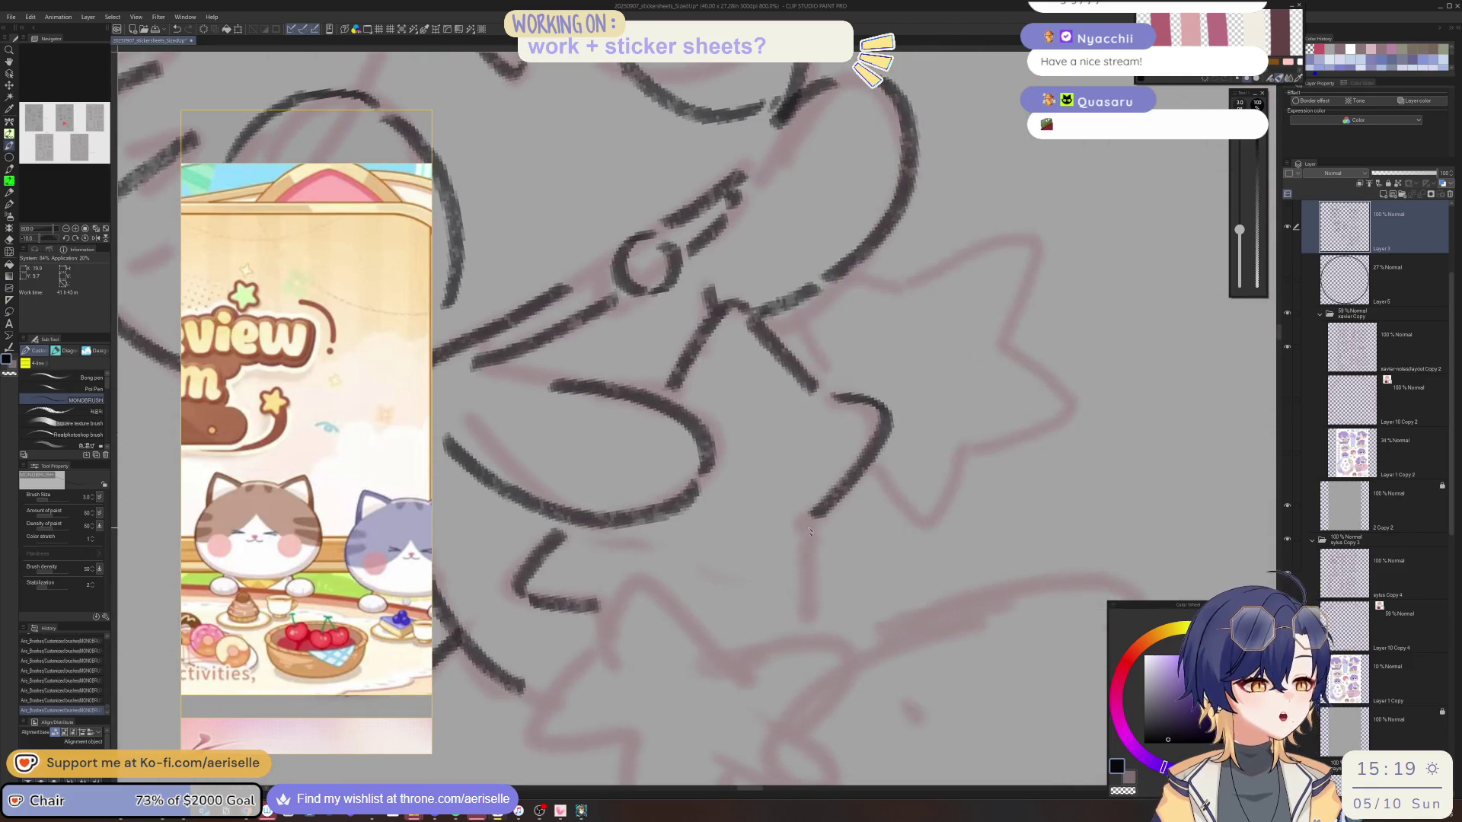
{"action": "left_click_drag", "start_coordinate": [809, 531], "coordinate": [805, 613]}
{"action": "key", "text": "asciicircum"}
{"action": "left_click_drag", "start_coordinate": [685, 466], "coordinate": [641, 542]}
{"action": "key", "text": "asciicircum"}
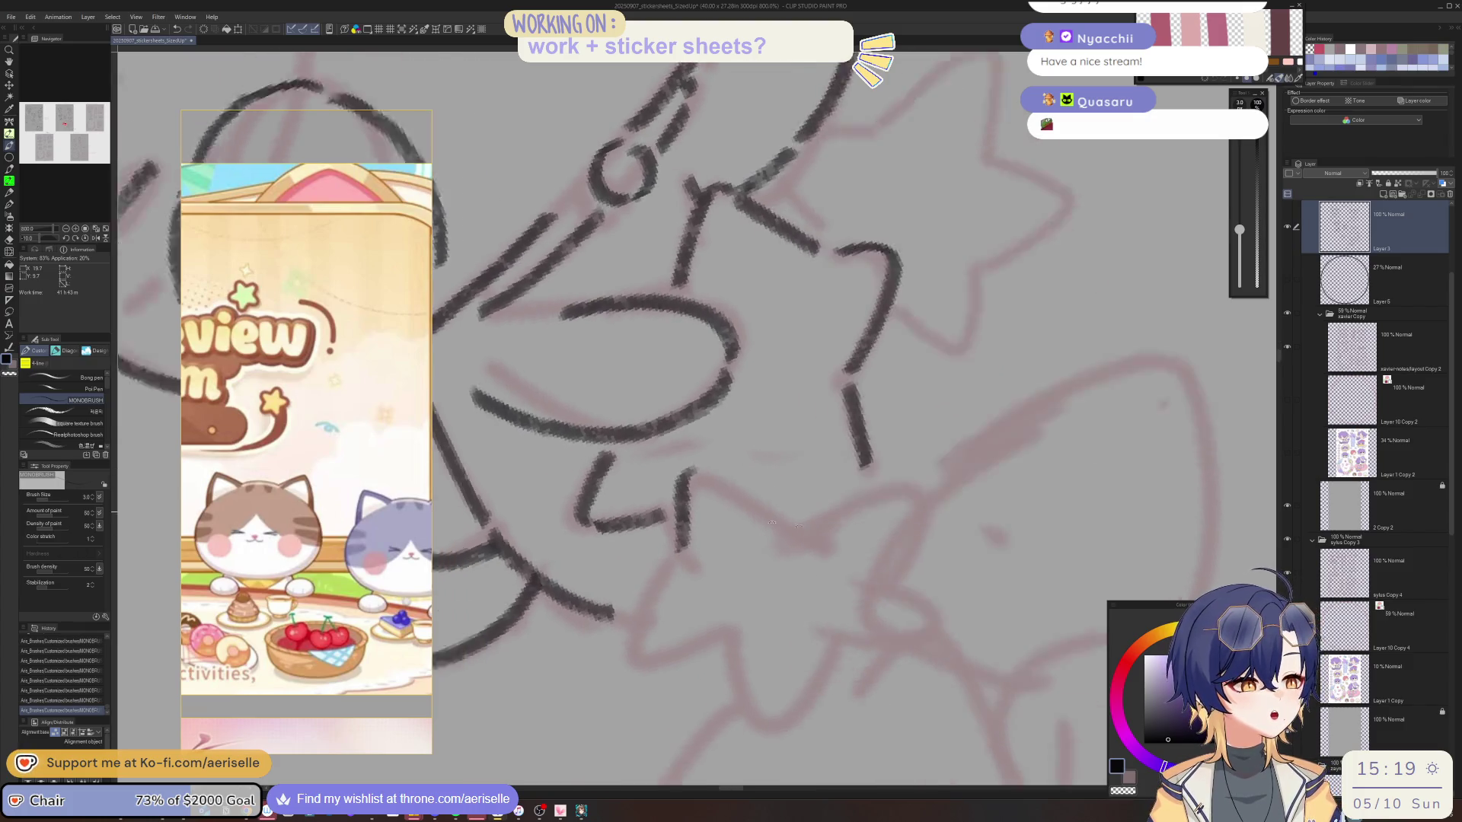
Add short vertical and diagonal strokes for the cat's legs and tail.
{"action": "key", "text": "minus"}
{"action": "mouse_move", "coordinate": [727, 554]}
{"action": "left_mouse_down"}
{"action": "mouse_move", "coordinate": [701, 631]}
{"action": "mouse_move", "coordinate": [769, 643]}
{"action": "mouse_move", "coordinate": [788, 626]}
{"action": "left_mouse_up"}
{"action": "key", "text": "minus"}
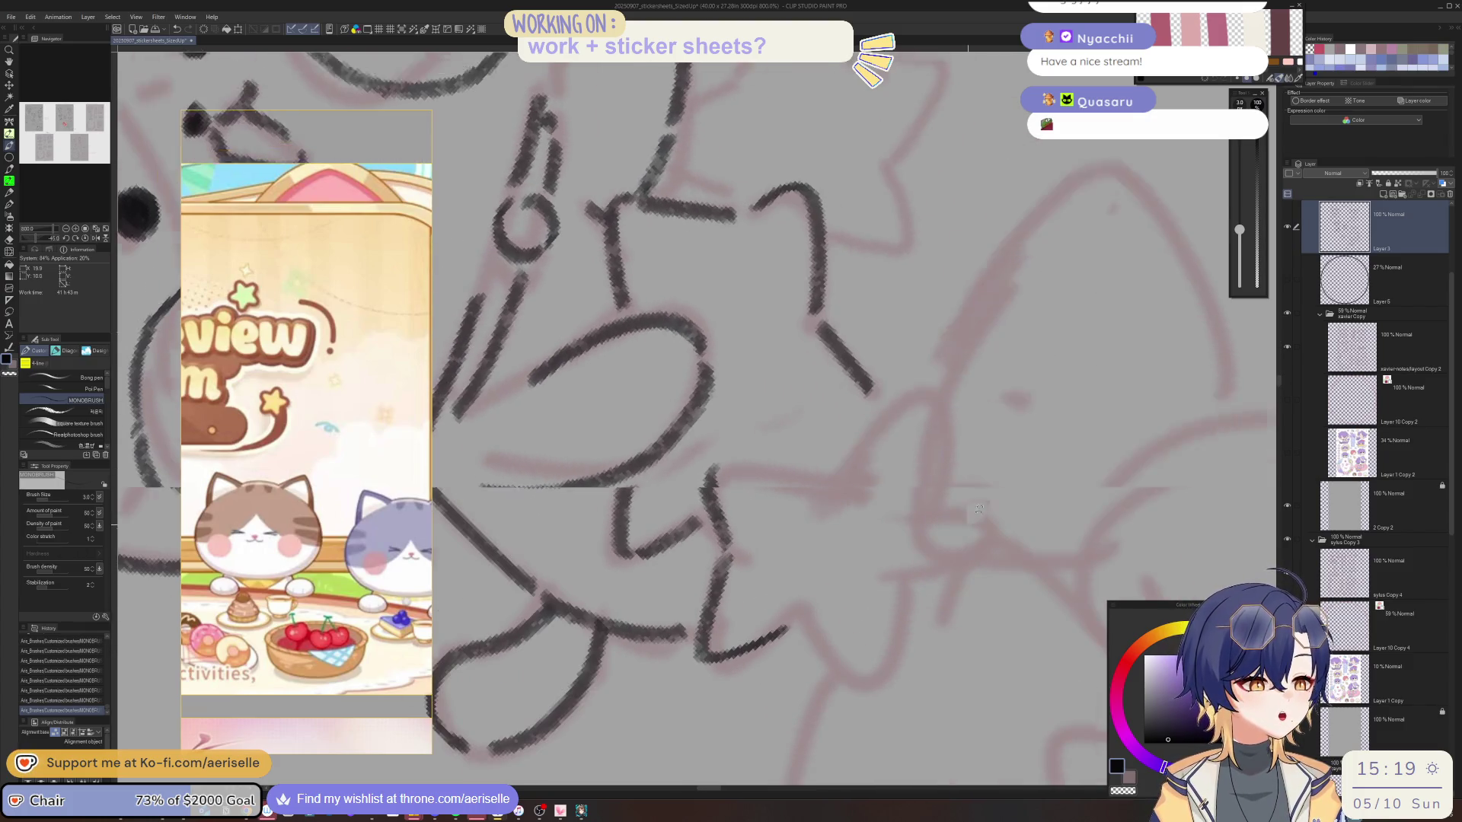
{"action": "key", "text": "minus"}
{"action": "left_click_drag", "start_coordinate": [801, 520], "coordinate": [817, 620]}
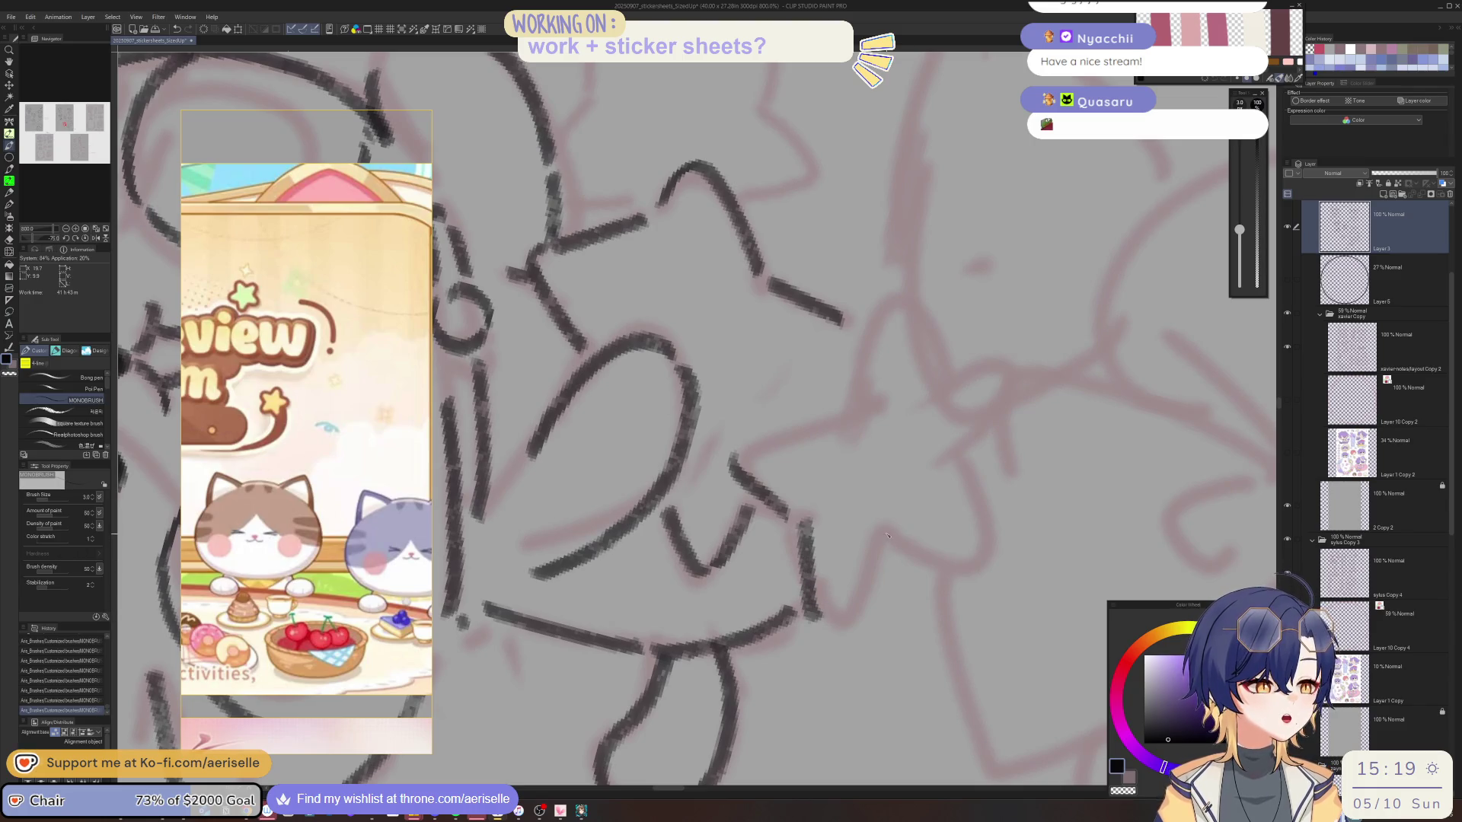
{"action": "left_click_drag", "start_coordinate": [887, 535], "coordinate": [845, 621]}
{"action": "key", "text": "asciicircum"}
{"action": "key", "text": "asciicircum"}
{"action": "mouse_move", "coordinate": [694, 474]}
{"action": "left_mouse_down"}
{"action": "mouse_move", "coordinate": [765, 549]}
{"action": "mouse_move", "coordinate": [791, 633]}
{"action": "left_mouse_up"}
{"action": "key", "text": "asciicircum"}
{"action": "key", "text": "minus"}
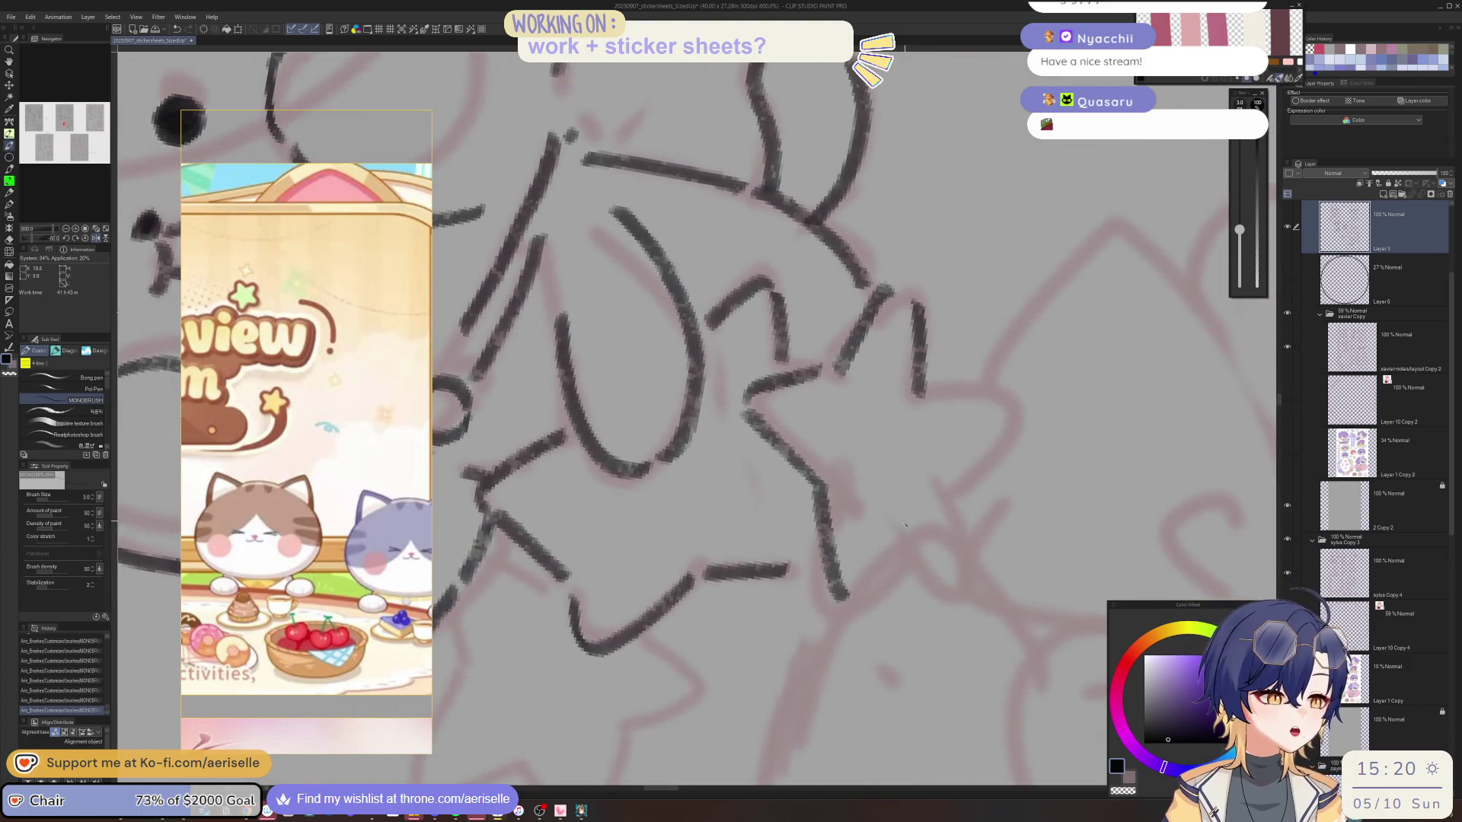
{"action": "key", "text": "asciicircum"}
{"action": "key", "text": "asciicircum"}
Ink the star by the cat's feet and clean stray marks with the Hard eraser.
{"action": "left_click_drag", "start_coordinate": [791, 646], "coordinate": [773, 678]}
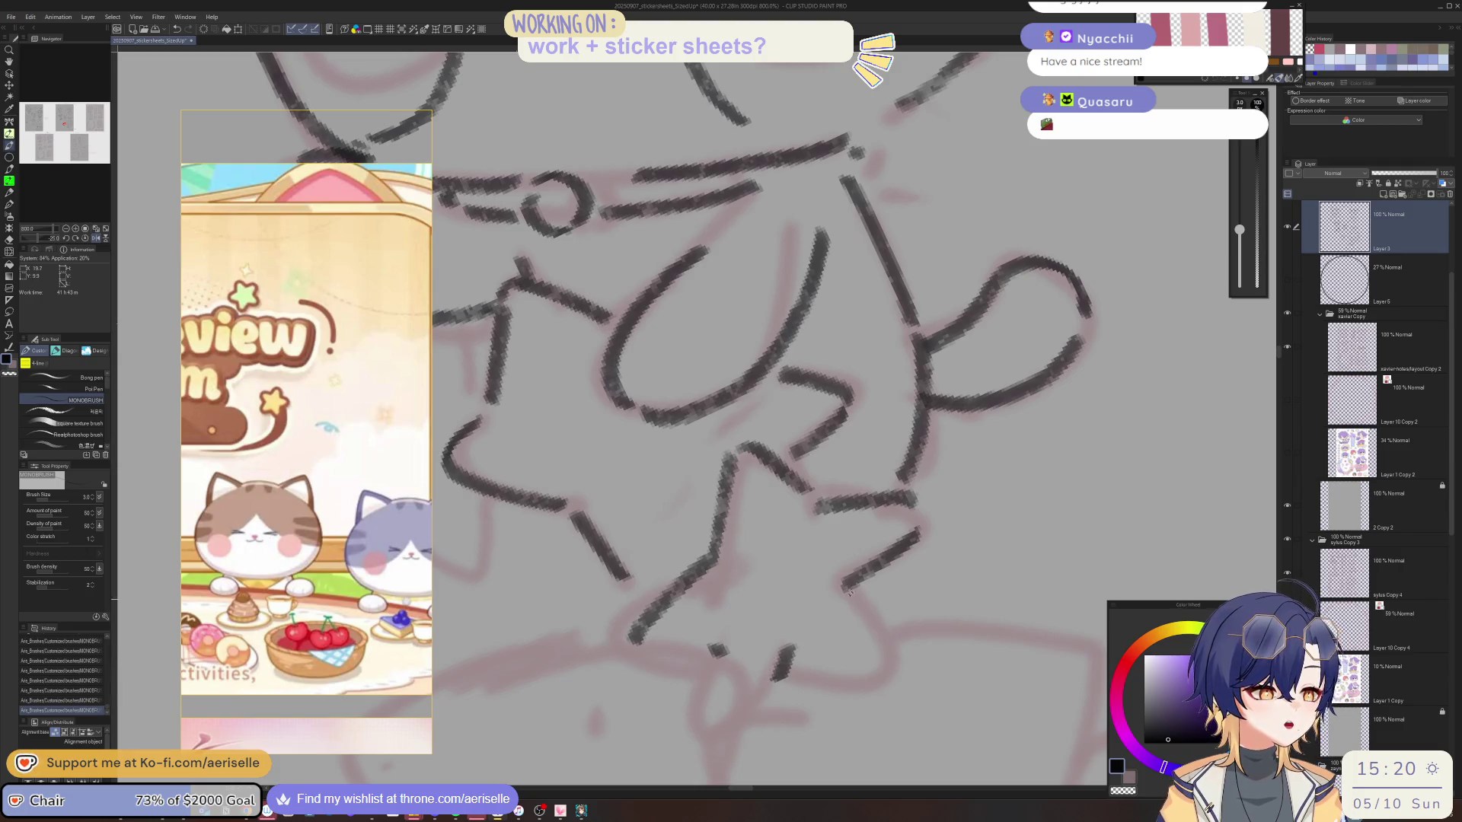
{"action": "left_click_drag", "start_coordinate": [860, 591], "coordinate": [885, 660]}
{"action": "key", "text": "asciicircum"}
{"action": "key", "text": "asciicircum"}
{"action": "mouse_move", "coordinate": [657, 684]}
{"action": "left_mouse_down"}
{"action": "mouse_move", "coordinate": [698, 723]}
{"action": "mouse_move", "coordinate": [670, 686]}
{"action": "left_mouse_up"}
{"action": "key", "text": "minus"}
{"action": "key", "text": "asciicircum"}
{"action": "key", "text": "e"}
{"action": "key", "text": "p"}
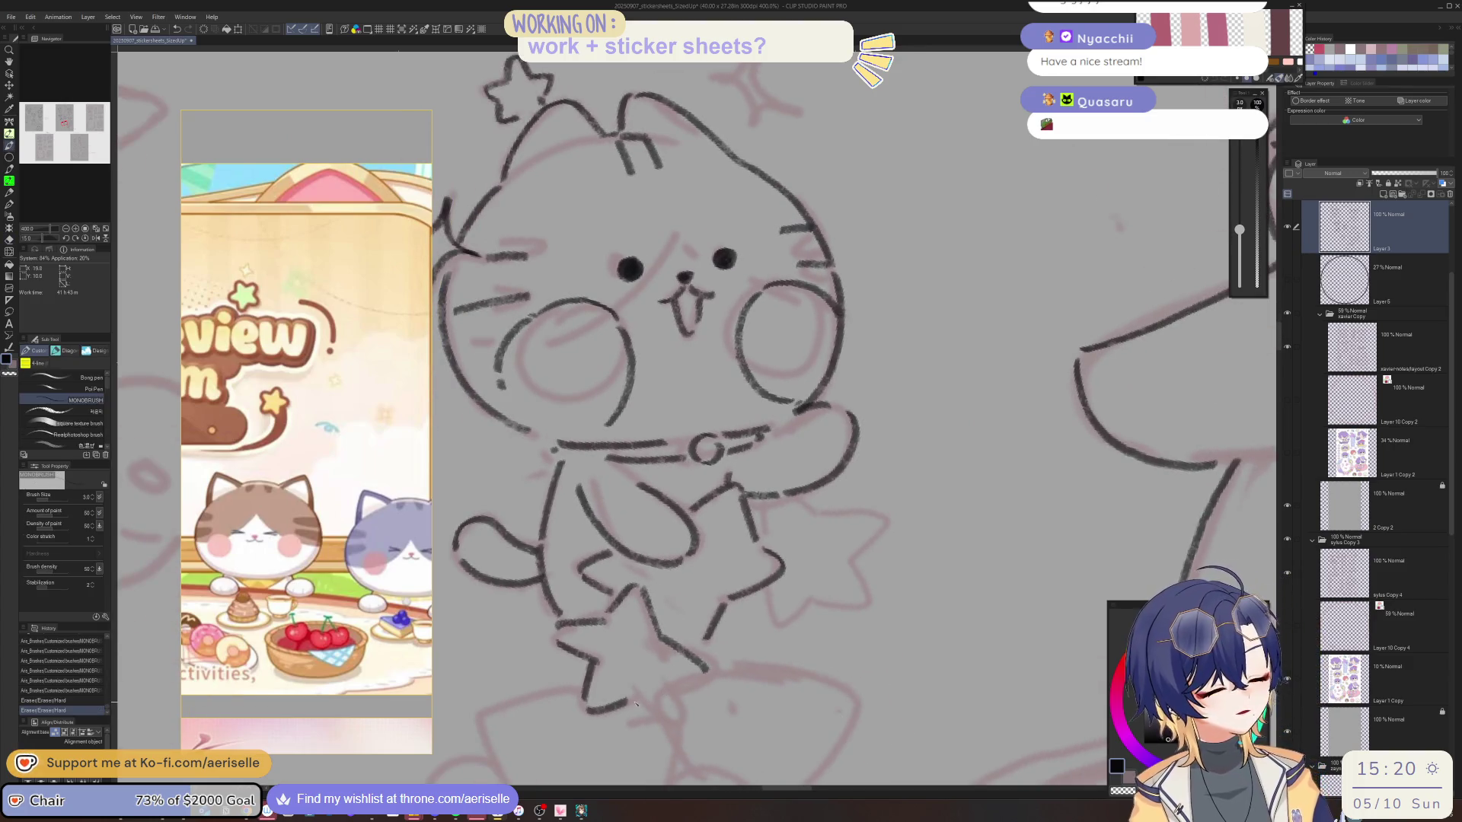
{"action": "key", "text": "minus"}
{"action": "key", "text": "minus"}
{"action": "key", "text": "minus"}
{"action": "key", "text": "asciicircum"}
Ink the remaining cat strokes and the lower star's edges, then zoom out to 200%.
{"action": "mouse_move", "coordinate": [747, 510]}
{"action": "left_mouse_down"}
{"action": "mouse_move", "coordinate": [731, 559]}
{"action": "mouse_move", "coordinate": [803, 537]}
{"action": "mouse_move", "coordinate": [798, 576]}
{"action": "left_mouse_up"}
{"action": "scroll", "coordinate": [735, 542], "scroll_direction": "up", "scroll_amount": 3}
{"action": "key", "text": "minus"}
{"action": "key", "text": "minus"}
{"action": "key", "text": "minus"}
{"action": "key", "text": "minus"}
{"action": "key", "text": "minus"}
{"action": "key", "text": "minus"}
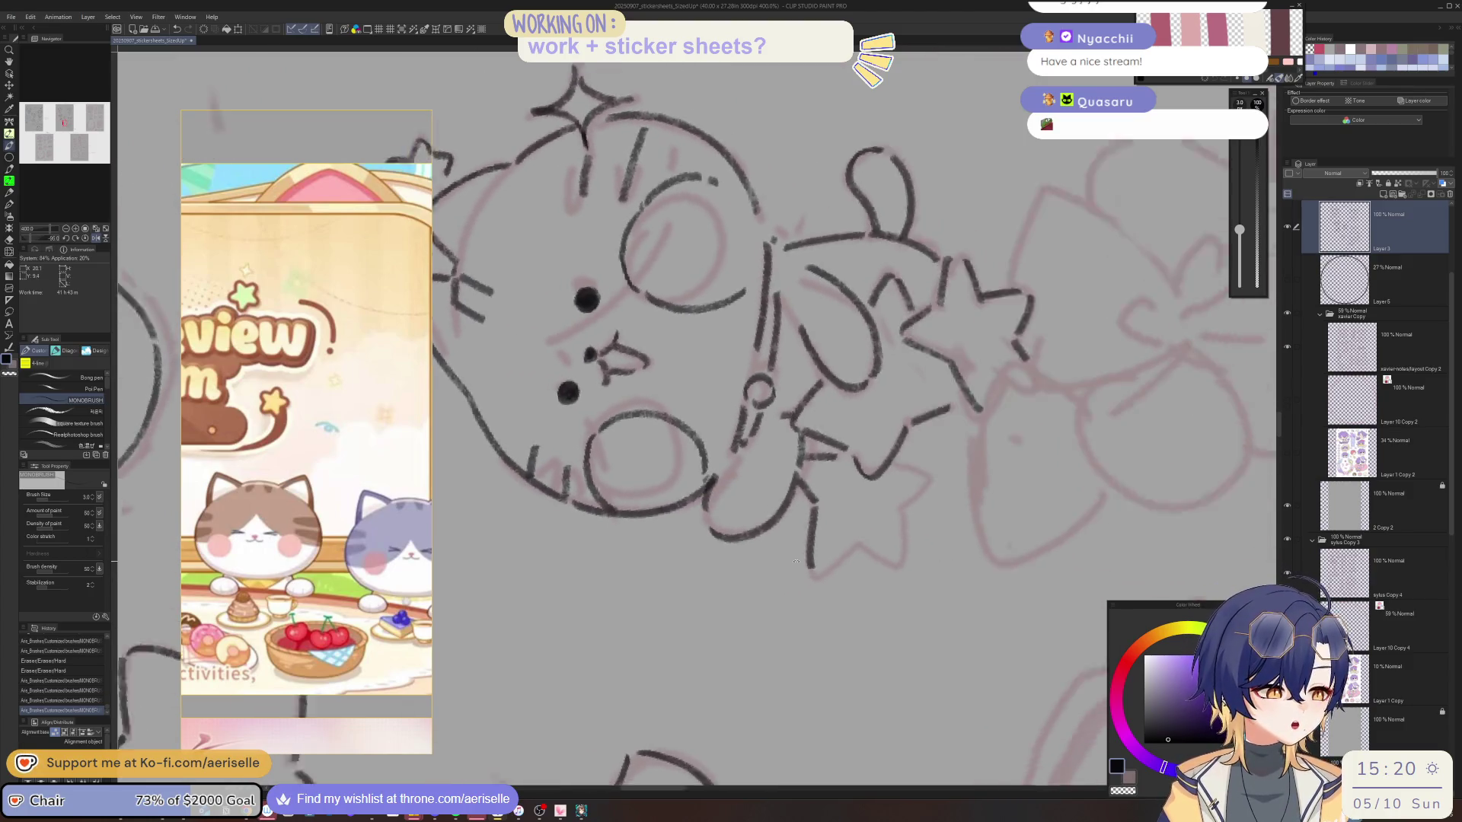
{"action": "left_click_drag", "start_coordinate": [901, 453], "coordinate": [881, 493]}
{"action": "key", "text": "minus"}
{"action": "key", "text": "minus"}
{"action": "key", "text": "minus"}
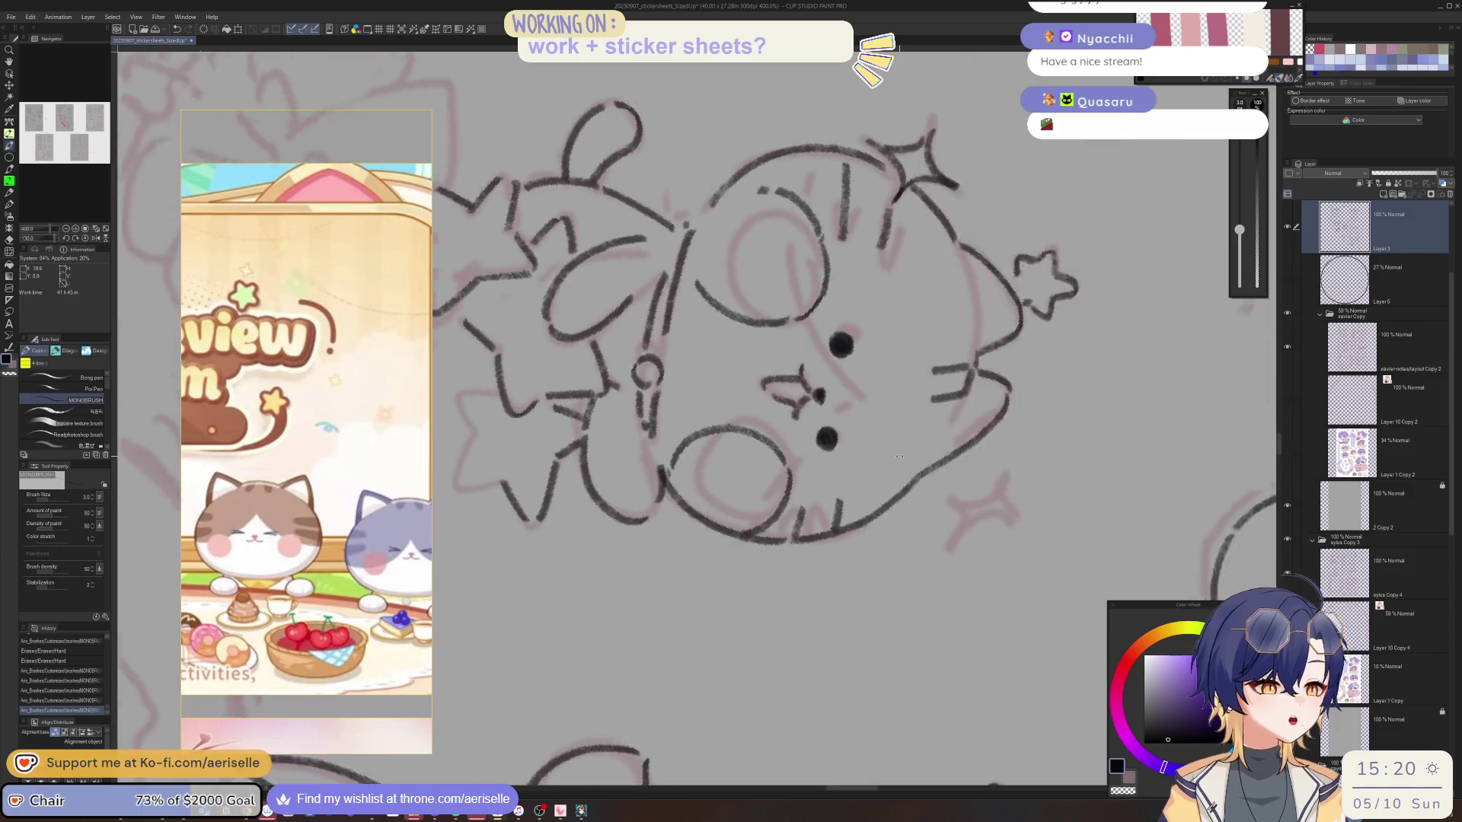
{"action": "left_click_drag", "start_coordinate": [601, 616], "coordinate": [629, 660]}
{"action": "key", "text": "minus"}
{"action": "left_click_drag", "start_coordinate": [710, 623], "coordinate": [703, 653]}
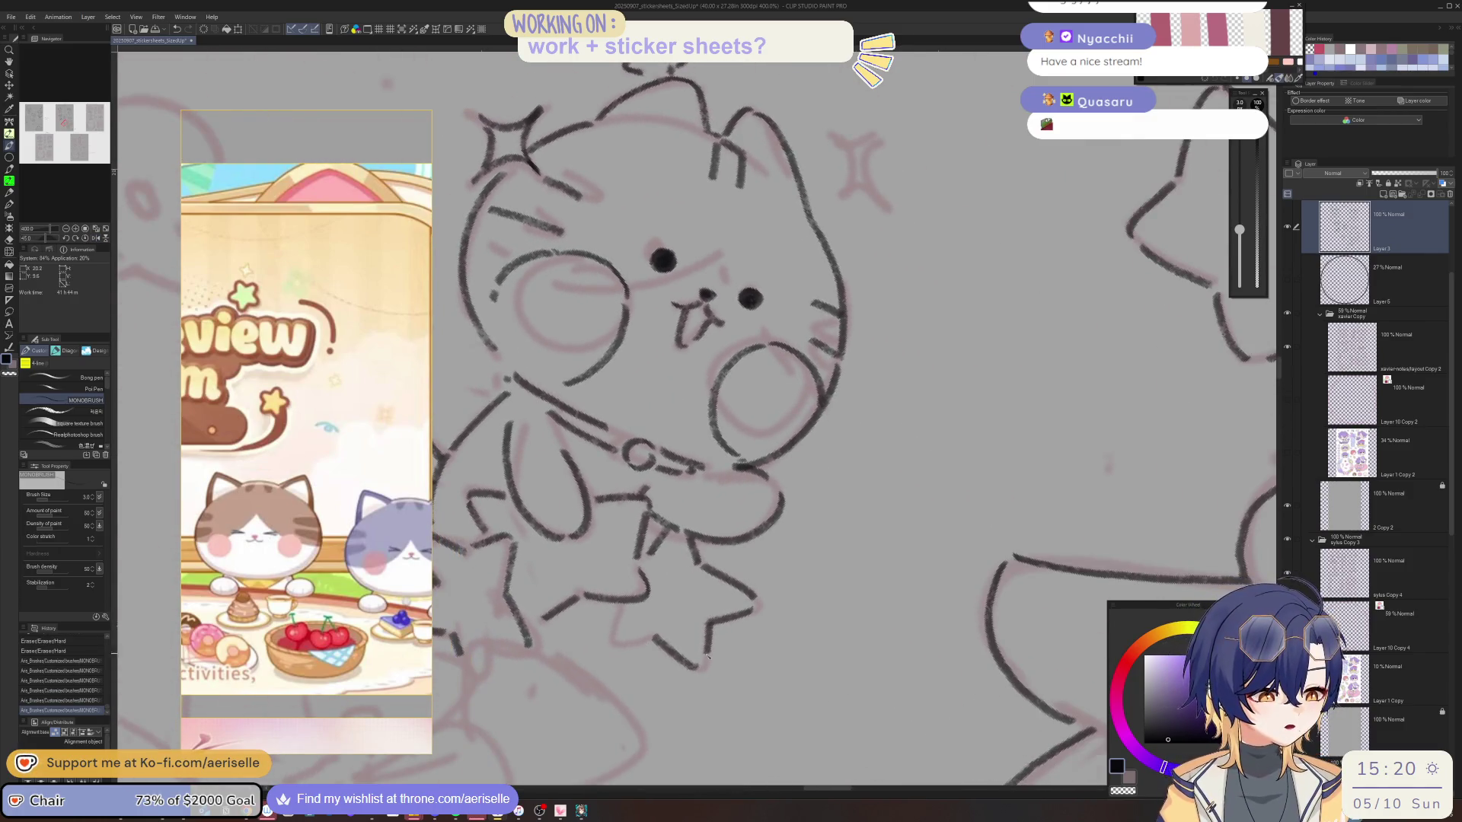
{"action": "key", "text": "minus"}
{"action": "key", "text": "minus"}
{"action": "key", "text": "minus"}
{"action": "mouse_move", "coordinate": [588, 612]}
{"action": "left_mouse_down"}
{"action": "mouse_move", "coordinate": [622, 647]}
{"action": "mouse_move", "coordinate": [633, 614]}
{"action": "mouse_move", "coordinate": [628, 629]}
{"action": "left_mouse_up"}
{"action": "key", "text": "asciicircum"}
{"action": "key", "text": "asciicircum"}
{"action": "key", "text": "asciicircum"}
{"action": "key", "text": "ctrl+minus"}
{"action": "key", "text": "ctrl+minus"}
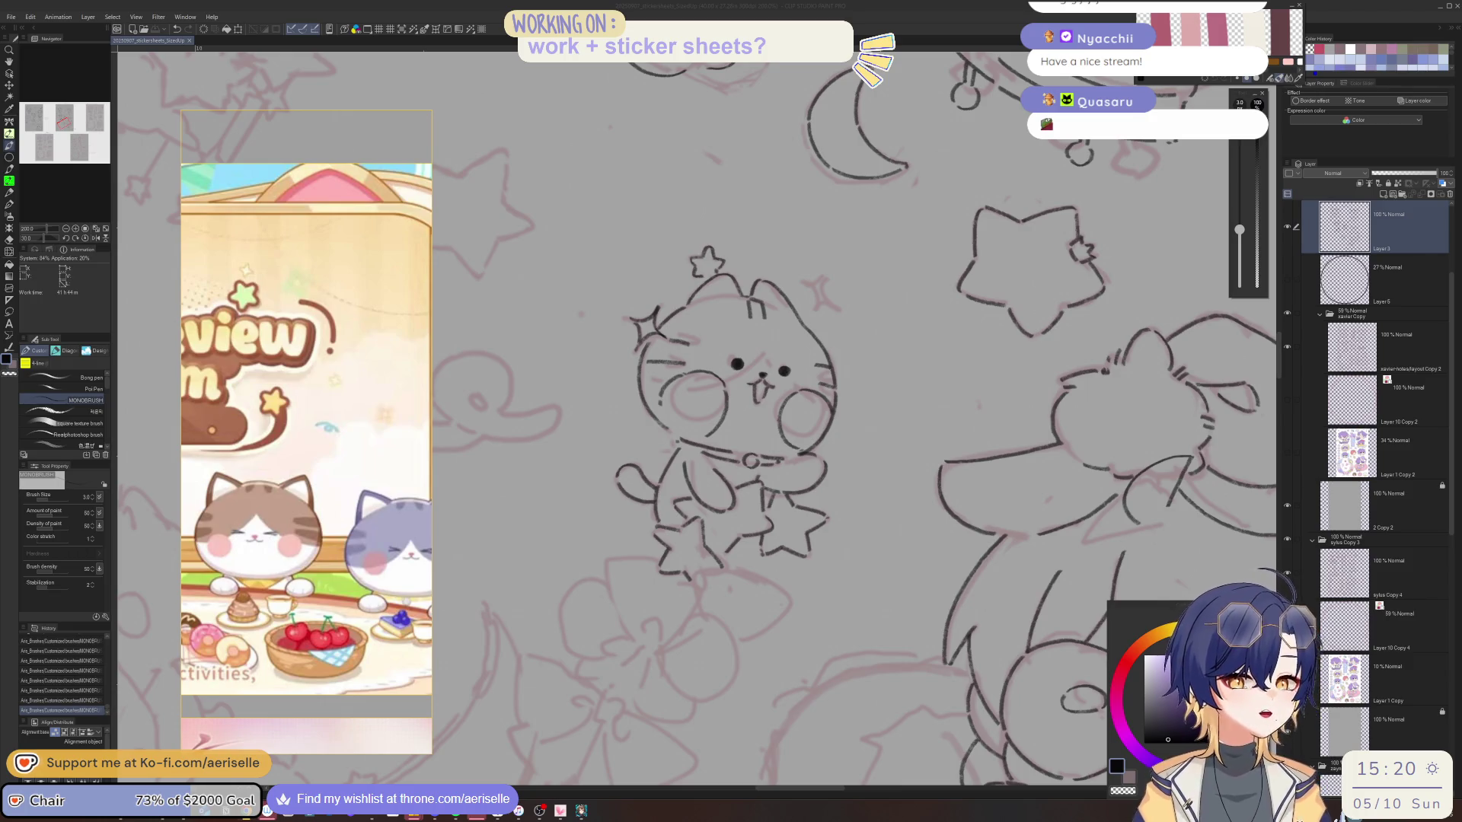
Mirror the canvas view horizontally to check the cat's proportions.
{"action": "left_click", "coordinate": [1339, 225]}
{"action": "key", "text": "h"}
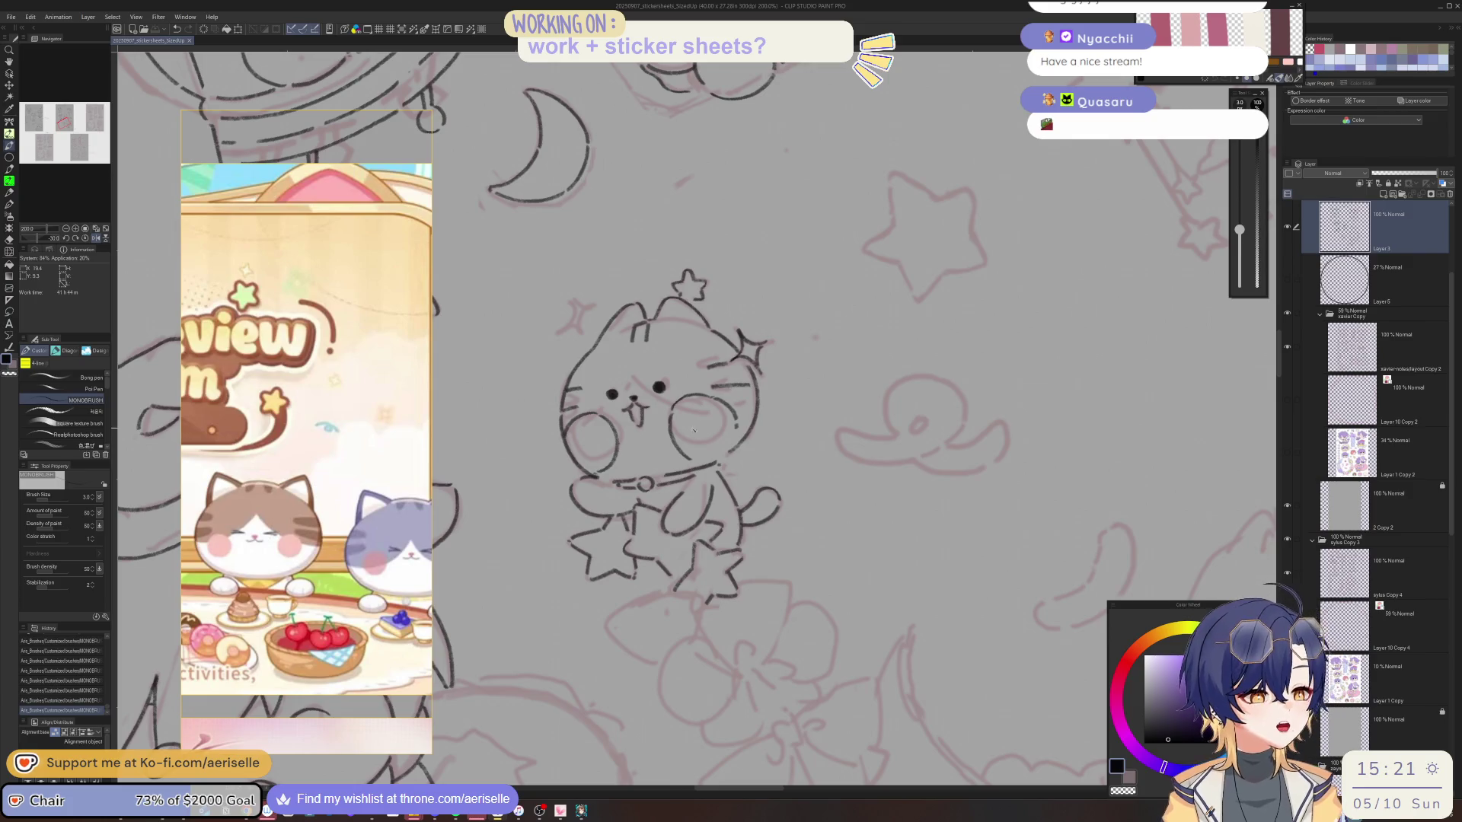
{"action": "scroll", "coordinate": [533, 411], "scroll_direction": "up", "scroll_amount": 3}
Lasso the cat's head, shift it slightly right and down, then add a face mark.
{"action": "key", "text": "m"}
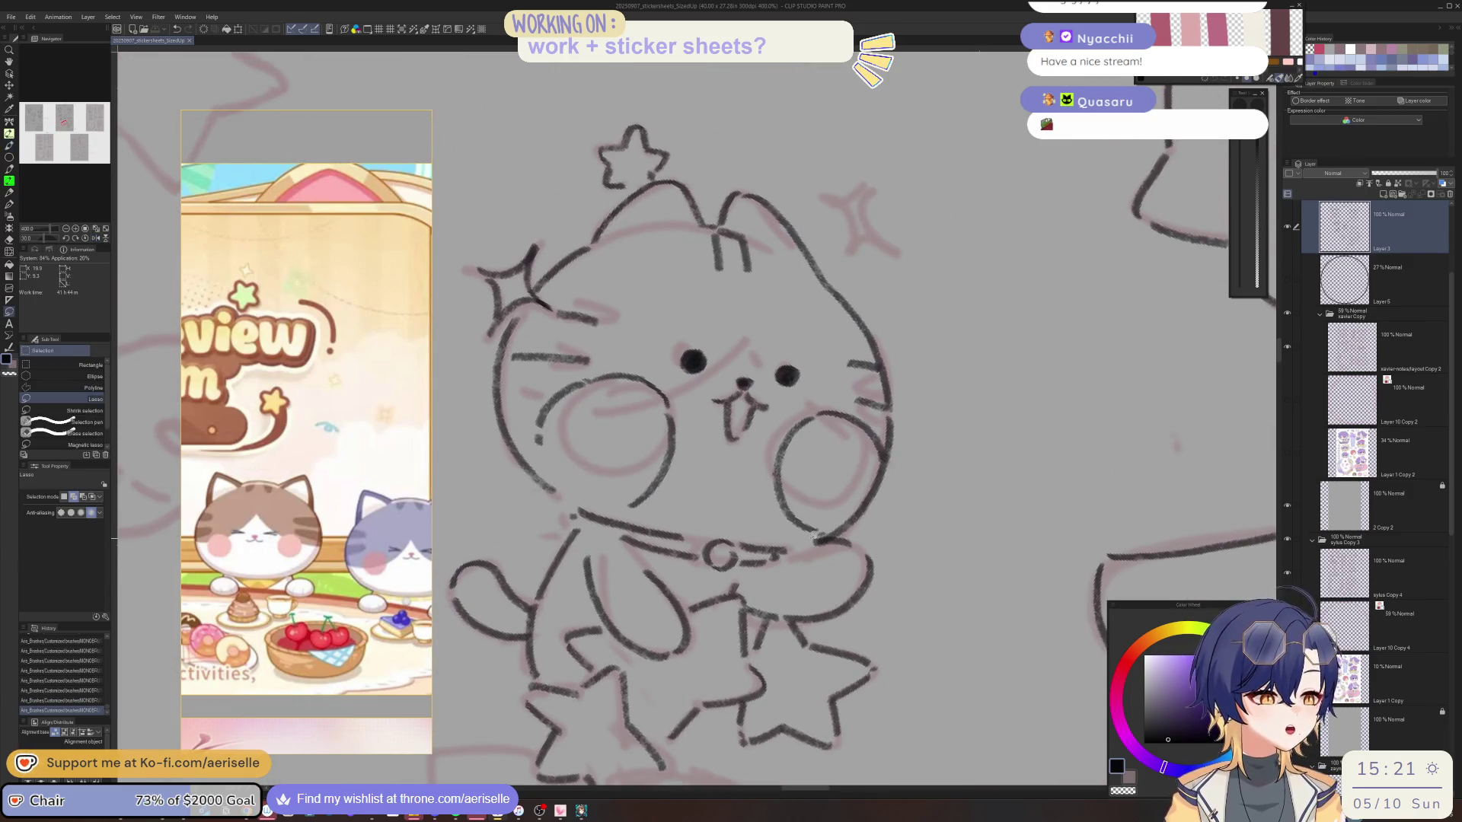
{"action": "mouse_move", "coordinate": [820, 534]}
{"action": "left_mouse_down"}
{"action": "mouse_move", "coordinate": [891, 519]}
{"action": "mouse_move", "coordinate": [796, 171]}
{"action": "mouse_move", "coordinate": [462, 195]}
{"action": "left_mouse_up"}
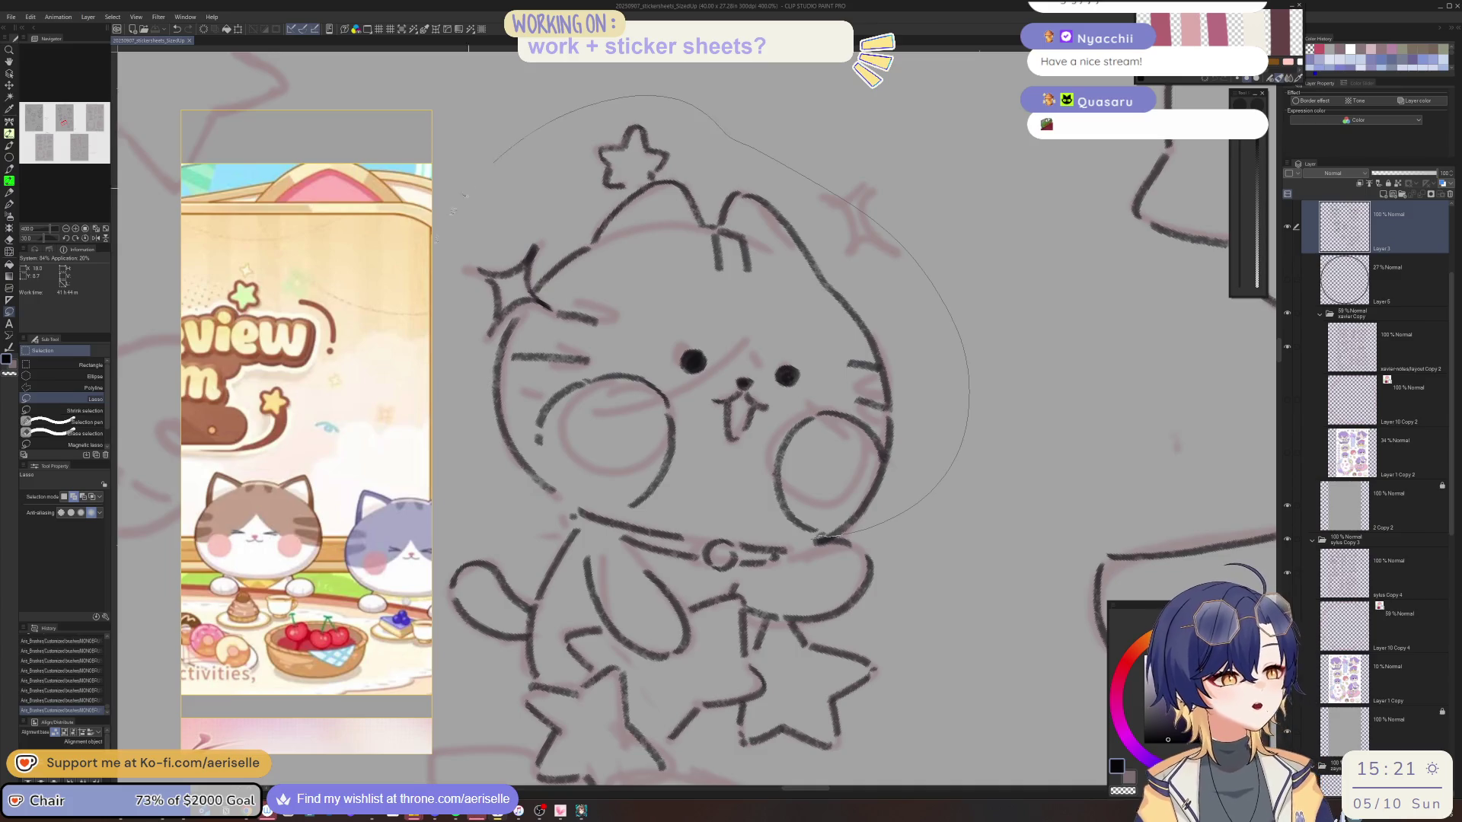
{"action": "left_click_drag", "start_coordinate": [575, 524], "coordinate": [699, 525]}
{"action": "mouse_move", "coordinate": [917, 476]}
{"action": "left_mouse_down"}
{"action": "mouse_move", "coordinate": [953, 482]}
{"action": "mouse_move", "coordinate": [906, 493]}
{"action": "left_mouse_up"}
{"action": "key", "text": "k"}
{"action": "key", "text": "ctrl+d"}
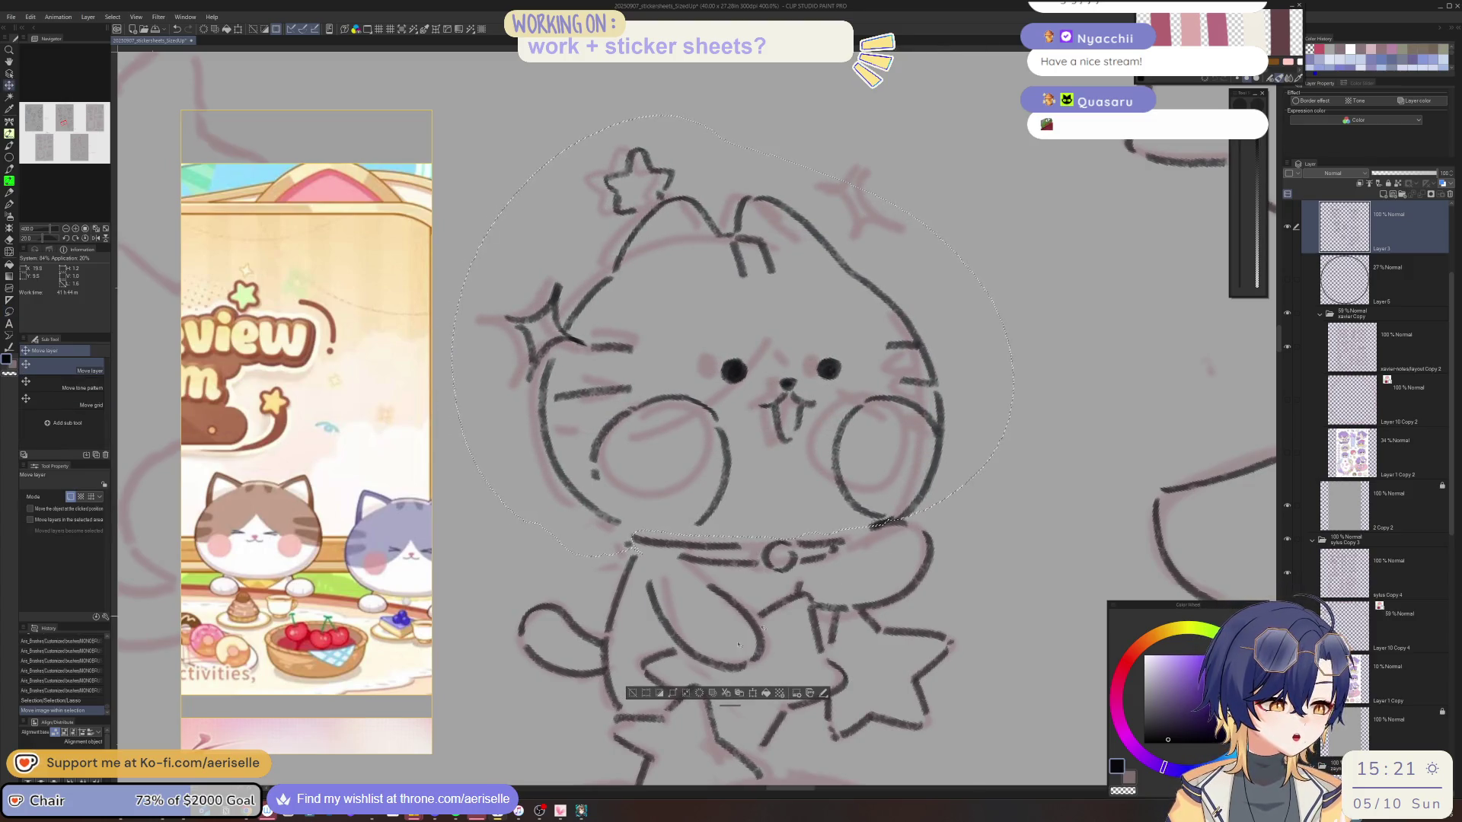
{"action": "scroll", "coordinate": [1034, 472], "scroll_direction": "down", "scroll_amount": 4}
{"action": "scroll", "coordinate": [1034, 472], "scroll_direction": "up", "scroll_amount": 1}
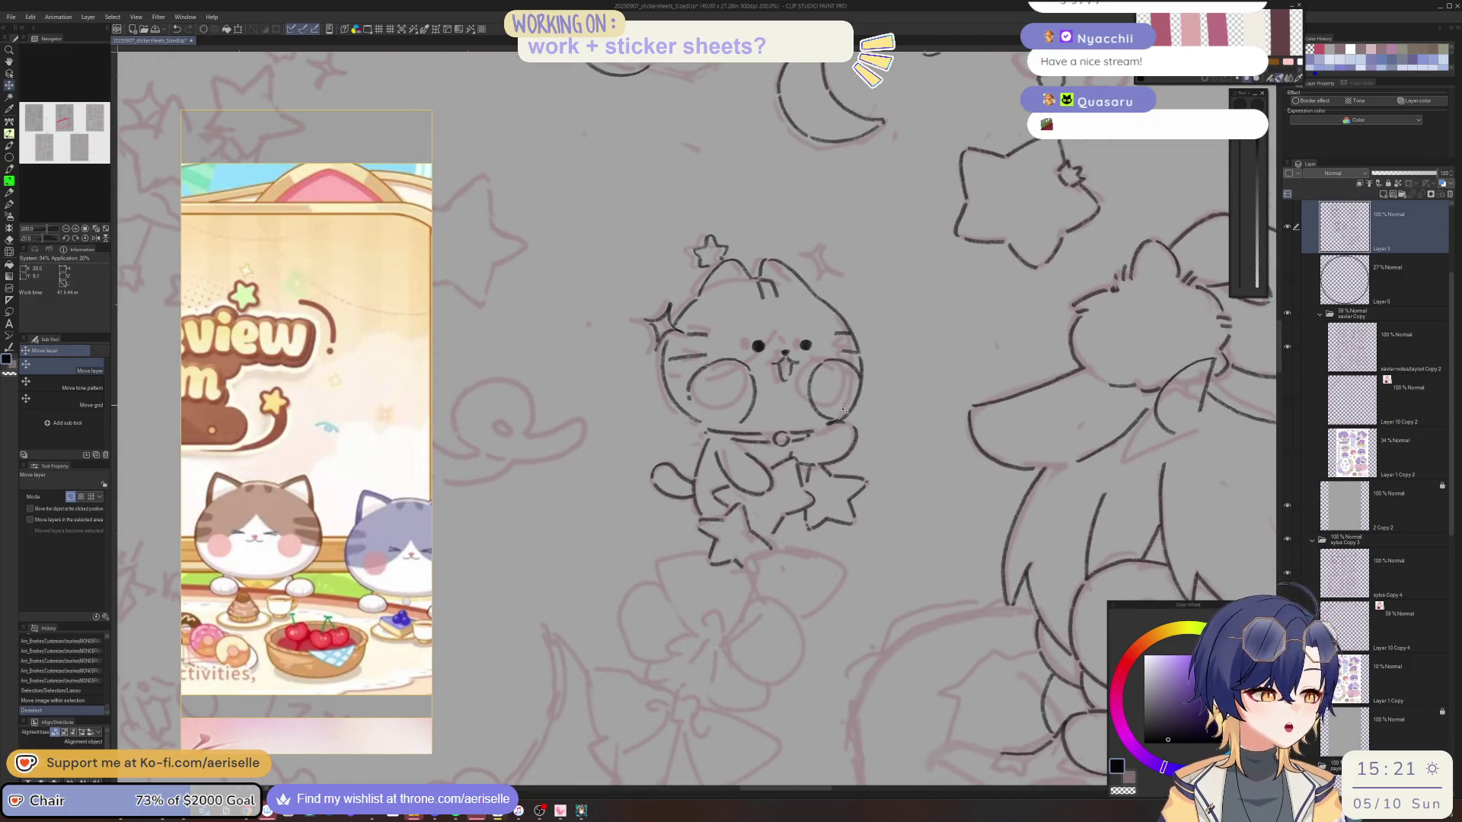
{"action": "scroll", "coordinate": [834, 416], "scroll_direction": "up", "scroll_amount": 4}
{"action": "key", "text": "p"}
{"action": "left_click", "coordinate": [858, 383]}
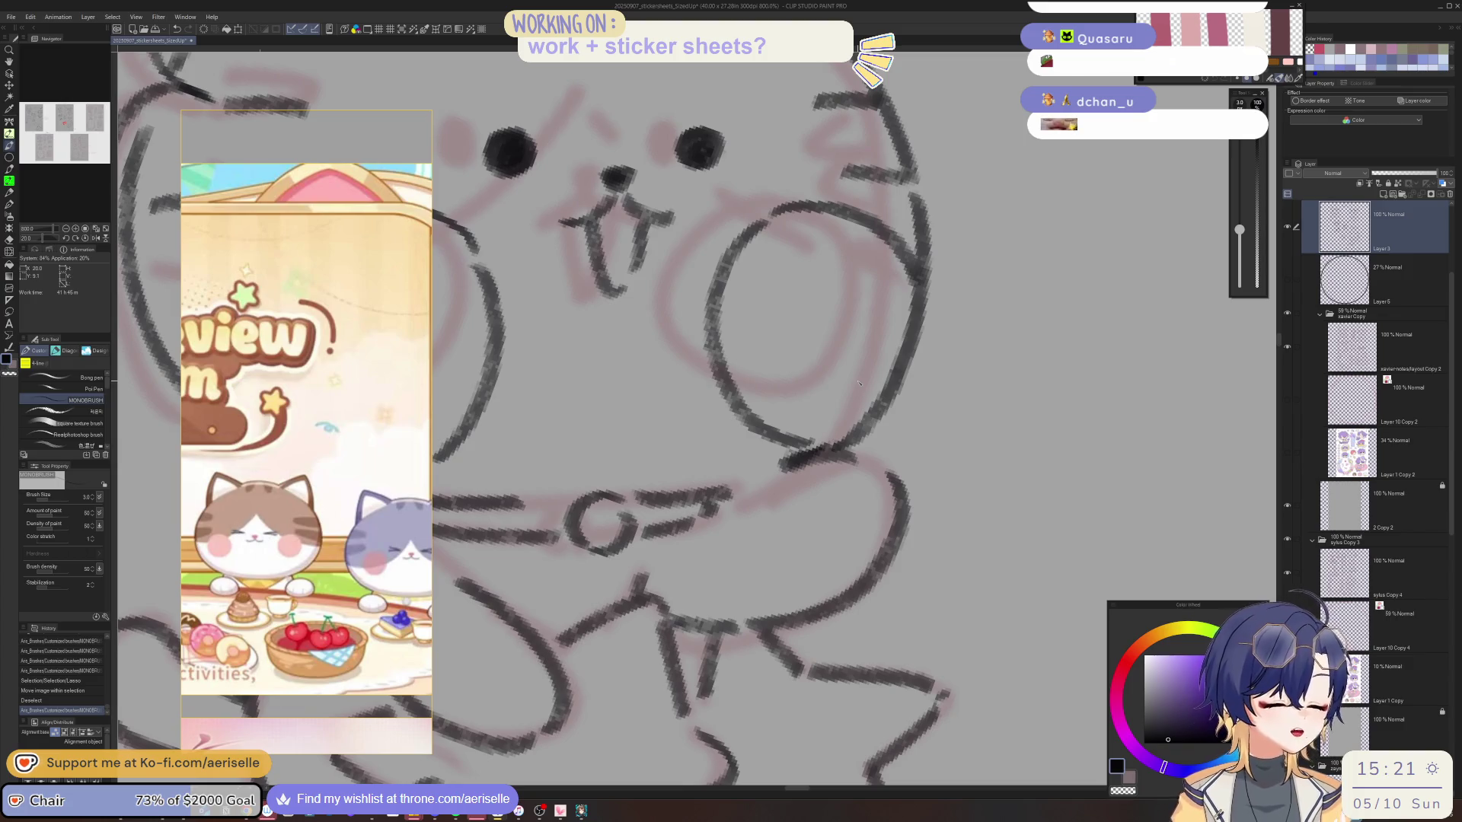
Ink a short stroke along the cat's chin line.
{"action": "left_click_drag", "start_coordinate": [841, 454], "coordinate": [875, 462]}
{"action": "scroll", "coordinate": [915, 423], "scroll_direction": "down", "scroll_amount": 5}
{"action": "scroll", "coordinate": [673, 355], "scroll_direction": "up", "scroll_amount": 3}
{"action": "scroll", "coordinate": [672, 355], "scroll_direction": "up", "scroll_amount": 4}
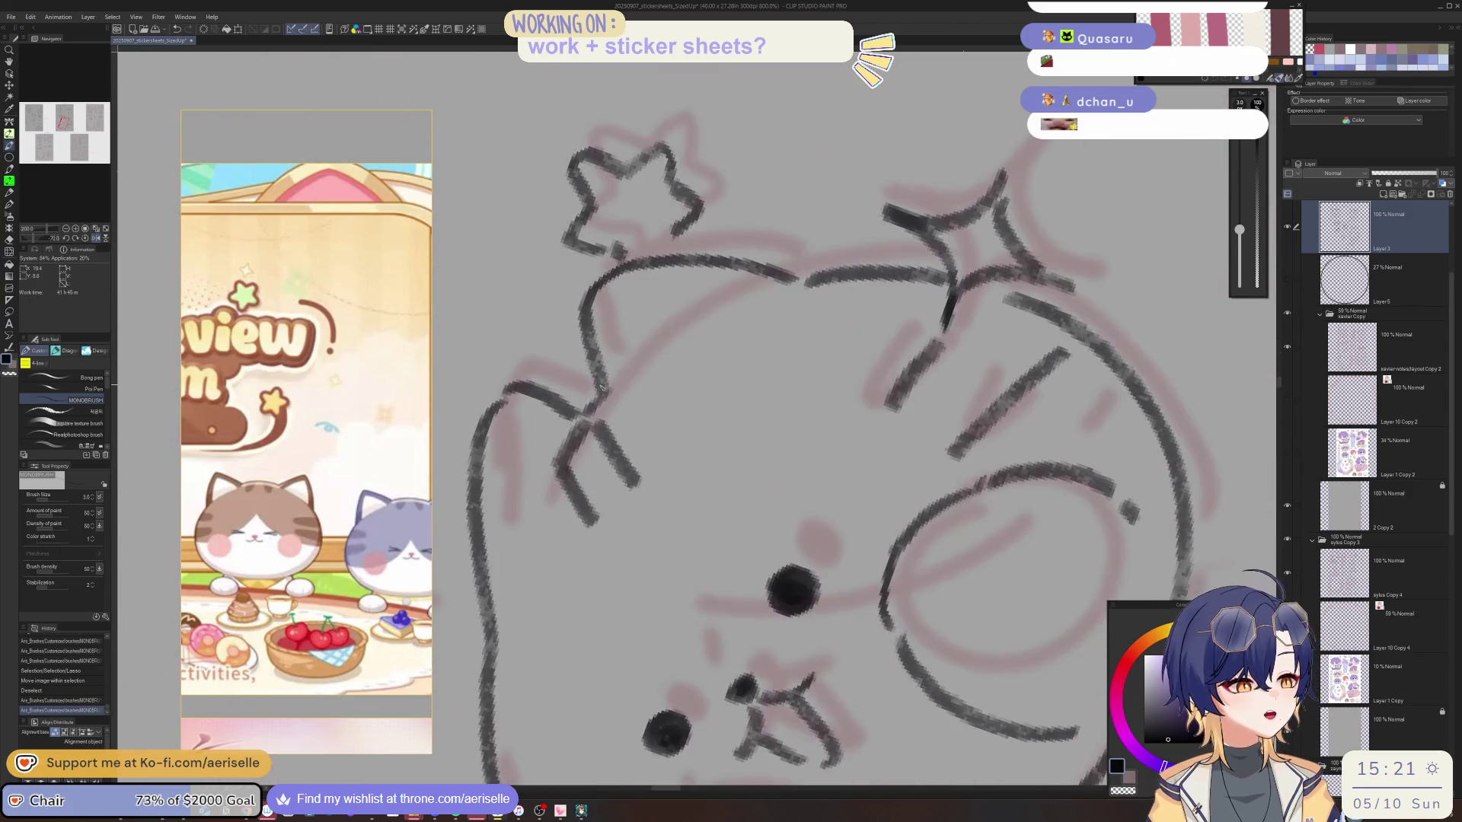
Lasso the forehead stripe marks, nudge them slightly up, and erase a stray ink mark.
{"action": "key", "text": "m"}
{"action": "left_click_drag", "start_coordinate": [639, 380], "coordinate": [616, 384]}
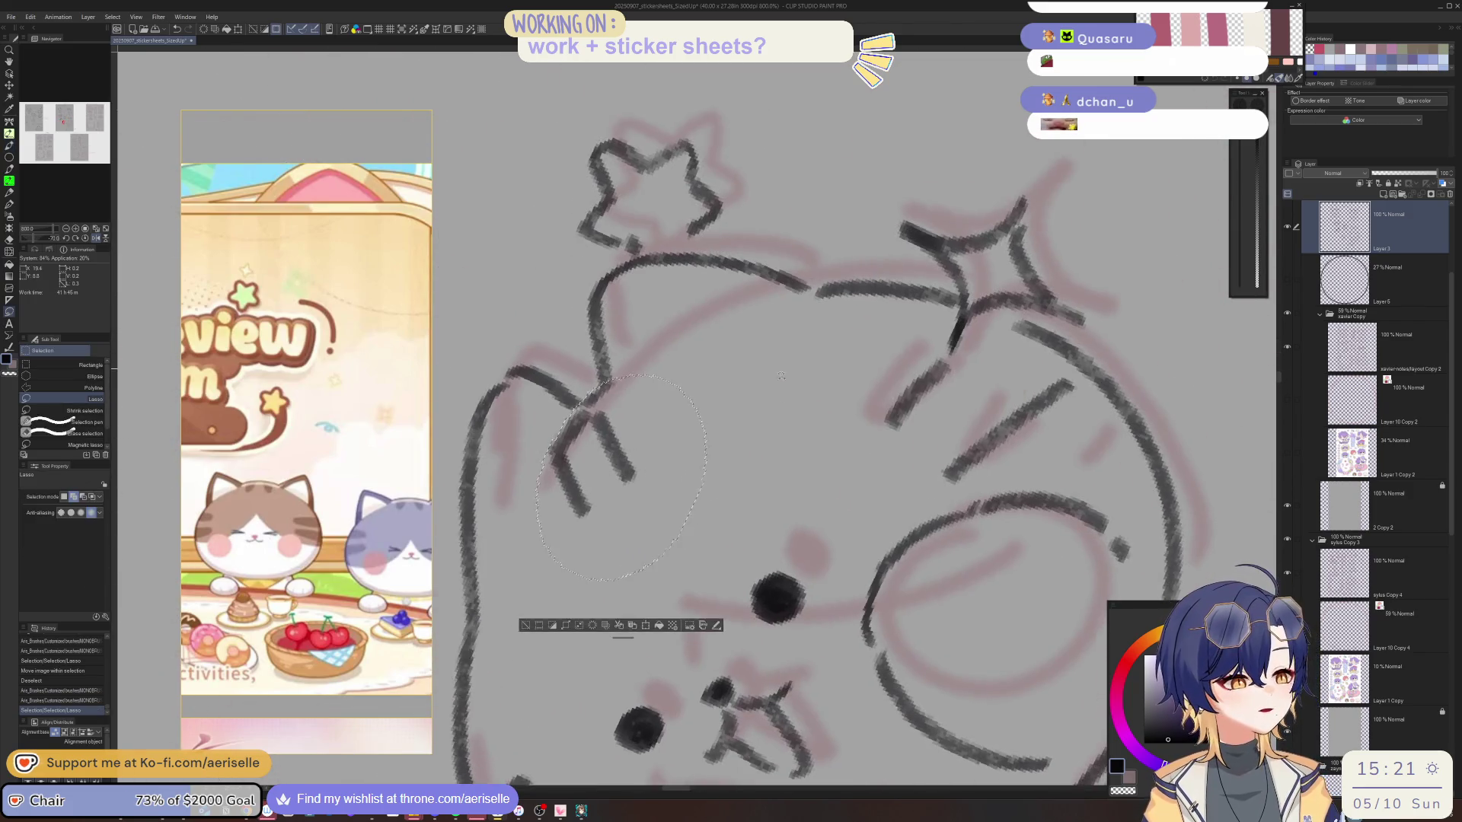
{"action": "key", "text": "k"}
{"action": "left_click_drag", "start_coordinate": [788, 461], "coordinate": [789, 457]}
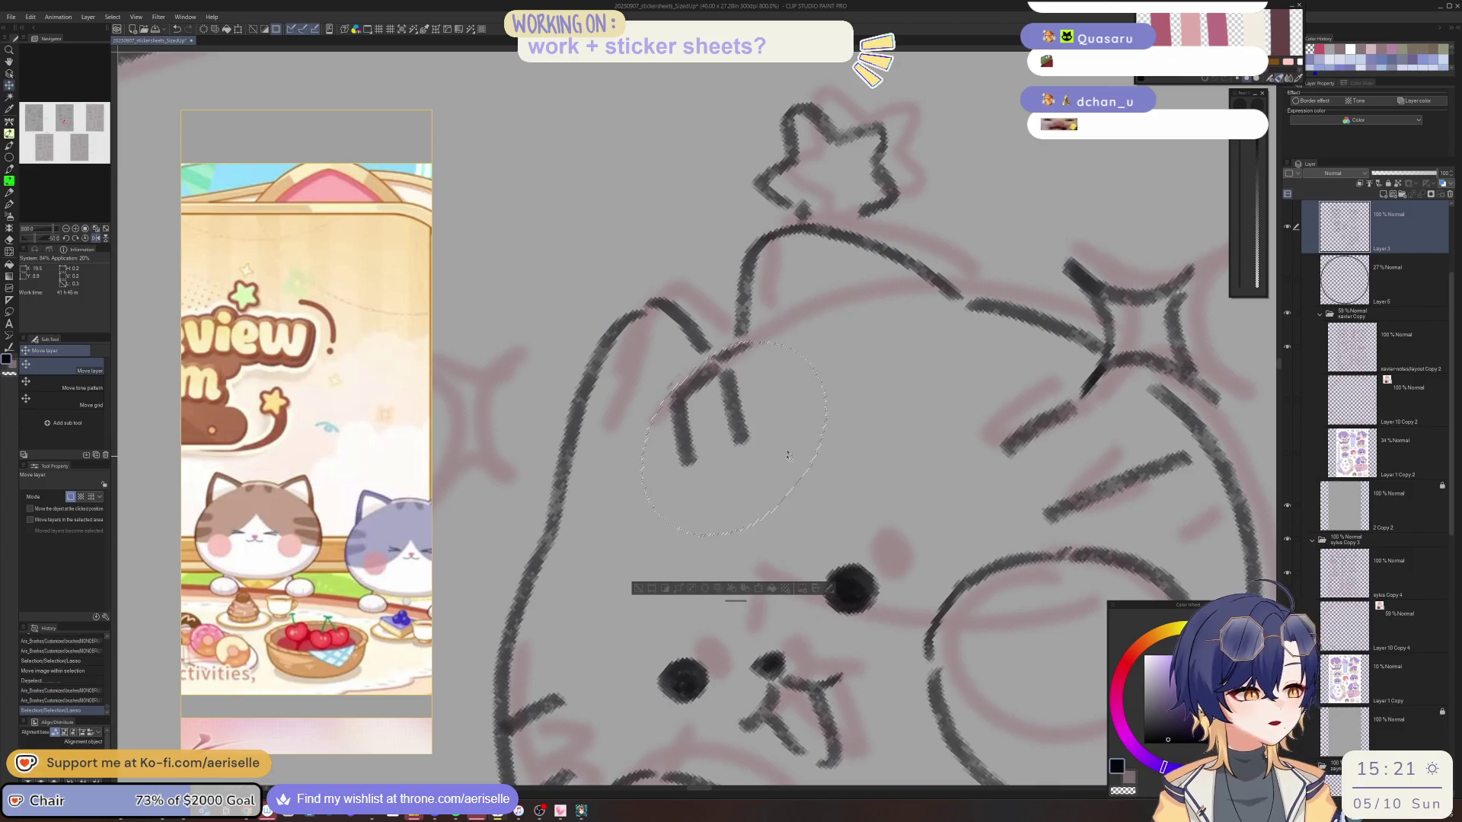
{"action": "key", "text": "ctrl+d"}
{"action": "key", "text": "e"}
{"action": "left_click", "coordinate": [694, 333]}
Reset the view to show the whole sticker sheet.
{"action": "key", "text": "asciicircum"}
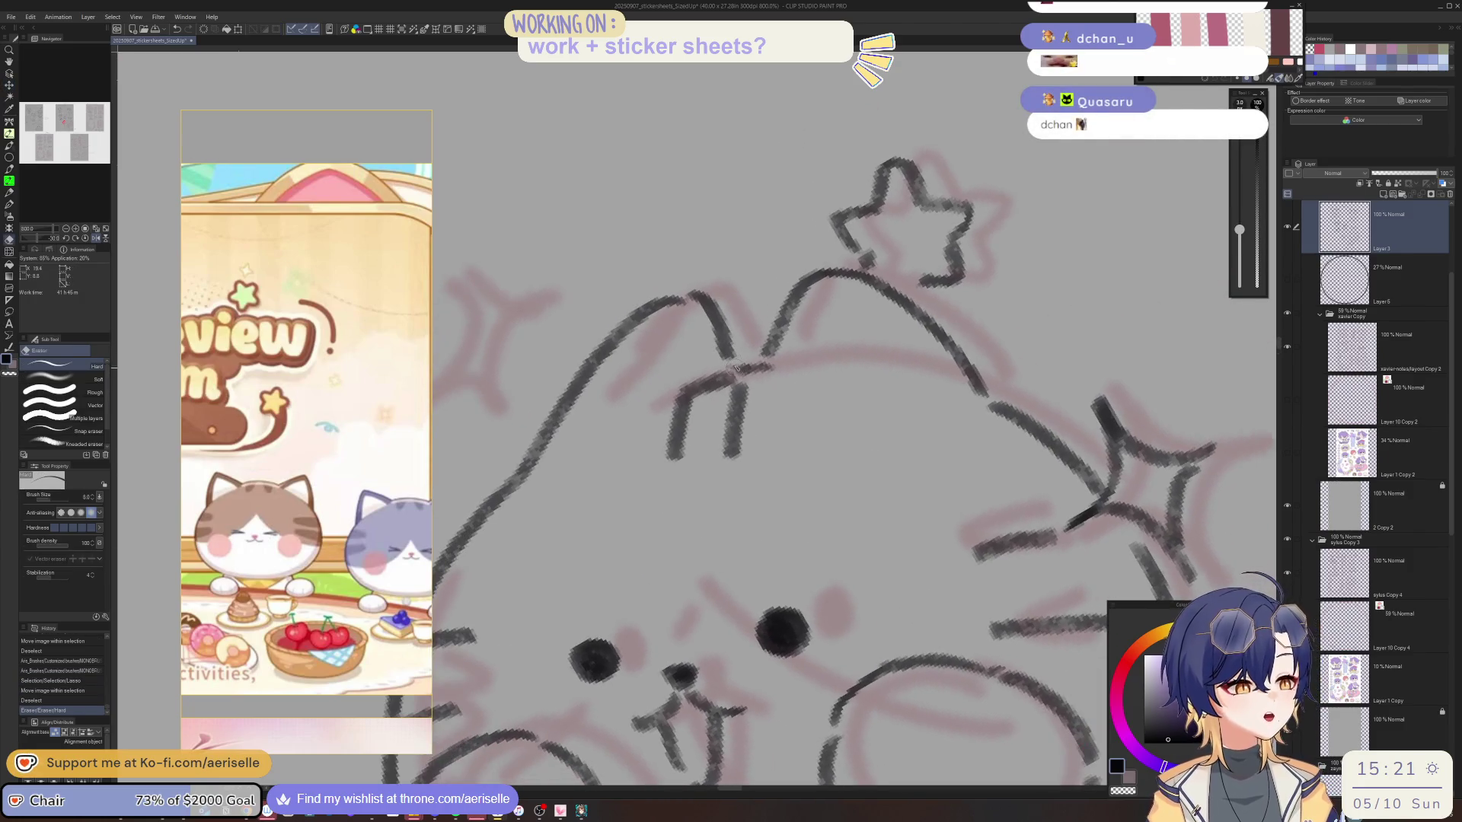
{"action": "key", "text": "p"}
{"action": "key", "text": "ctrl+alt+0"}
{"action": "mouse_move", "coordinate": [993, 588]}
{"action": "left_mouse_down"}
{"action": "mouse_move", "coordinate": [944, 497]}
{"action": "mouse_move", "coordinate": [982, 496]}
{"action": "left_mouse_up"}
{"action": "scroll", "coordinate": [982, 496], "scroll_direction": "left", "scroll_amount": 10}
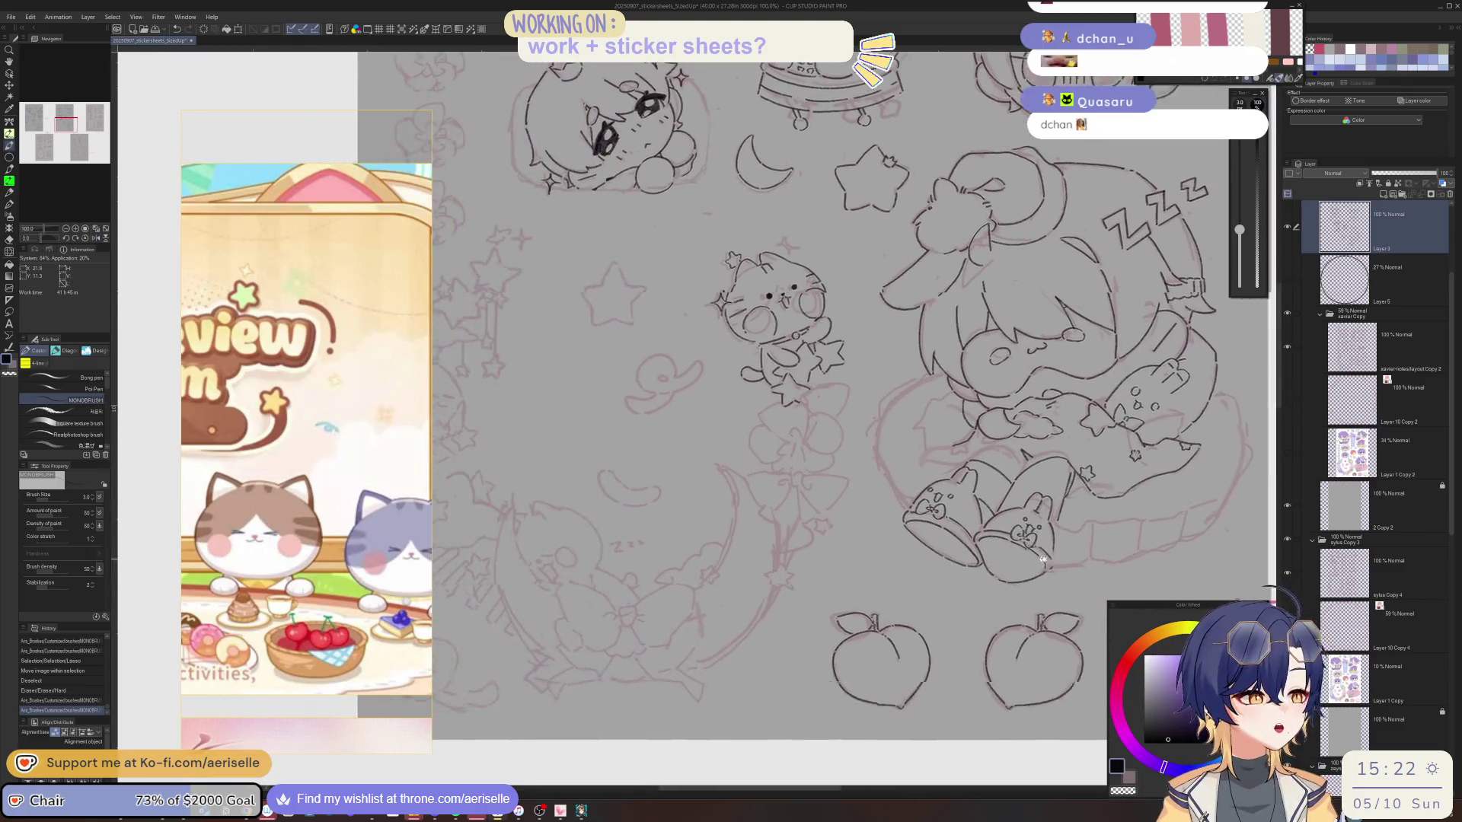
{"action": "scroll", "coordinate": [845, 435], "scroll_direction": "up", "scroll_amount": 3}
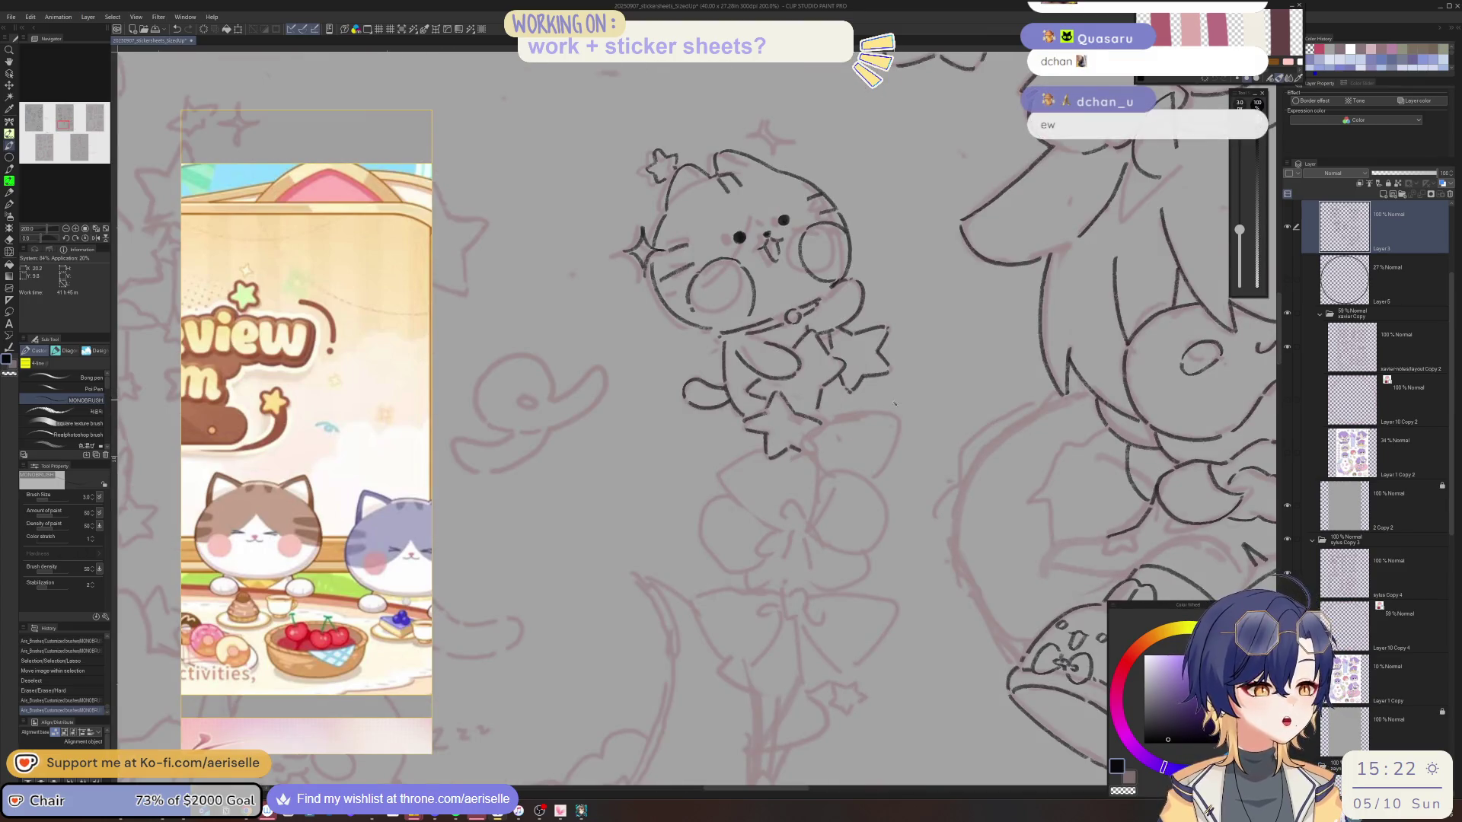
Ink the curving lines below the stars and the lower and lower-left petal edges, rotating the canvas as needed.
{"action": "left_click_drag", "start_coordinate": [818, 466], "coordinate": [769, 462]}
{"action": "scroll", "coordinate": [738, 496], "scroll_direction": "up", "scroll_amount": 2}
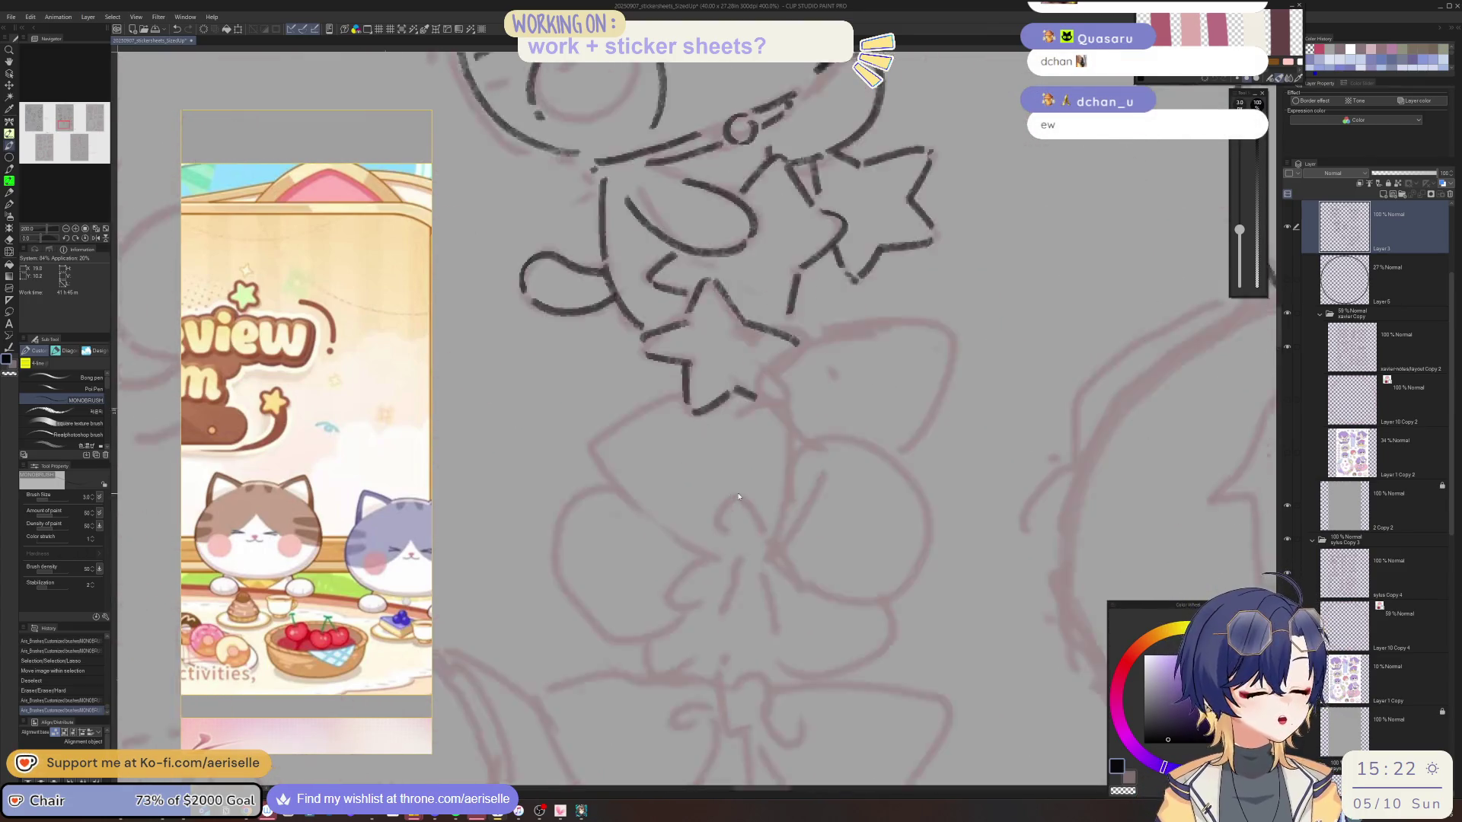
{"action": "mouse_move", "coordinate": [621, 421]}
{"action": "left_mouse_down"}
{"action": "mouse_move", "coordinate": [611, 481]}
{"action": "mouse_move", "coordinate": [644, 518]}
{"action": "mouse_move", "coordinate": [712, 543]}
{"action": "left_mouse_up"}
{"action": "key", "text": "minus"}
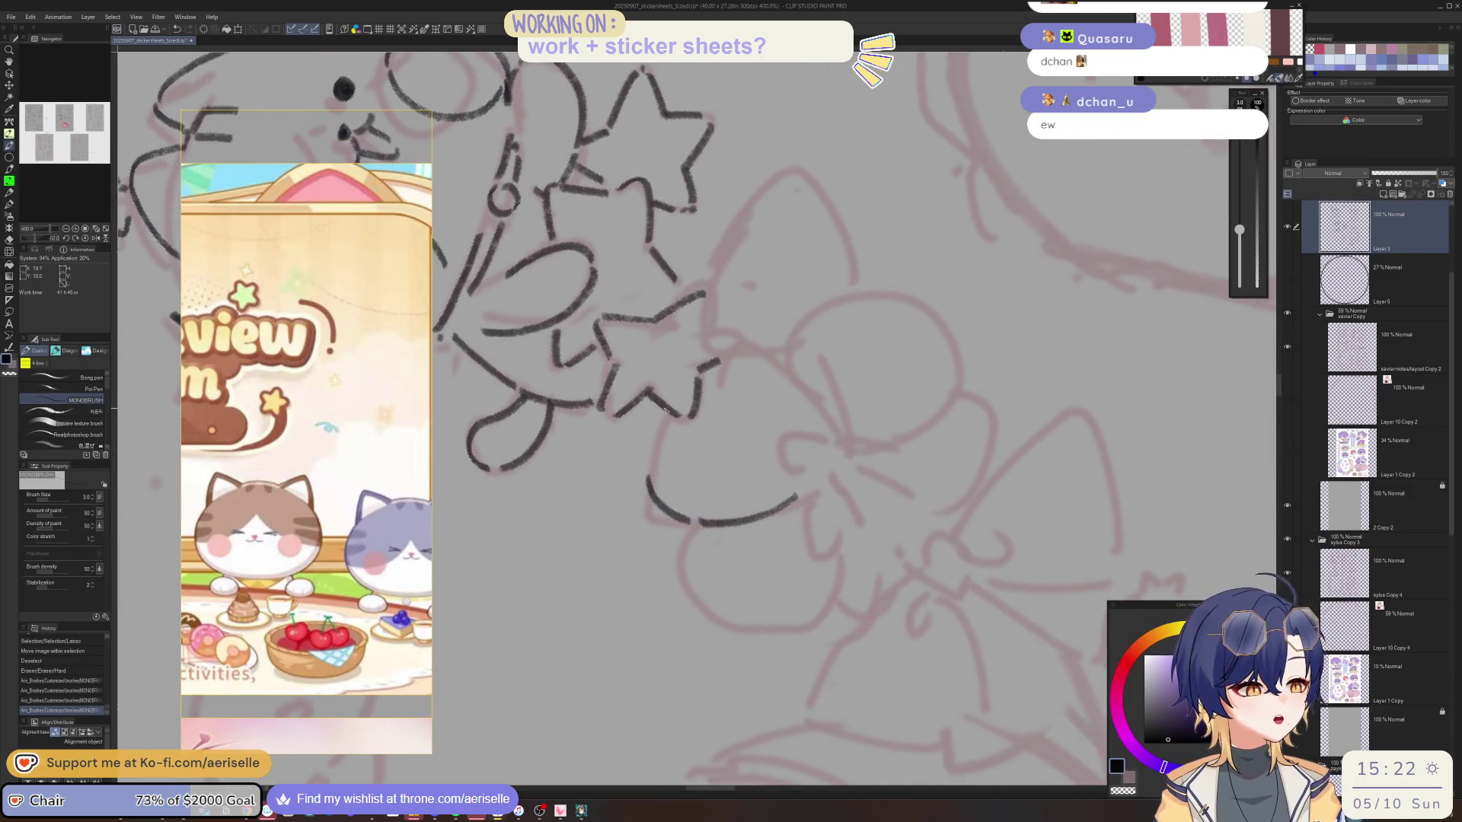
{"action": "key", "text": "minus"}
{"action": "key", "text": "asciicircum"}
{"action": "key", "text": "asciicircum"}
{"action": "key", "text": "asciicircum"}
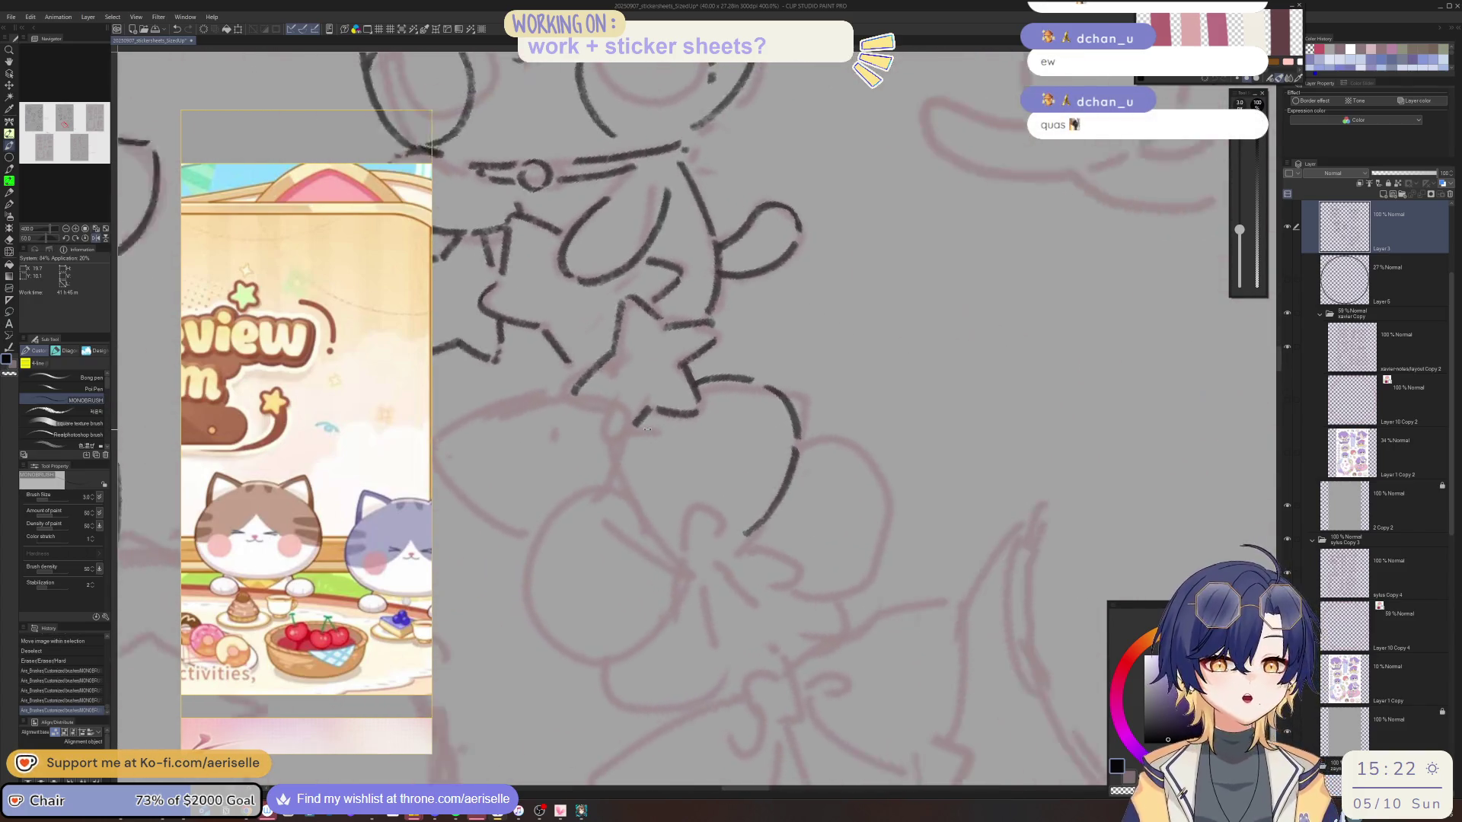
{"action": "key", "text": "minus"}
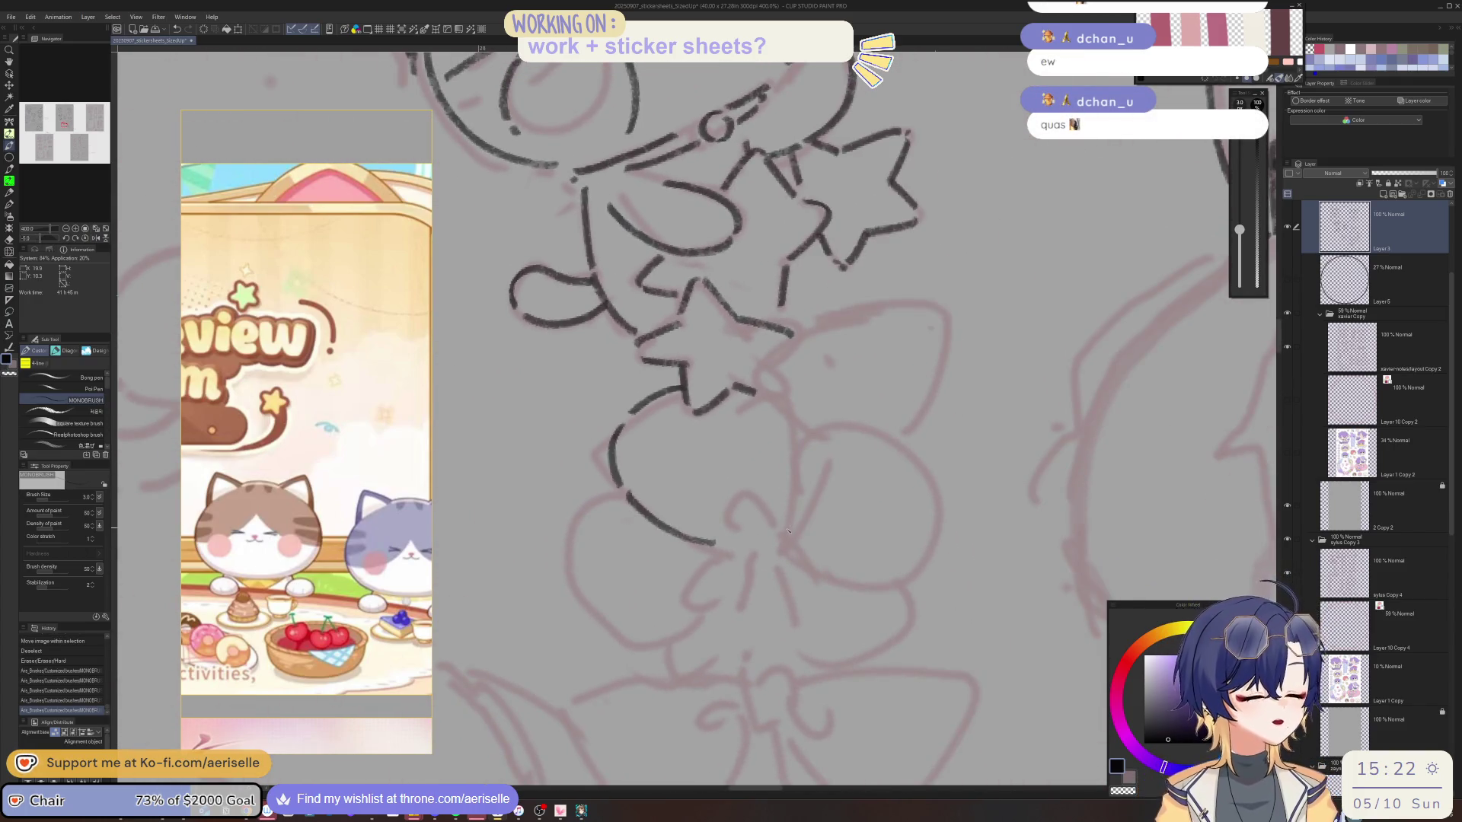
{"action": "left_click_drag", "start_coordinate": [778, 405], "coordinate": [797, 521]}
{"action": "key", "text": "minus"}
{"action": "mouse_move", "coordinate": [657, 522]}
{"action": "left_mouse_down"}
{"action": "mouse_move", "coordinate": [630, 560]}
{"action": "mouse_move", "coordinate": [633, 588]}
{"action": "left_mouse_up"}
{"action": "key", "text": "asciicircum"}
{"action": "key", "text": "asciicircum"}
{"action": "mouse_move", "coordinate": [514, 482]}
{"action": "left_mouse_down"}
{"action": "mouse_move", "coordinate": [522, 576]}
{"action": "mouse_move", "coordinate": [542, 600]}
{"action": "left_mouse_up"}
{"action": "key", "text": "asciicircum"}
{"action": "key", "text": "asciicircum"}
{"action": "left_click_drag", "start_coordinate": [489, 482], "coordinate": [539, 504]}
Add short strokes below the flower and finish the curved petal outlines on a flipped, rotated view.
{"action": "key", "text": "asciicircum"}
{"action": "key", "text": "asciicircum"}
{"action": "key", "text": "minus"}
{"action": "key", "text": "minus"}
{"action": "key", "text": "minus"}
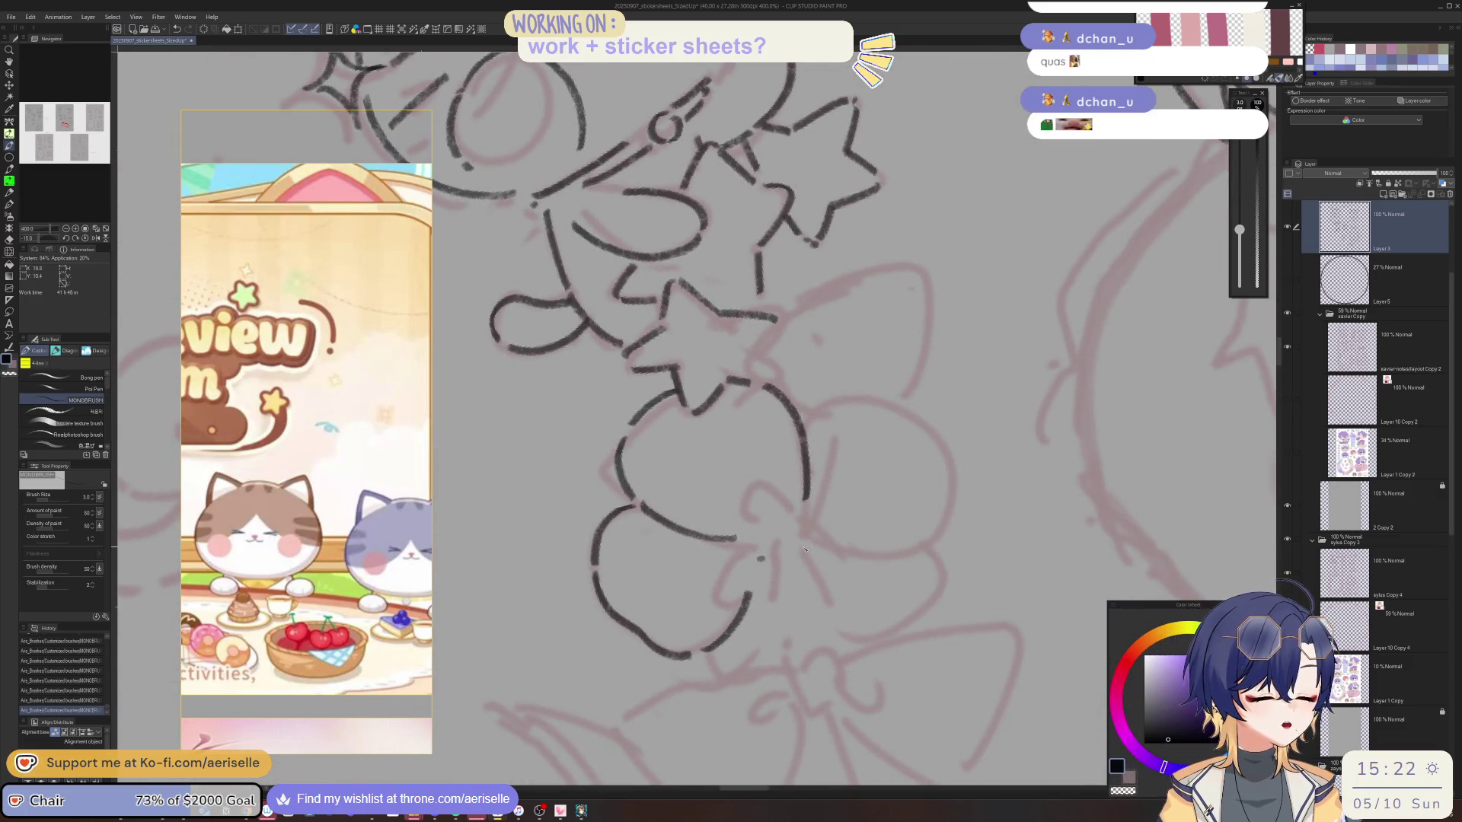
{"action": "key", "text": "asciicircum"}
{"action": "key", "text": "asciicircum"}
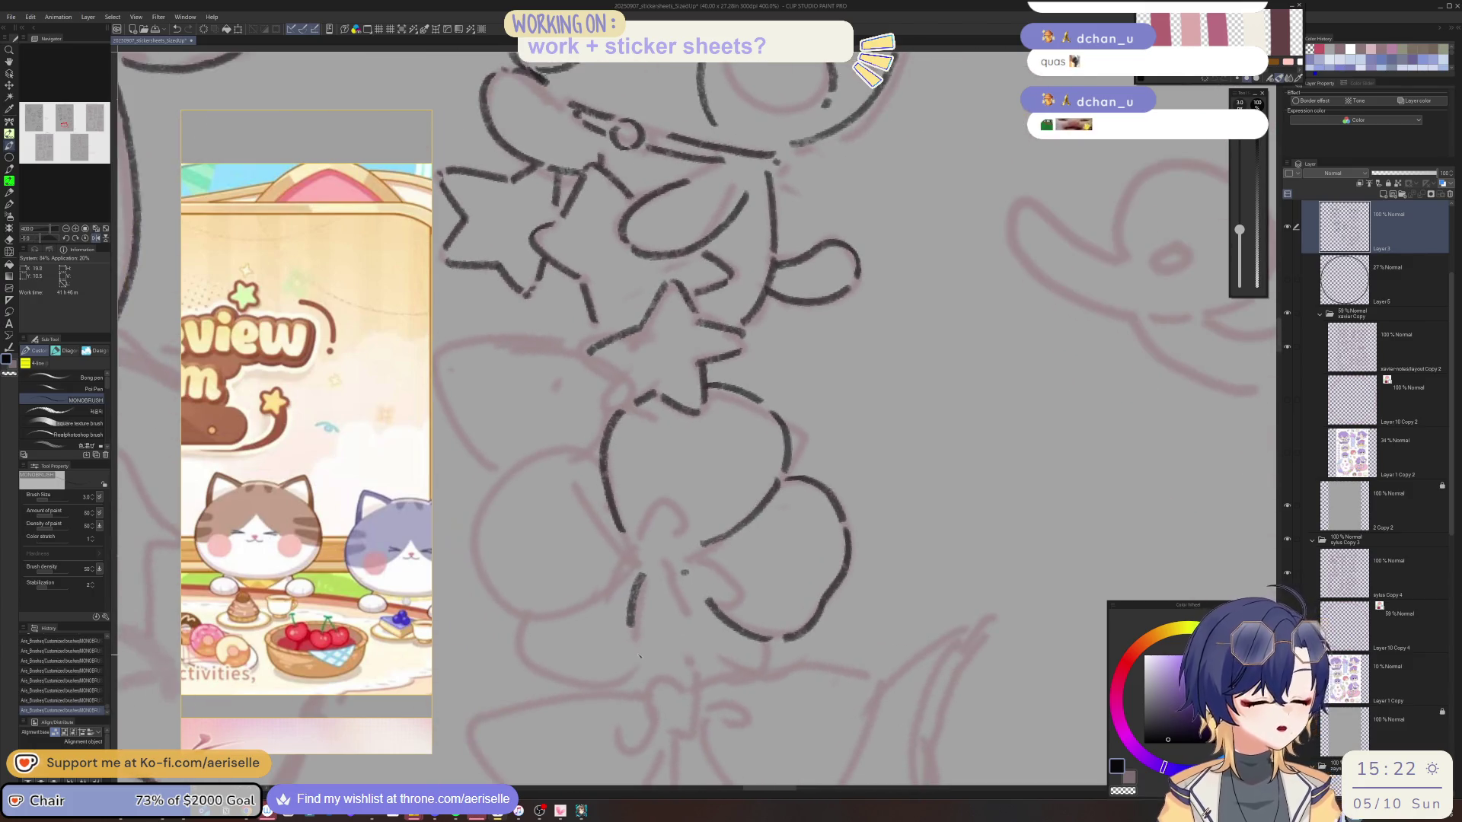
{"action": "left_click_drag", "start_coordinate": [634, 638], "coordinate": [659, 684]}
{"action": "mouse_move", "coordinate": [777, 639]}
{"action": "left_mouse_down"}
{"action": "mouse_move", "coordinate": [784, 665]}
{"action": "mouse_move", "coordinate": [708, 579]}
{"action": "mouse_move", "coordinate": [609, 560]}
{"action": "mouse_move", "coordinate": [636, 671]}
{"action": "mouse_move", "coordinate": [625, 649]}
{"action": "left_mouse_up"}
{"action": "key", "text": "h"}
{"action": "left_click_drag", "start_coordinate": [525, 620], "coordinate": [595, 653]}
{"action": "mouse_move", "coordinate": [664, 521]}
{"action": "left_mouse_down"}
{"action": "mouse_move", "coordinate": [790, 548]}
{"action": "mouse_move", "coordinate": [807, 609]}
{"action": "mouse_move", "coordinate": [794, 655]}
{"action": "left_mouse_up"}
{"action": "mouse_move", "coordinate": [575, 649]}
{"action": "left_mouse_down"}
{"action": "mouse_move", "coordinate": [744, 642]}
{"action": "mouse_move", "coordinate": [794, 576]}
{"action": "left_mouse_up"}
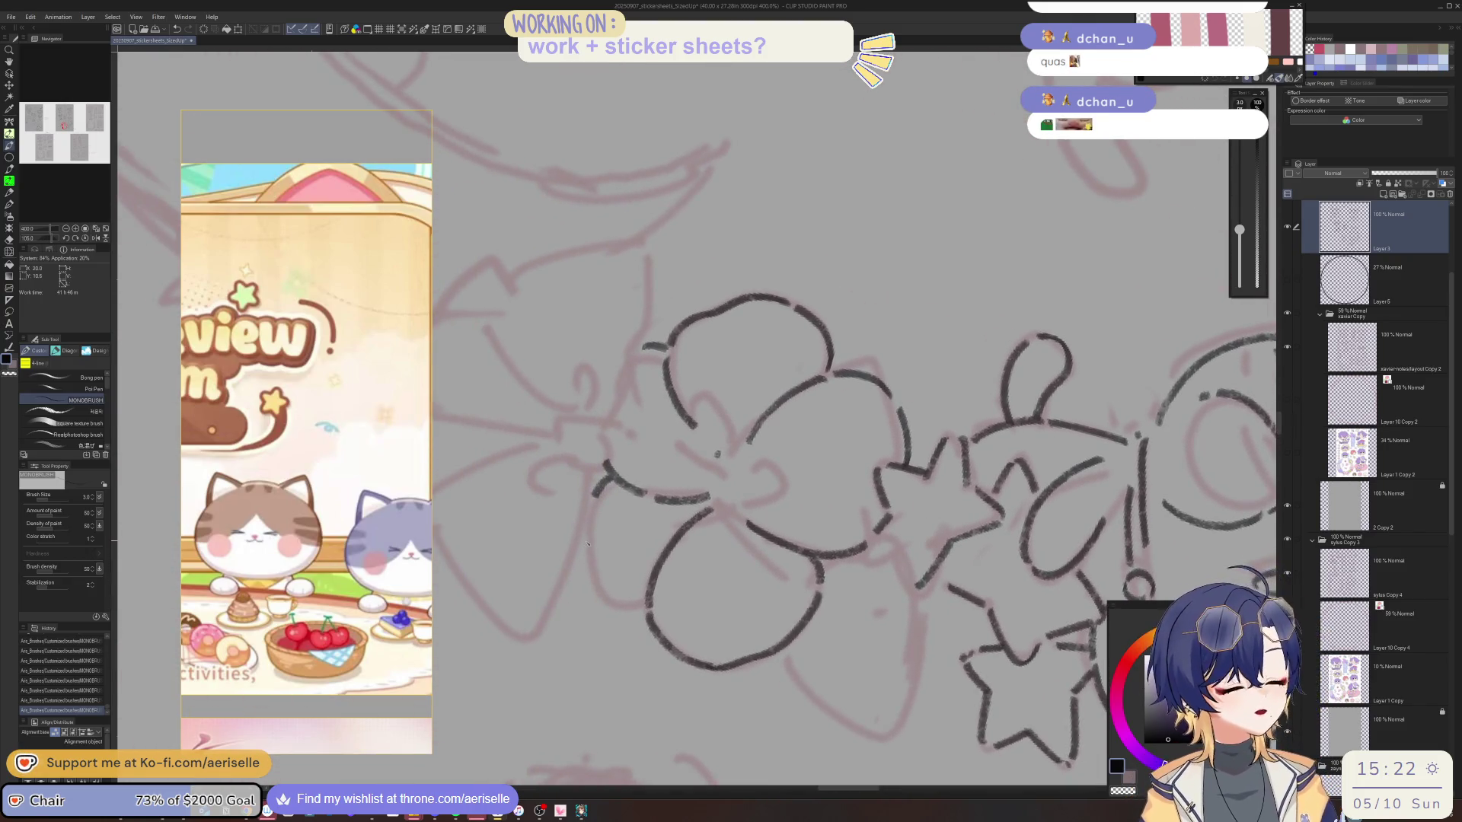
{"action": "mouse_move", "coordinate": [583, 539]}
{"action": "left_mouse_down"}
{"action": "mouse_move", "coordinate": [606, 597]}
{"action": "mouse_move", "coordinate": [749, 431]}
{"action": "mouse_move", "coordinate": [692, 464]}
{"action": "left_mouse_up"}
Ink stamen lines at the flower centre, redrawing them after an undo, then view the whole sheet.
{"action": "mouse_move", "coordinate": [762, 358]}
{"action": "left_mouse_down"}
{"action": "mouse_move", "coordinate": [778, 401]}
{"action": "mouse_move", "coordinate": [779, 347]}
{"action": "left_mouse_up"}
{"action": "key", "text": "minus"}
{"action": "mouse_move", "coordinate": [714, 403]}
{"action": "left_mouse_down"}
{"action": "mouse_move", "coordinate": [736, 432]}
{"action": "mouse_move", "coordinate": [729, 380]}
{"action": "left_mouse_up"}
{"action": "key", "text": "minus"}
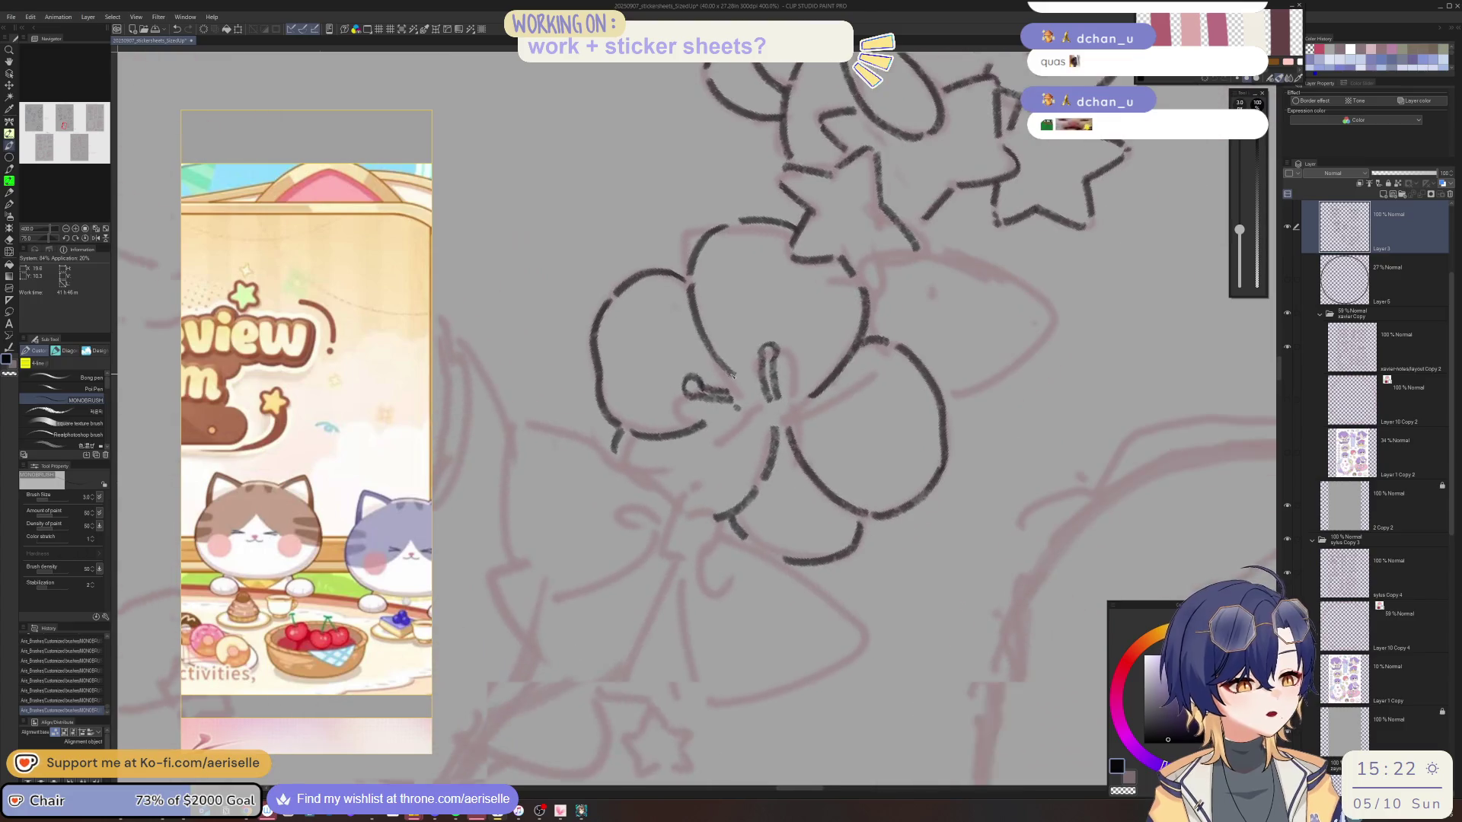
{"action": "key", "text": "minus"}
{"action": "key", "text": "ctrl+z"}
{"action": "key", "text": "ctrl+z"}
{"action": "key", "text": "ctrl+z"}
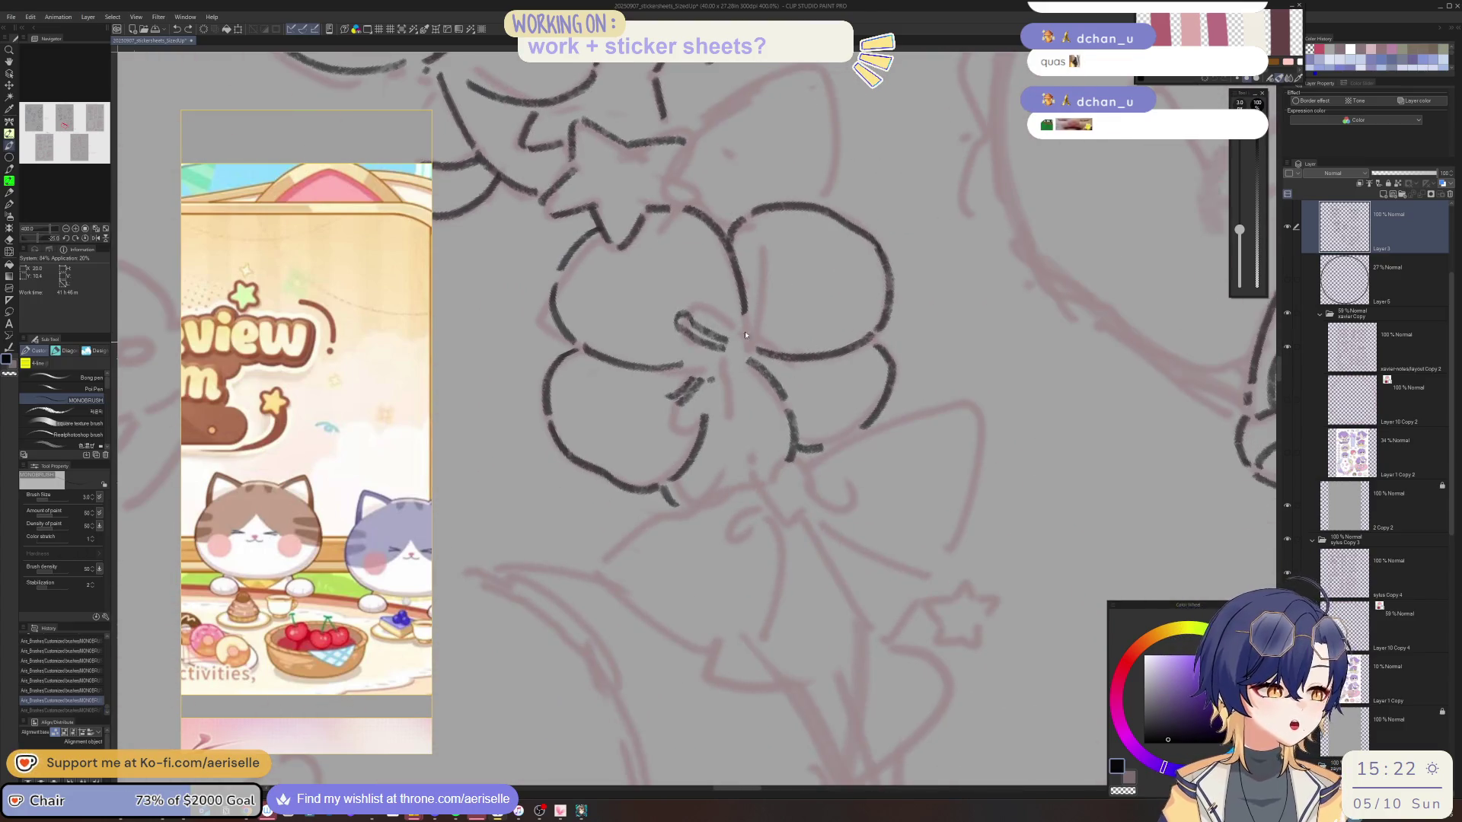
{"action": "key", "text": "minus"}
{"action": "mouse_move", "coordinate": [695, 356]}
{"action": "left_mouse_down"}
{"action": "mouse_move", "coordinate": [677, 381]}
{"action": "mouse_move", "coordinate": [686, 403]}
{"action": "mouse_move", "coordinate": [747, 401]}
{"action": "mouse_move", "coordinate": [732, 416]}
{"action": "mouse_move", "coordinate": [806, 476]}
{"action": "left_mouse_up"}
{"action": "key", "text": "minus"}
{"action": "key", "text": "minus"}
{"action": "key", "text": "minus"}
{"action": "key", "text": "minus"}
{"action": "key", "text": "minus"}
{"action": "key", "text": "minus"}
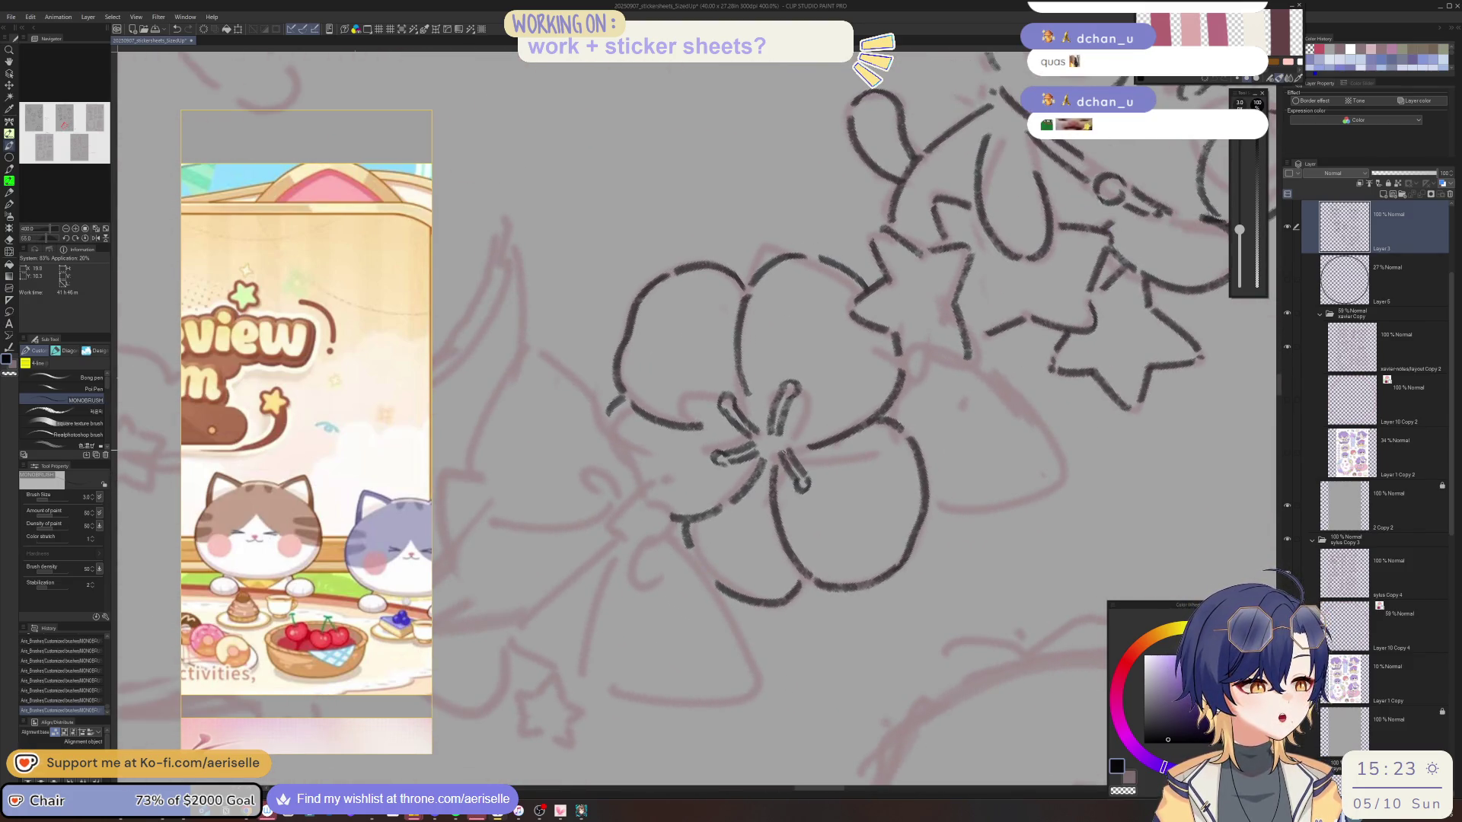
{"action": "scroll", "coordinate": [776, 426], "scroll_direction": "down", "scroll_amount": 5}
{"action": "key", "text": "ctrl+0"}
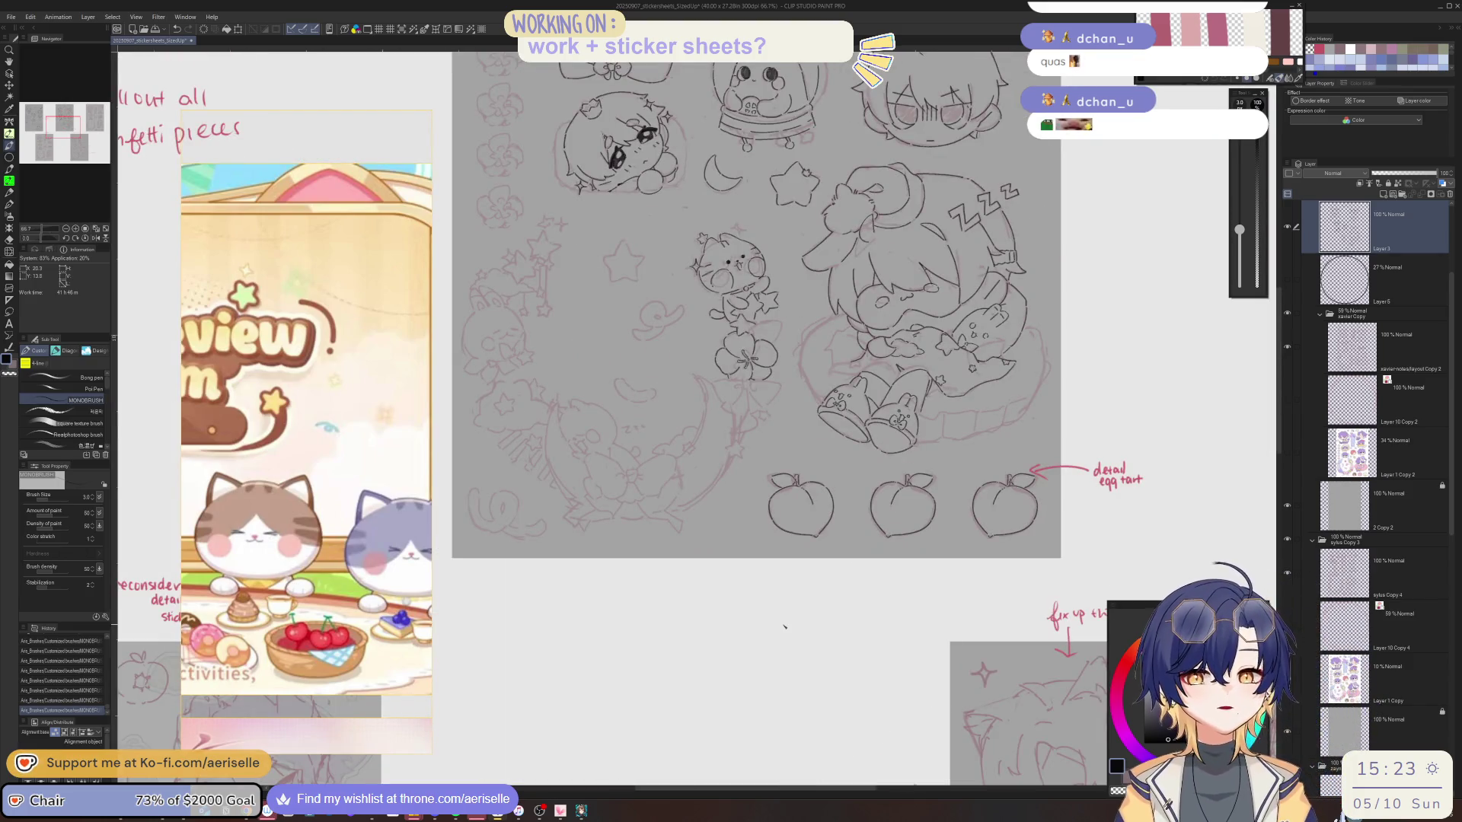
Zoom in to 400% on the cat-with-stars sketch and tilt the canvas about -25°.
{"action": "scroll", "coordinate": [766, 432], "scroll_direction": "up", "scroll_amount": 6}
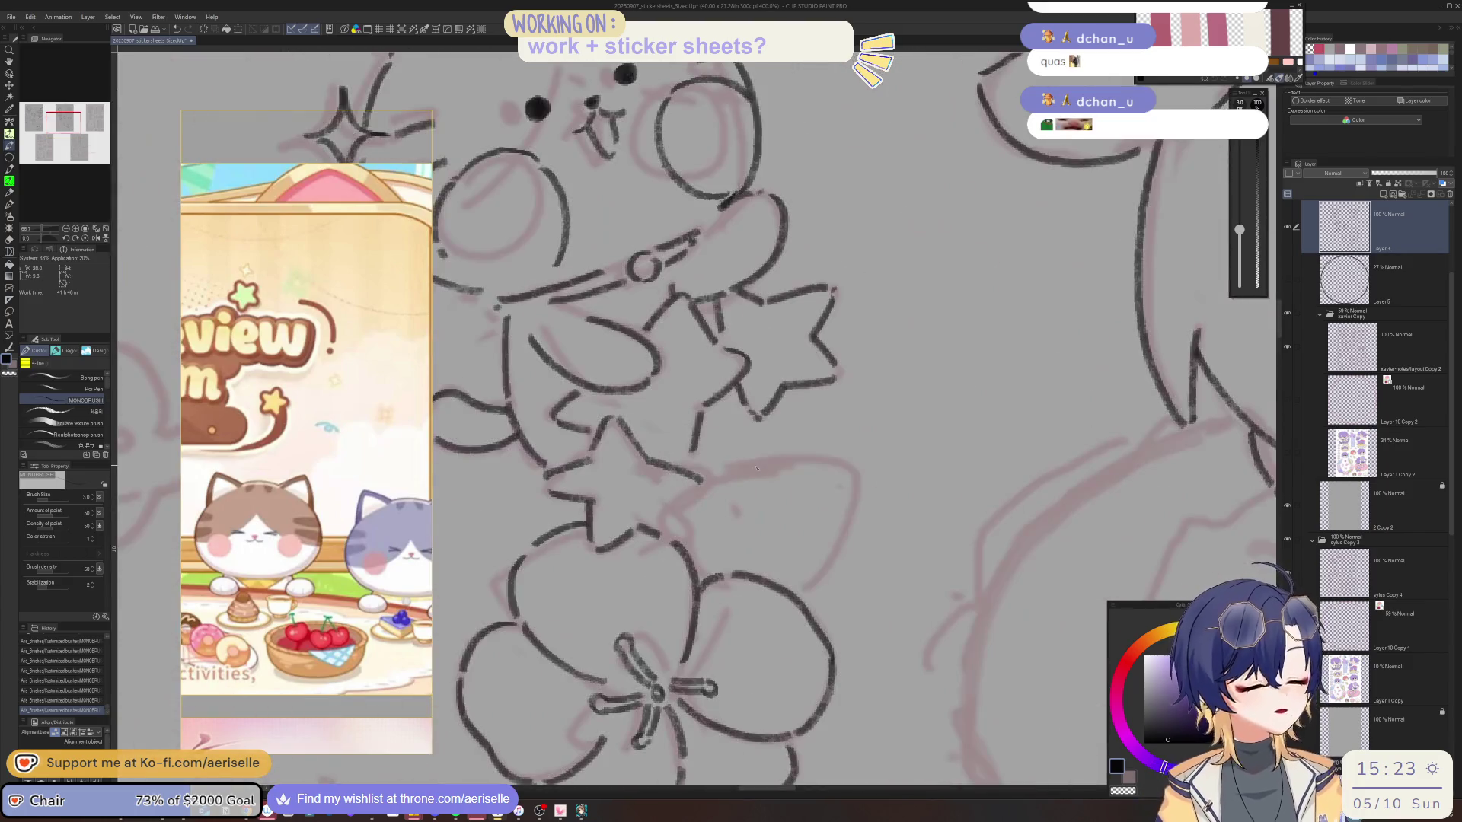
{"action": "mouse_move", "coordinate": [766, 433]}
{"action": "left_mouse_down"}
{"action": "mouse_move", "coordinate": [714, 503]}
{"action": "mouse_move", "coordinate": [741, 511]}
{"action": "left_mouse_up"}
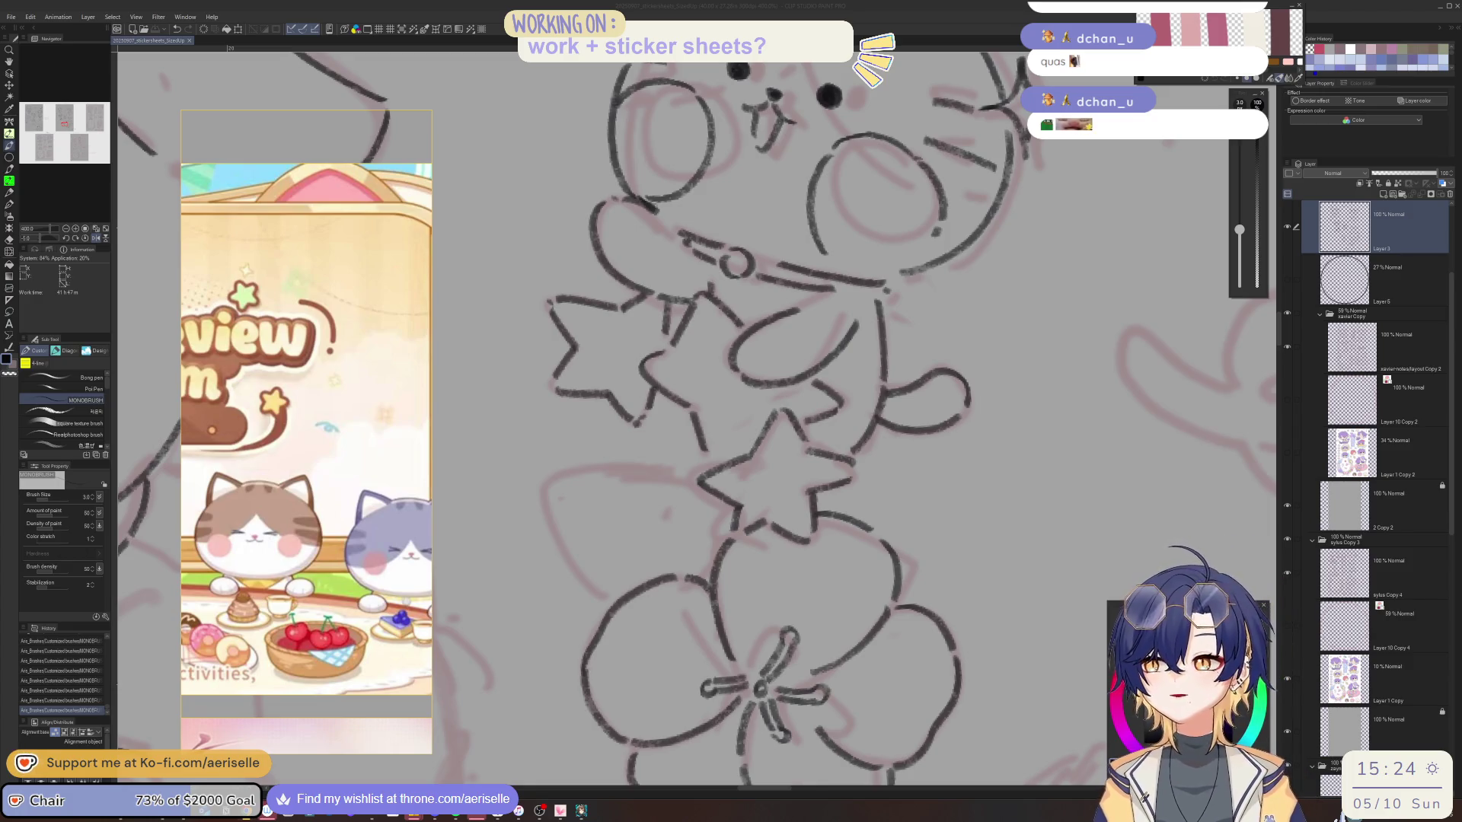
{"action": "left_click", "coordinate": [839, 495]}
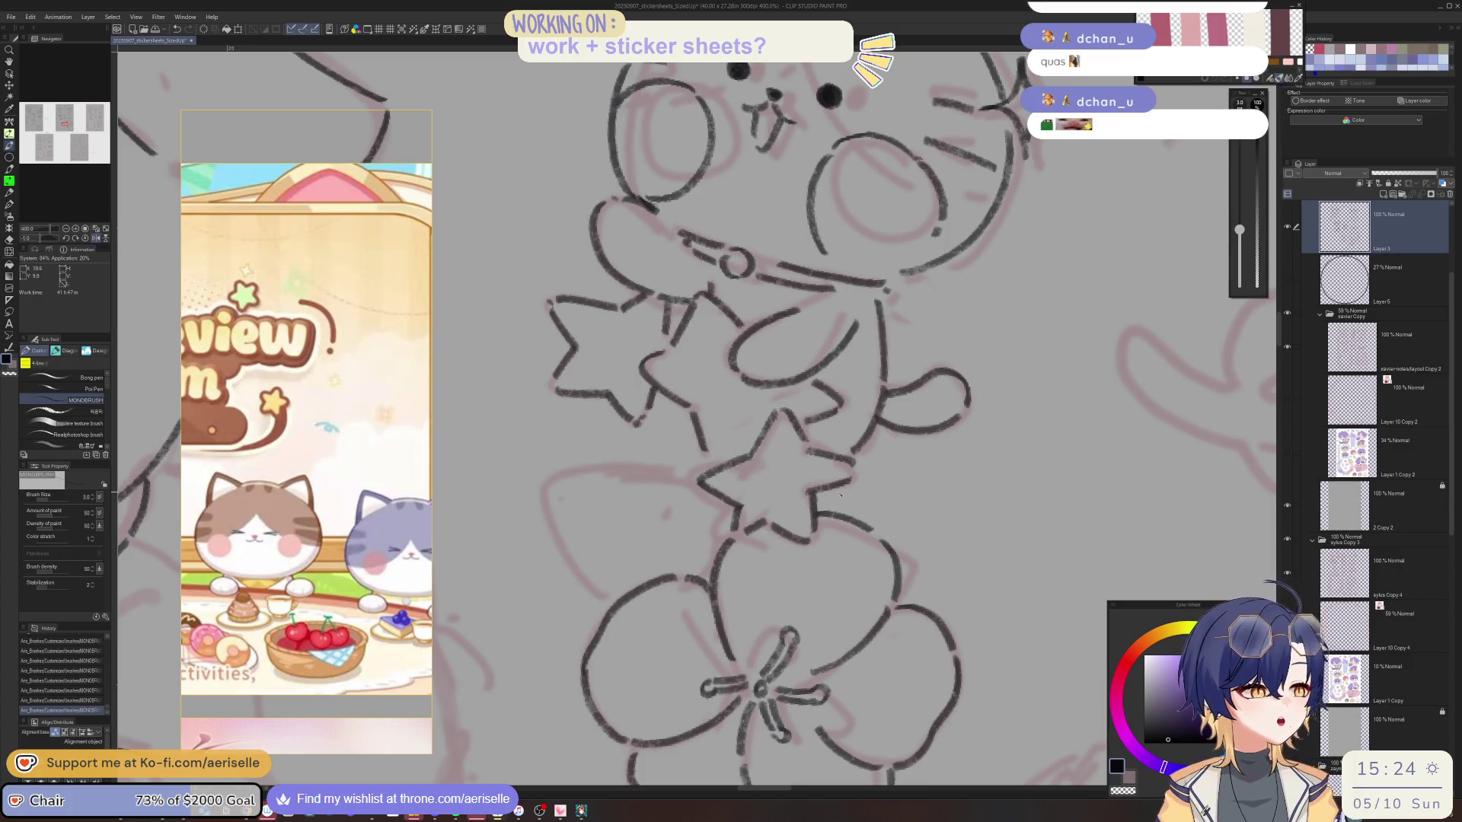
Ink and extend lines below the stars, undoing the last stroke.
{"action": "mouse_move", "coordinate": [597, 433]}
{"action": "left_mouse_down"}
{"action": "mouse_move", "coordinate": [594, 504]}
{"action": "mouse_move", "coordinate": [606, 438]}
{"action": "mouse_move", "coordinate": [658, 486]}
{"action": "left_mouse_up"}
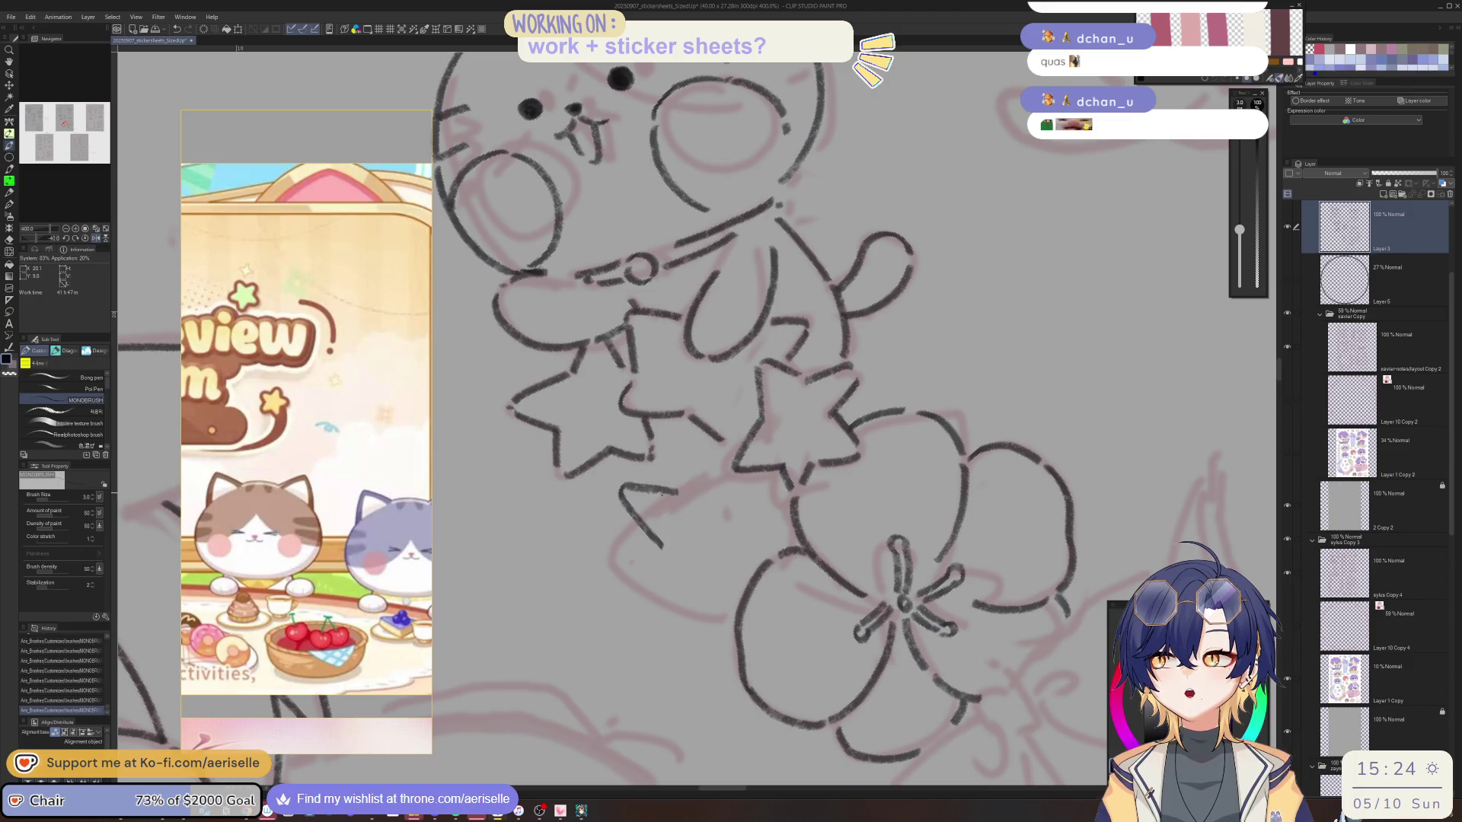
{"action": "left_click_drag", "start_coordinate": [662, 546], "coordinate": [644, 587]}
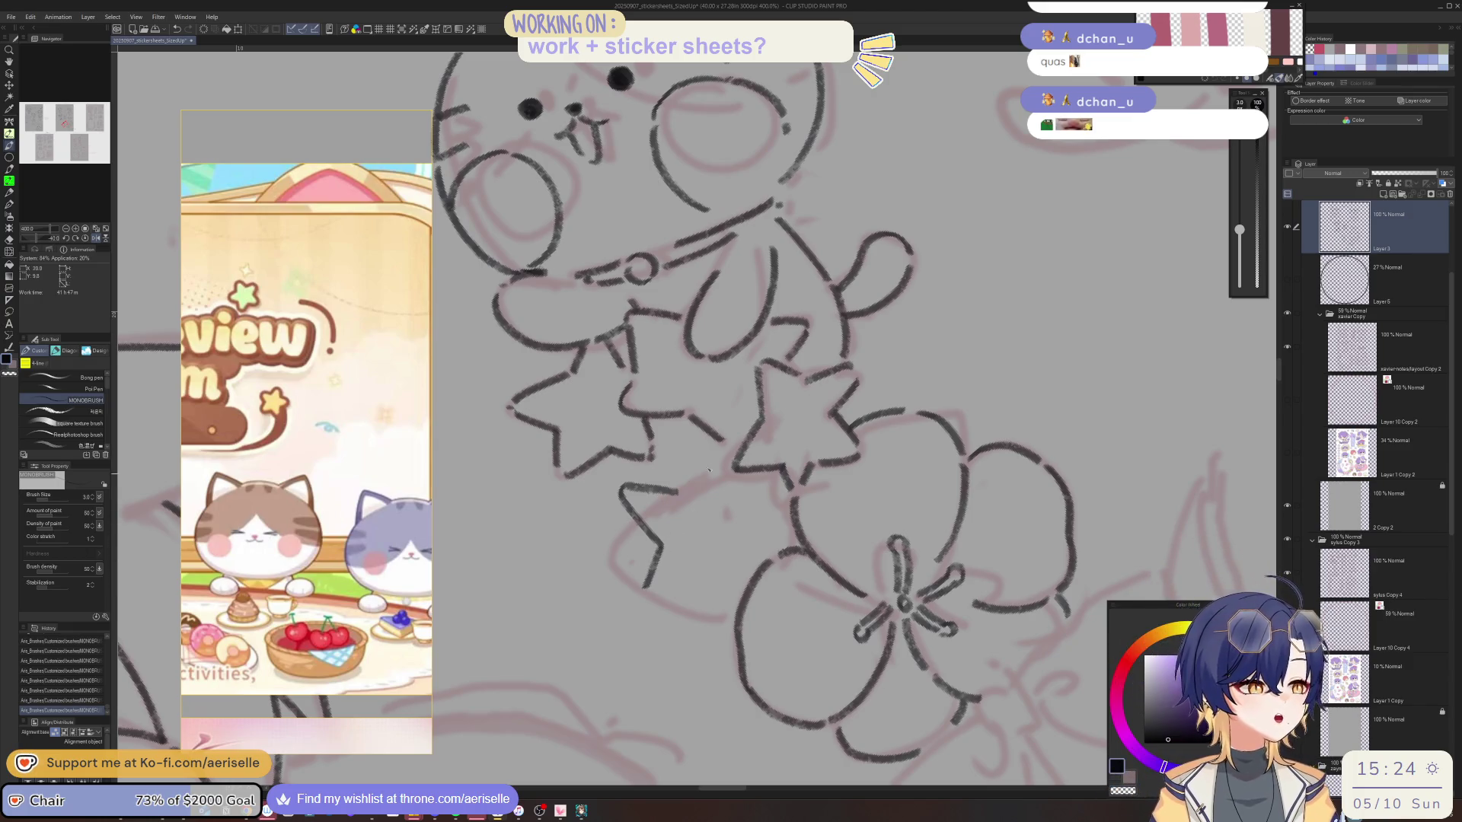
{"action": "mouse_move", "coordinate": [678, 478]}
{"action": "left_mouse_down"}
{"action": "mouse_move", "coordinate": [672, 462]}
{"action": "mouse_move", "coordinate": [655, 472]}
{"action": "left_mouse_up"}
{"action": "mouse_move", "coordinate": [620, 554]}
{"action": "left_mouse_down"}
{"action": "mouse_move", "coordinate": [641, 605]}
{"action": "mouse_move", "coordinate": [691, 587]}
{"action": "mouse_move", "coordinate": [698, 625]}
{"action": "left_mouse_up"}
{"action": "mouse_move", "coordinate": [740, 558]}
{"action": "left_mouse_down"}
{"action": "mouse_move", "coordinate": [763, 469]}
{"action": "mouse_move", "coordinate": [778, 463]}
{"action": "mouse_move", "coordinate": [788, 491]}
{"action": "mouse_move", "coordinate": [845, 444]}
{"action": "left_mouse_up"}
{"action": "key", "text": "ctrl+z"}
Erase a stray mark with the Eraser, then ink small detail strokes with the MONOBRUSH pen.
{"action": "mouse_move", "coordinate": [783, 530]}
{"action": "left_mouse_down"}
{"action": "mouse_move", "coordinate": [806, 554]}
{"action": "mouse_move", "coordinate": [831, 531]}
{"action": "left_mouse_up"}
{"action": "key", "text": "e"}
{"action": "key", "text": "p"}
{"action": "scroll", "coordinate": [831, 526], "scroll_direction": "down", "scroll_amount": 6}
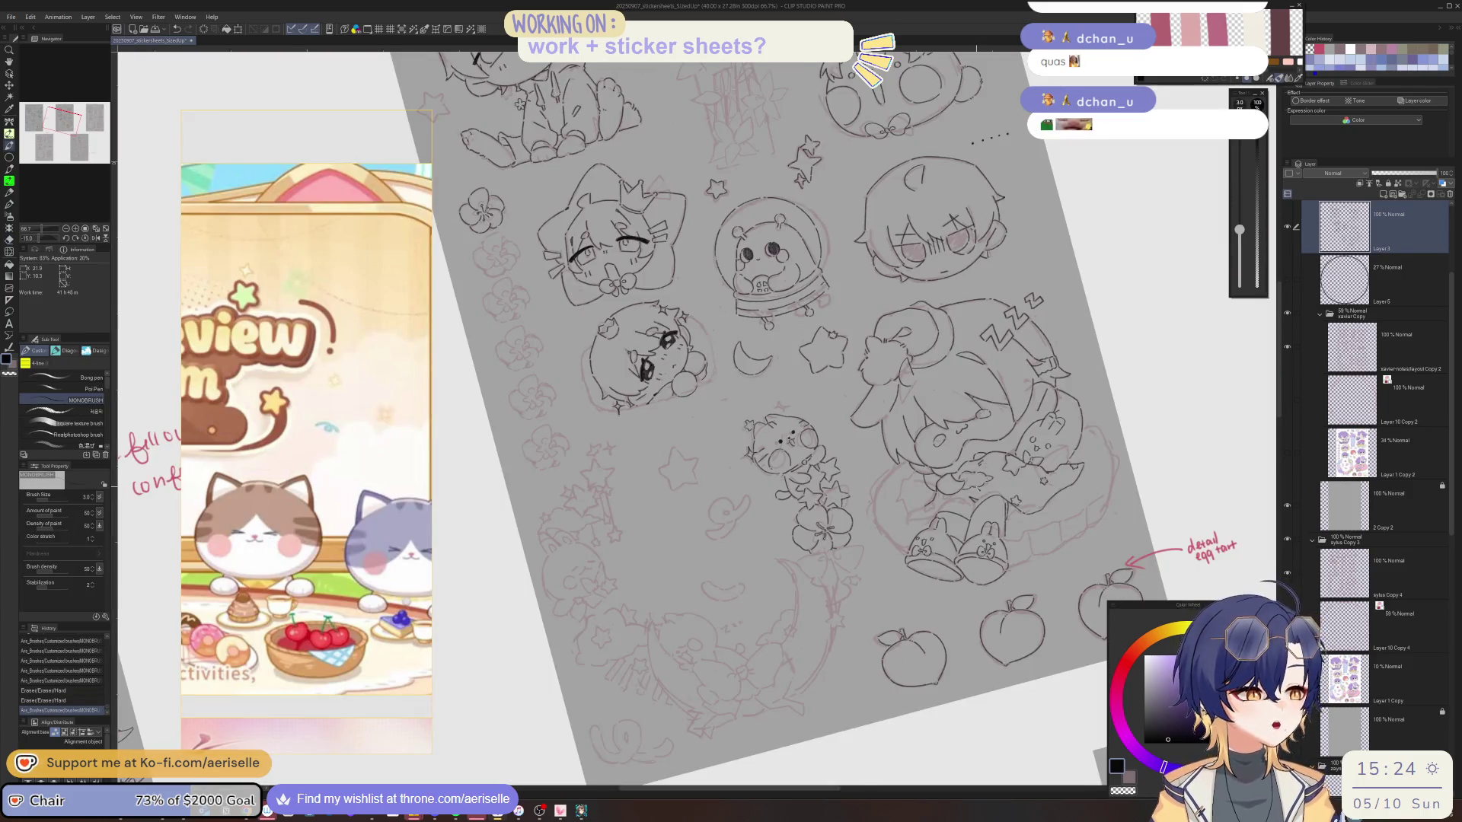
{"action": "scroll", "coordinate": [772, 504], "scroll_direction": "up", "scroll_amount": 5}
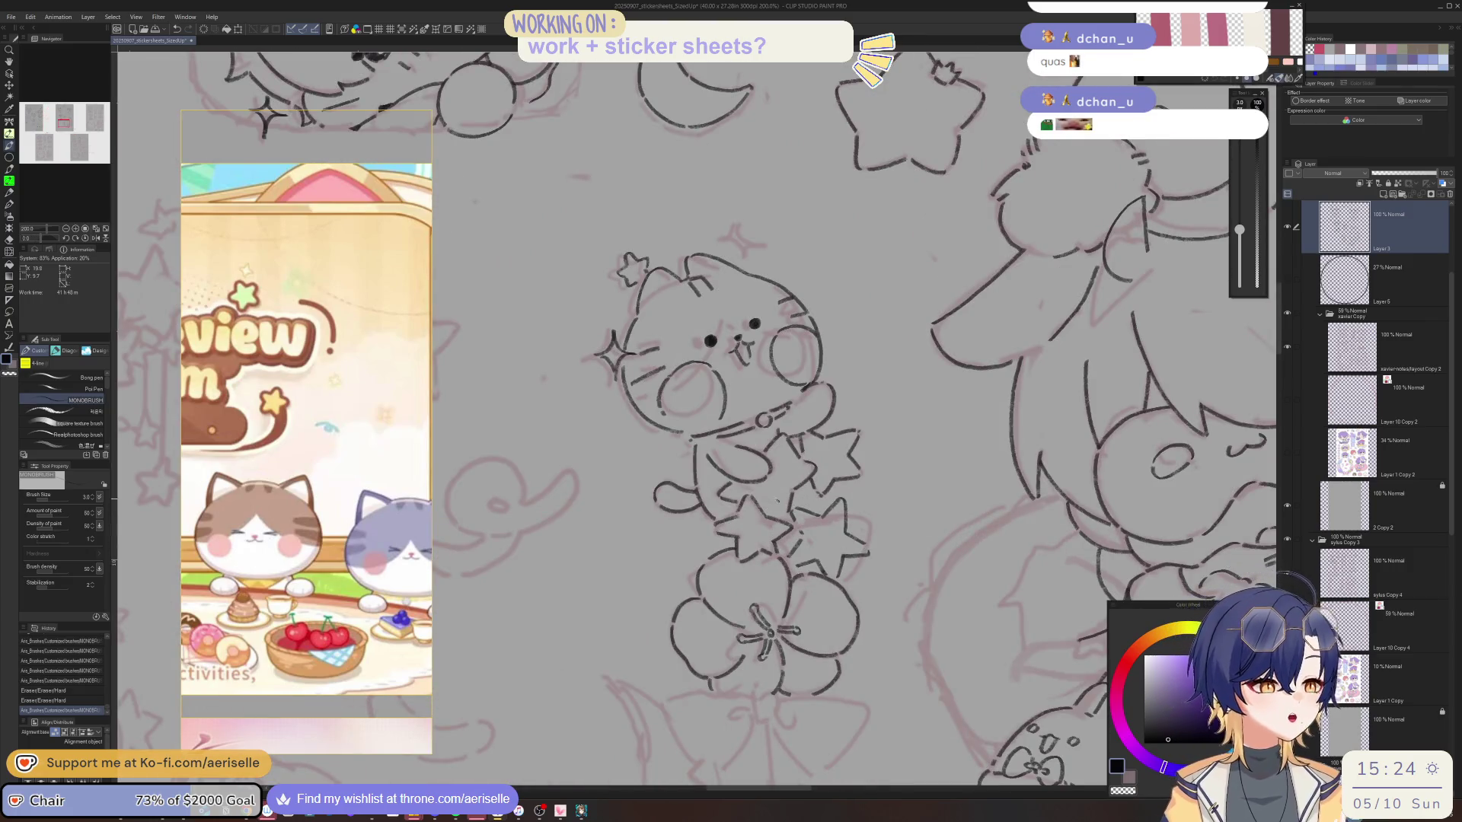
{"action": "left_click_drag", "start_coordinate": [784, 518], "coordinate": [792, 527]}
{"action": "left_click_drag", "start_coordinate": [888, 623], "coordinate": [859, 450]}
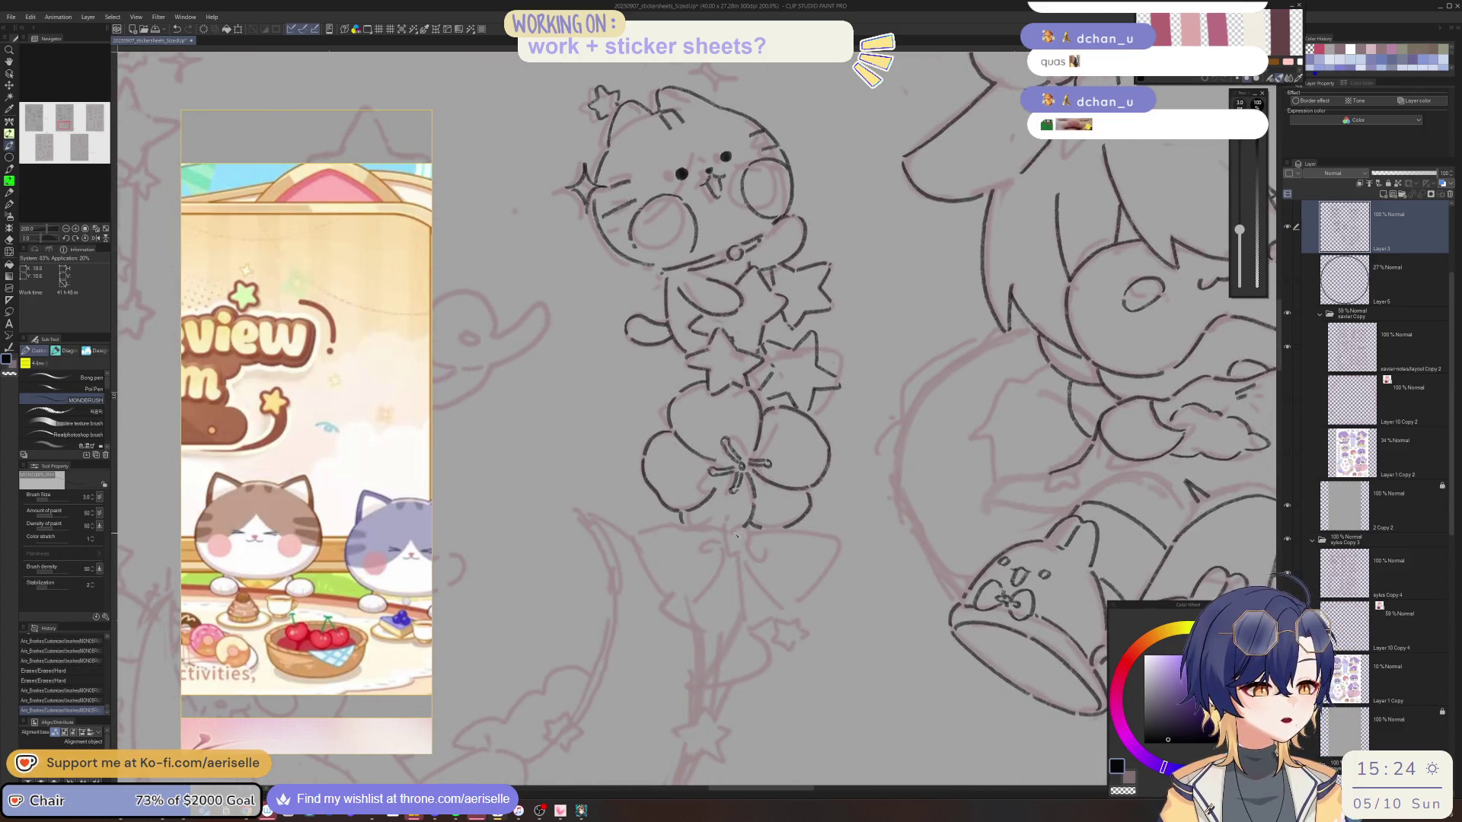
Toggle Layer 1 Copy 2 on and off to check, then ink short downward lines below the flower.
{"action": "left_click", "coordinate": [1287, 452]}
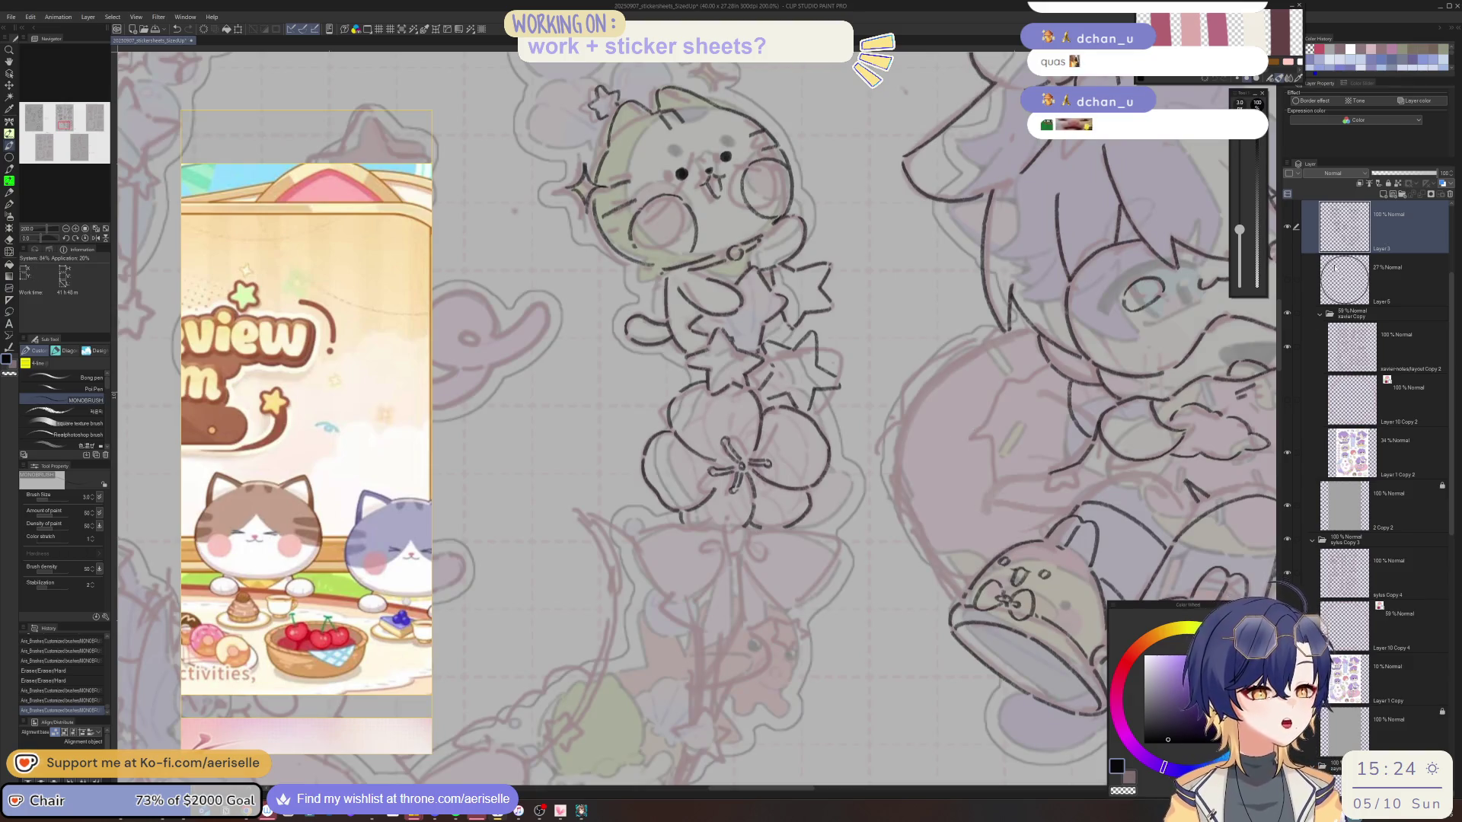
{"action": "left_click", "coordinate": [1287, 450]}
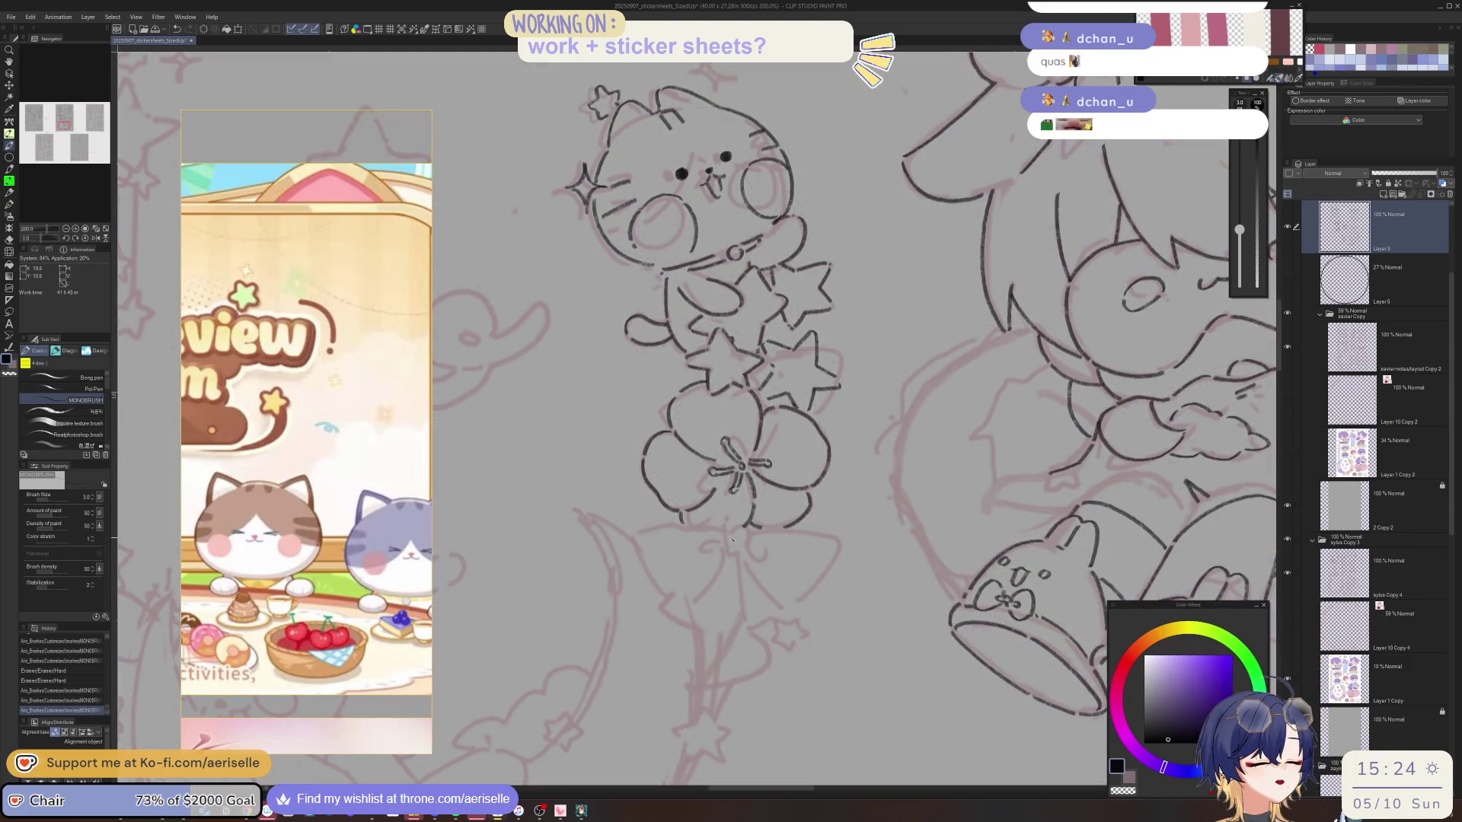
{"action": "mouse_move", "coordinate": [727, 535]}
{"action": "left_mouse_down"}
{"action": "mouse_move", "coordinate": [729, 556]}
{"action": "mouse_move", "coordinate": [749, 548]}
{"action": "mouse_move", "coordinate": [734, 562]}
{"action": "mouse_move", "coordinate": [743, 612]}
{"action": "left_mouse_up"}
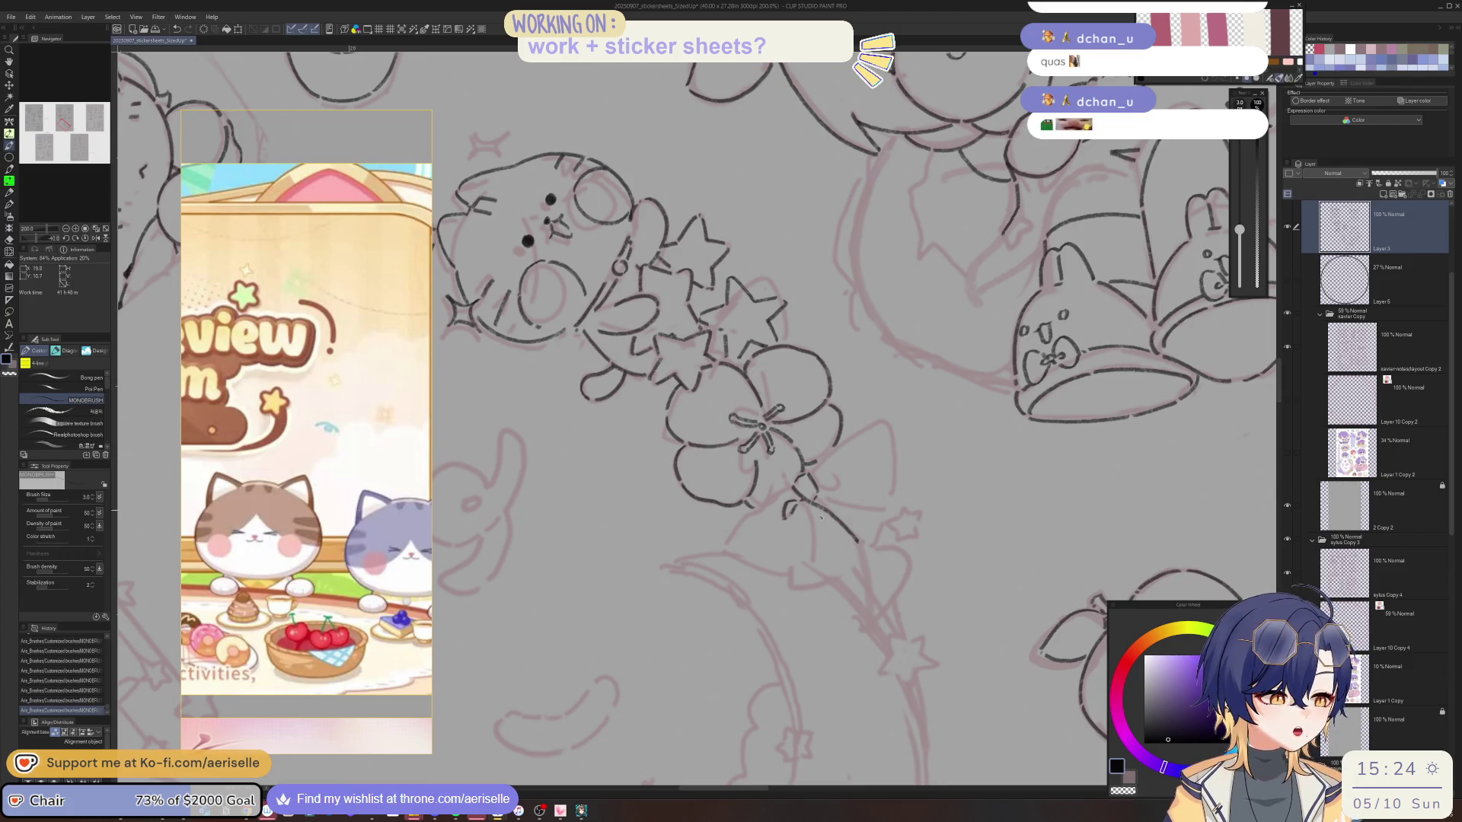
{"action": "left_click_drag", "start_coordinate": [813, 506], "coordinate": [813, 565]}
{"action": "mouse_move", "coordinate": [903, 420]}
{"action": "left_mouse_down"}
{"action": "mouse_move", "coordinate": [813, 422]}
{"action": "mouse_move", "coordinate": [776, 499]}
{"action": "mouse_move", "coordinate": [716, 562]}
{"action": "mouse_move", "coordinate": [638, 545]}
{"action": "left_mouse_up"}
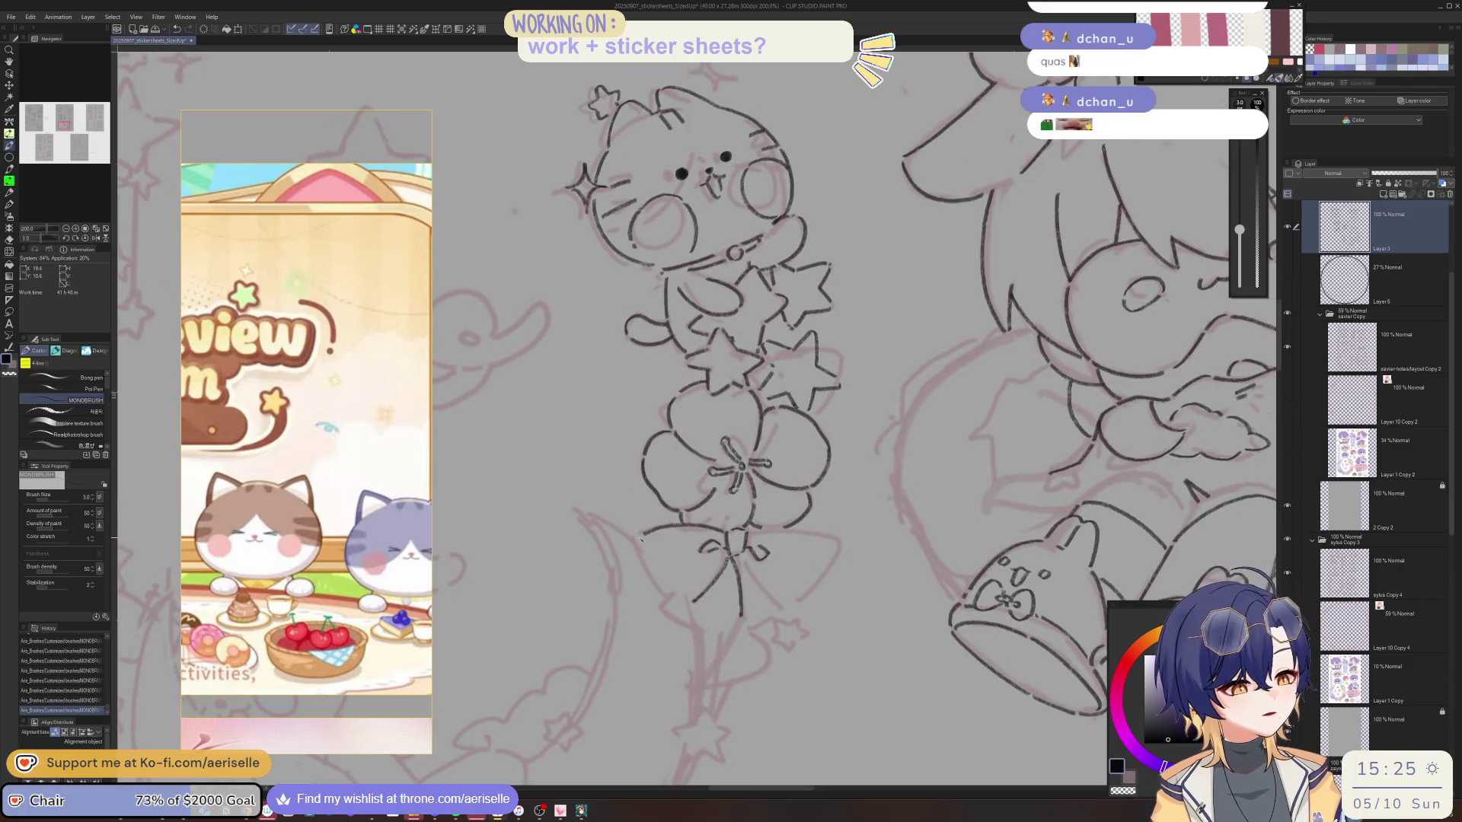
Ink the bow's stem, its bottom end and the lower right tail, flipping the view horizontally as needed.
{"action": "mouse_move", "coordinate": [688, 603]}
{"action": "left_mouse_down"}
{"action": "mouse_move", "coordinate": [745, 538]}
{"action": "mouse_move", "coordinate": [702, 605]}
{"action": "mouse_move", "coordinate": [673, 561]}
{"action": "left_mouse_up"}
{"action": "left_click_drag", "start_coordinate": [672, 568], "coordinate": [678, 625]}
{"action": "key", "text": "ctrl+shift+r"}
{"action": "key", "text": "h"}
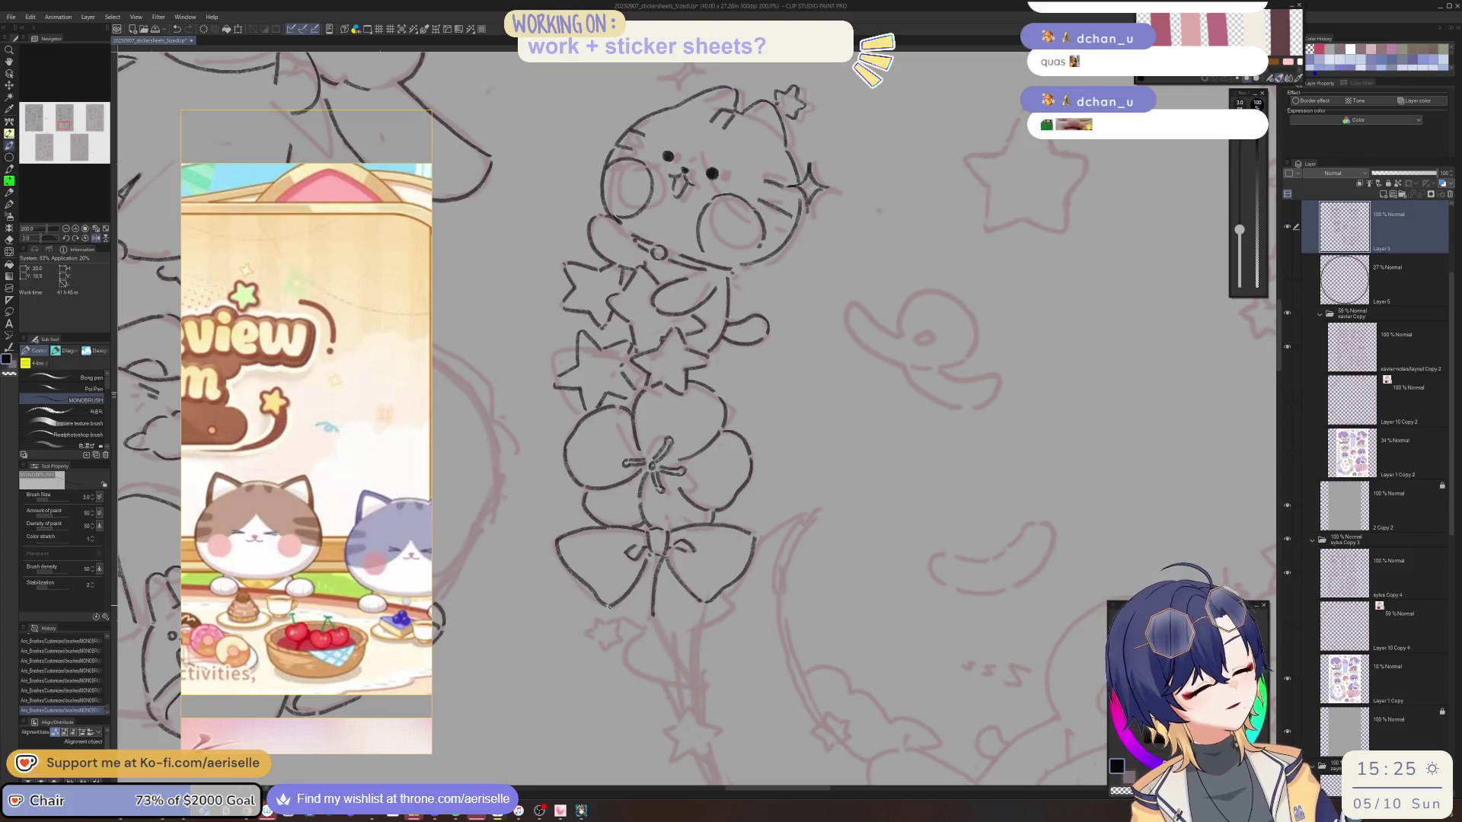
{"action": "left_click_drag", "start_coordinate": [660, 623], "coordinate": [682, 621]}
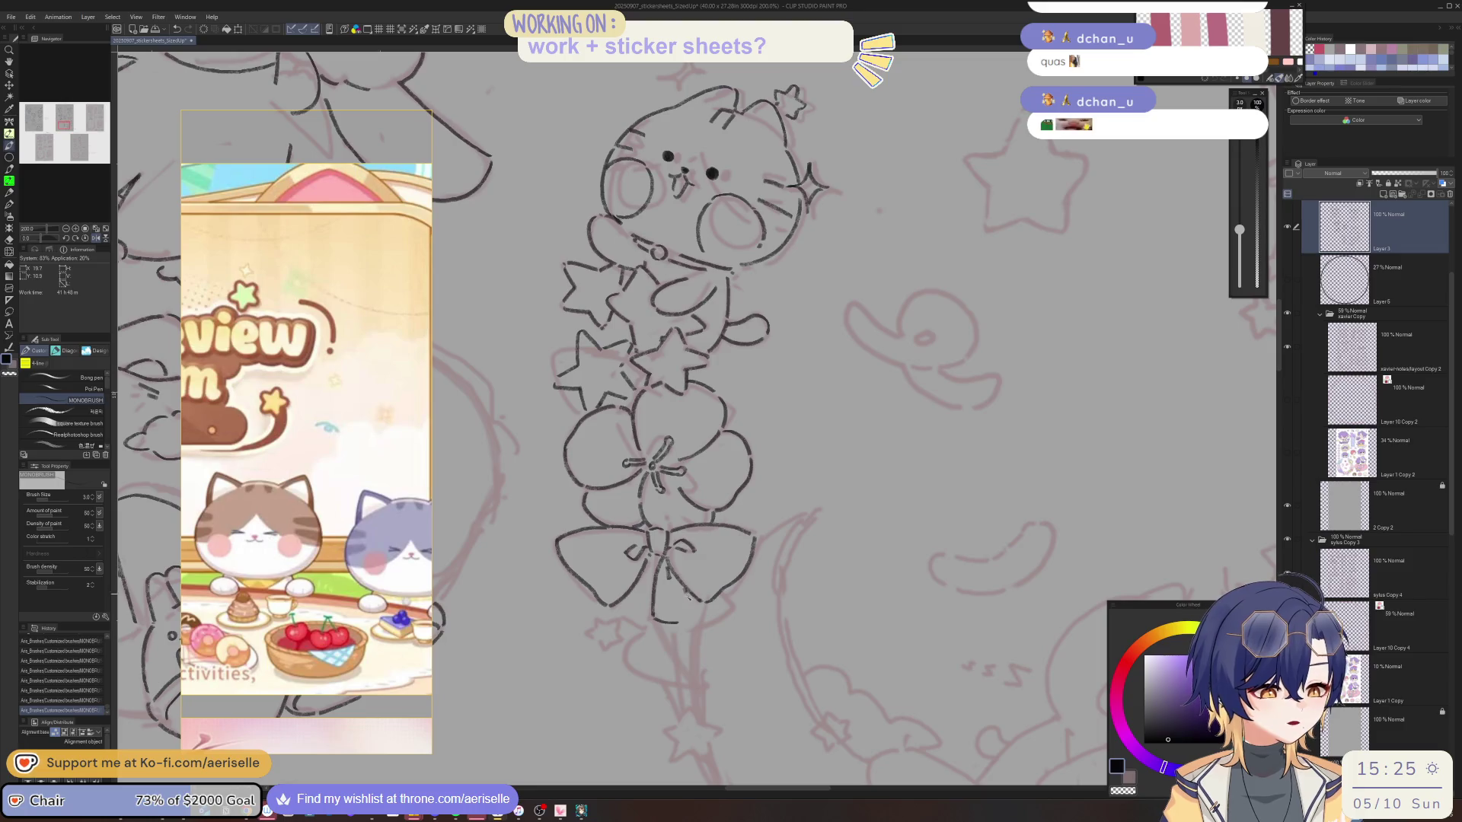
{"action": "key", "text": "h"}
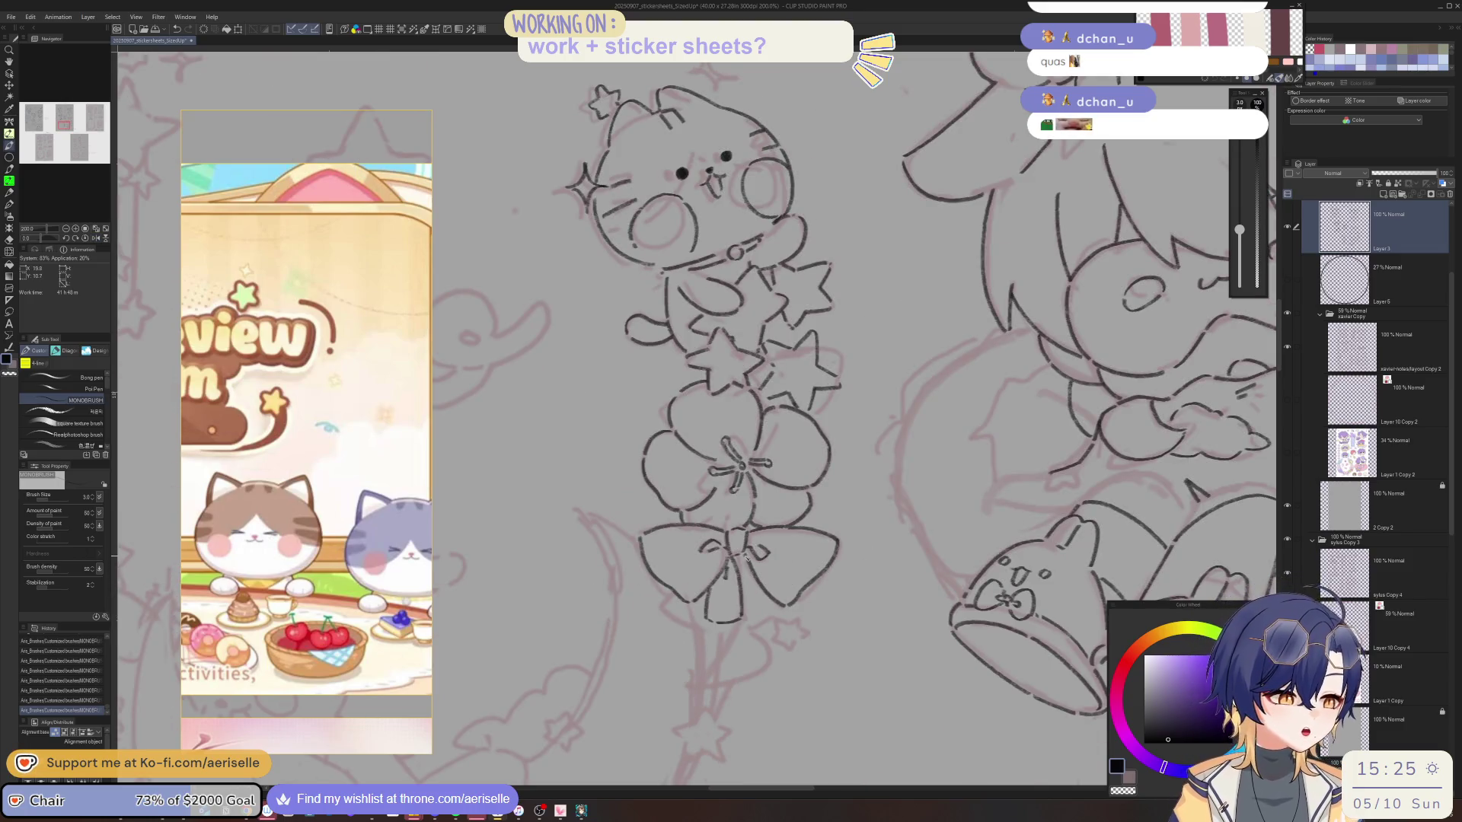
{"action": "left_click_drag", "start_coordinate": [772, 592], "coordinate": [750, 619]}
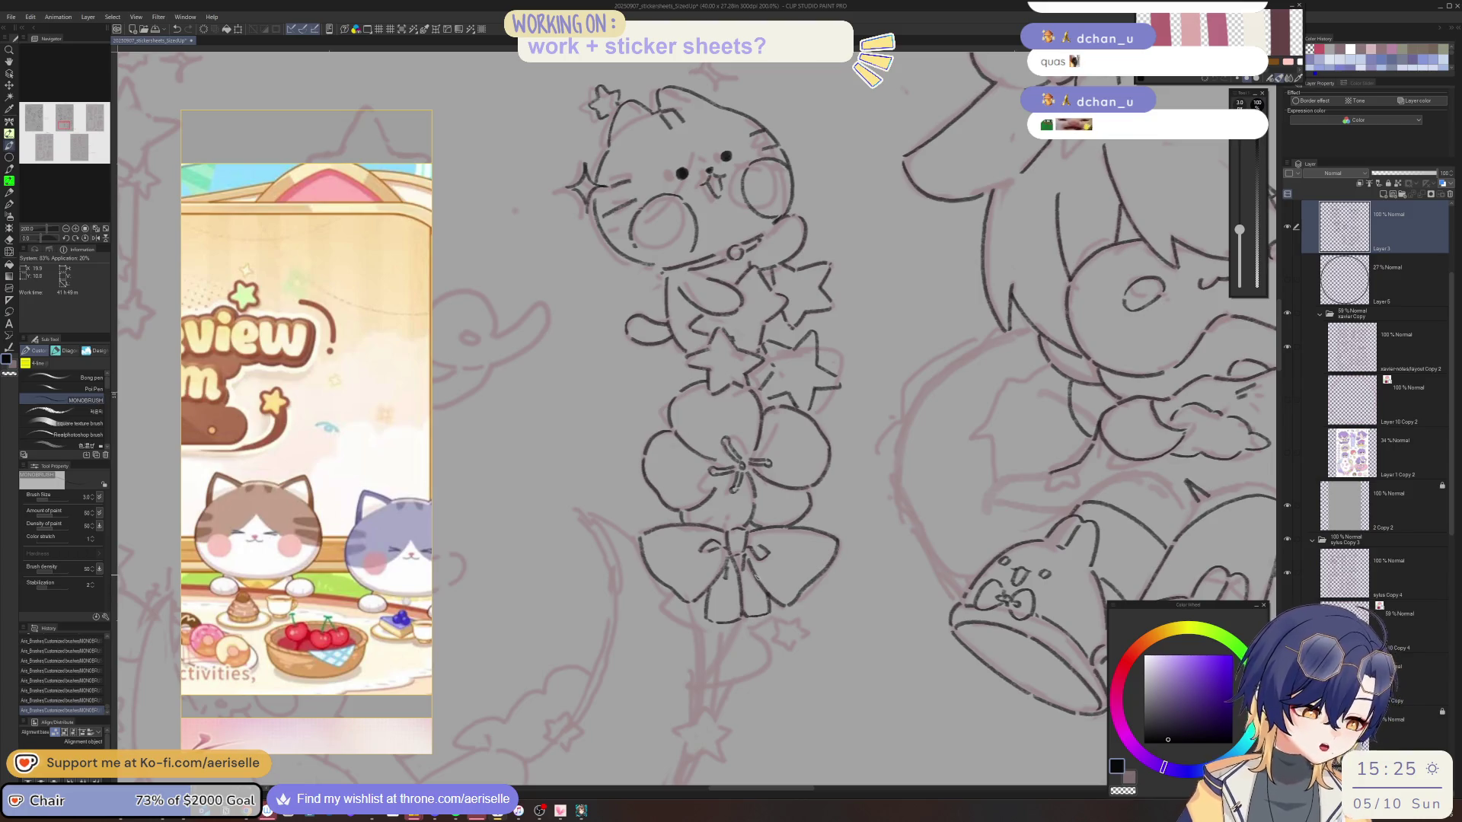
{"action": "scroll", "coordinate": [768, 578], "scroll_direction": "down", "scroll_amount": 4}
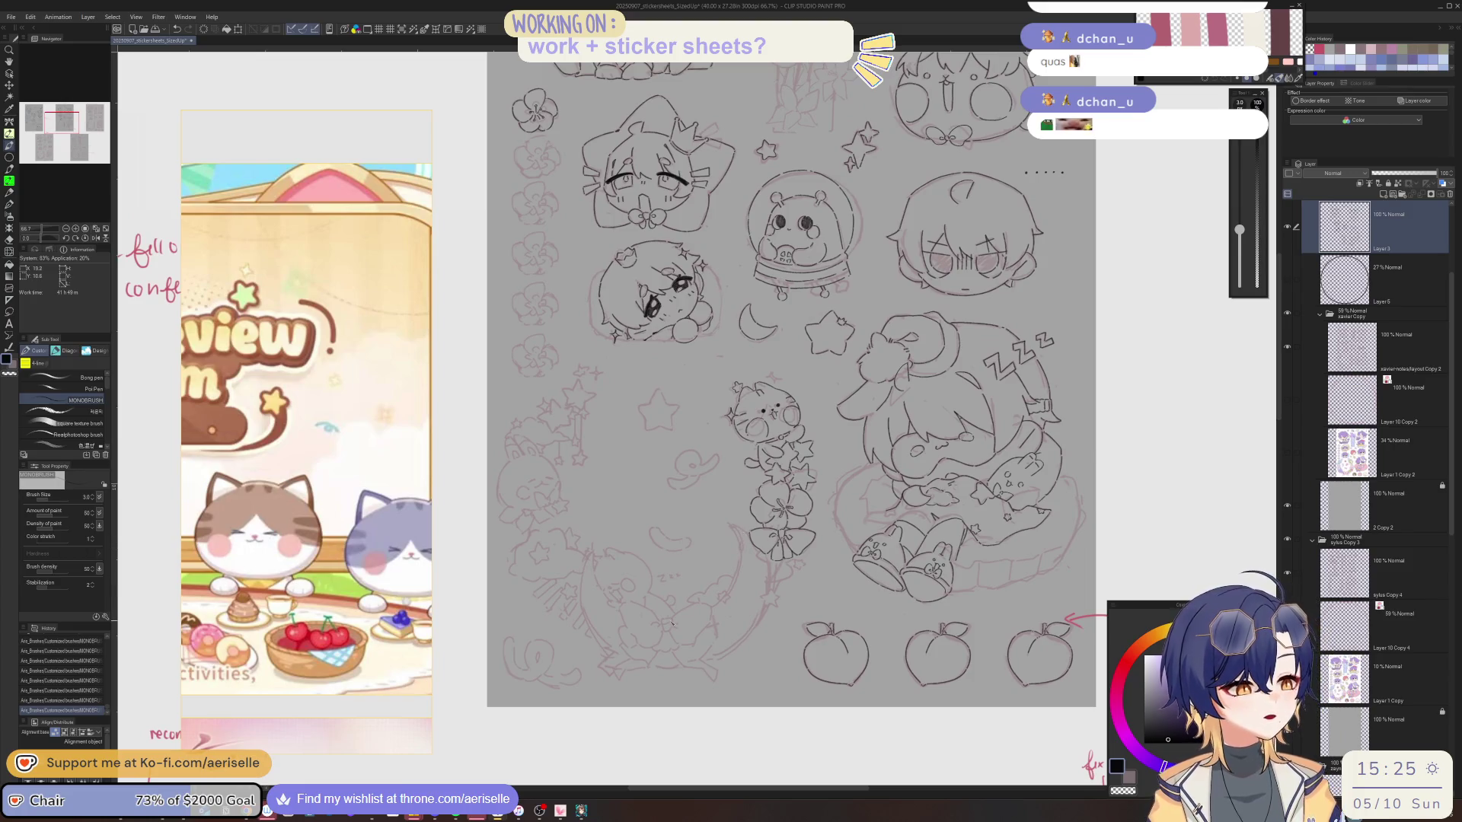
Show the coloured sticker layer Layer 1 Copy 2 and nudge it slightly down.
{"action": "scroll", "coordinate": [670, 617], "scroll_direction": "up", "scroll_amount": 4}
{"action": "left_click", "coordinate": [1286, 455]}
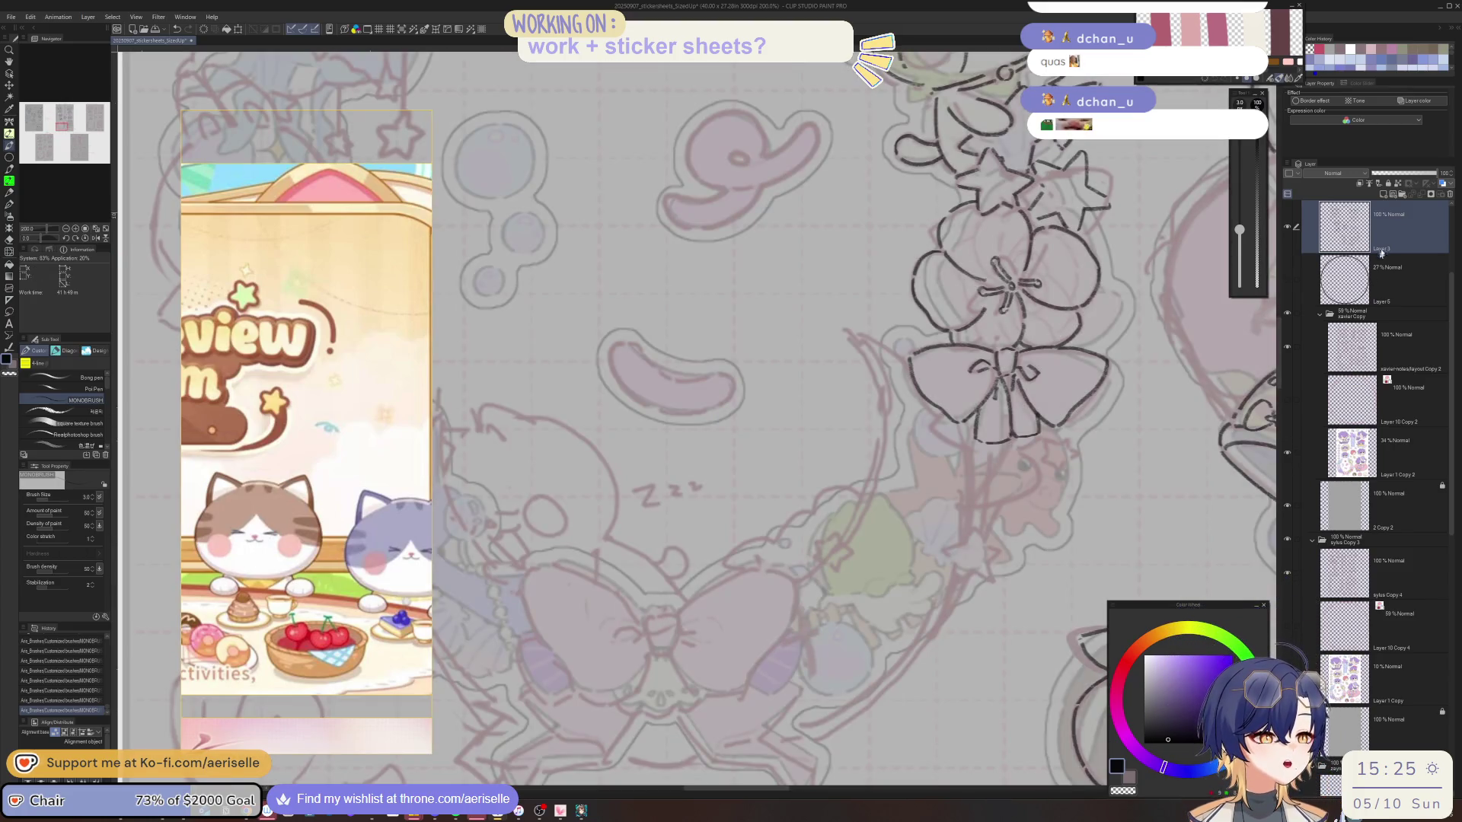
{"action": "left_click", "coordinate": [1288, 347]}
{"action": "left_click", "coordinate": [1287, 347]}
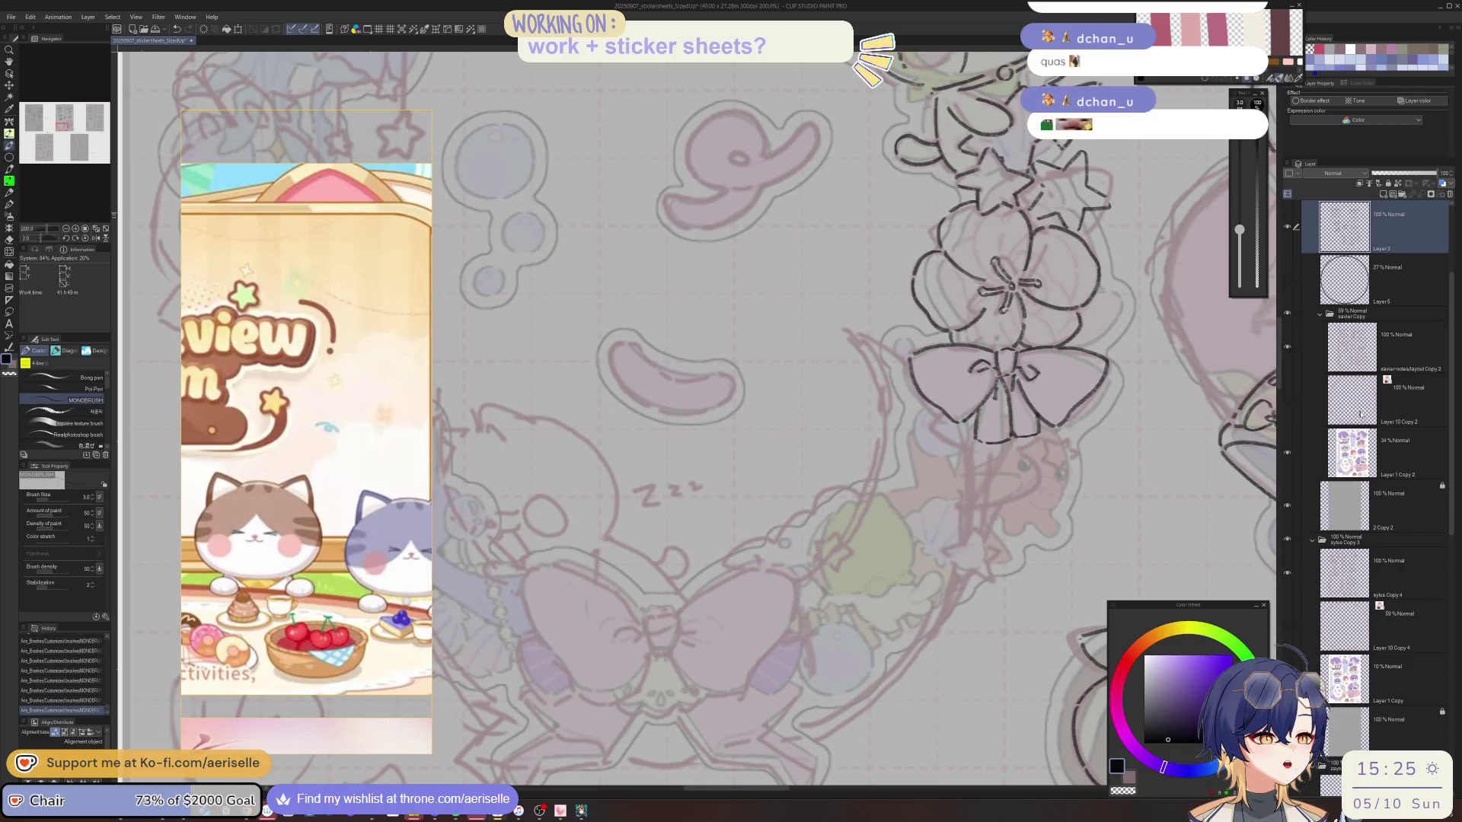
{"action": "left_click", "coordinate": [1408, 455]}
{"action": "key", "text": "k"}
{"action": "left_click_drag", "start_coordinate": [707, 659], "coordinate": [705, 664]}
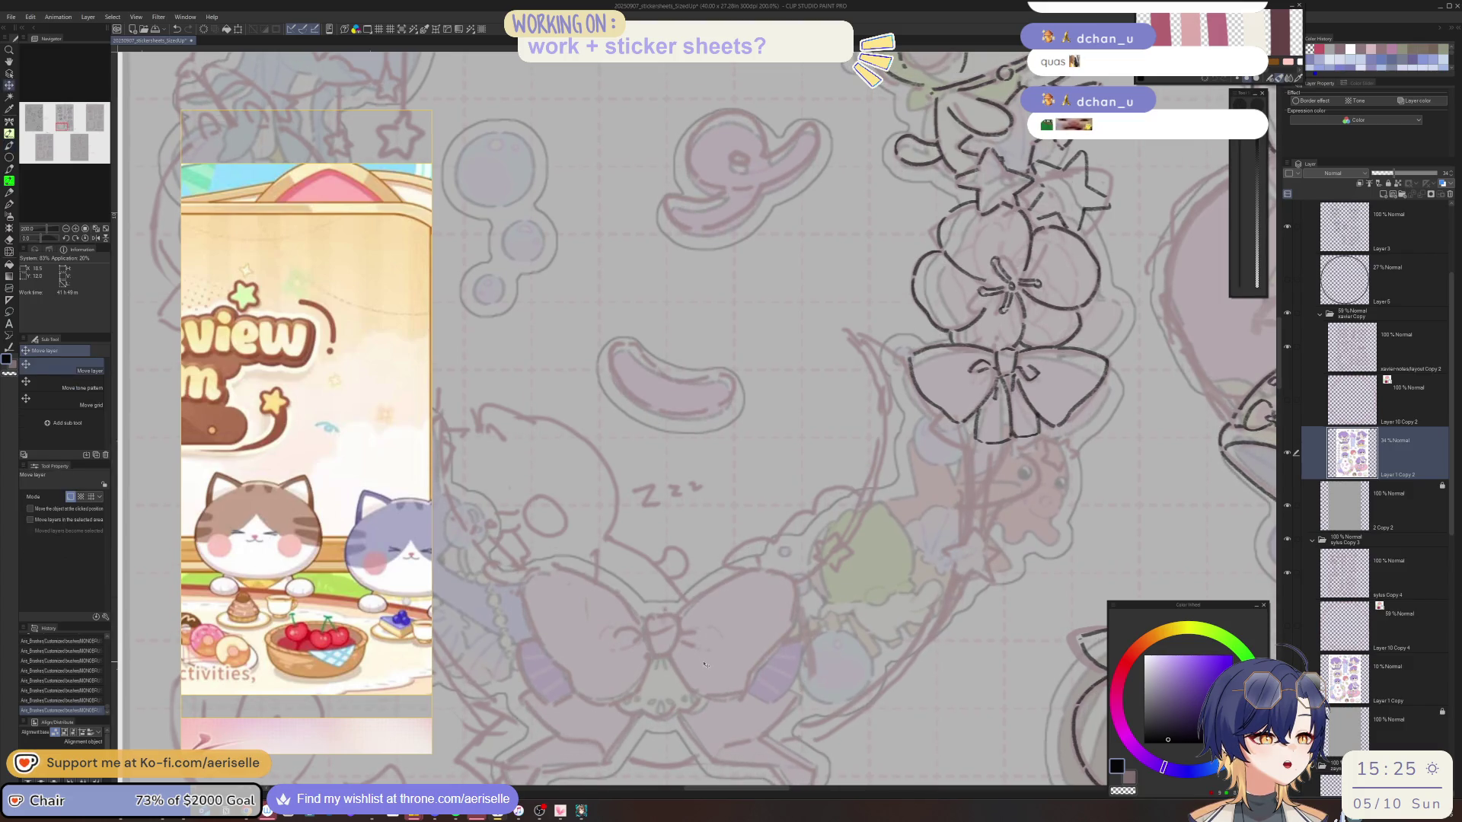
On Layer 3 with the pink sketch hidden, ink the knot at the big bow's centre.
{"action": "left_click", "coordinate": [1394, 250]}
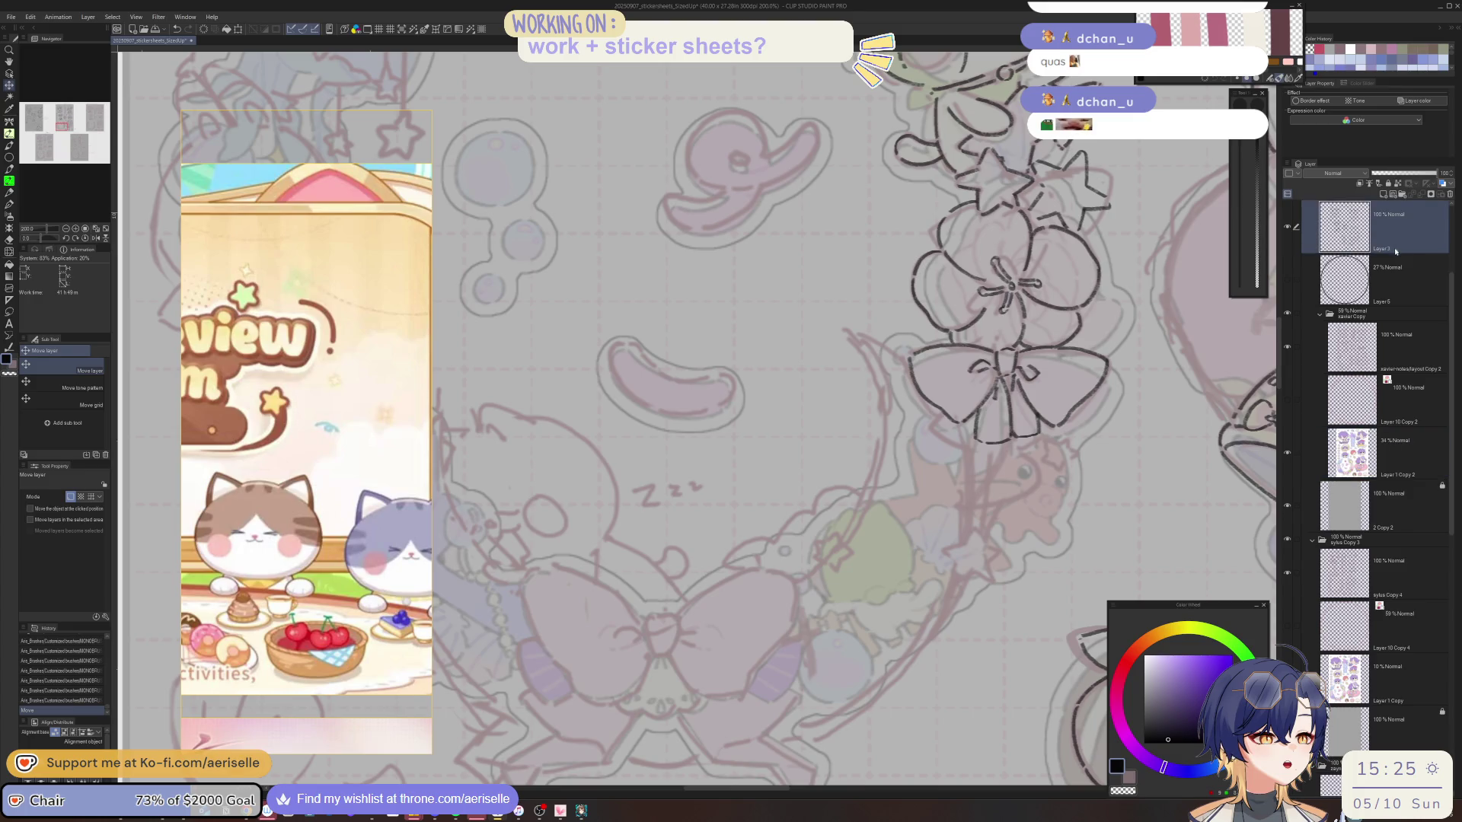
{"action": "left_click", "coordinate": [1287, 347]}
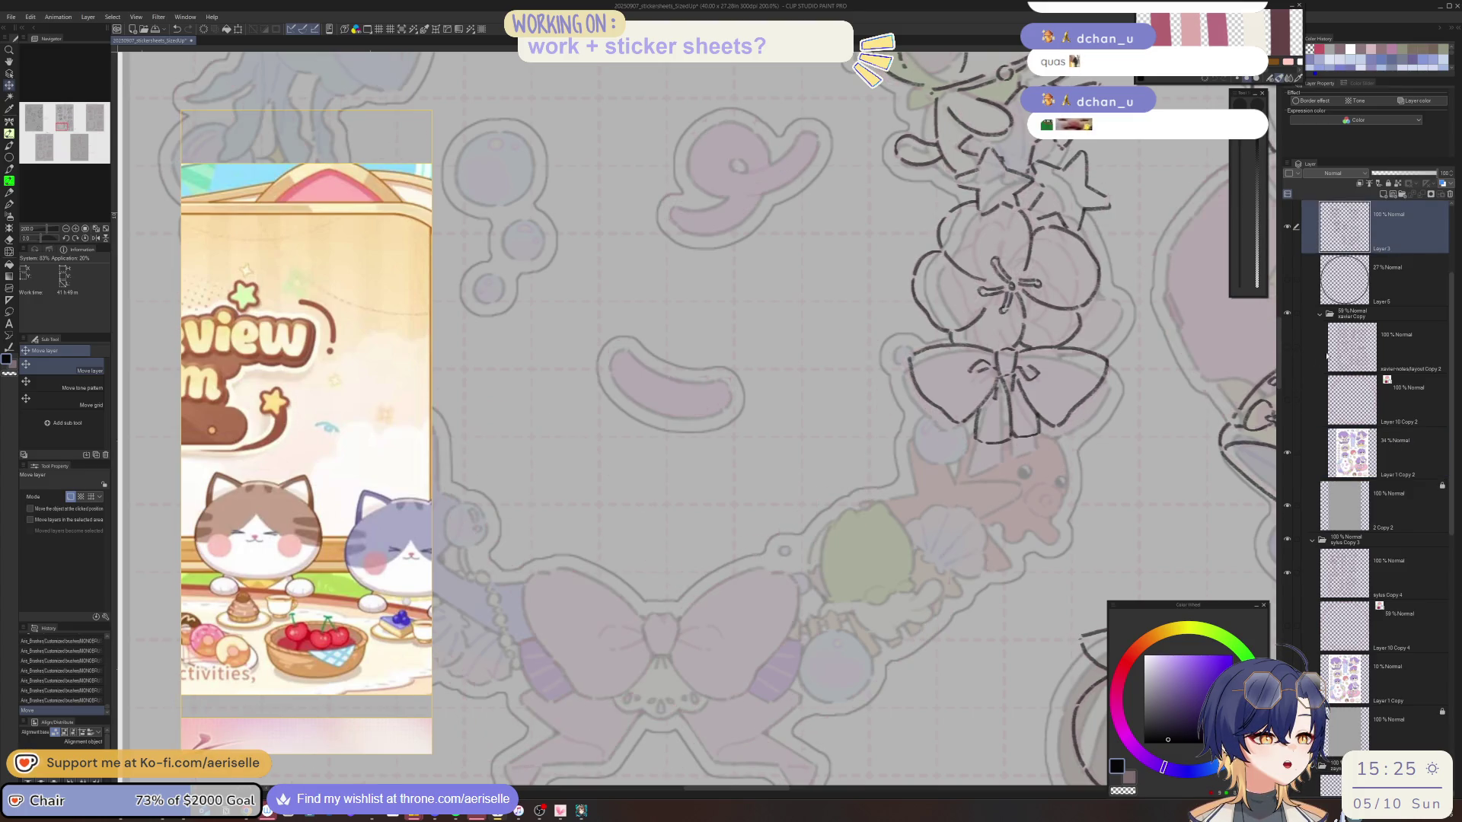
{"action": "key", "text": "p"}
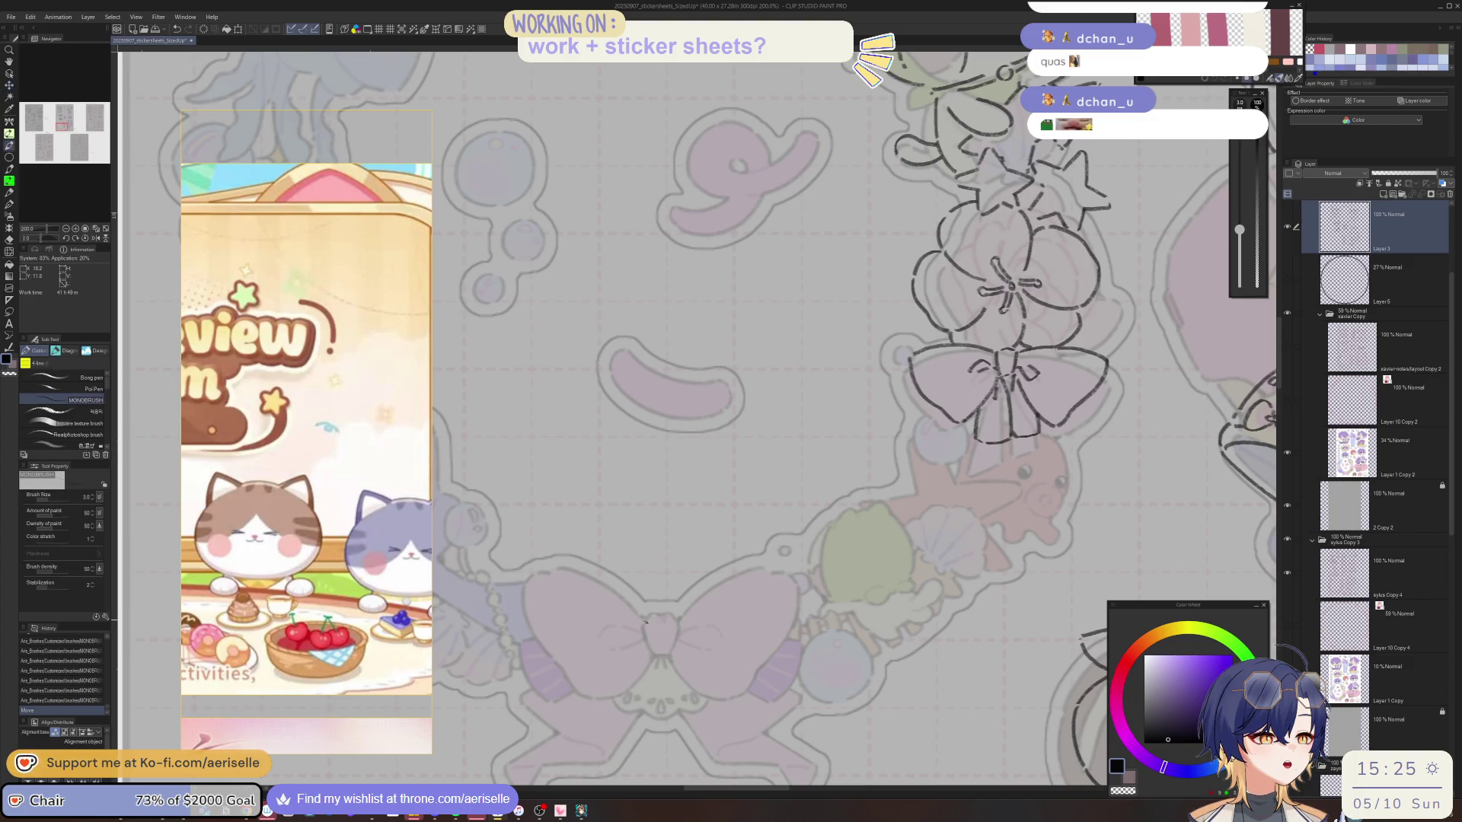
{"action": "mouse_move", "coordinate": [651, 617]}
{"action": "left_mouse_down"}
{"action": "mouse_move", "coordinate": [652, 652]}
{"action": "mouse_move", "coordinate": [683, 644]}
{"action": "mouse_move", "coordinate": [670, 654]}
{"action": "mouse_move", "coordinate": [958, 558]}
{"action": "mouse_move", "coordinate": [882, 575]}
{"action": "left_mouse_up"}
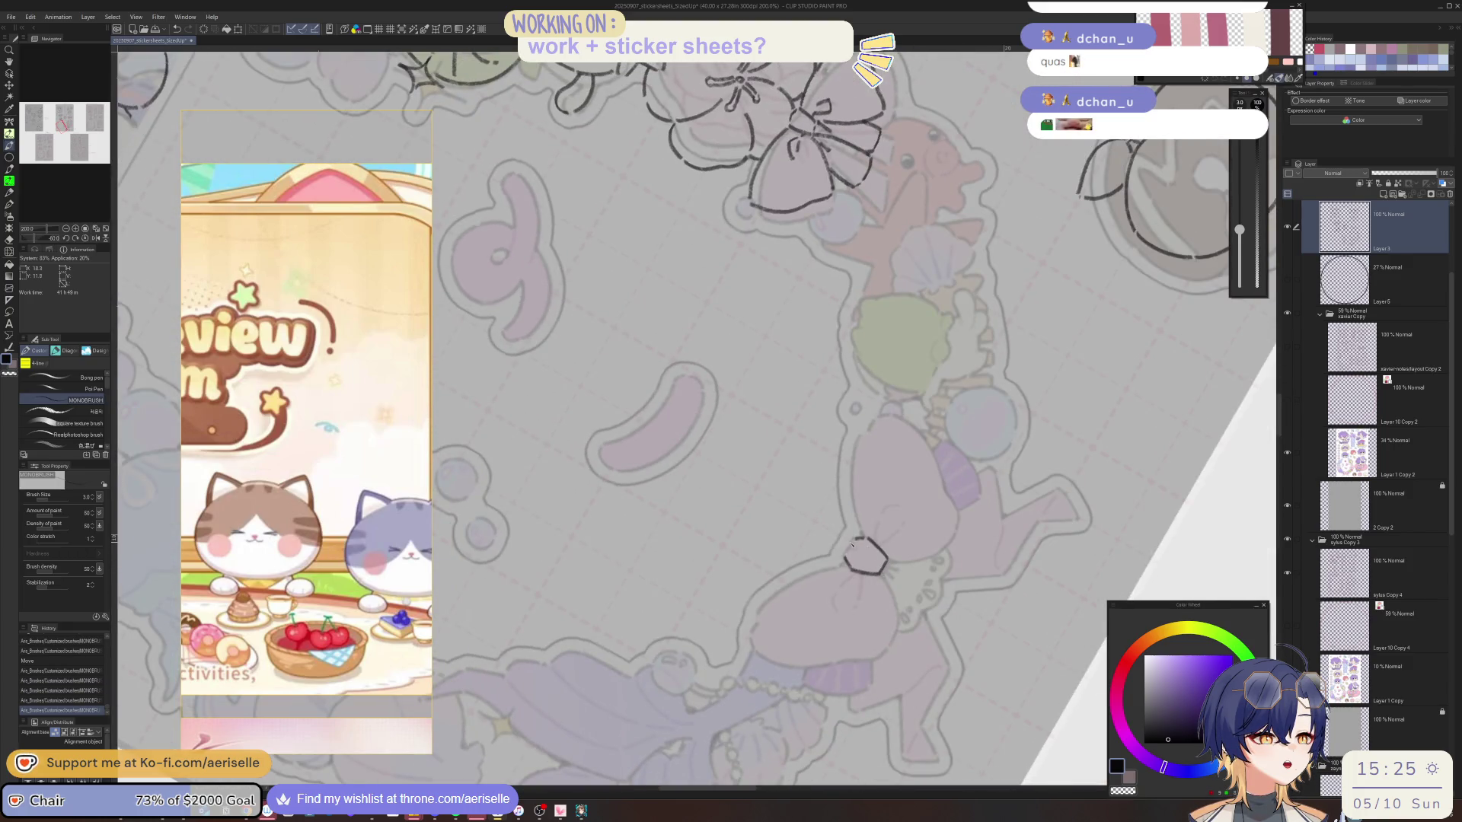
Ink a curve from the bow's knot and extend the left loop's outline, rotating the canvas between 110° and -30°.
{"action": "key", "text": "^"}
{"action": "left_click_drag", "start_coordinate": [796, 561], "coordinate": [785, 596]}
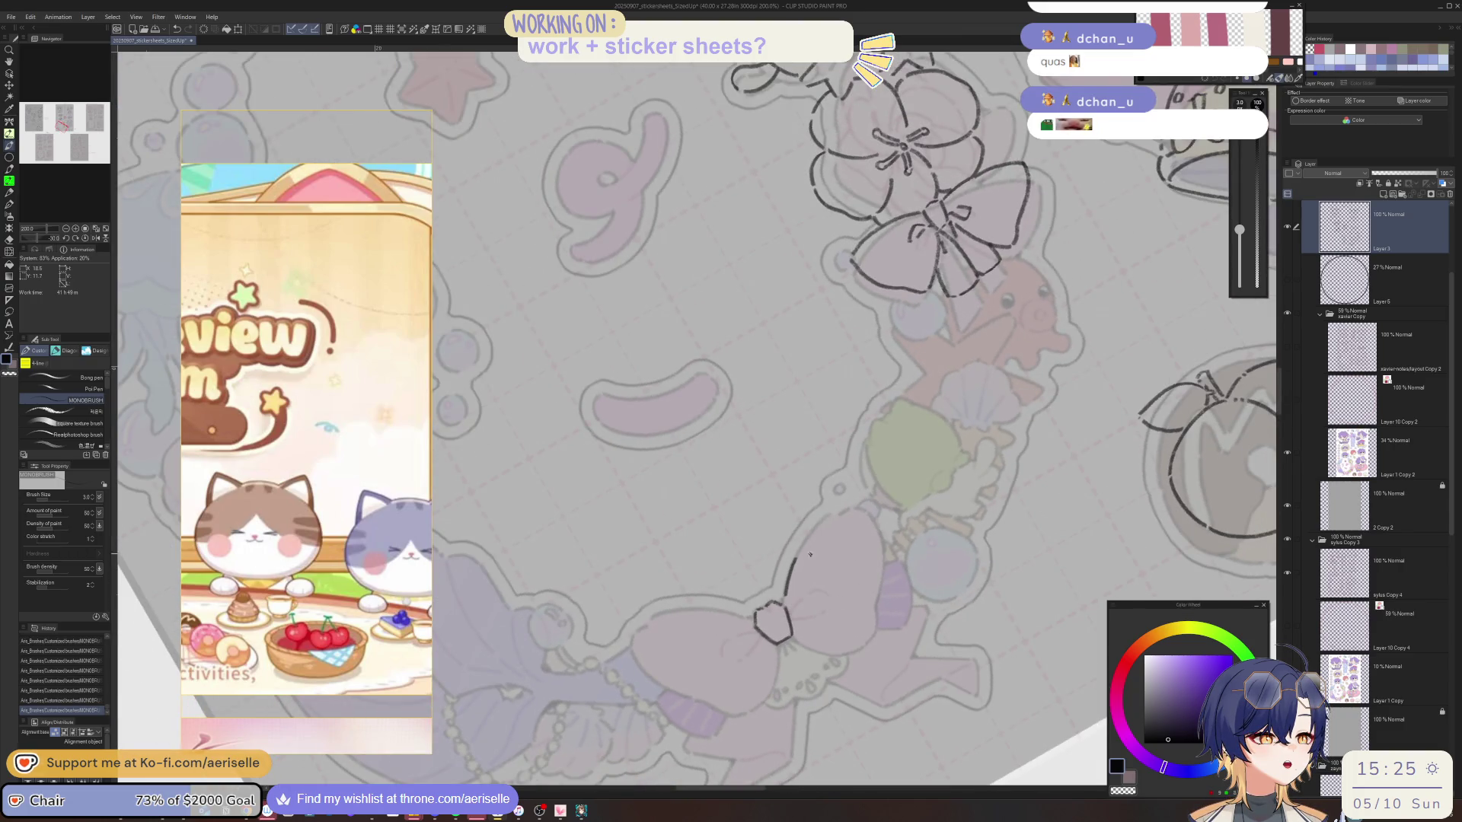
{"action": "key", "text": "-"}
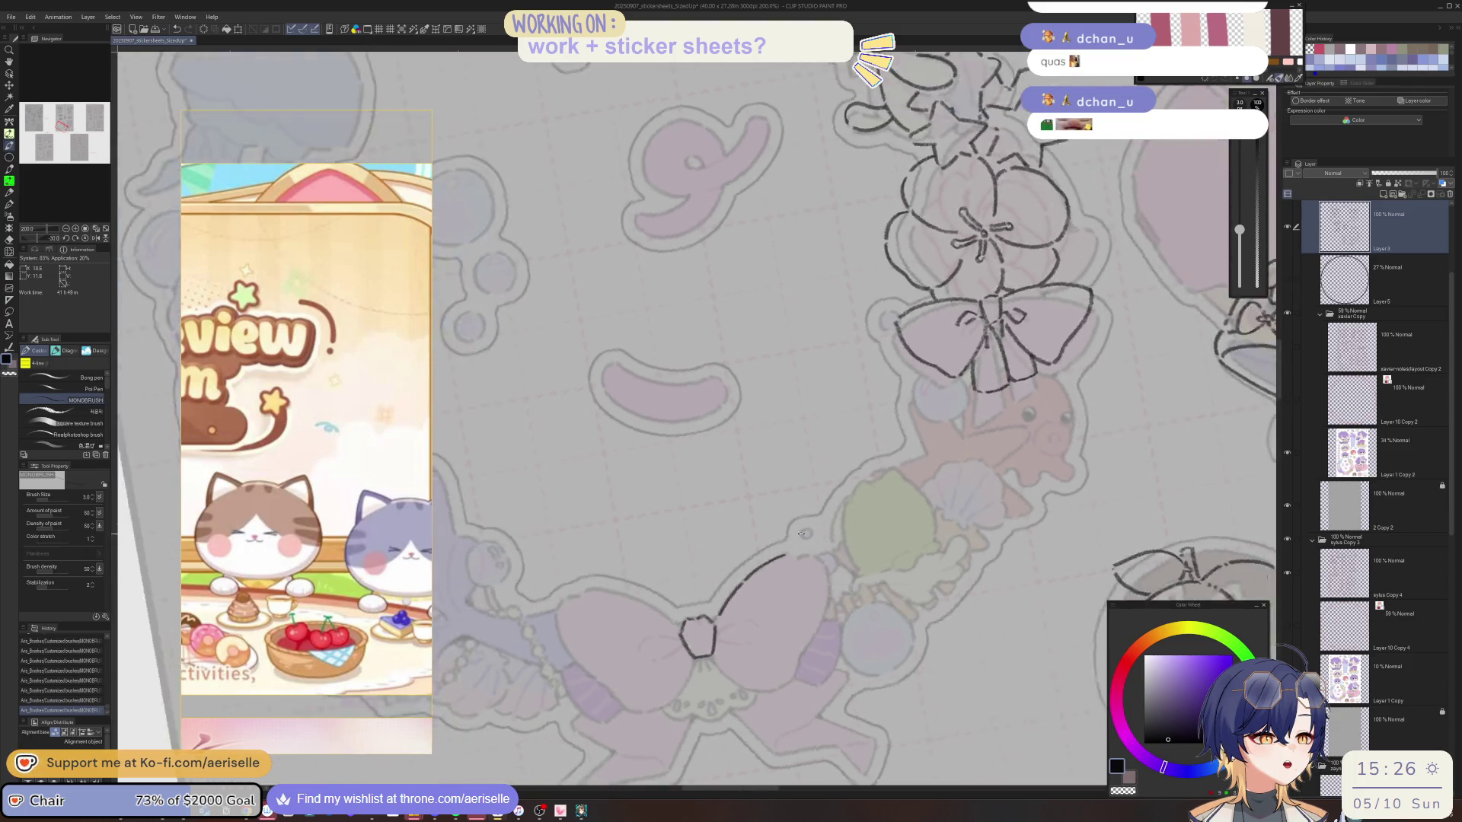
{"action": "key", "text": "^"}
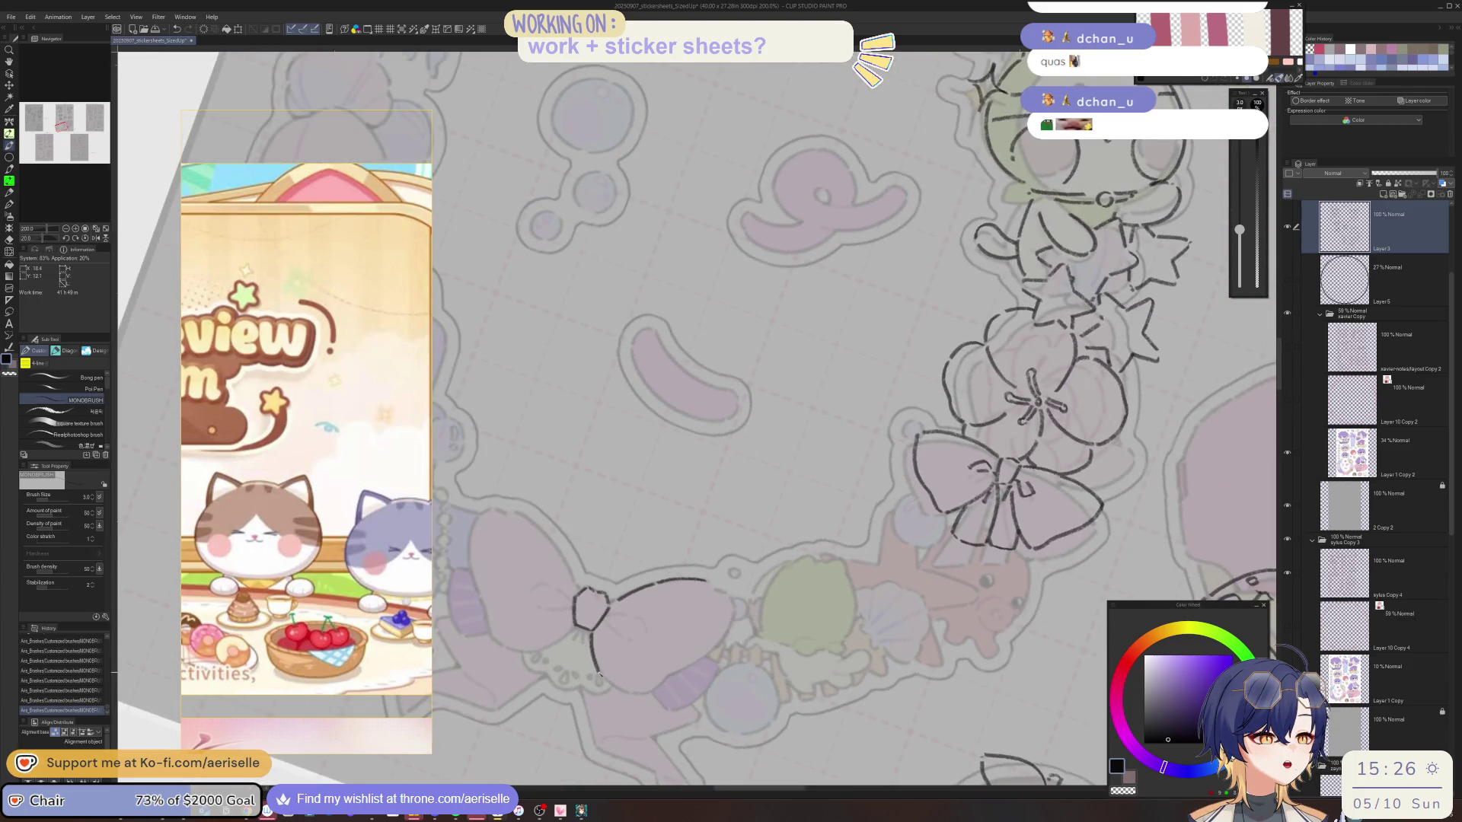
{"action": "key", "text": "^"}
{"action": "key", "text": "^"}
{"action": "scroll", "coordinate": [642, 550], "scroll_direction": "up", "scroll_amount": 5}
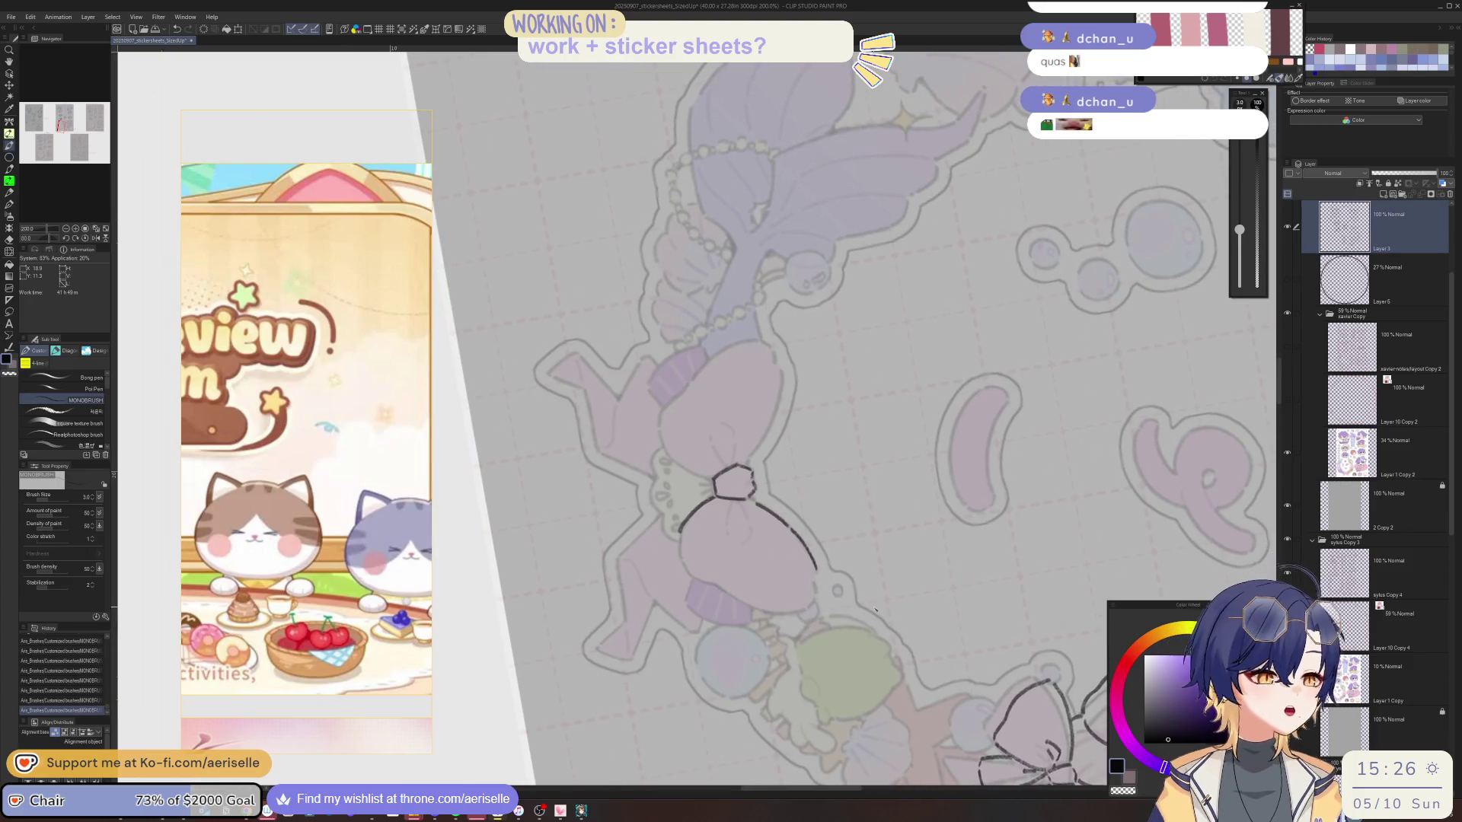
{"action": "key", "text": "^"}
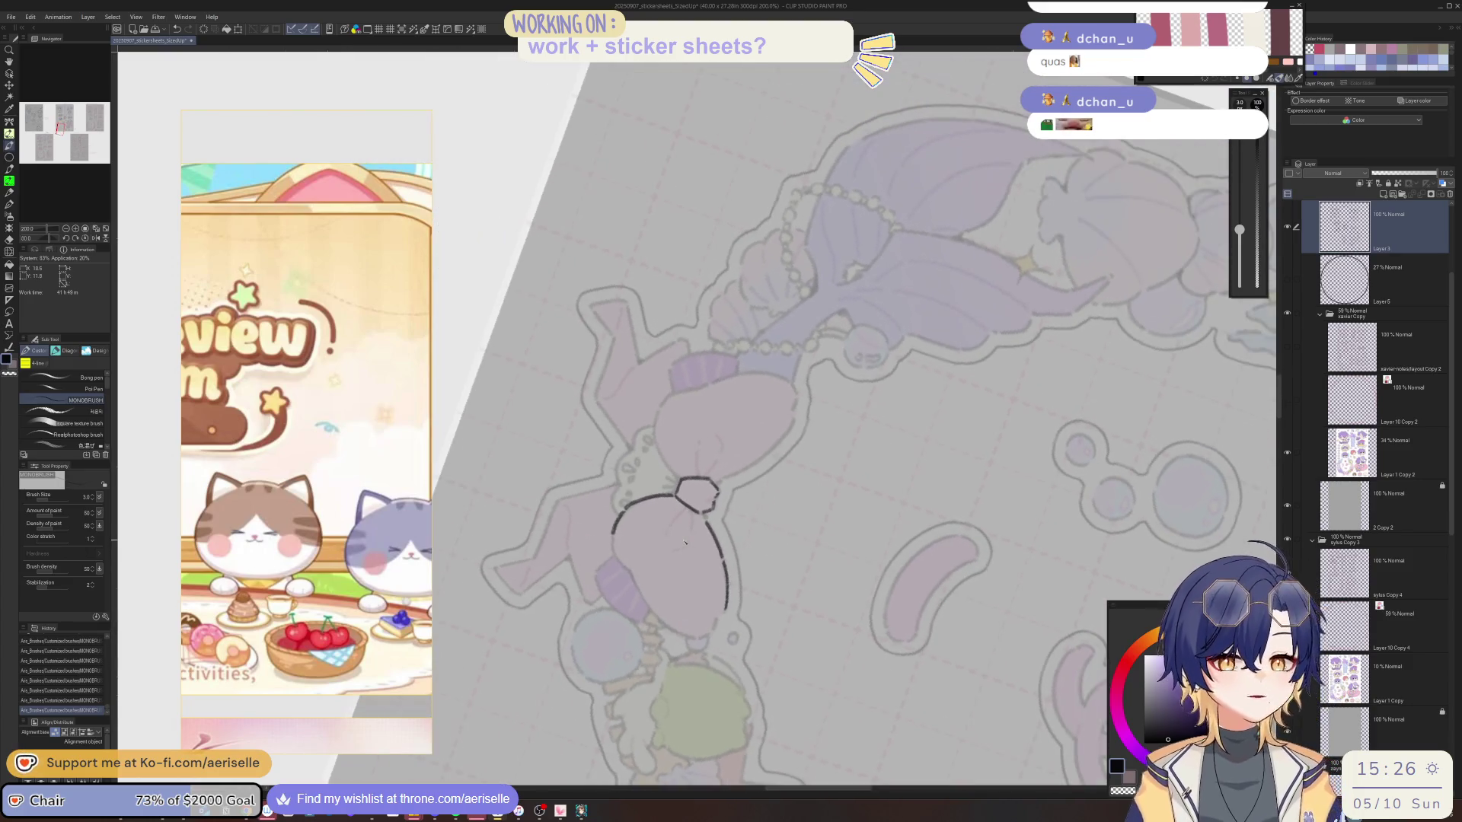
{"action": "left_click_drag", "start_coordinate": [613, 542], "coordinate": [629, 573]}
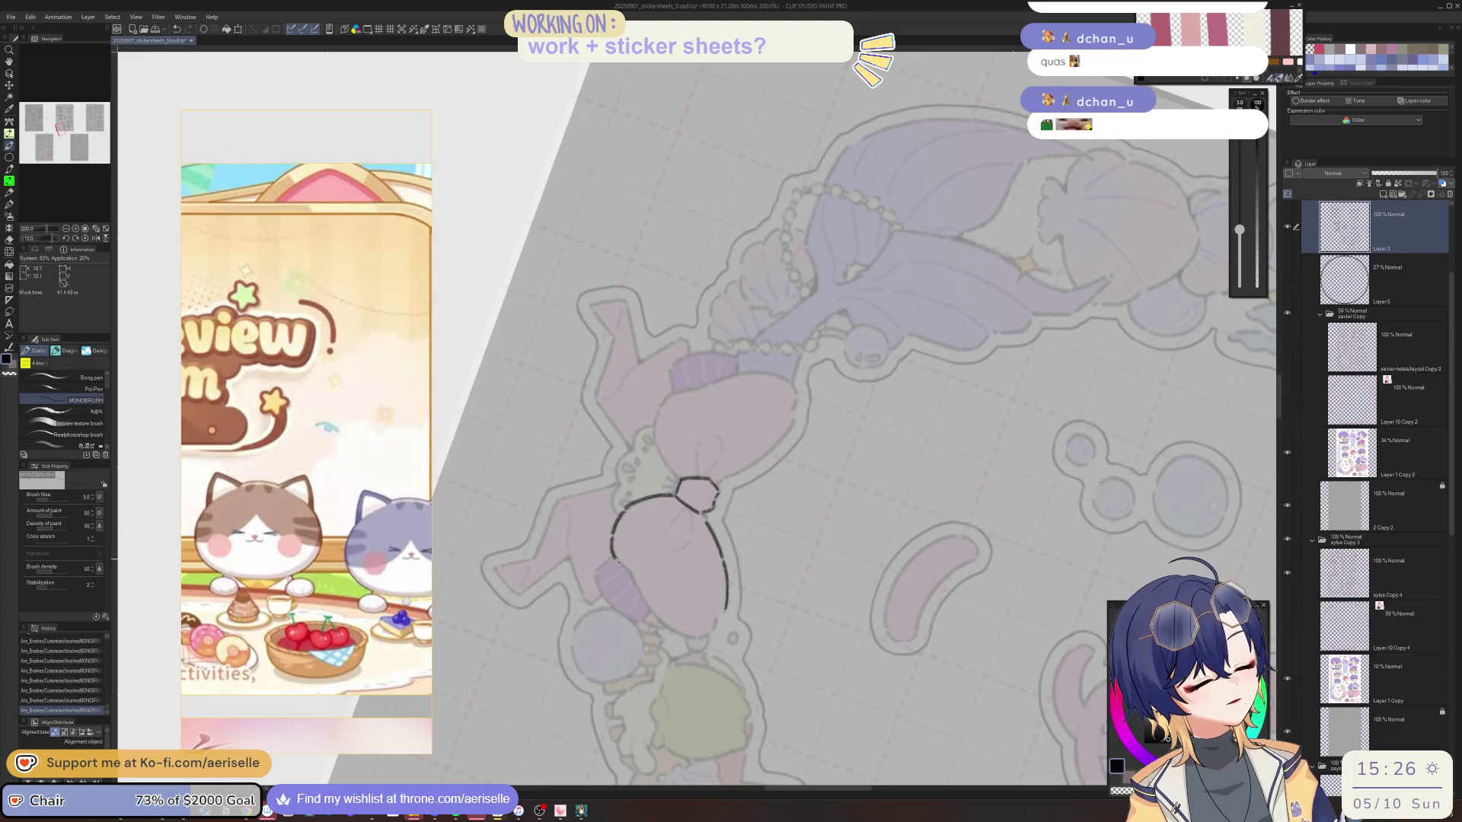
{"action": "key", "text": "^"}
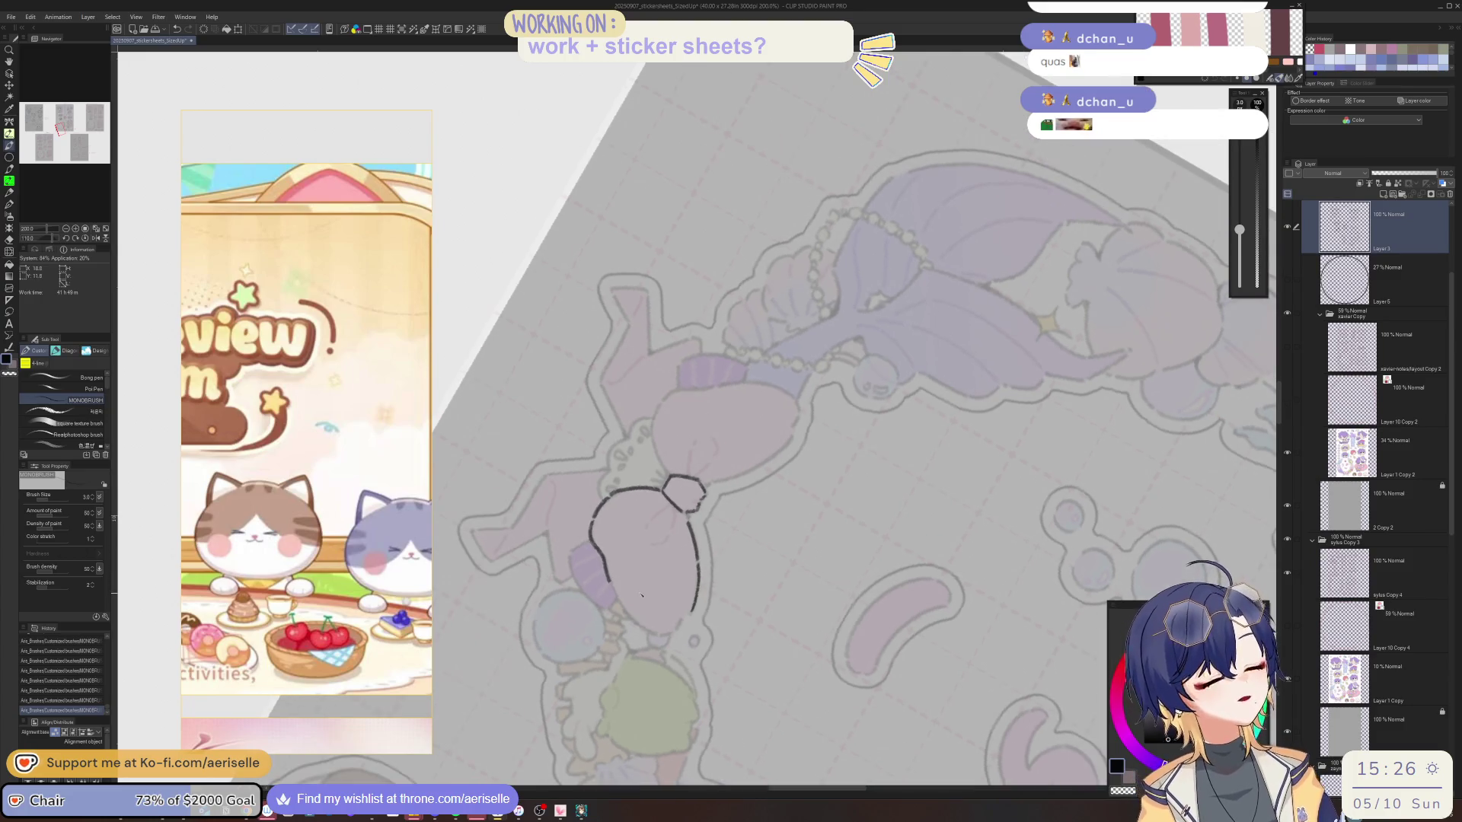
{"action": "key", "text": "minus"}
{"action": "key", "text": "minus"}
{"action": "key", "text": "minus"}
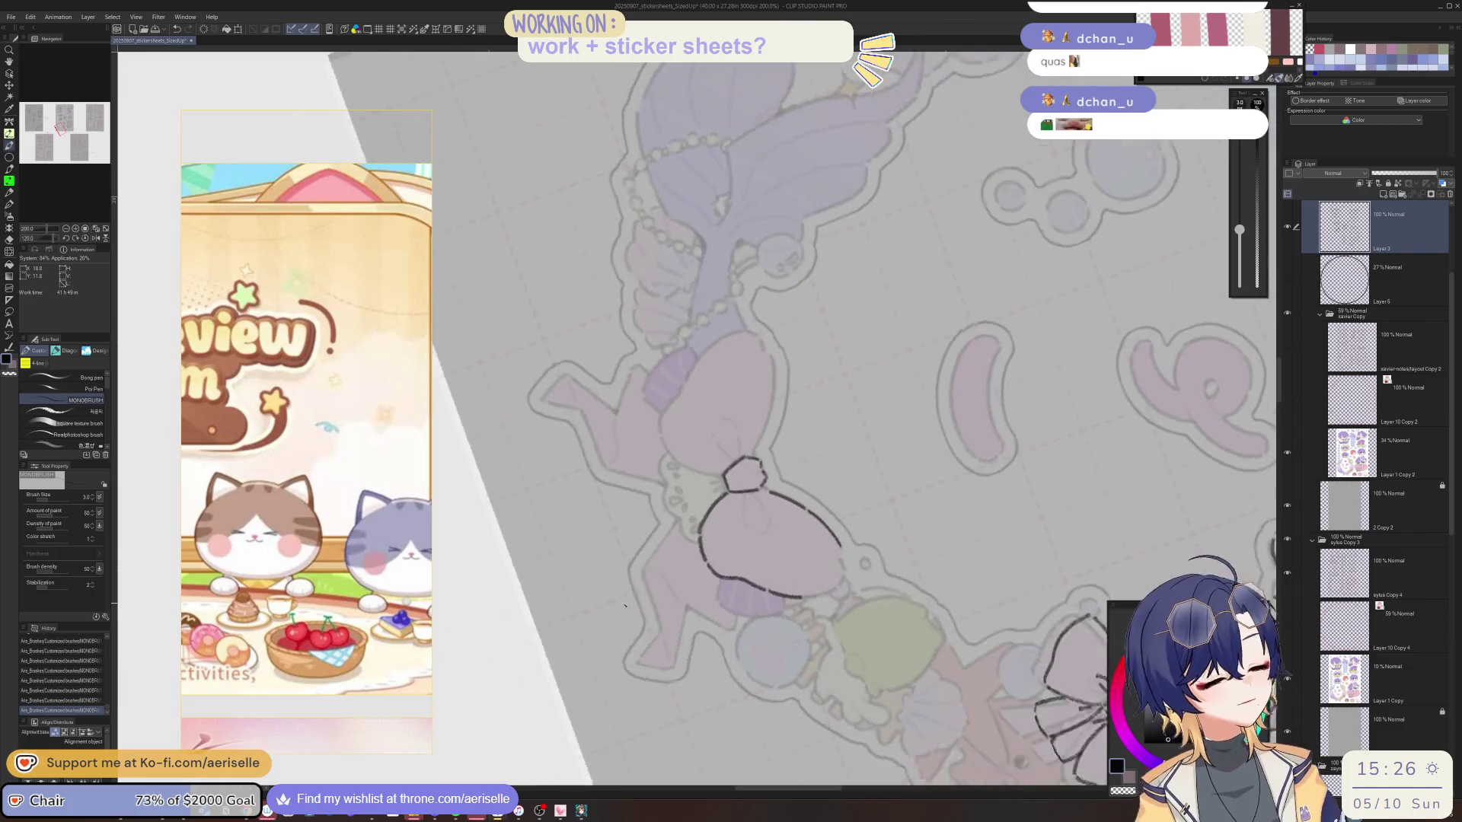
{"action": "scroll", "coordinate": [904, 510], "scroll_direction": "up", "scroll_amount": 3}
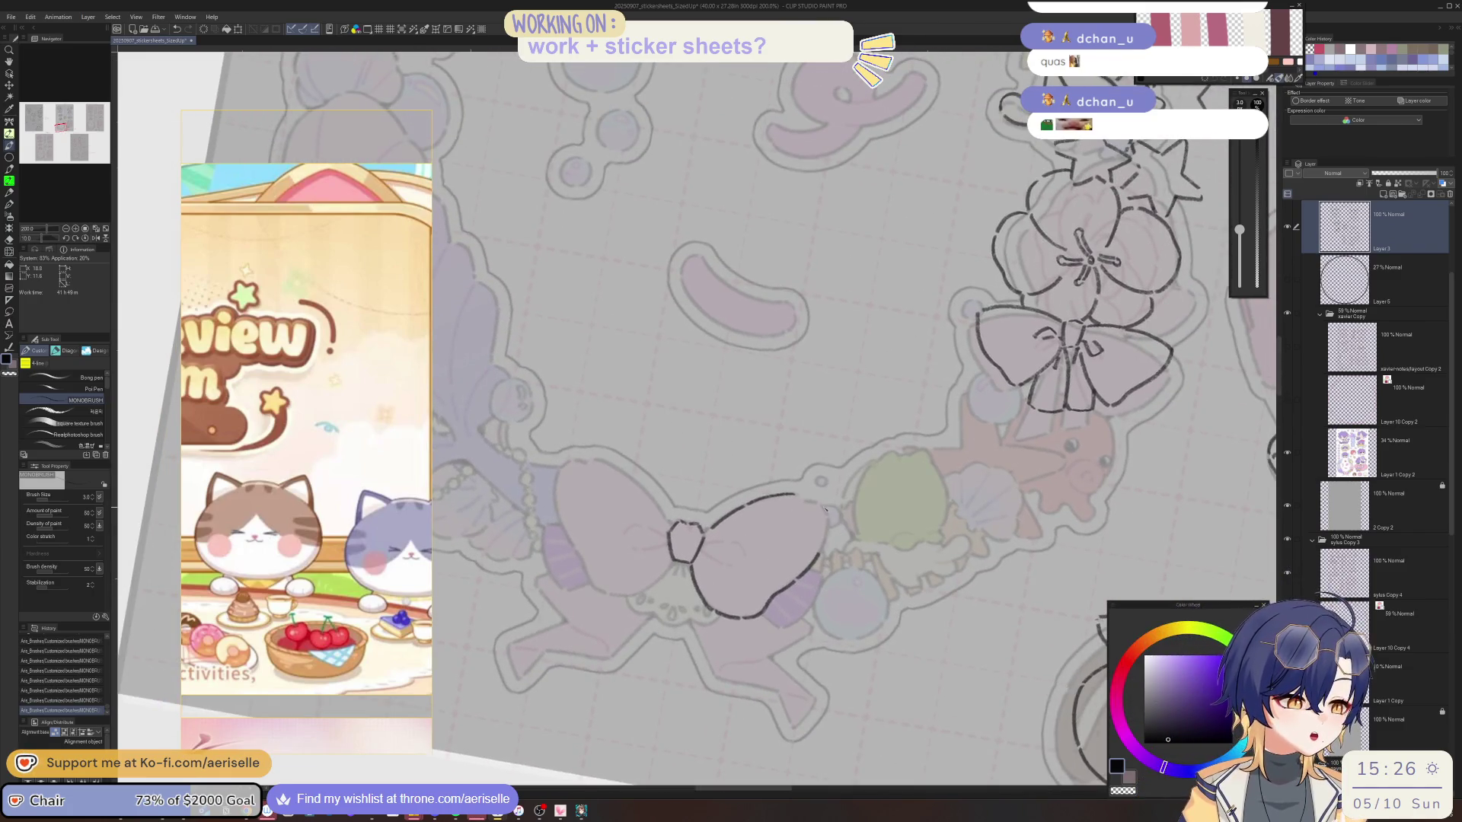
{"action": "key", "text": "minus"}
{"action": "key", "text": "minus"}
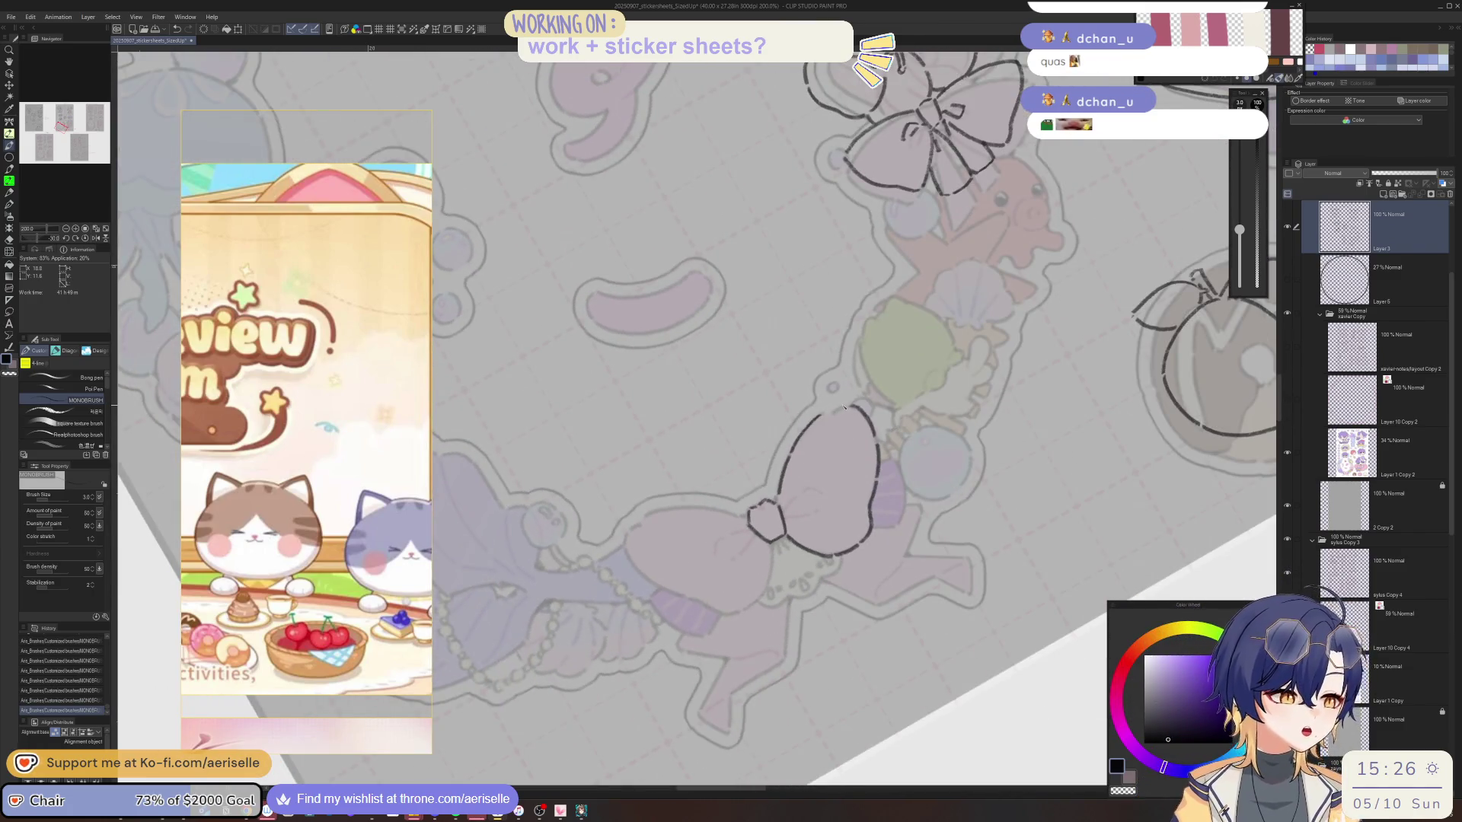
{"action": "key", "text": "minus"}
{"action": "key", "text": "minus"}
{"action": "scroll", "coordinate": [847, 396], "scroll_direction": "down", "scroll_amount": 6}
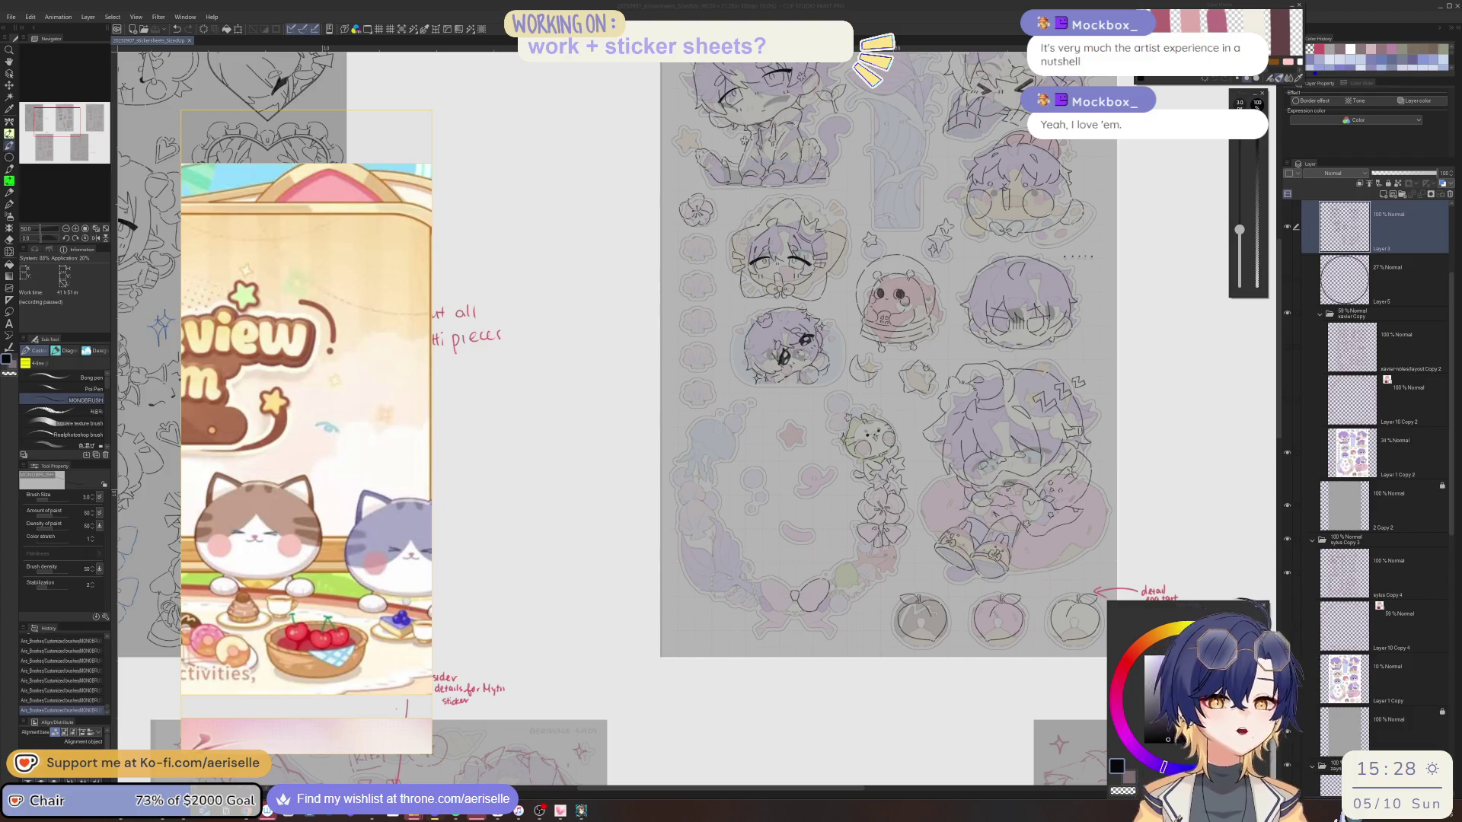
Show the pink sketch layer over the wreath with the canvas tilted 10 degrees.
{"action": "left_click", "coordinate": [1350, 236]}
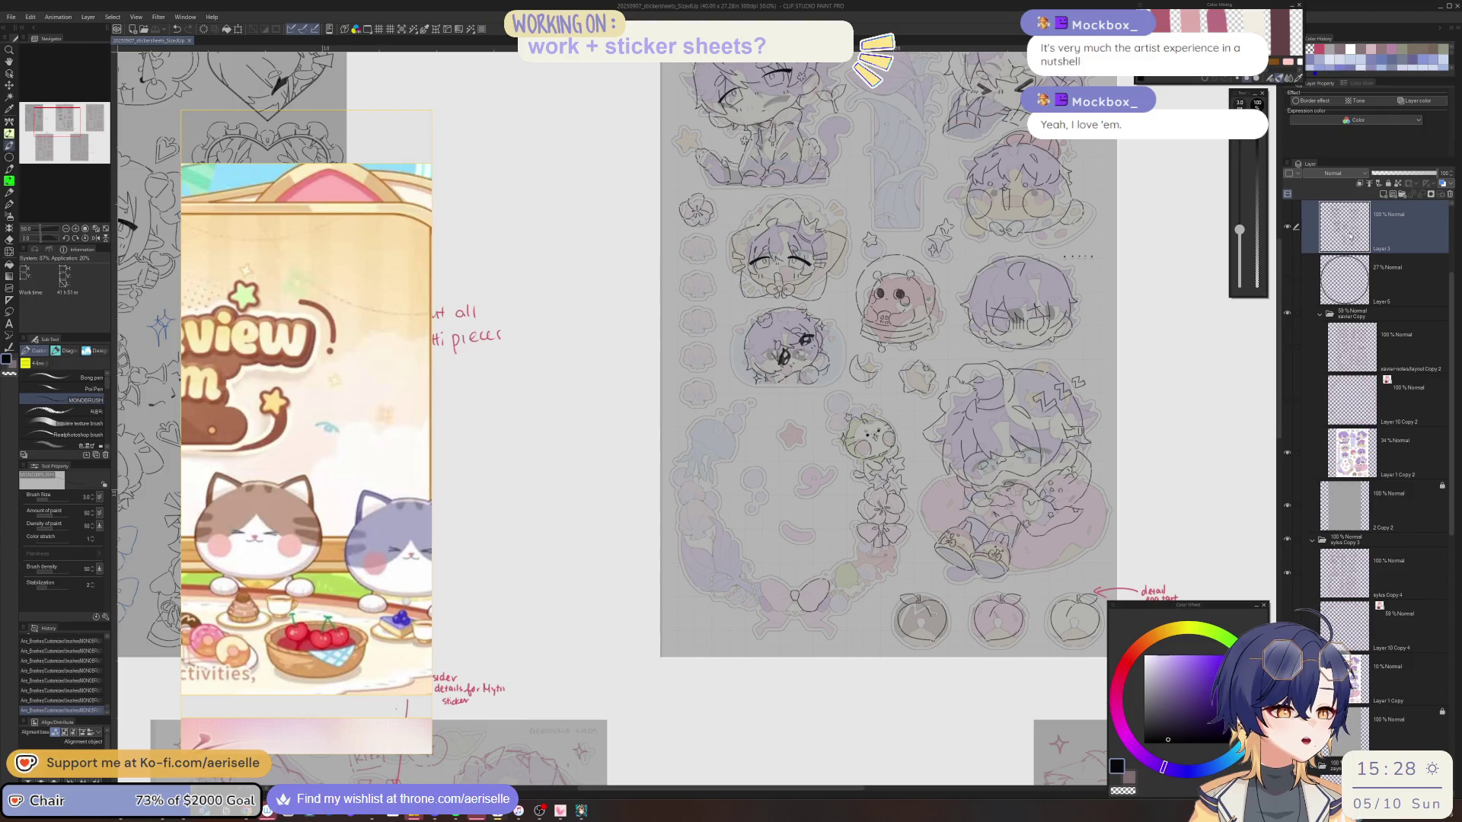
{"action": "scroll", "coordinate": [797, 580], "scroll_direction": "up", "scroll_amount": 6}
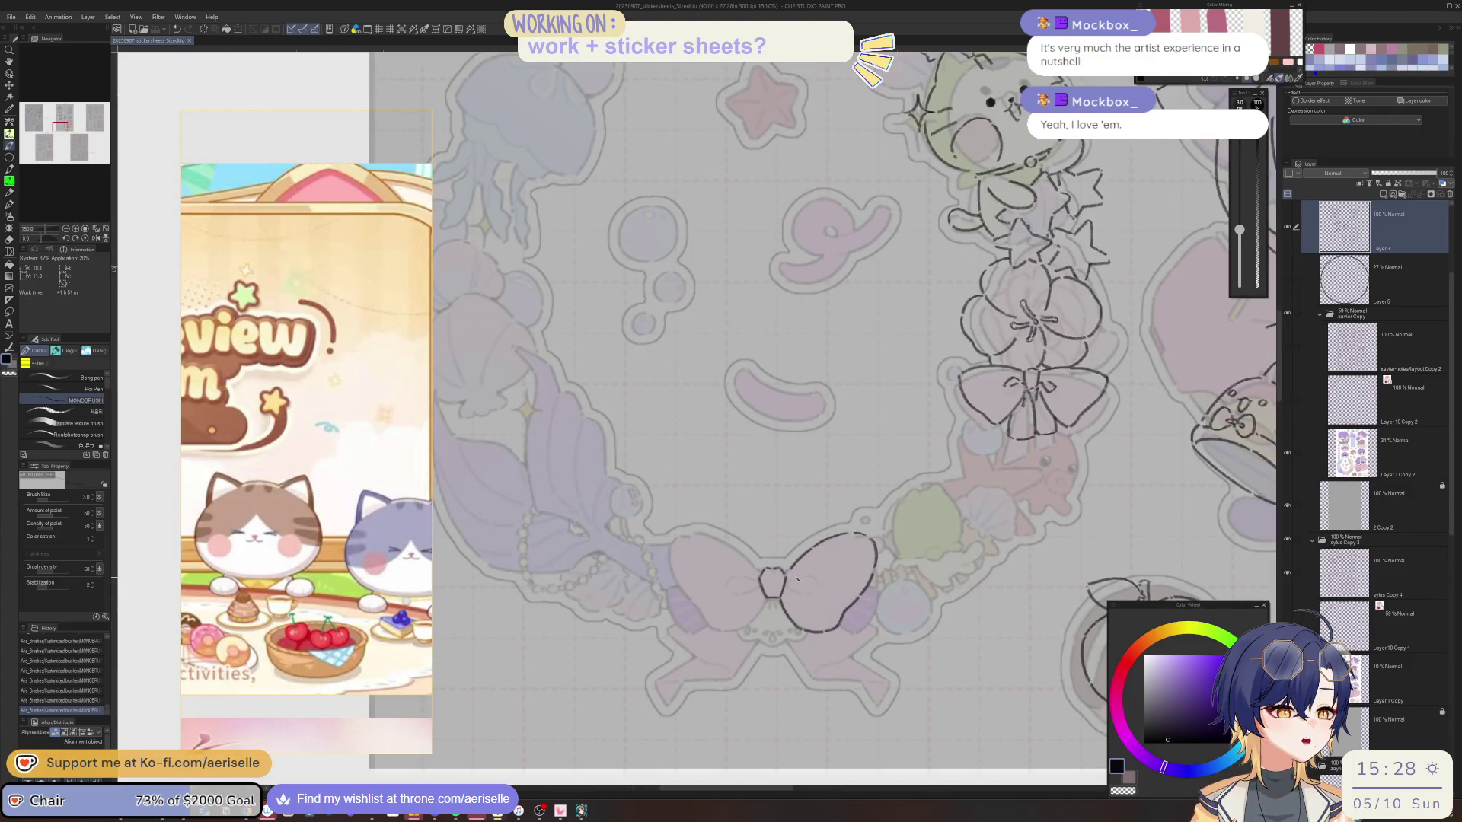
{"action": "mouse_move", "coordinate": [791, 584]}
{"action": "left_mouse_down"}
{"action": "mouse_move", "coordinate": [683, 601]}
{"action": "mouse_move", "coordinate": [702, 631]}
{"action": "mouse_move", "coordinate": [724, 597]}
{"action": "left_mouse_up"}
{"action": "scroll", "coordinate": [684, 602], "scroll_direction": "up", "scroll_amount": 5}
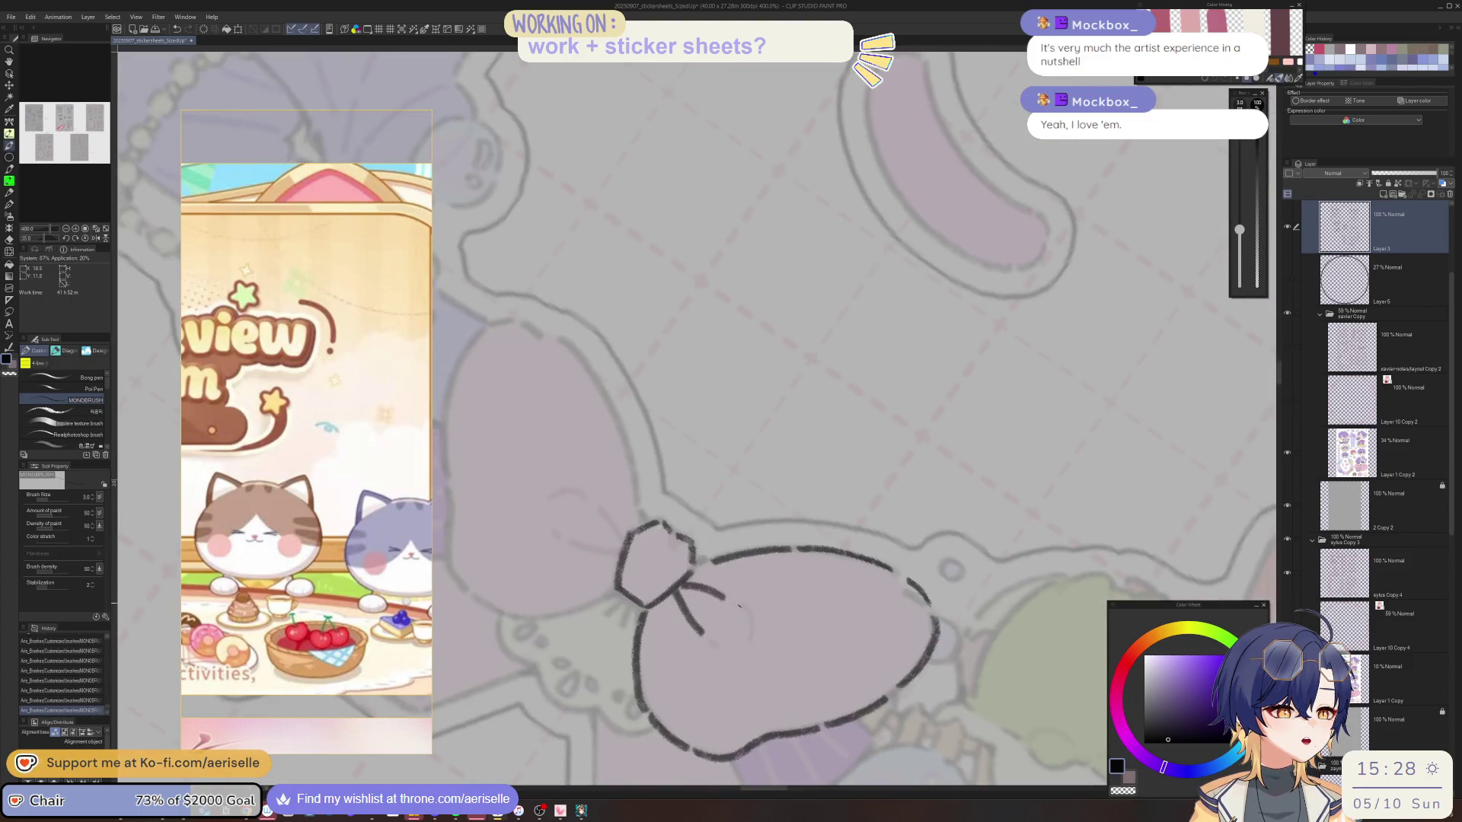
{"action": "key", "text": "at"}
{"action": "scroll", "coordinate": [867, 567], "scroll_direction": "down", "scroll_amount": 5}
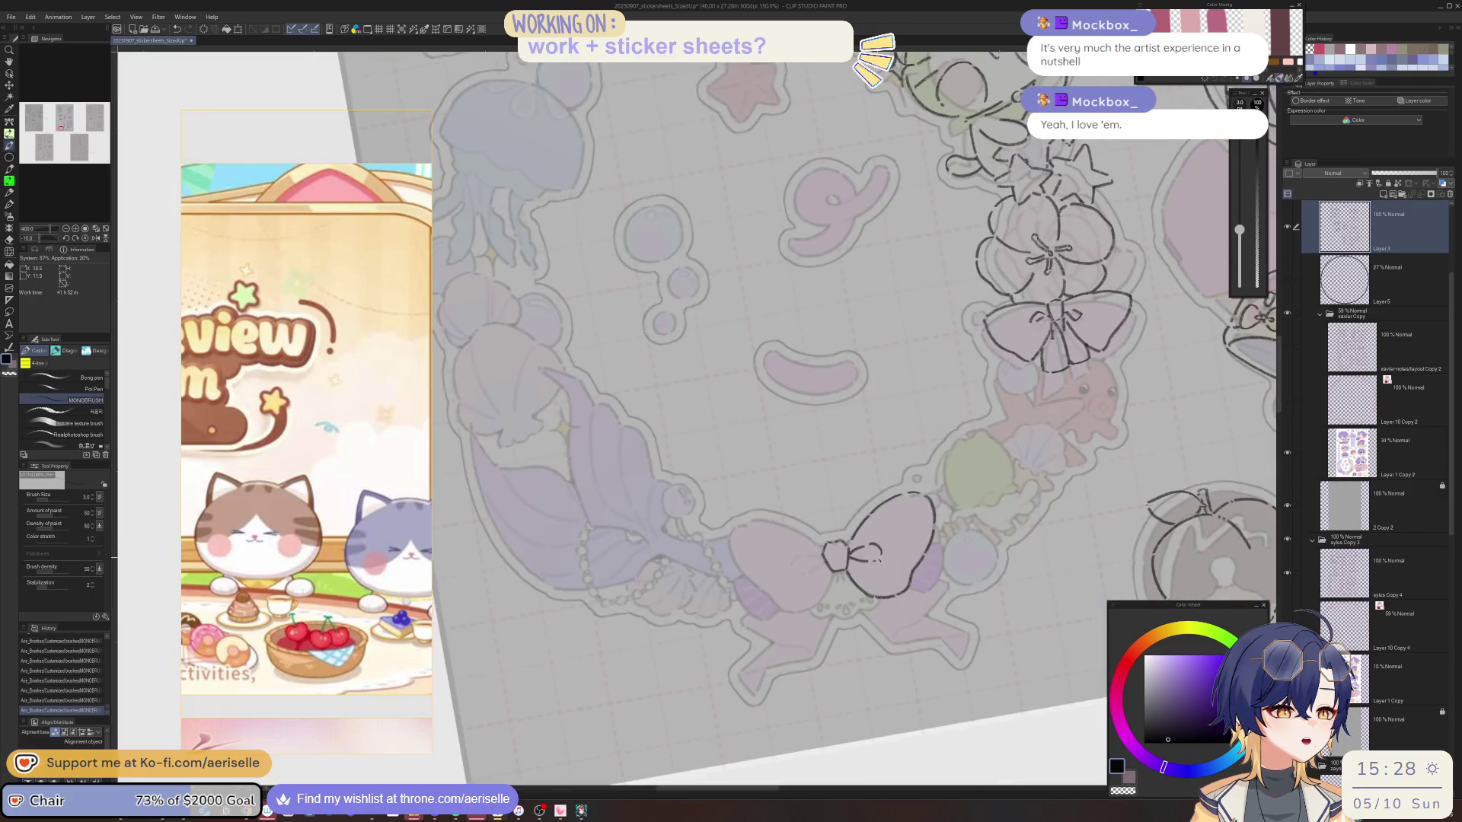
{"action": "key", "text": "minus"}
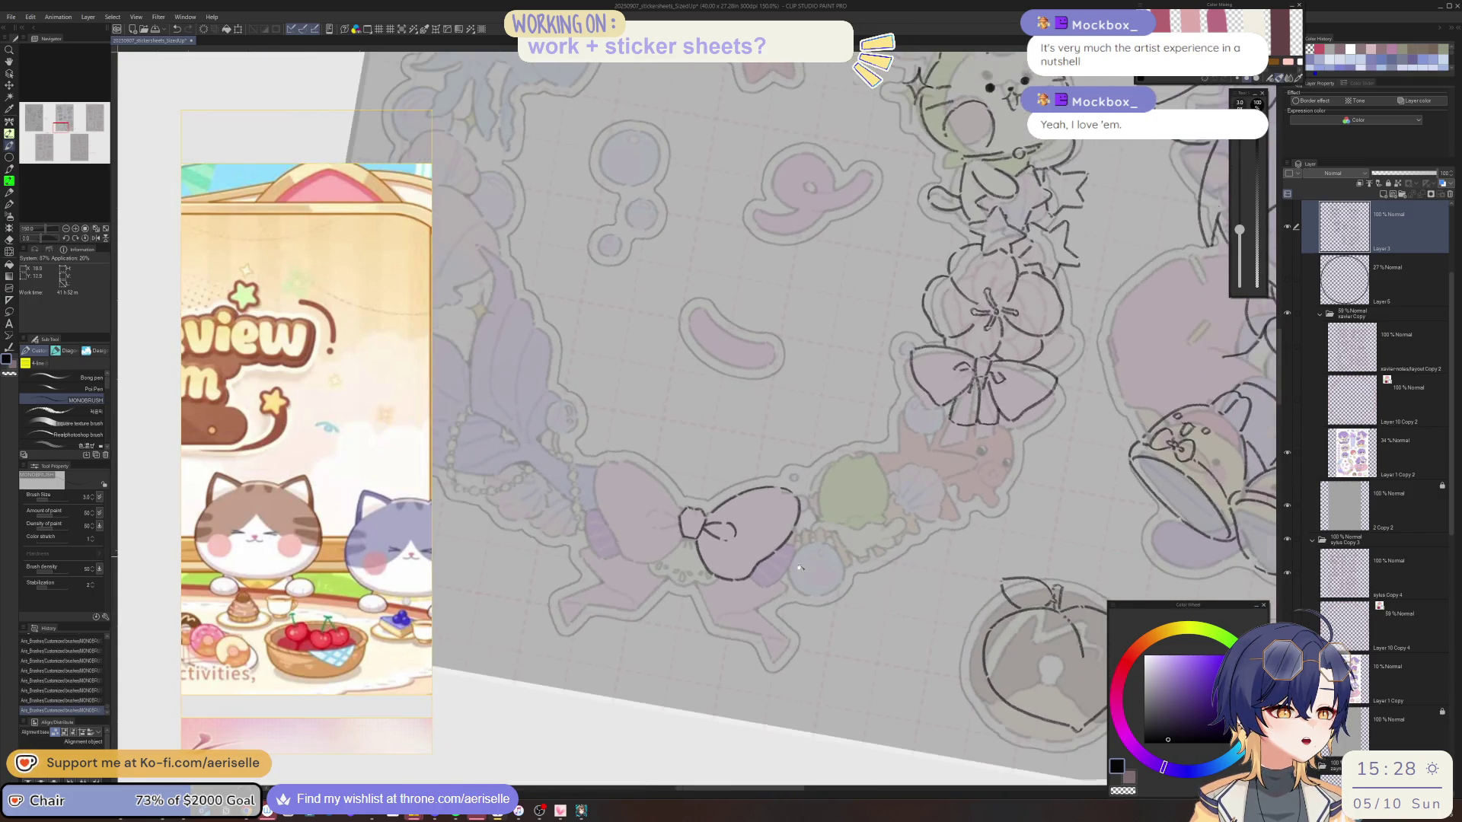
{"action": "left_click", "coordinate": [1288, 350]}
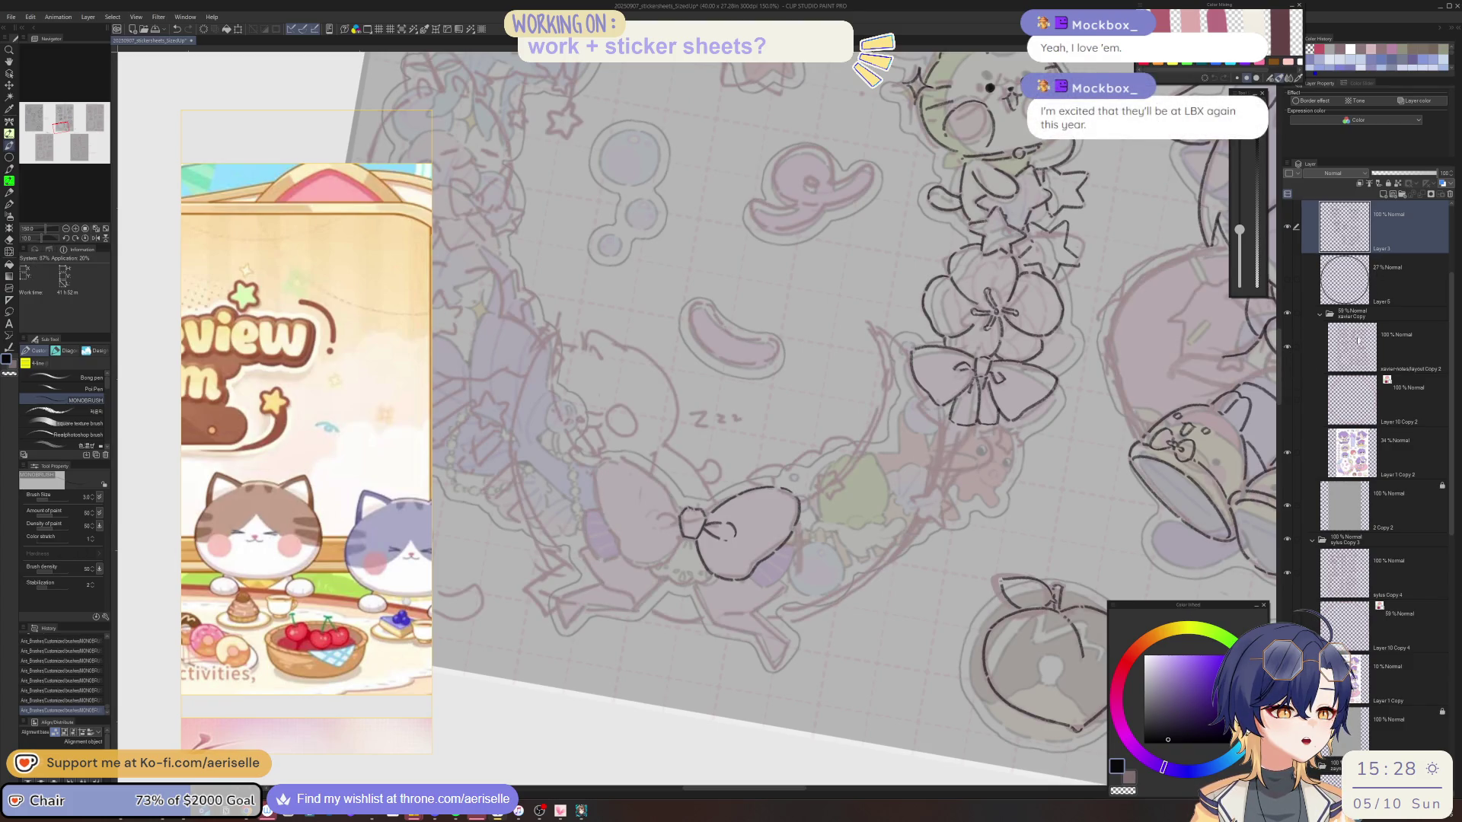
Ink small strokes along the bow's lower edge and loop, undoing and redoing attempts.
{"action": "left_click_drag", "start_coordinate": [752, 579], "coordinate": [767, 587]}
{"action": "key", "text": "ctrl+z"}
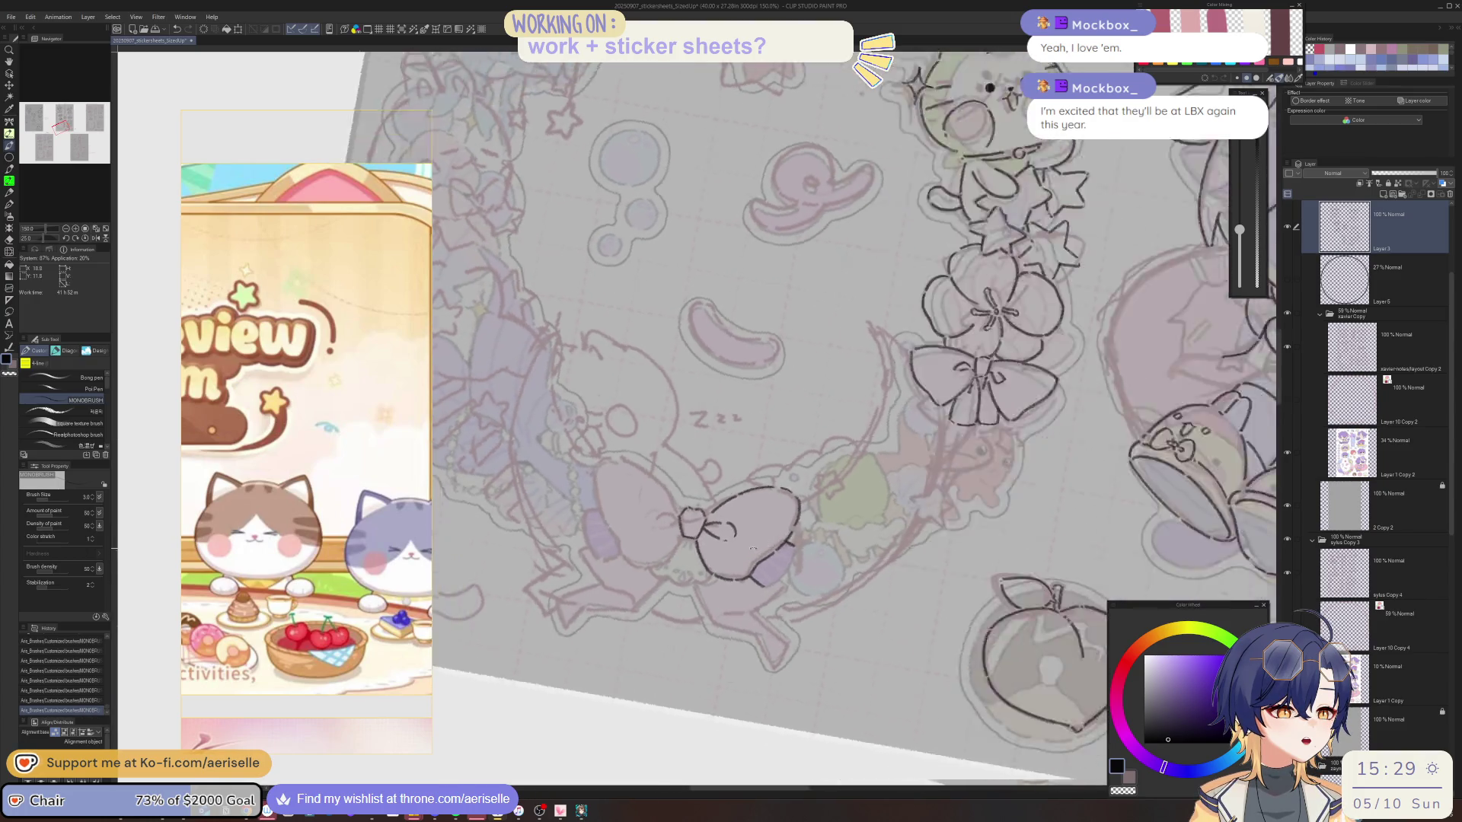
{"action": "left_click_drag", "start_coordinate": [840, 494], "coordinate": [833, 539]}
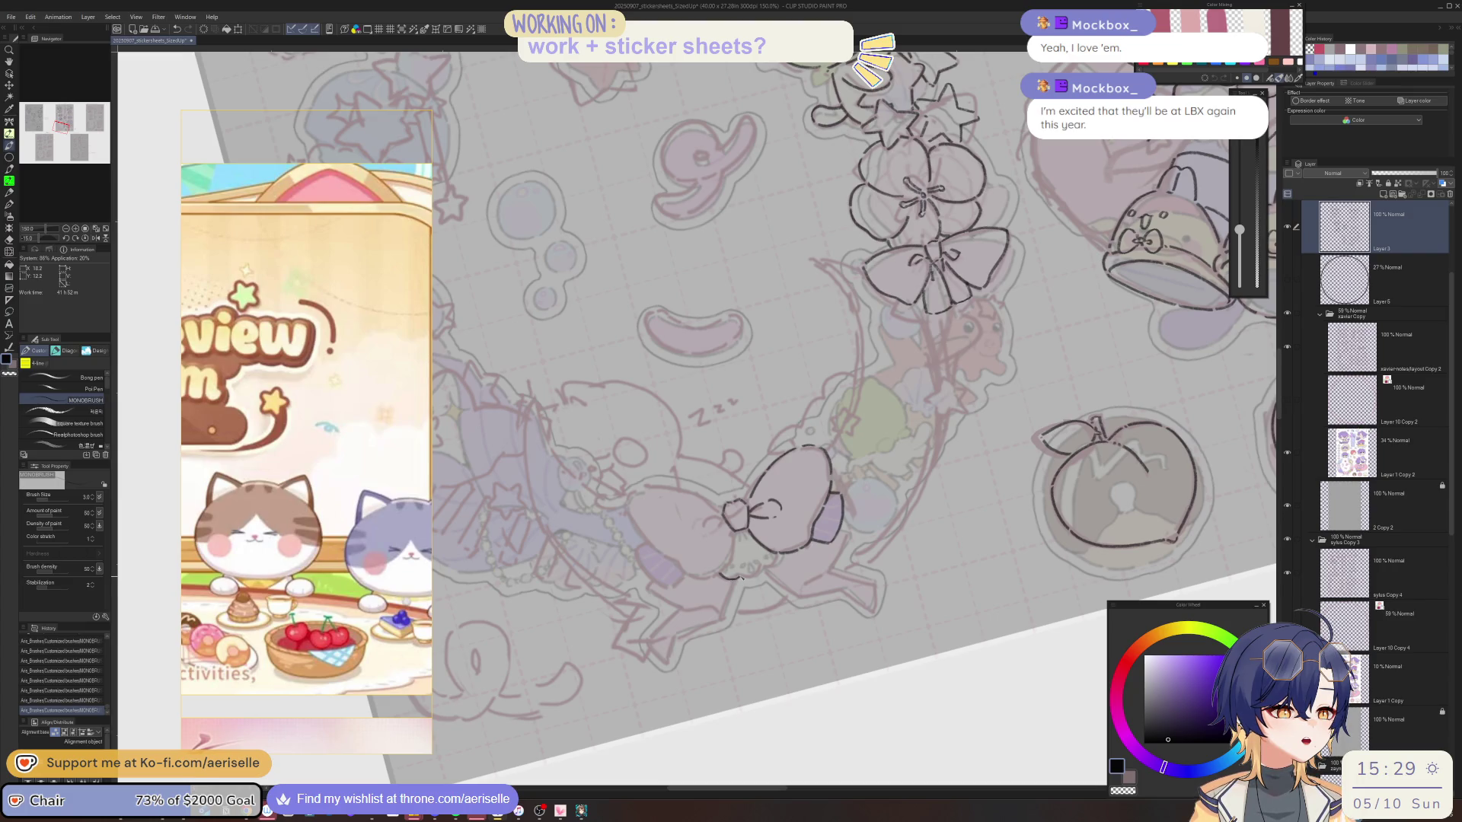
{"action": "key", "text": "ctrl+z"}
{"action": "left_click_drag", "start_coordinate": [765, 568], "coordinate": [784, 562]}
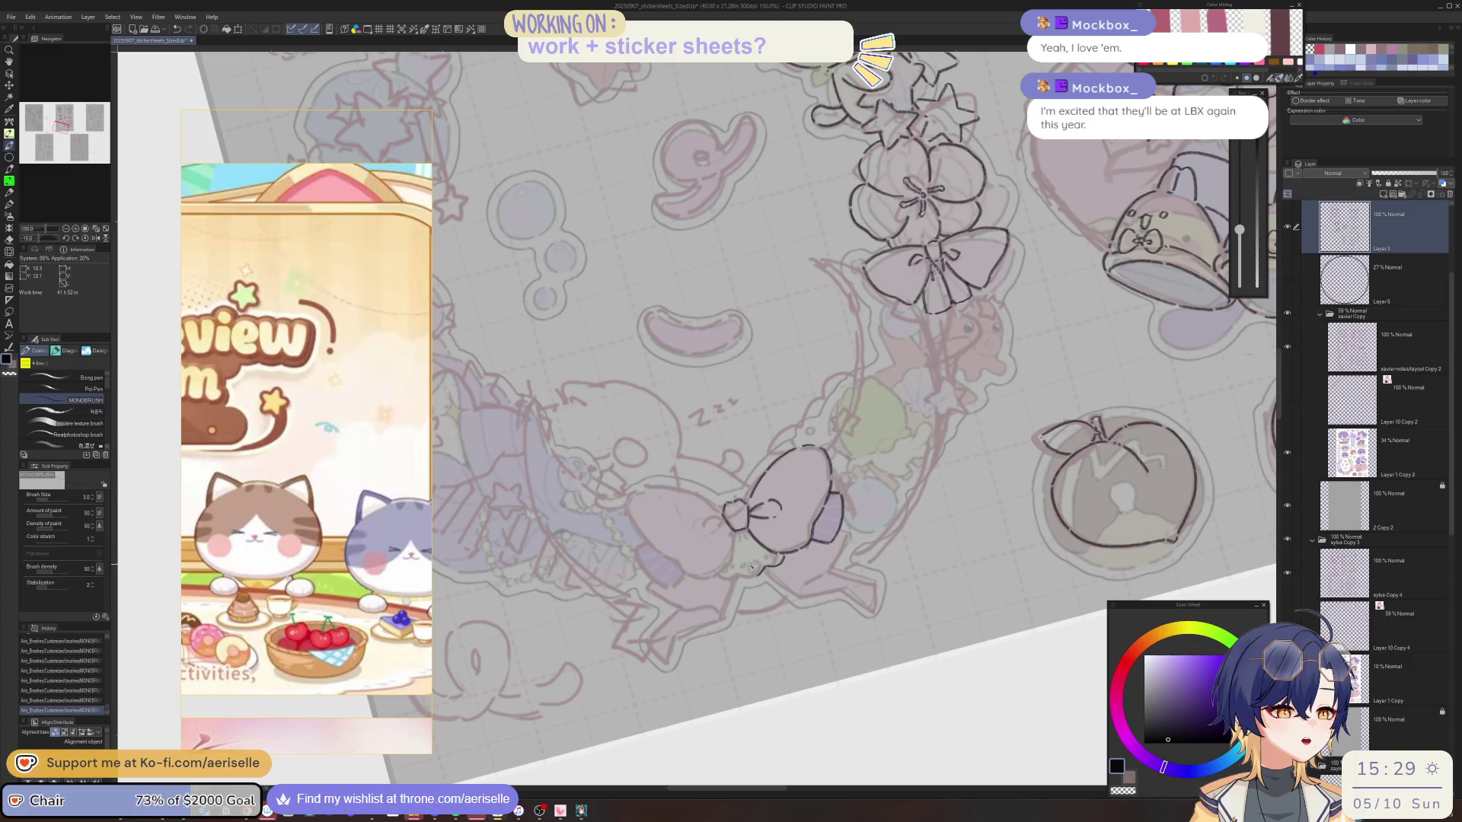
{"action": "key", "text": "ctrl+z"}
{"action": "key", "text": "ctrl+z"}
{"action": "left_click_drag", "start_coordinate": [750, 568], "coordinate": [756, 570]}
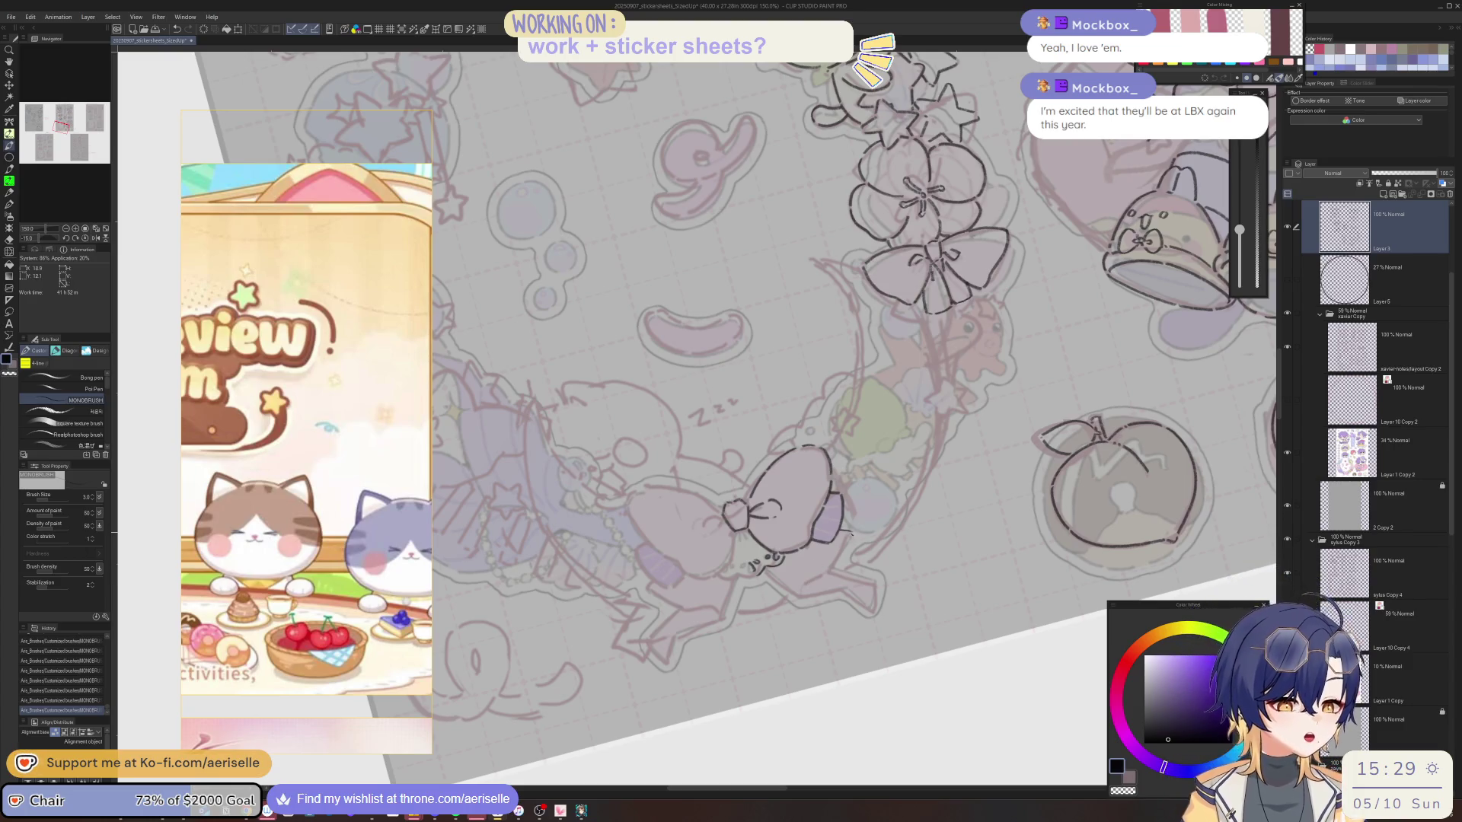
{"action": "key", "text": "ctrl+z"}
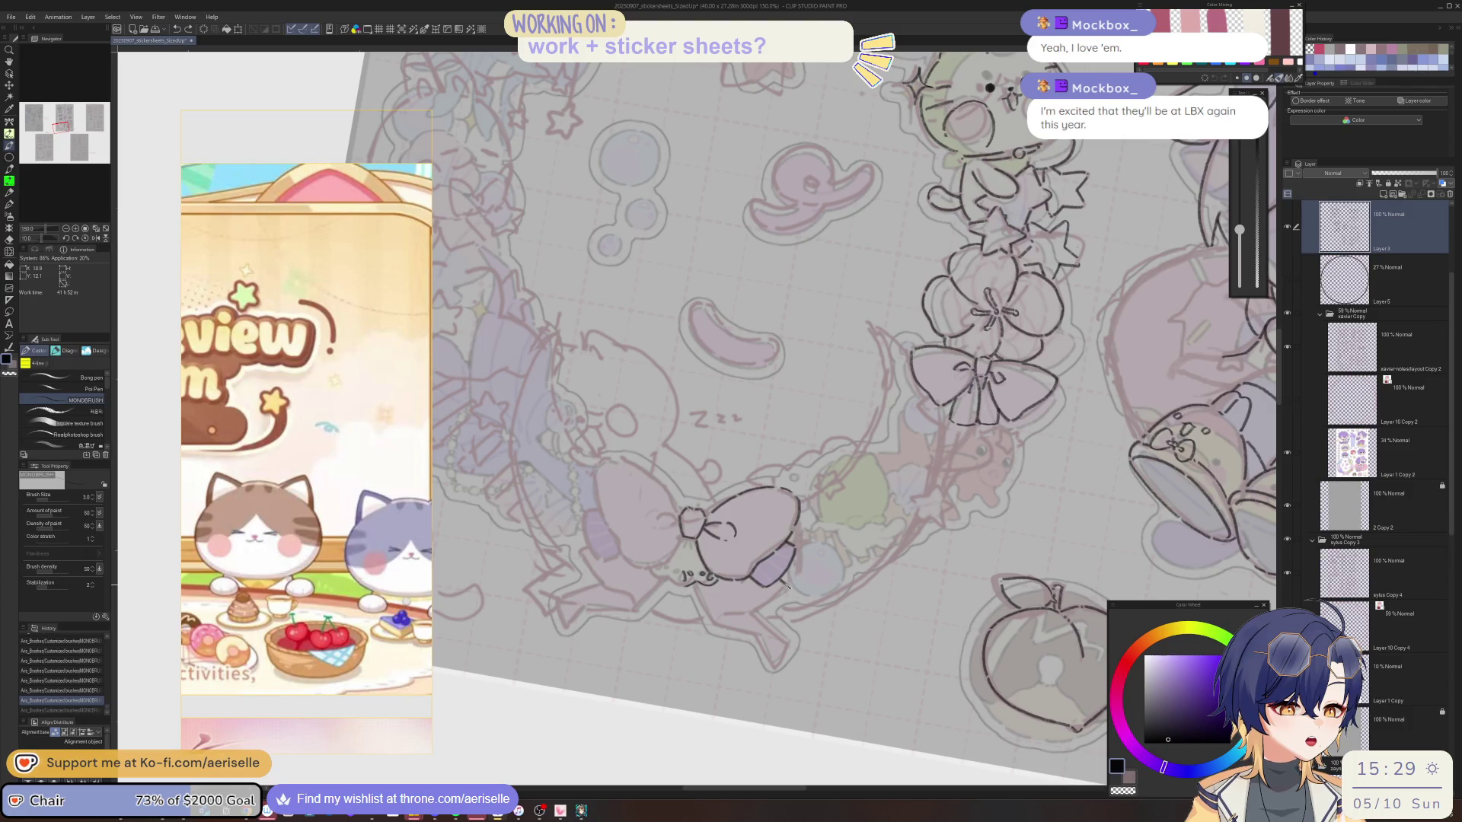
{"action": "key", "text": "ctrl+y"}
{"action": "key", "text": "minus"}
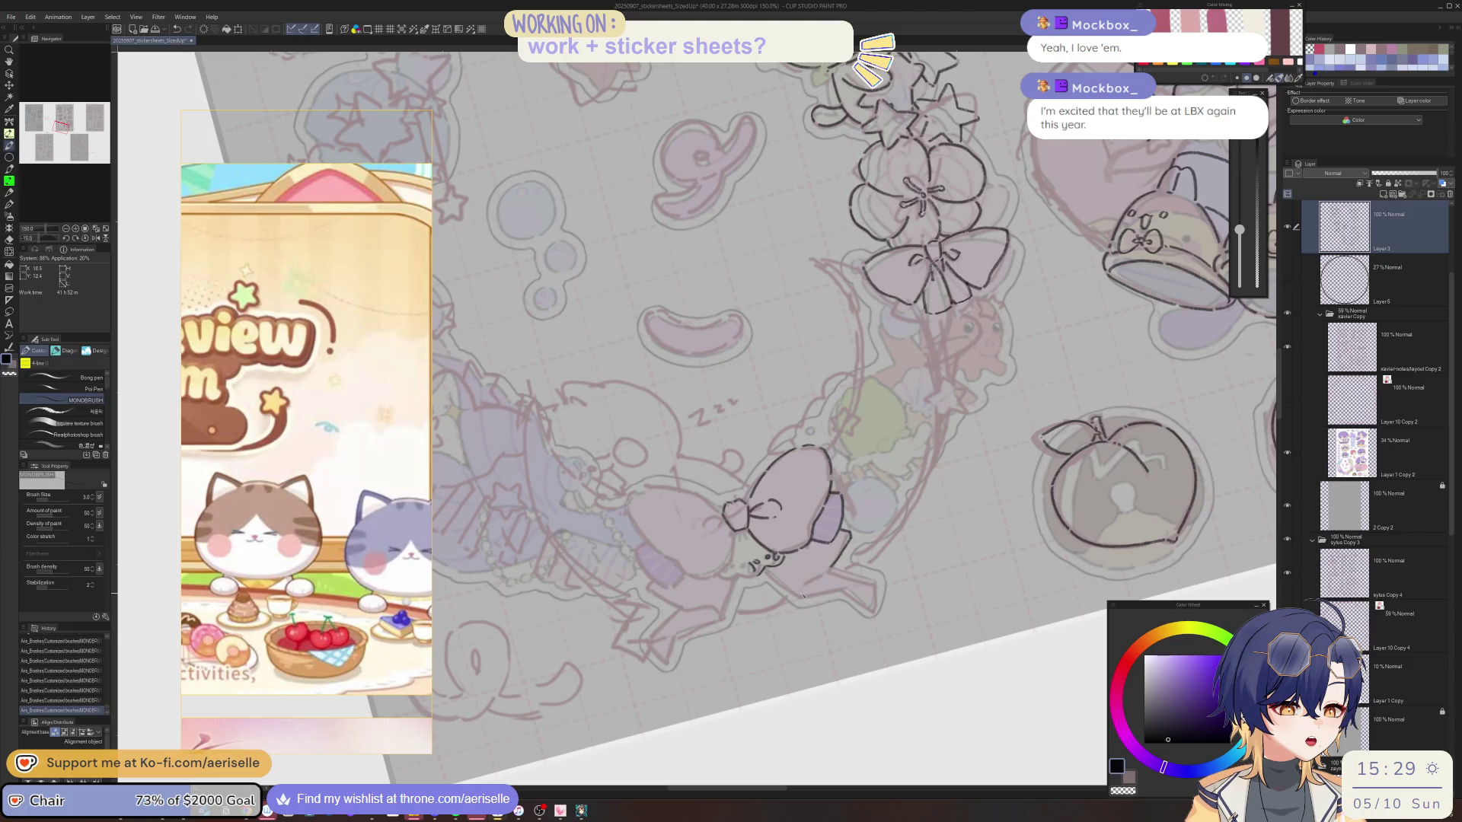
{"action": "key", "text": "minus"}
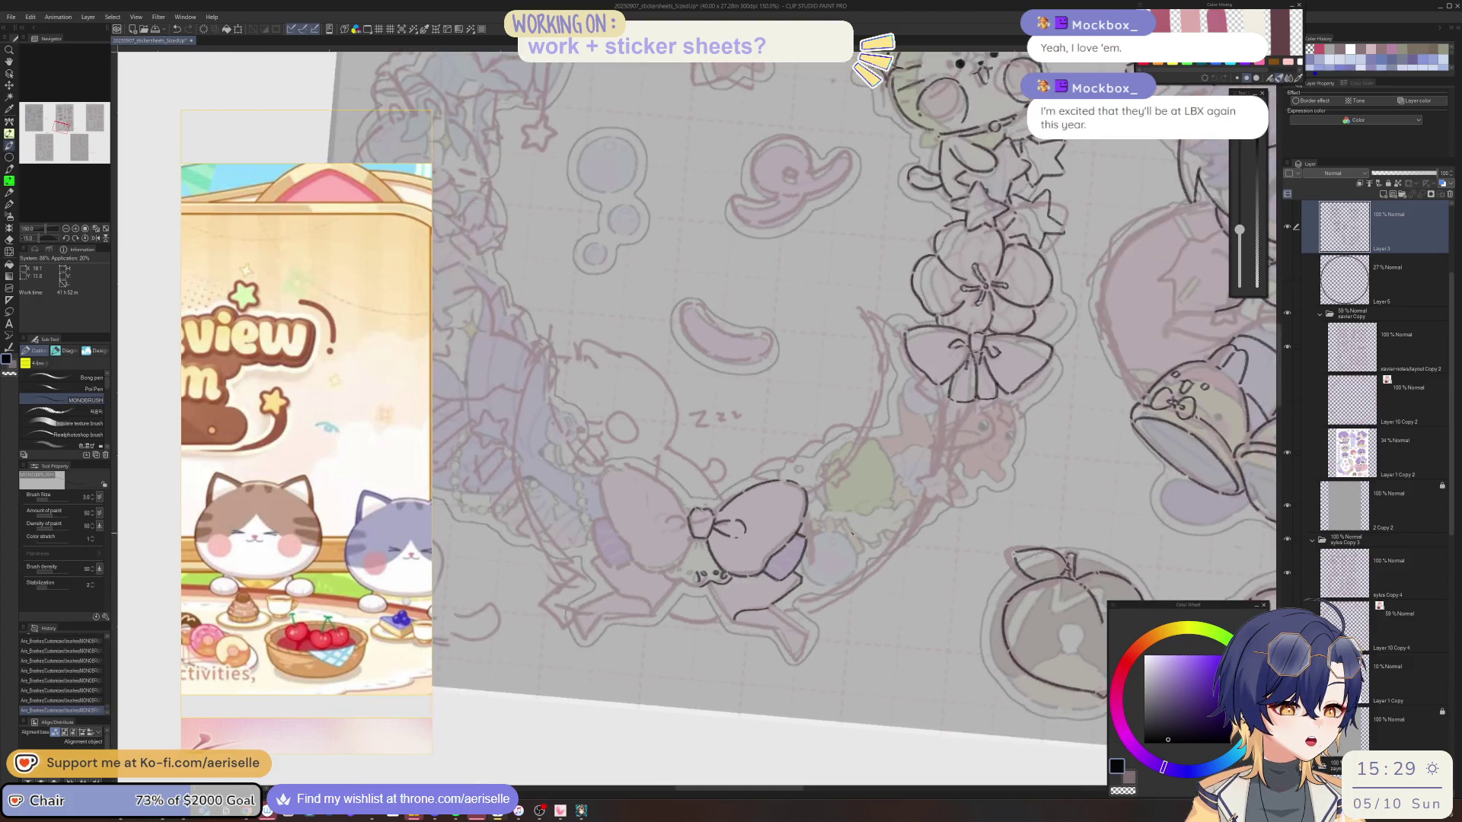
{"action": "key", "text": "ctrl+z"}
{"action": "left_click_drag", "start_coordinate": [832, 566], "coordinate": [852, 548]}
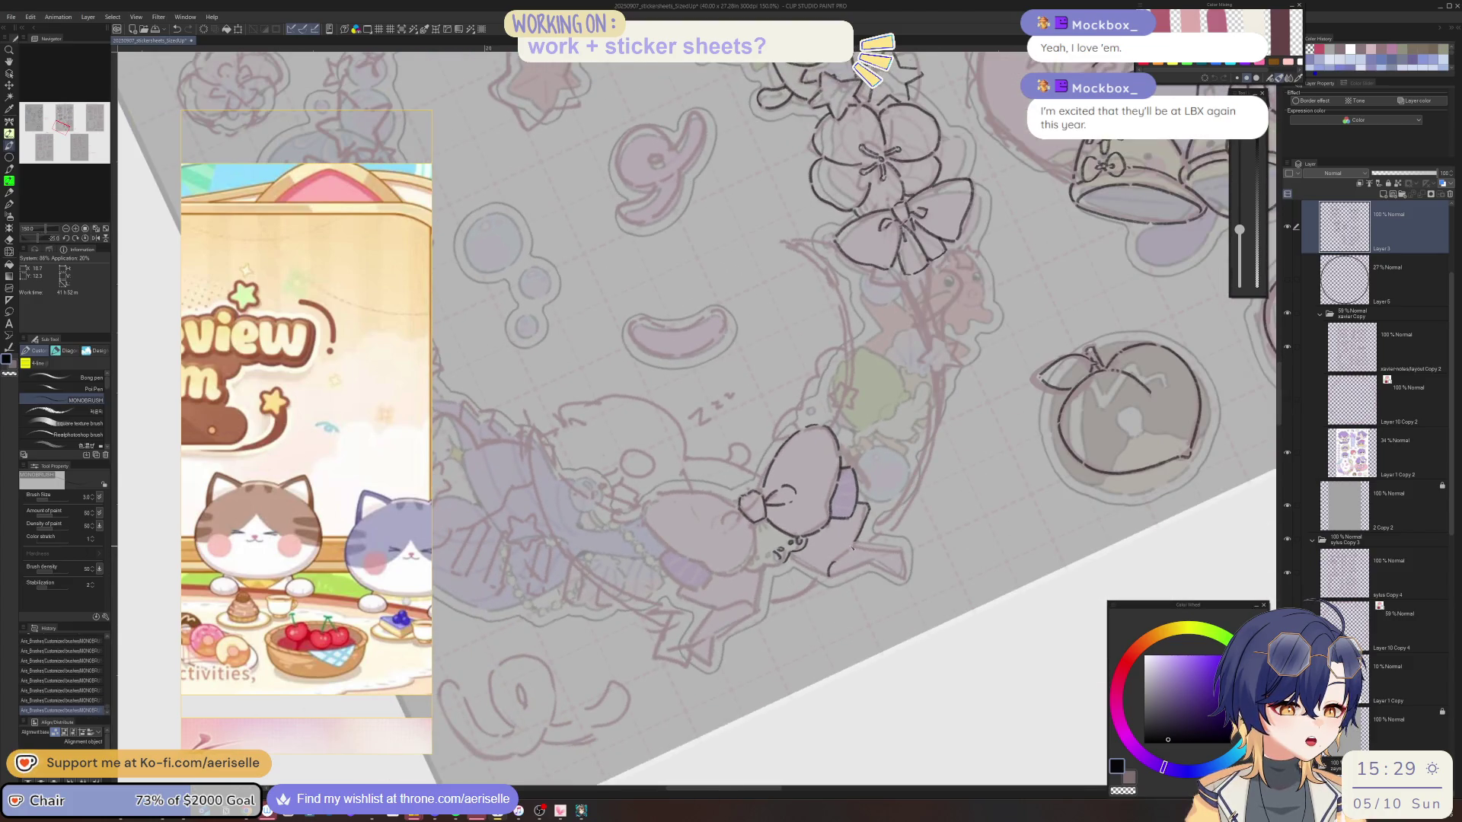
Ink the figure's left edge and leg strokes, then erase a small stray stroke near the leg.
{"action": "key", "text": "asciicircum"}
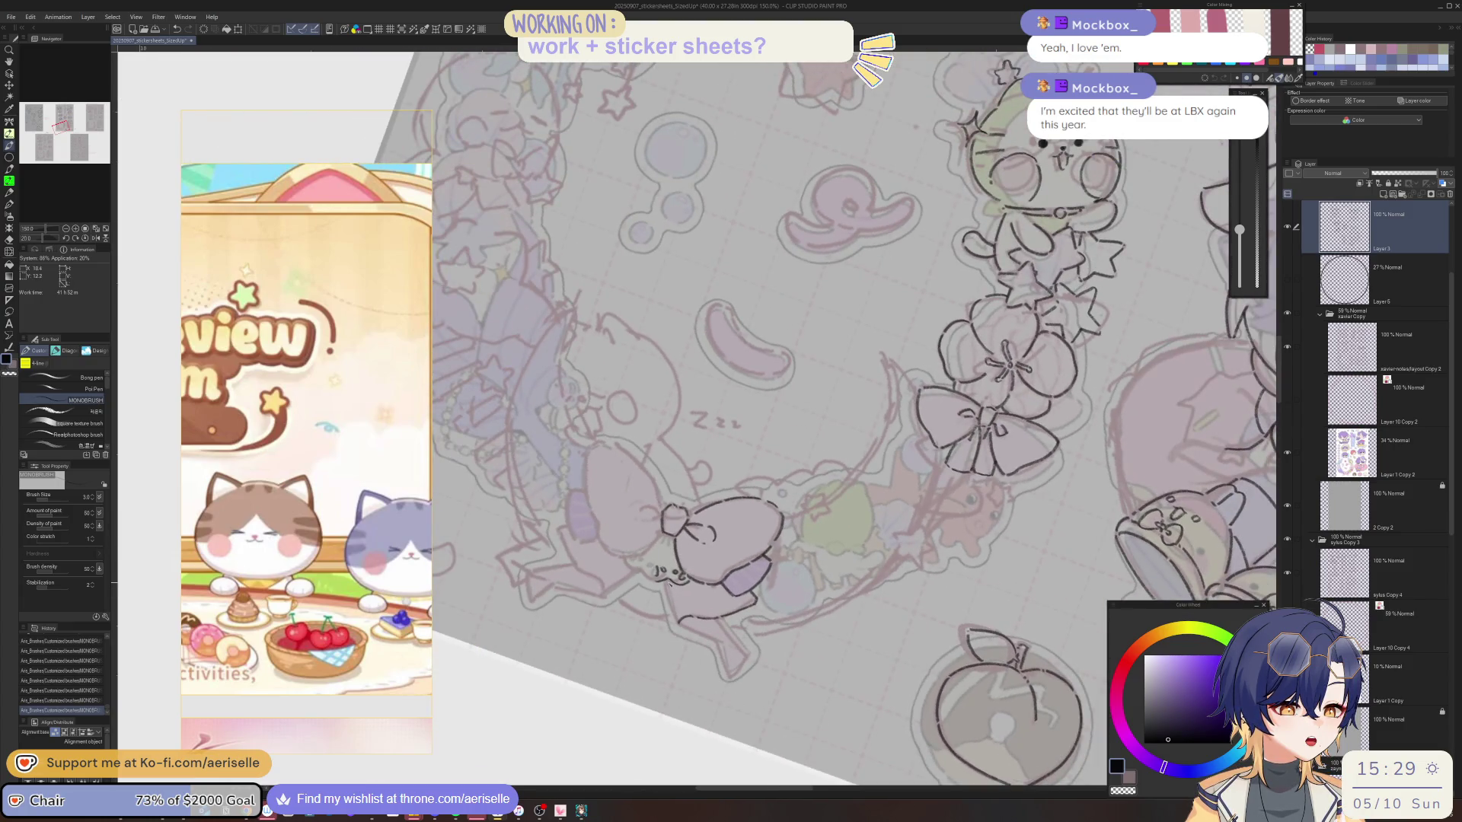
{"action": "left_click_drag", "start_coordinate": [667, 580], "coordinate": [676, 620]}
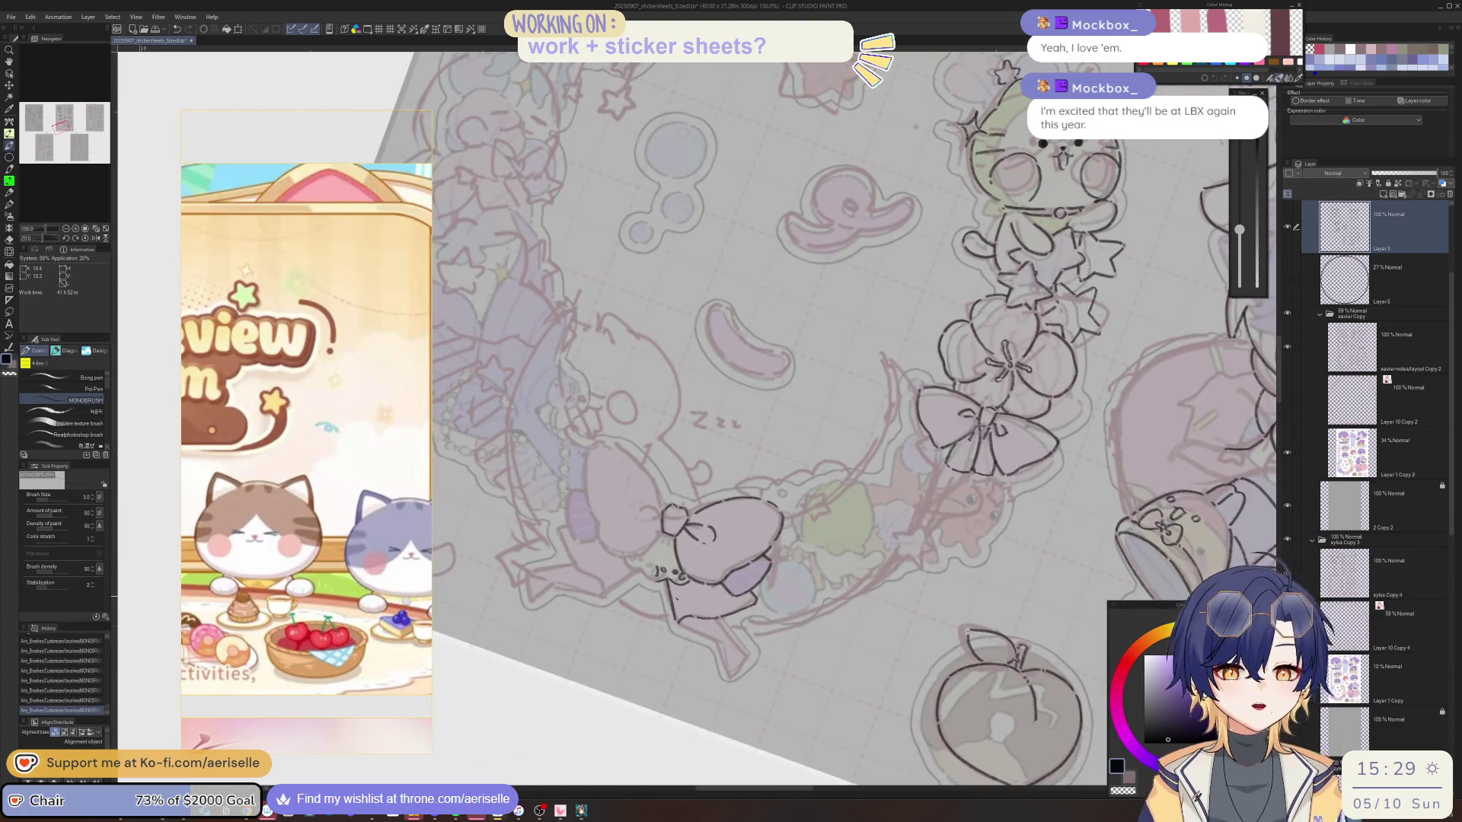
{"action": "key", "text": "minus"}
{"action": "key", "text": "minus"}
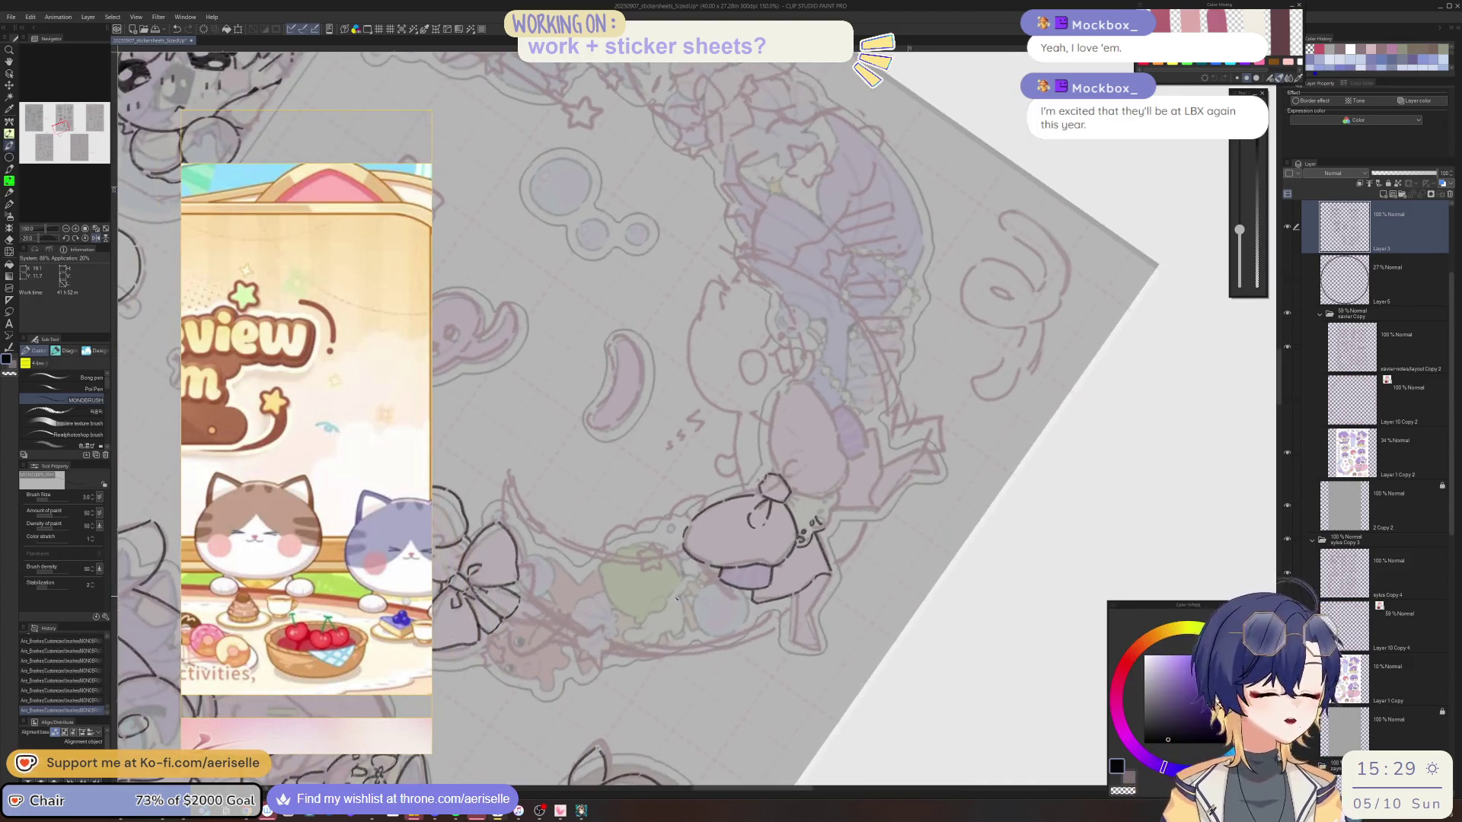
{"action": "left_click_drag", "start_coordinate": [790, 601], "coordinate": [789, 638]}
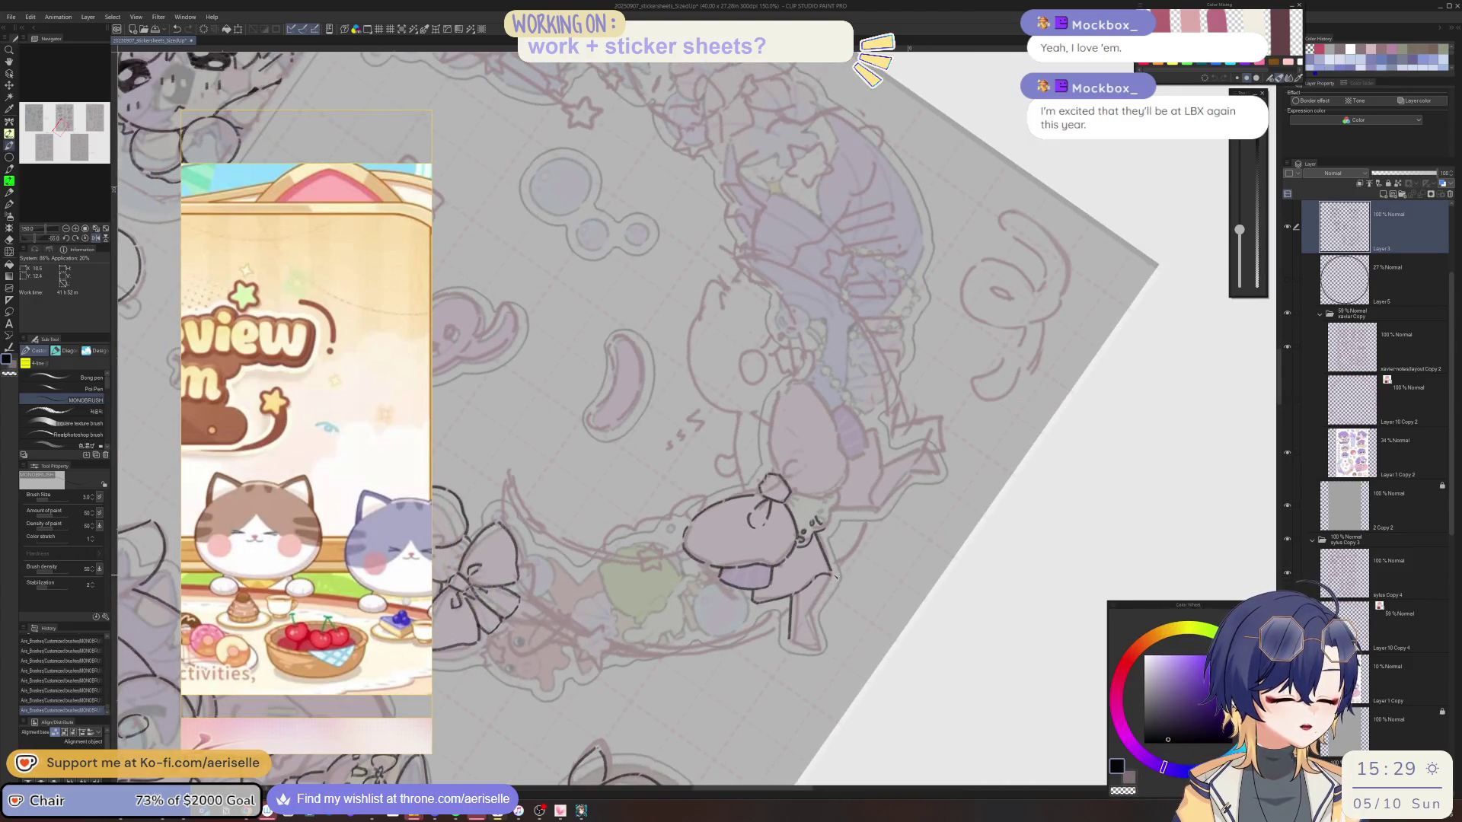
{"action": "left_click_drag", "start_coordinate": [831, 584], "coordinate": [751, 667]}
{"action": "key", "text": "asciicircum"}
{"action": "key", "text": "minus"}
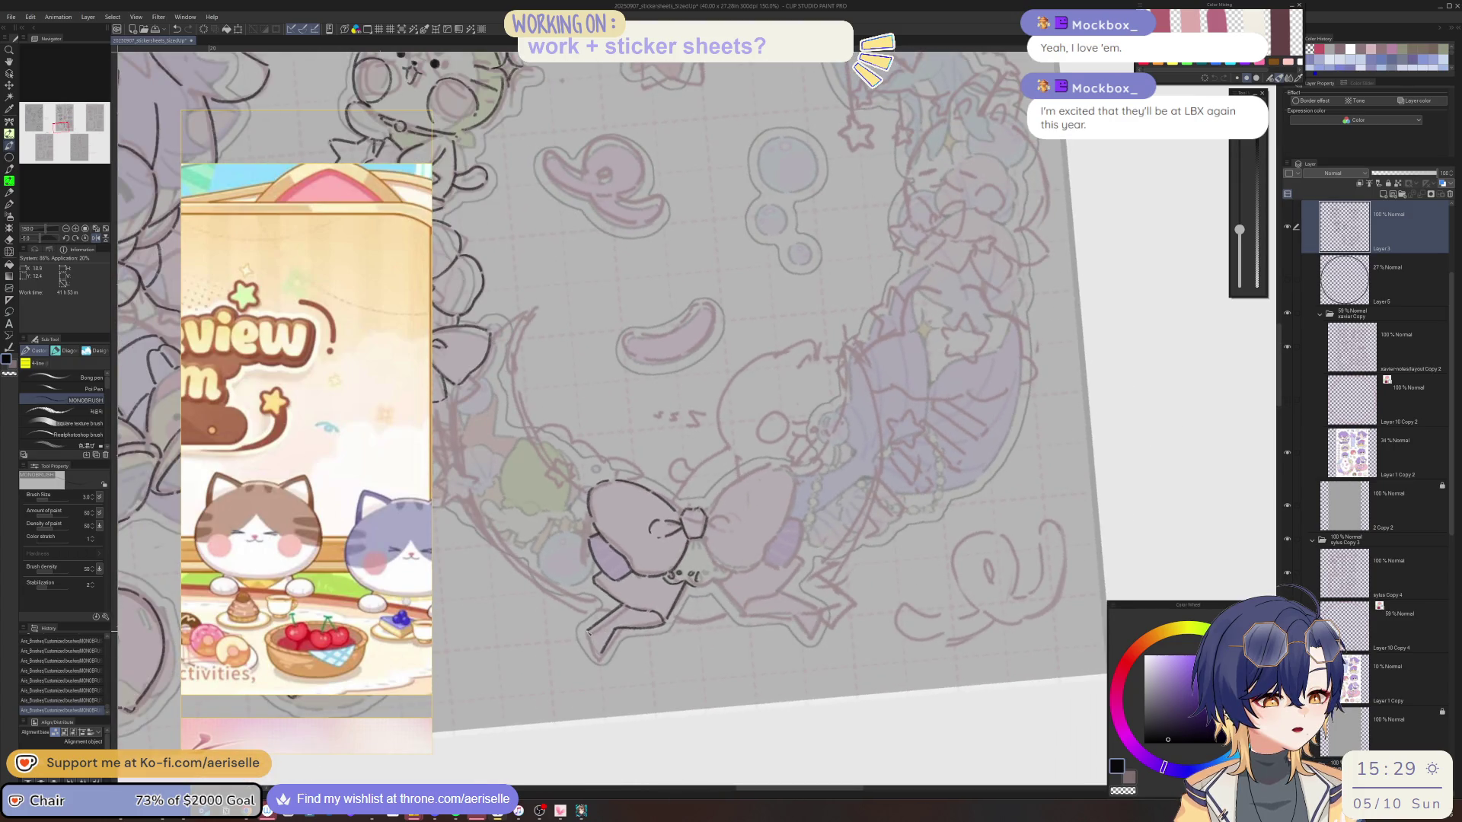
{"action": "key", "text": "minus"}
{"action": "key", "text": "minus"}
{"action": "key", "text": "minus"}
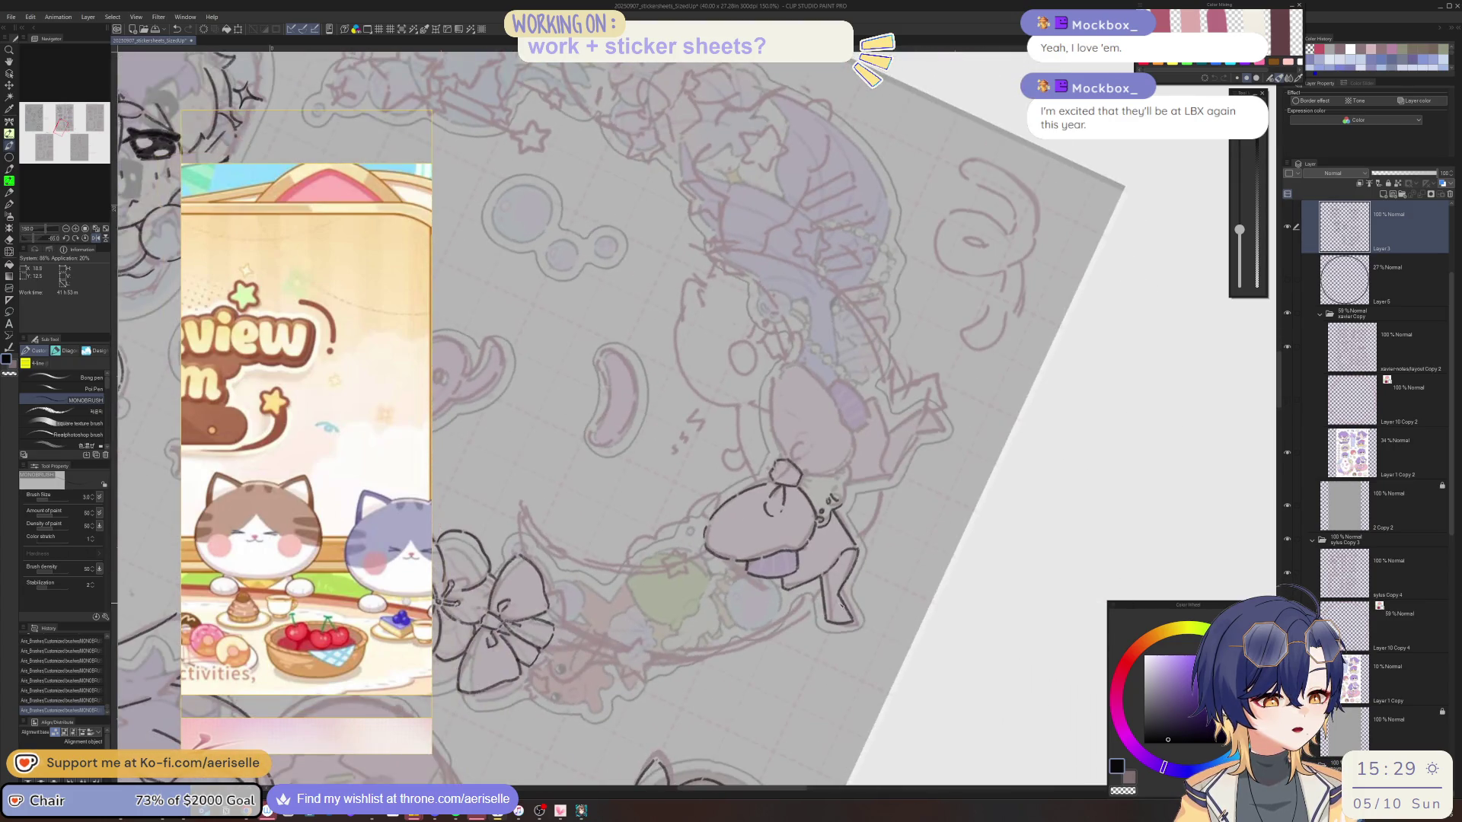
{"action": "key", "text": "ctrl+z"}
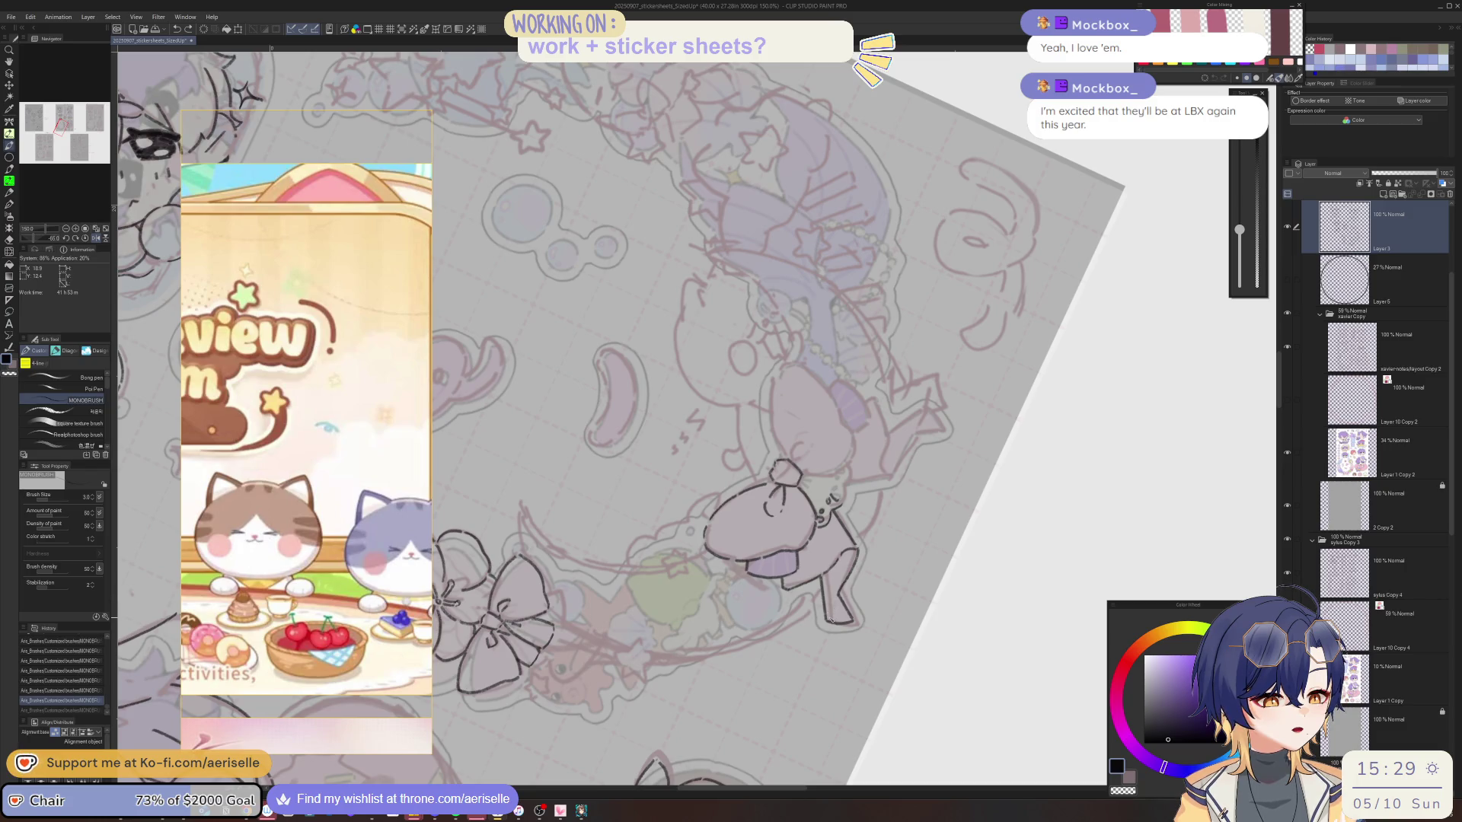
{"action": "key", "text": "ctrl+y"}
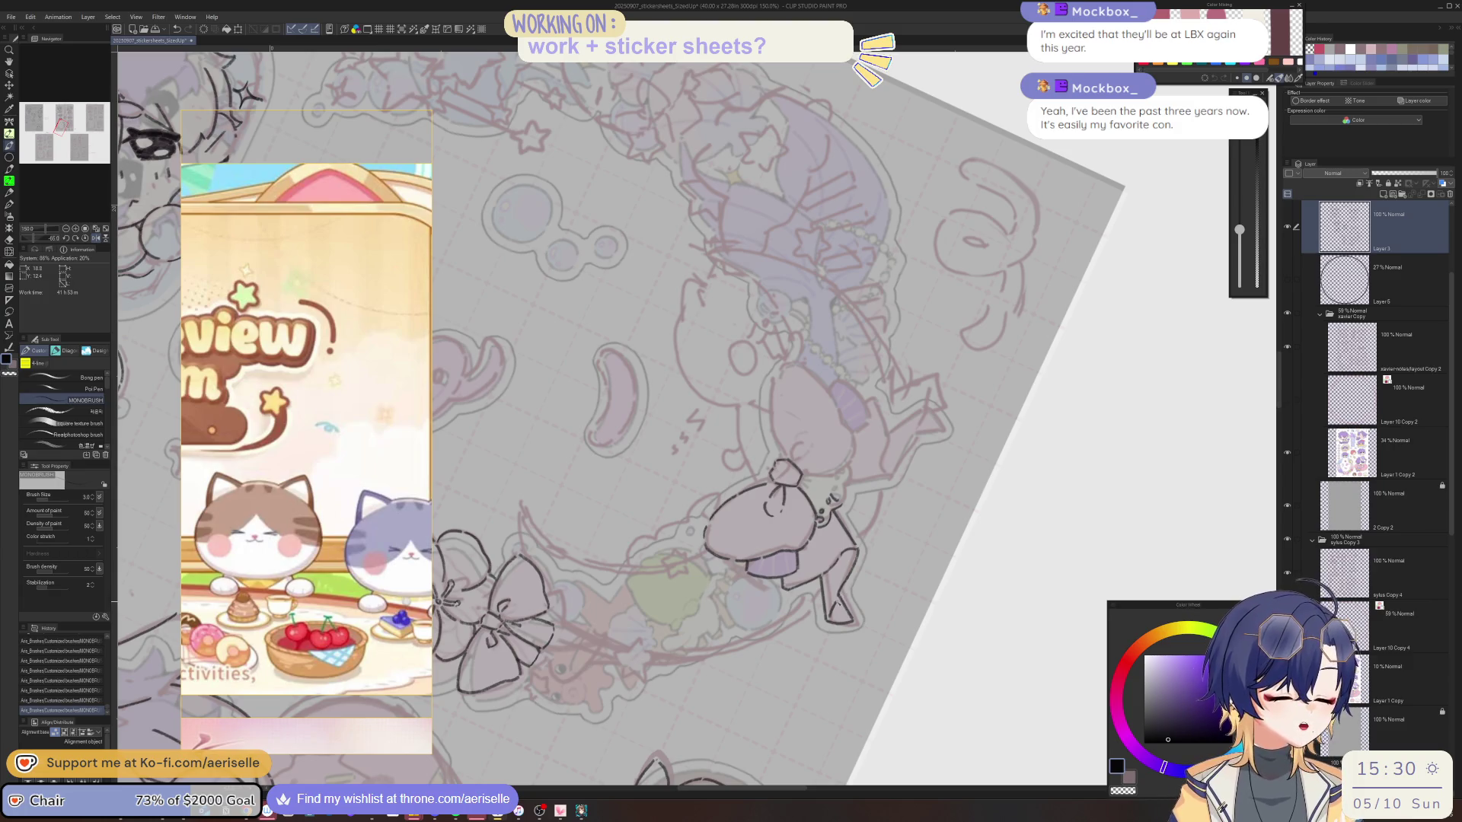
{"action": "left_click_drag", "start_coordinate": [835, 600], "coordinate": [833, 620]}
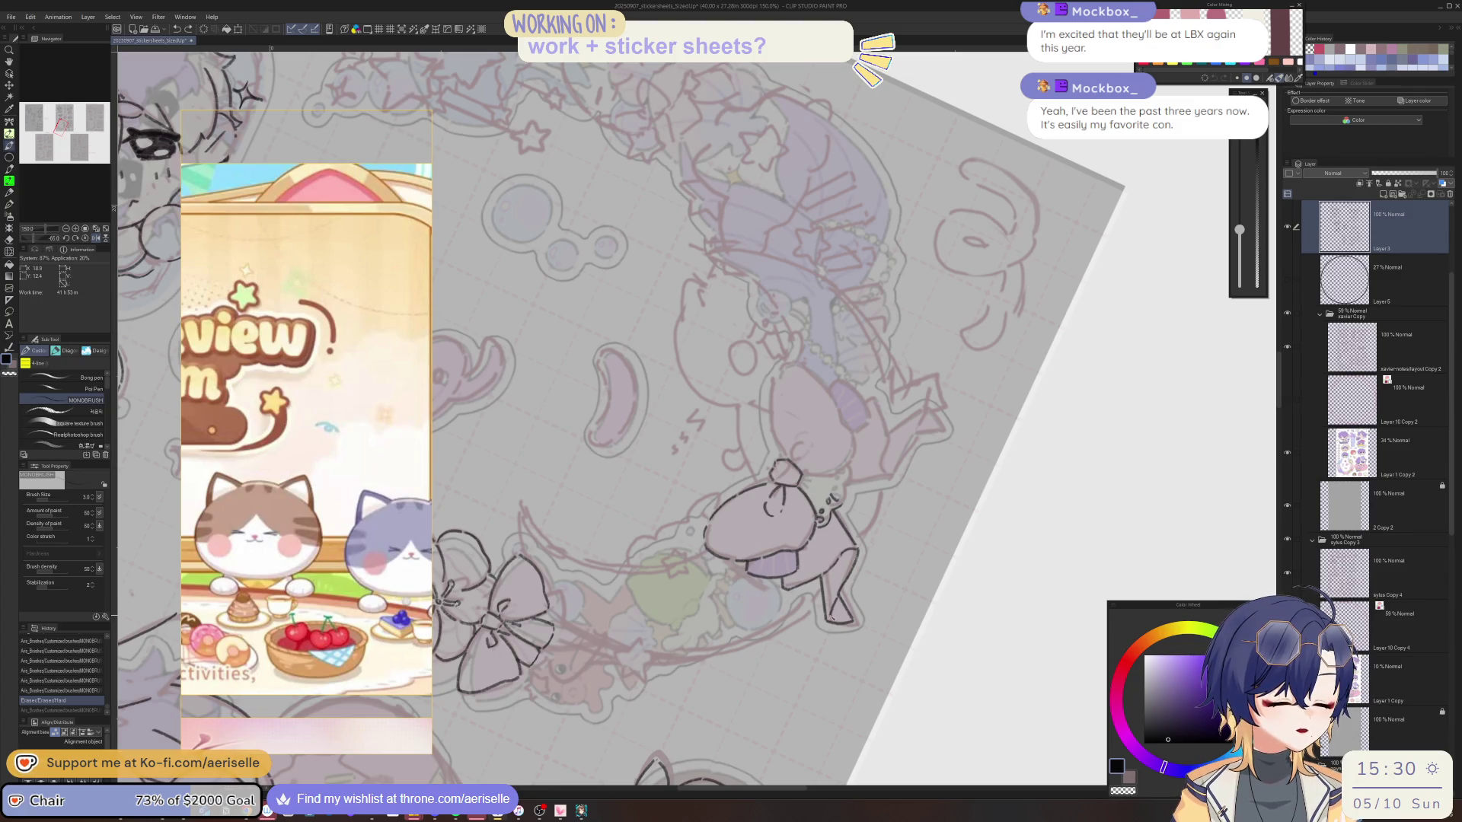
Reset the canvas upright and lasso-select the inked left half of the bow.
{"action": "key", "text": "r"}
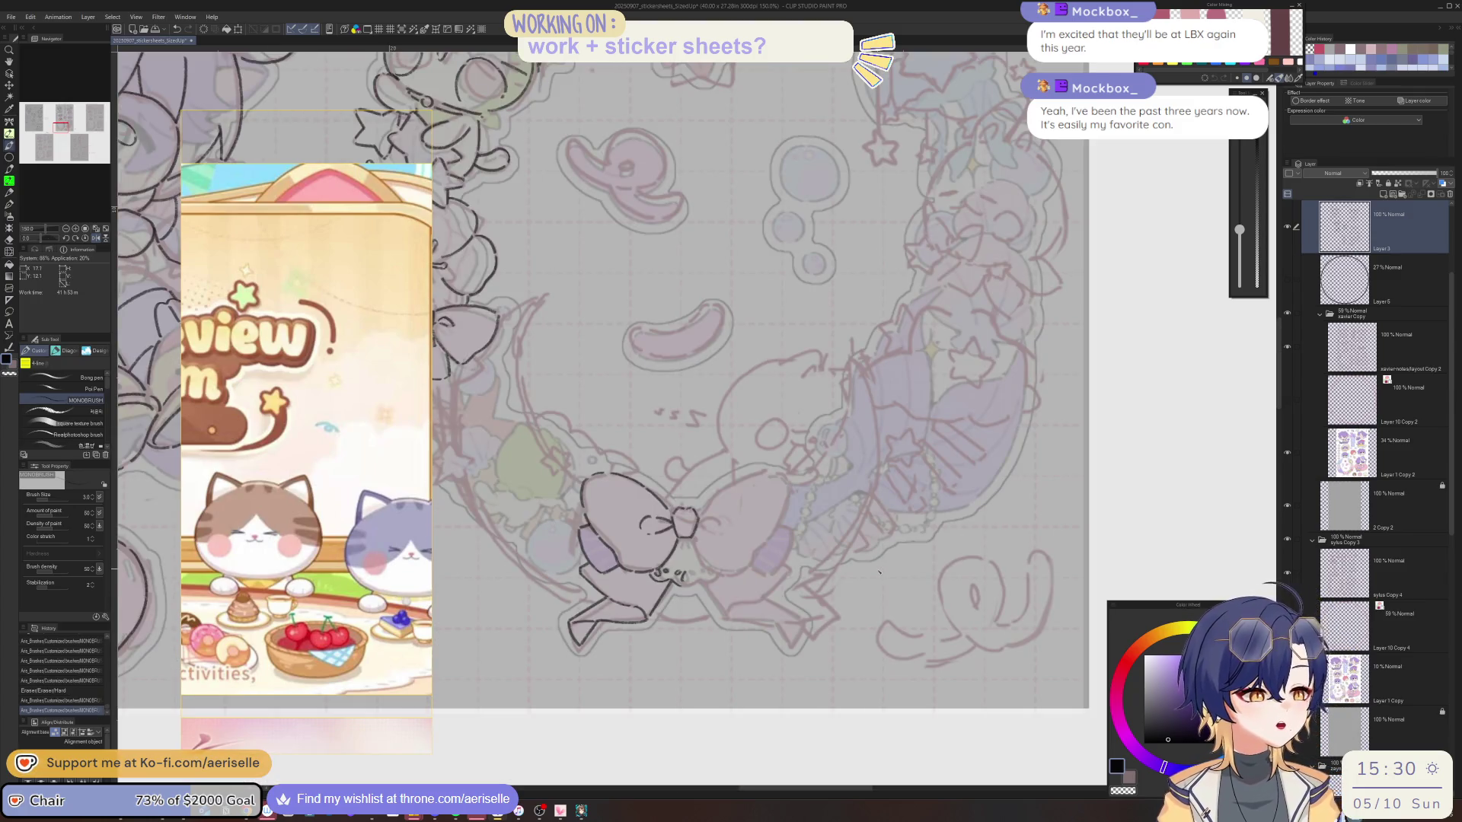
{"action": "key", "text": "m"}
{"action": "mouse_move", "coordinate": [586, 459]}
{"action": "left_mouse_down"}
{"action": "mouse_move", "coordinate": [552, 582]}
{"action": "mouse_move", "coordinate": [680, 590]}
{"action": "mouse_move", "coordinate": [708, 496]}
{"action": "left_mouse_up"}
Paste a horizontally flipped copy of the bow half and move it into place as the right loop.
{"action": "scroll", "coordinate": [714, 505], "scroll_direction": "left", "scroll_amount": 2}
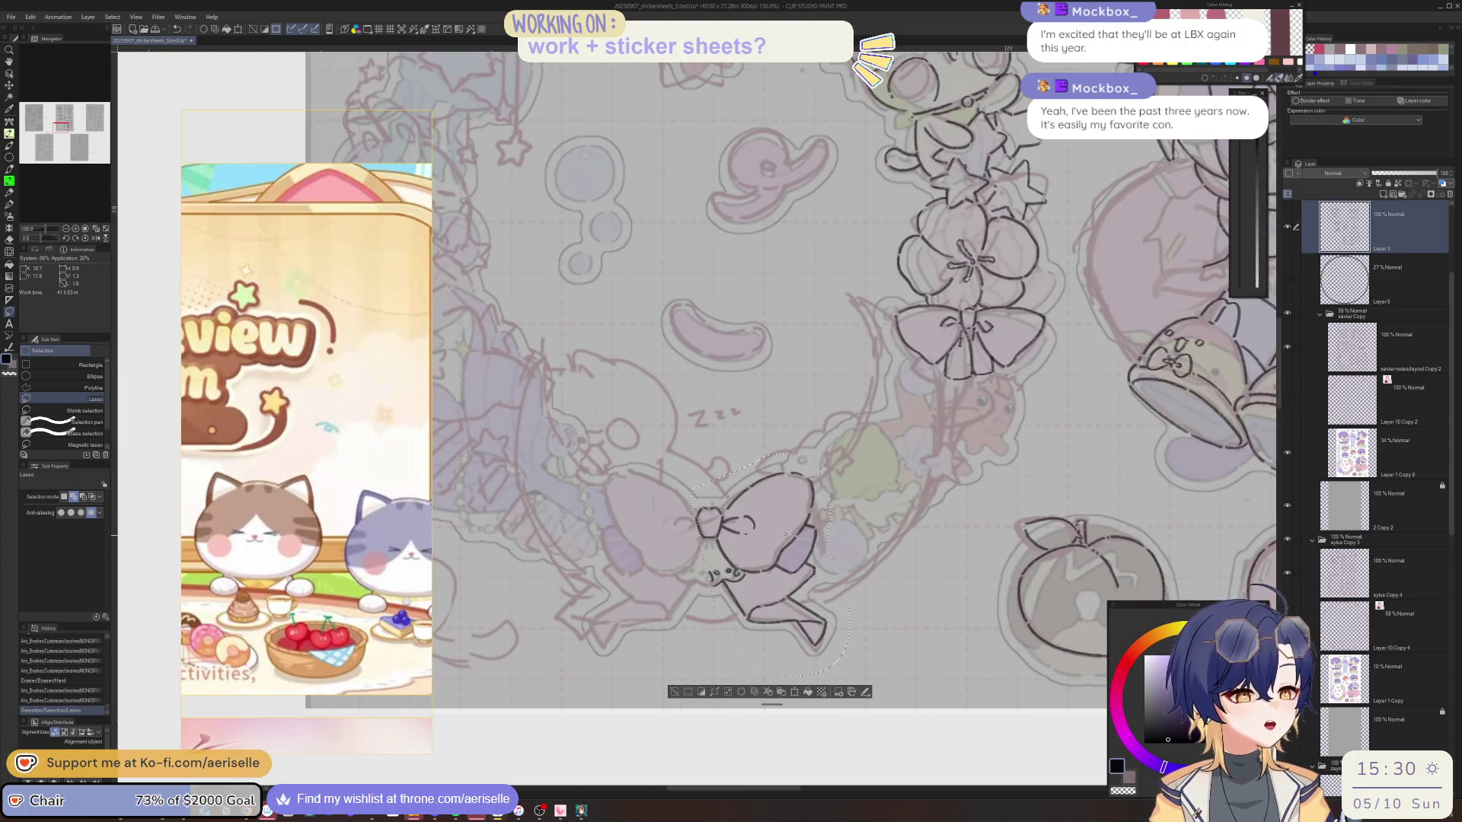
{"action": "key", "text": "ctrl+c"}
{"action": "key", "text": "ctrl+v"}
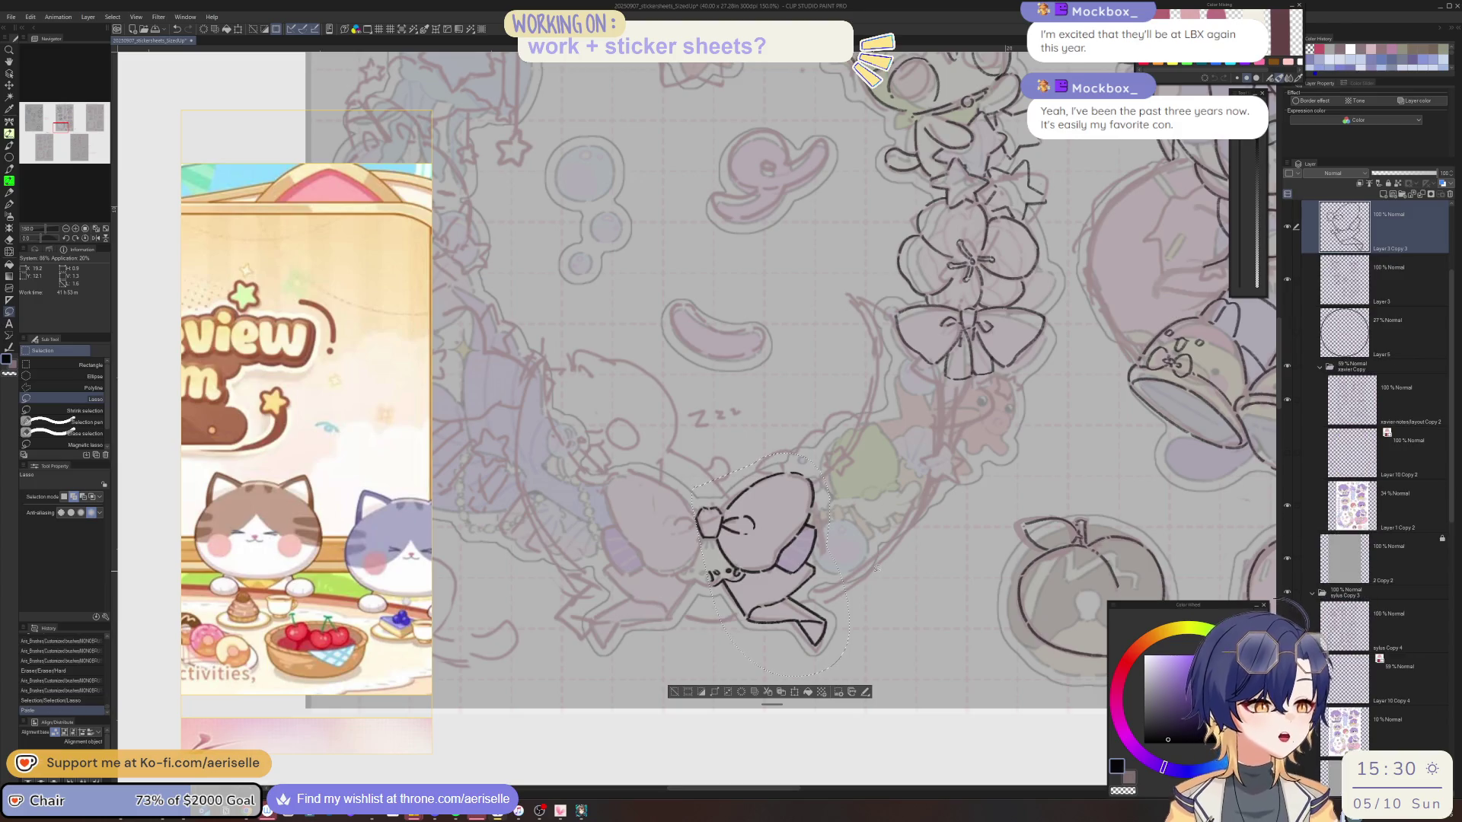
{"action": "key", "text": "ctrl+t"}
{"action": "key", "text": "h"}
{"action": "left_click_drag", "start_coordinate": [824, 649], "coordinate": [710, 650]}
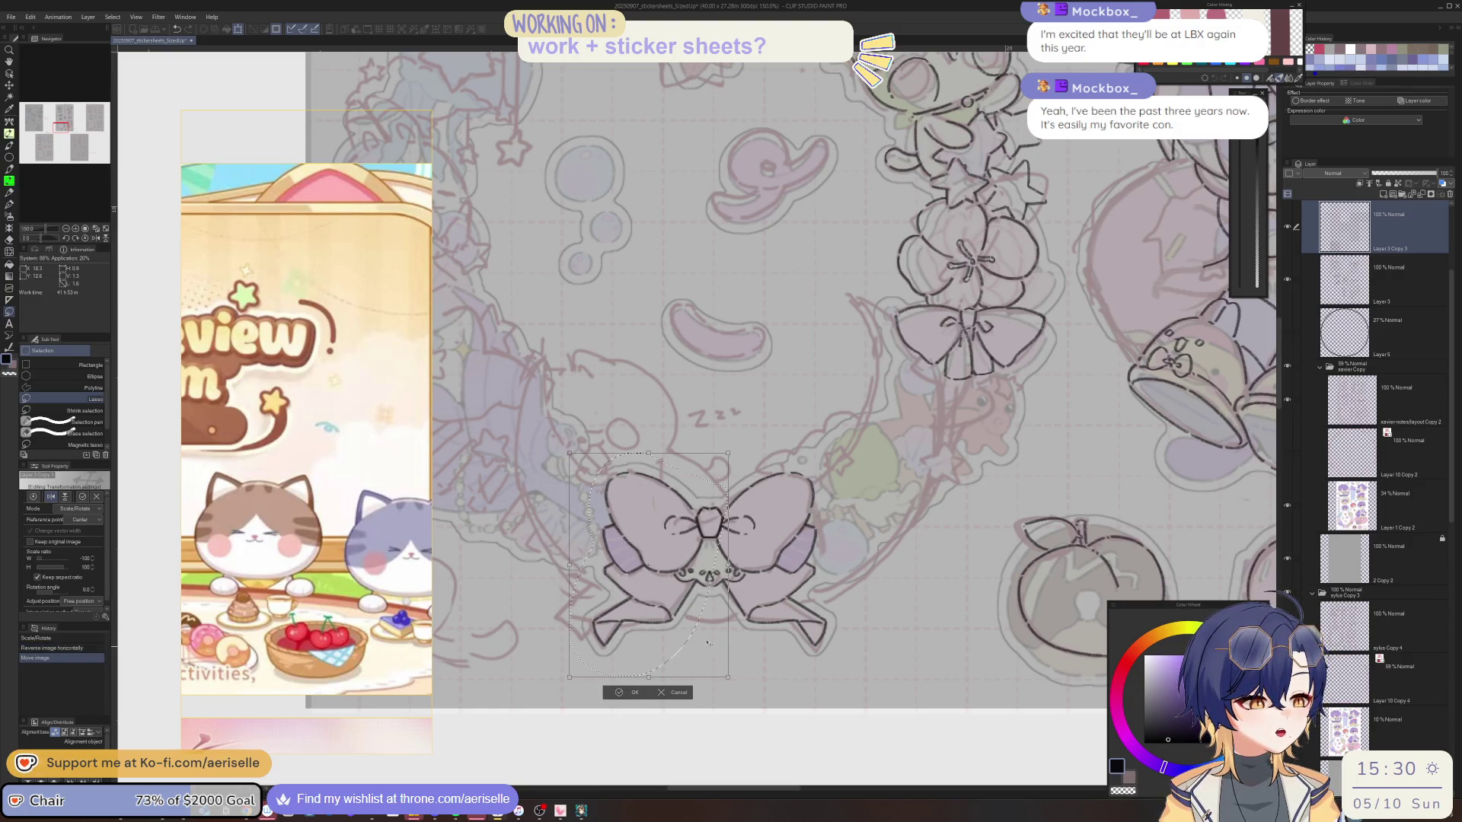
{"action": "left_click", "coordinate": [619, 692]}
{"action": "key", "text": "ctrl+d"}
Erase the overlapping lines at the bow's centre knot, adjusting the eraser size.
{"action": "key", "text": "e"}
{"action": "left_click_drag", "start_coordinate": [713, 502], "coordinate": [719, 534]}
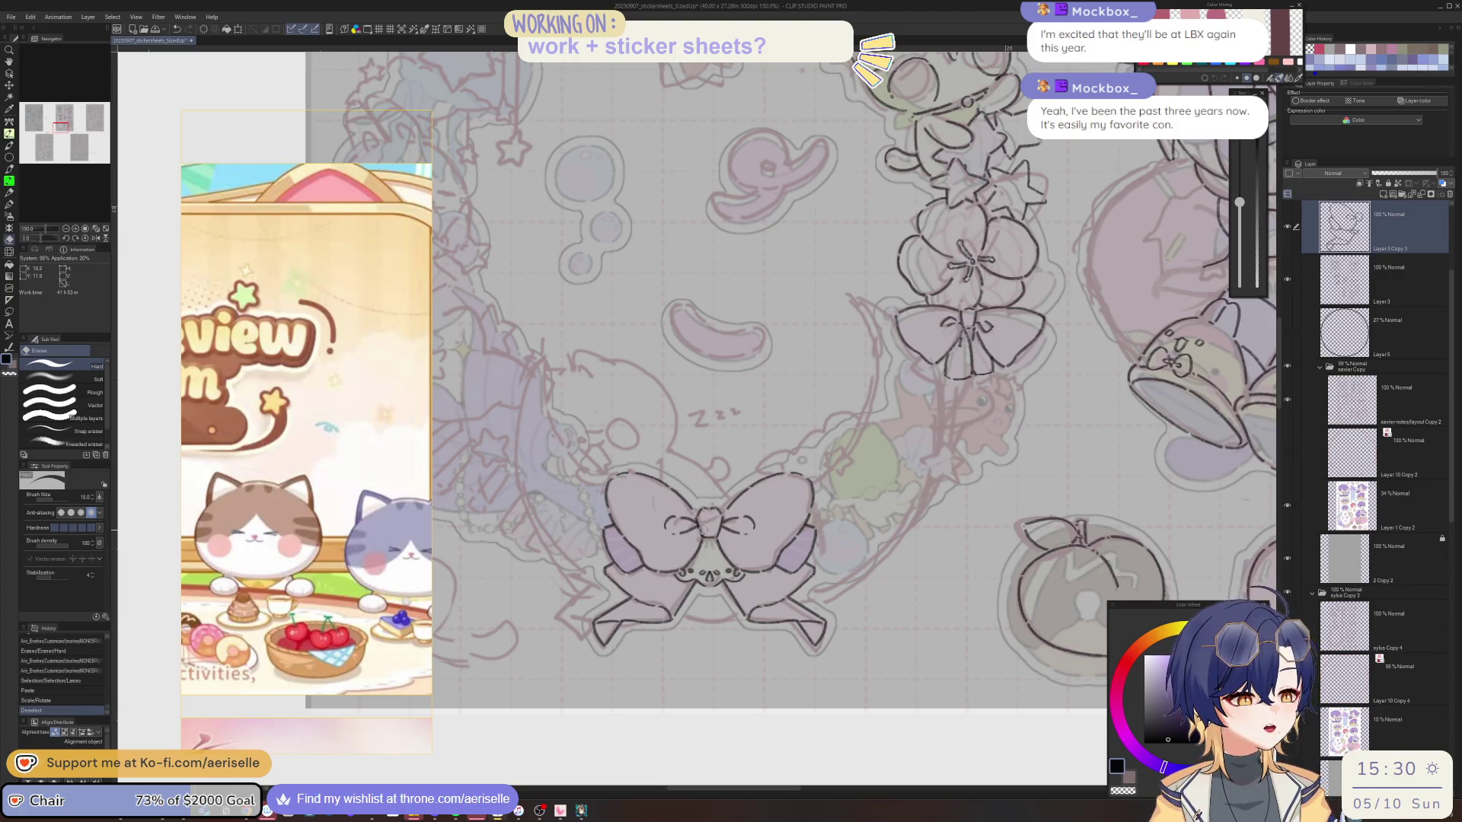
{"action": "left_click_drag", "start_coordinate": [702, 525], "coordinate": [715, 506]}
{"action": "key", "text": "bracketleft"}
{"action": "key", "text": "bracketleft"}
{"action": "key", "text": "bracketright"}
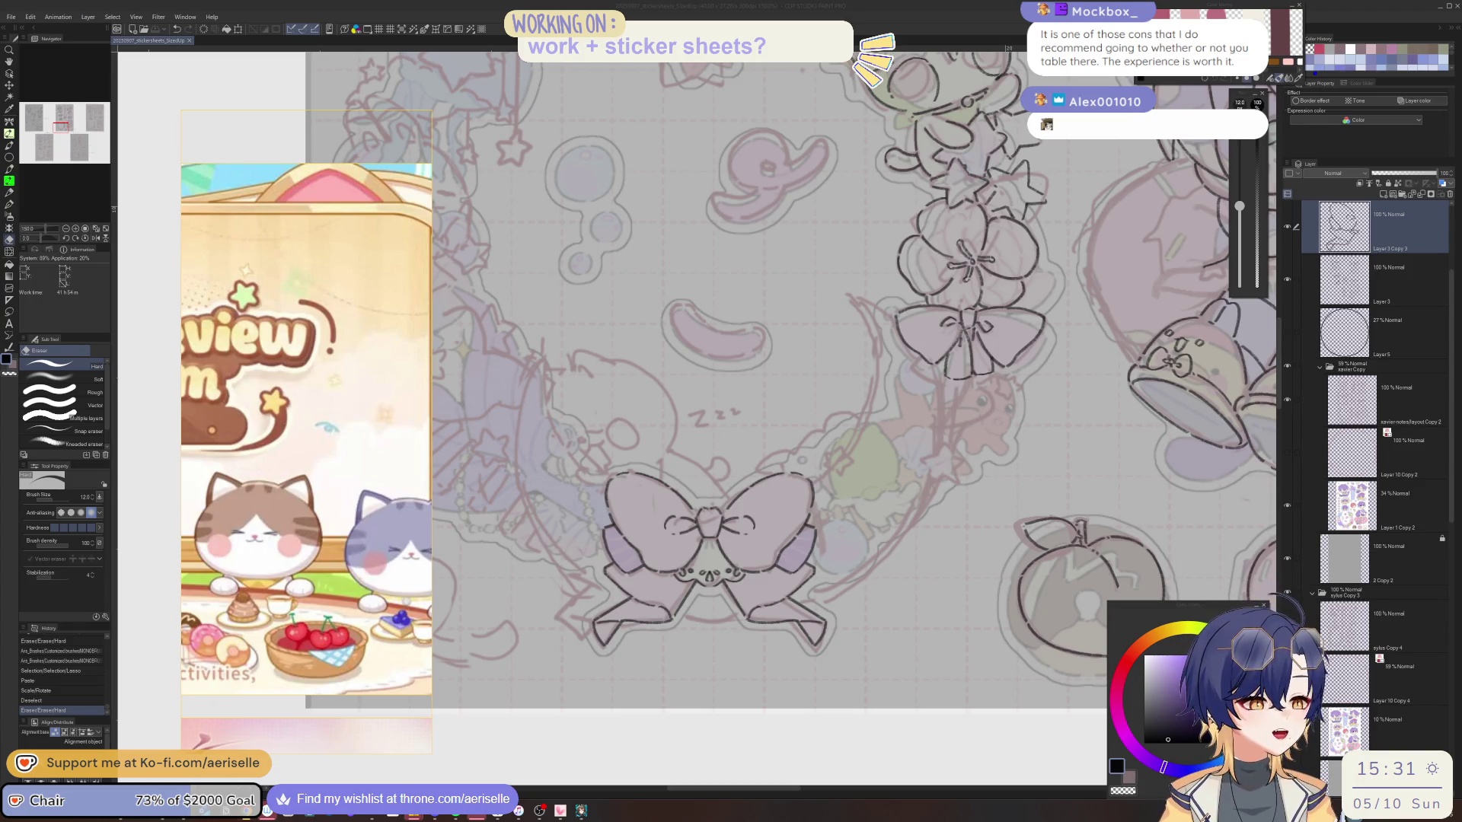
Merge Layer 3 Copy 3, holding the mirrored bow half, with the layer below.
{"action": "left_click", "coordinate": [1420, 194]}
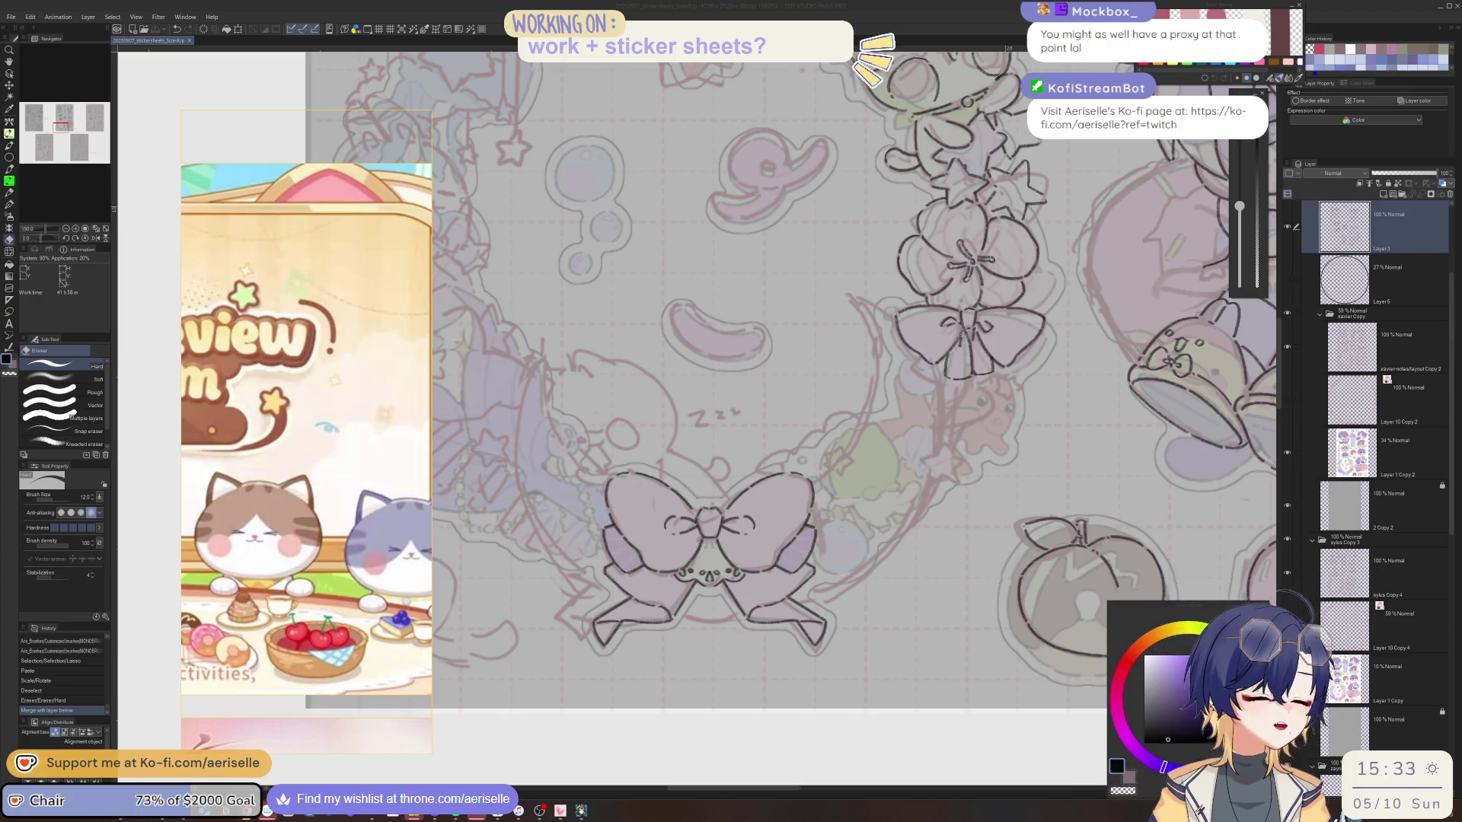
Hide the Layer 1 Copy 2 fills, make Layer 3 active, and switch to the Pen.
{"action": "left_click", "coordinate": [1390, 228]}
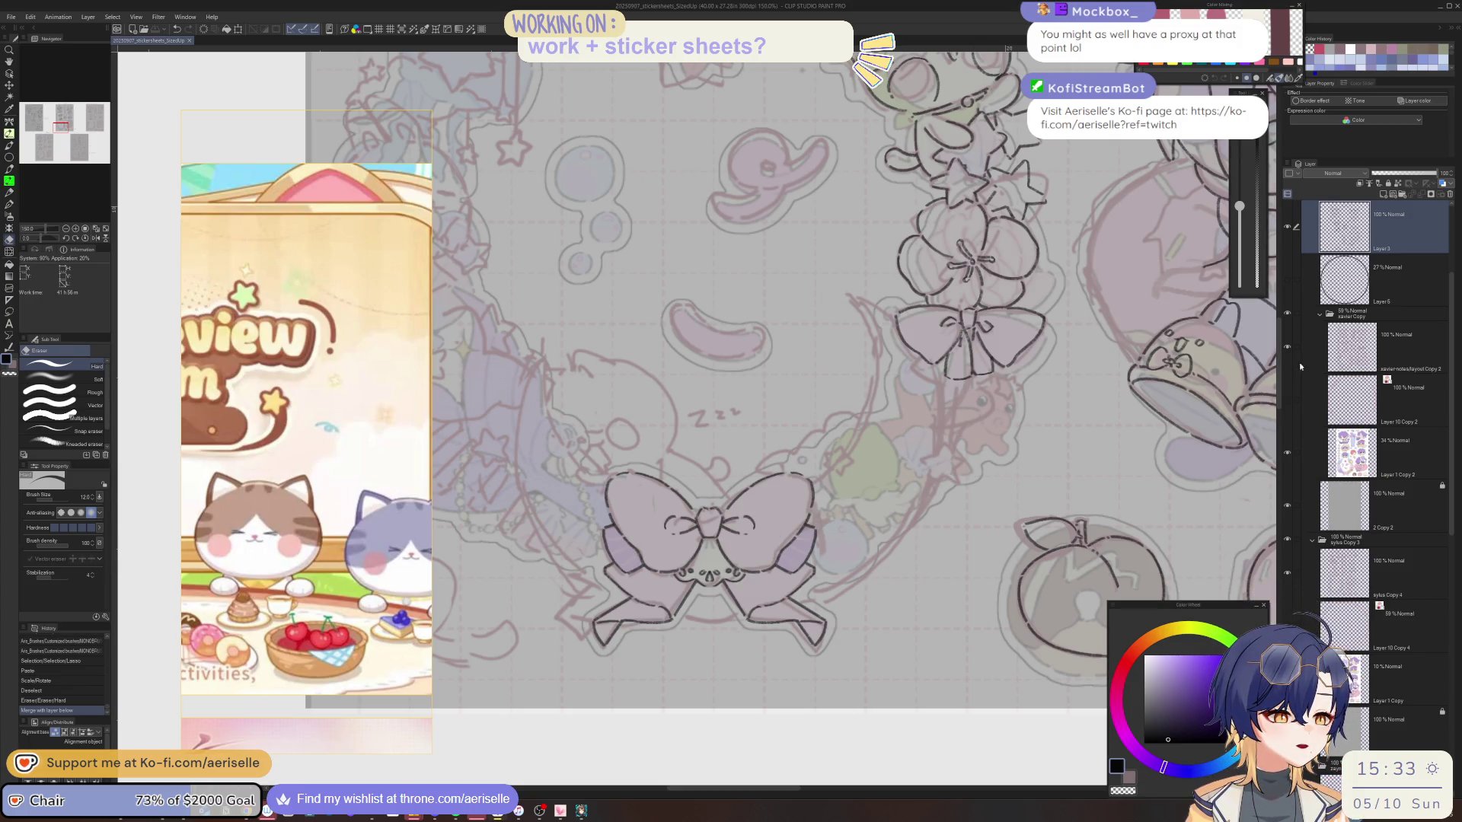
{"action": "left_click", "coordinate": [1288, 451]}
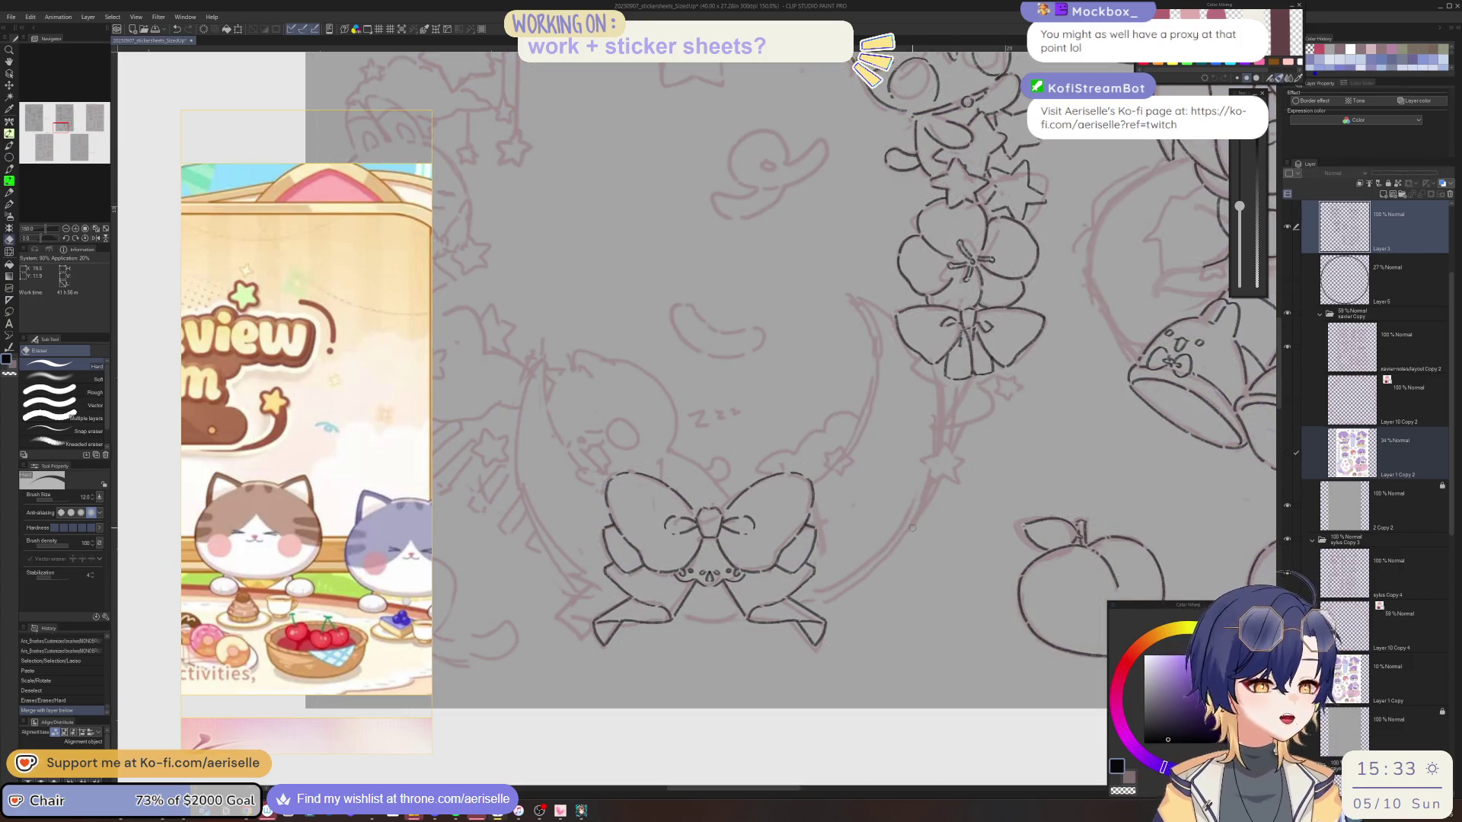
{"action": "left_click", "coordinate": [1415, 237]}
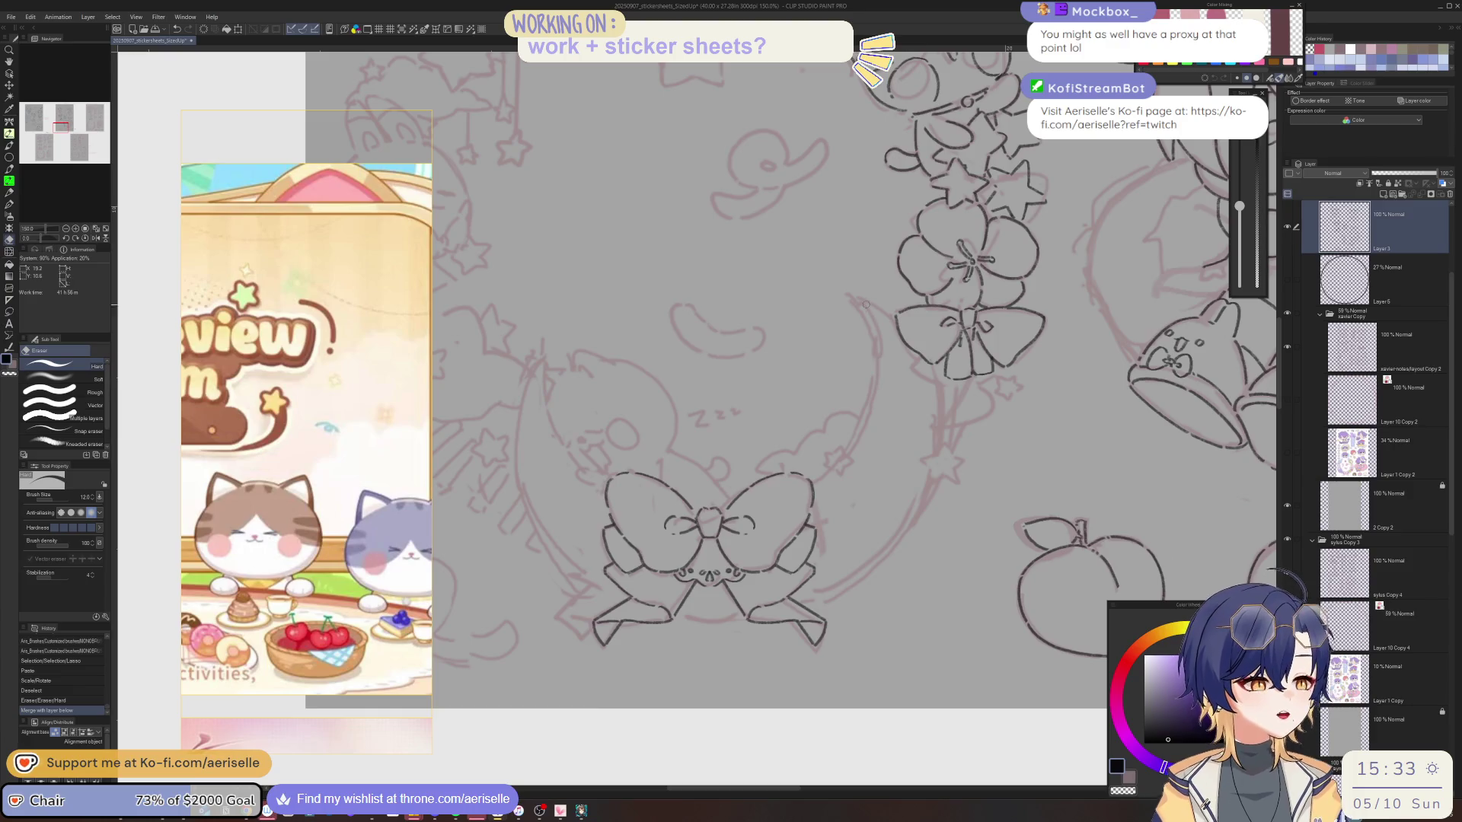
{"action": "scroll", "coordinate": [908, 378], "scroll_direction": "up", "scroll_amount": 2}
{"action": "key", "text": "p"}
{"action": "scroll", "coordinate": [820, 508], "scroll_direction": "up", "scroll_amount": 3}
Ink the small five-point star beside the wreath's lower bow.
{"action": "left_click_drag", "start_coordinate": [820, 508], "coordinate": [820, 528]}
{"action": "left_click_drag", "start_coordinate": [900, 444], "coordinate": [987, 471]}
{"action": "left_click_drag", "start_coordinate": [857, 403], "coordinate": [871, 372]}
{"action": "key", "text": "asciicircum"}
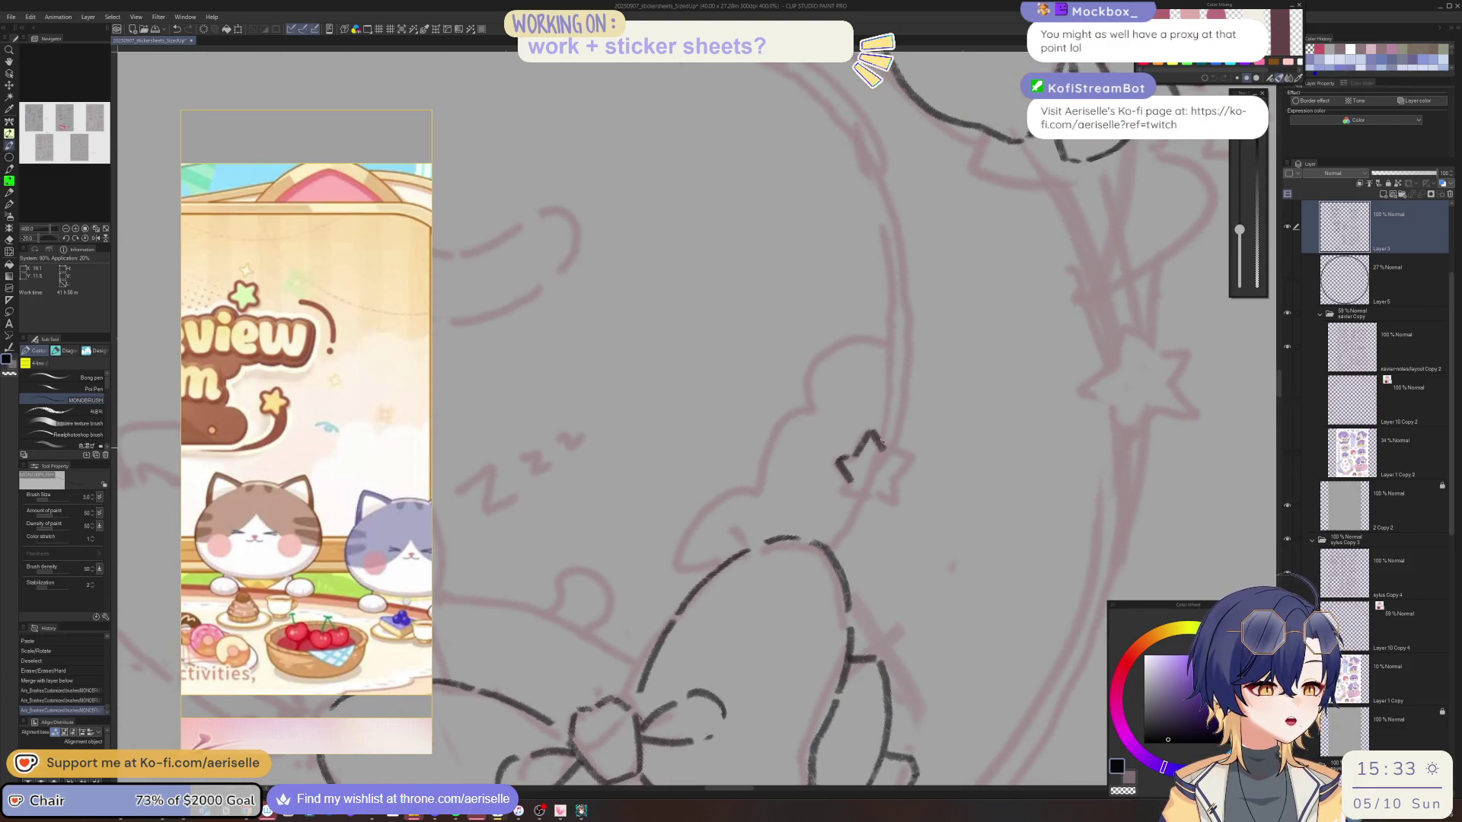
{"action": "mouse_move", "coordinate": [845, 479]}
{"action": "left_mouse_down"}
{"action": "mouse_move", "coordinate": [848, 502]}
{"action": "mouse_move", "coordinate": [870, 495]}
{"action": "mouse_move", "coordinate": [851, 539]}
{"action": "mouse_move", "coordinate": [864, 529]}
{"action": "mouse_move", "coordinate": [832, 510]}
{"action": "left_mouse_up"}
{"action": "key", "text": "asciicircum"}
{"action": "mouse_move", "coordinate": [590, 609]}
{"action": "left_mouse_down"}
{"action": "mouse_move", "coordinate": [617, 590]}
{"action": "mouse_move", "coordinate": [804, 584]}
{"action": "left_mouse_up"}
Zoom out, mirror the view, and reset the rotation to check the inked star.
{"action": "key", "text": "ctrl+0"}
{"action": "key", "text": "h"}
{"action": "key", "text": "ctrl+shift+0"}
{"action": "scroll", "coordinate": [782, 496], "scroll_direction": "up", "scroll_amount": 4}
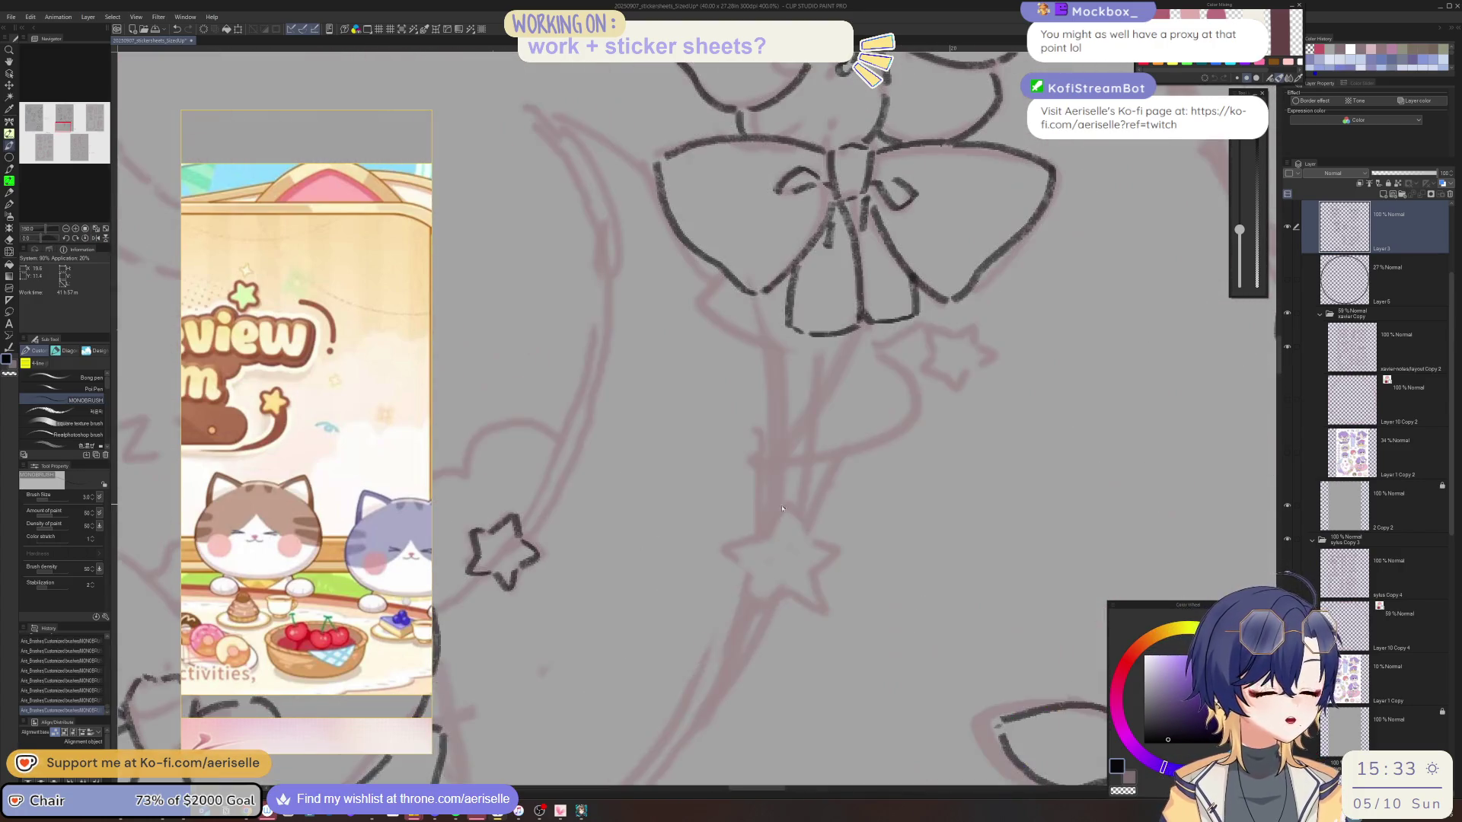
Ink the star below the bow, from its top point through its lower edges.
{"action": "left_click_drag", "start_coordinate": [790, 506], "coordinate": [771, 534]}
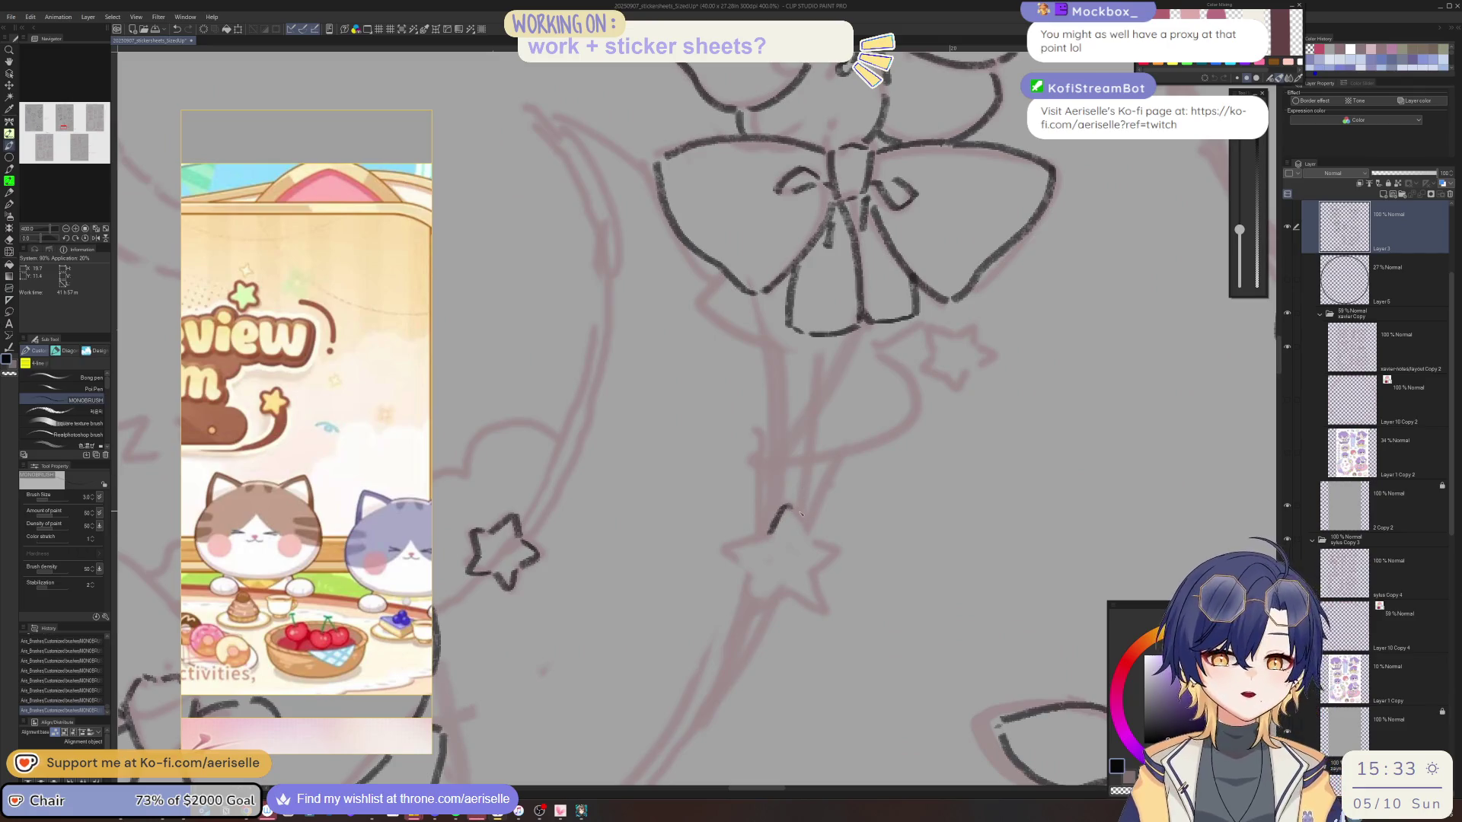
{"action": "left_click_drag", "start_coordinate": [795, 517], "coordinate": [934, 378]}
{"action": "mouse_move", "coordinate": [841, 402]}
{"action": "left_mouse_down"}
{"action": "mouse_move", "coordinate": [865, 422]}
{"action": "mouse_move", "coordinate": [769, 591]}
{"action": "mouse_move", "coordinate": [856, 524]}
{"action": "mouse_move", "coordinate": [760, 605]}
{"action": "mouse_move", "coordinate": [778, 592]}
{"action": "mouse_move", "coordinate": [787, 616]}
{"action": "left_mouse_up"}
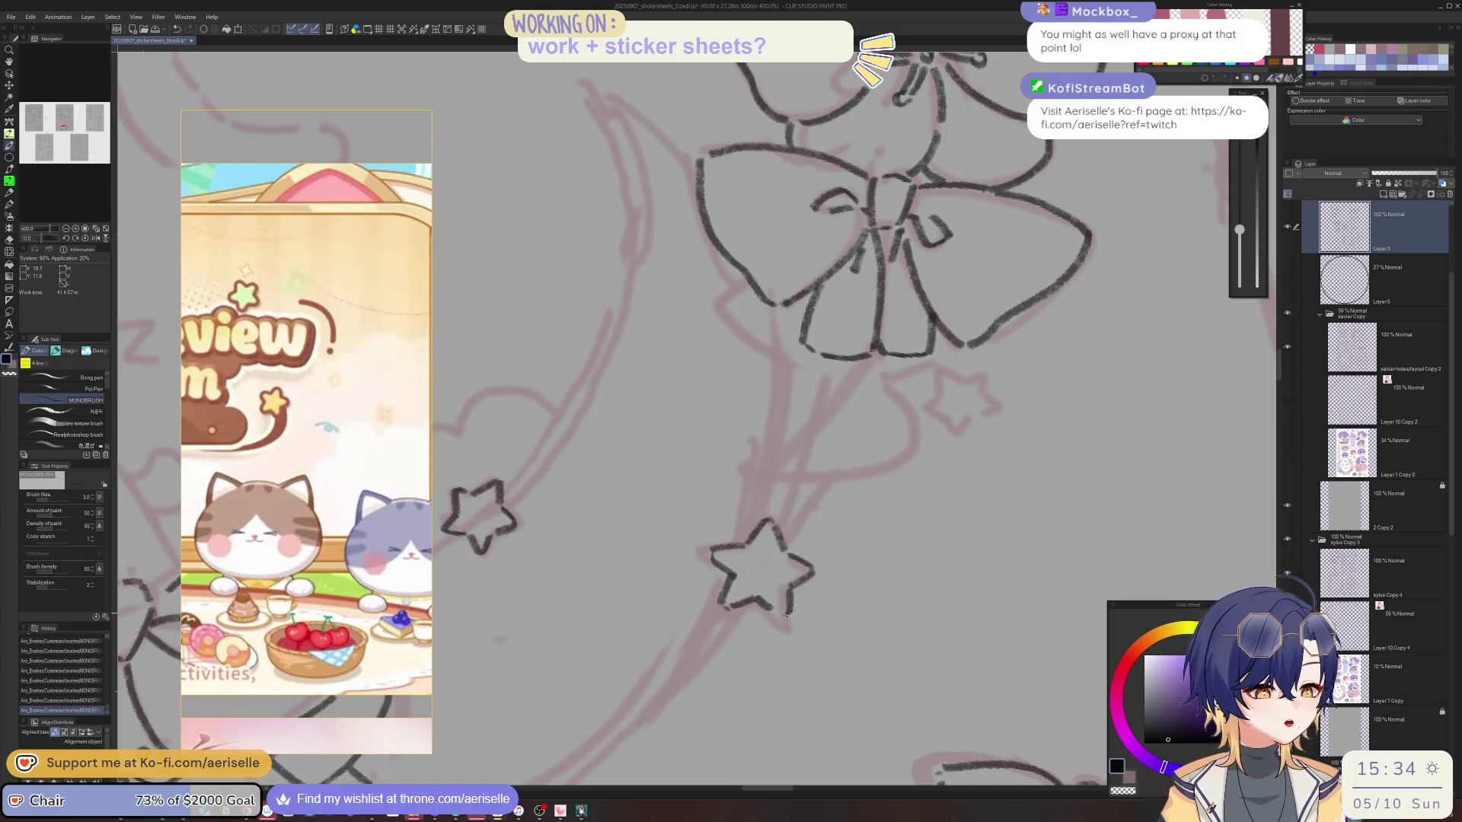
{"action": "scroll", "coordinate": [784, 602], "scroll_direction": "down", "scroll_amount": 2}
{"action": "scroll", "coordinate": [794, 509], "scroll_direction": "up", "scroll_amount": 5}
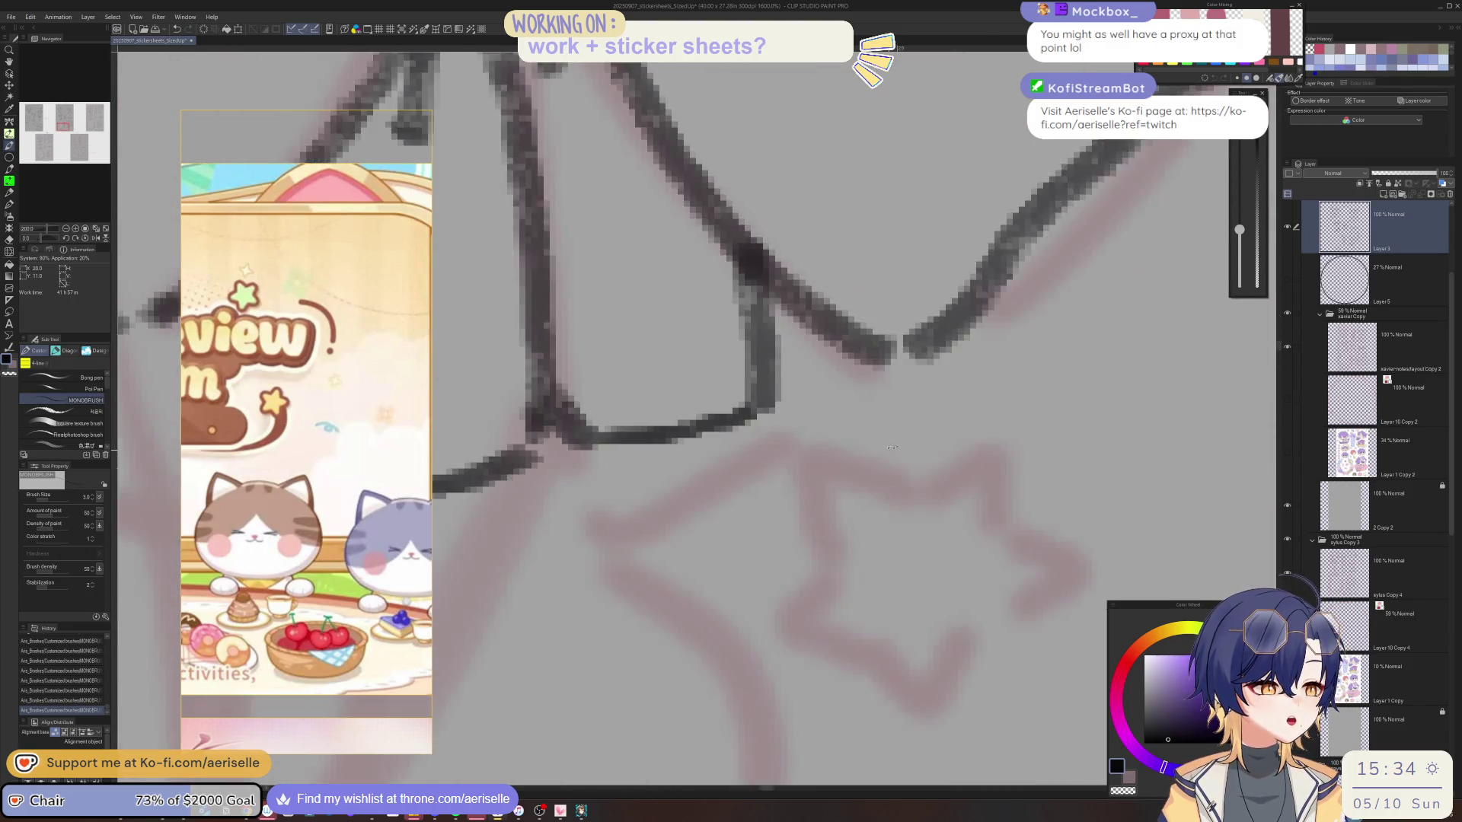
{"action": "mouse_move", "coordinate": [794, 491]}
{"action": "left_mouse_down"}
{"action": "mouse_move", "coordinate": [765, 518]}
{"action": "mouse_move", "coordinate": [750, 601]}
{"action": "left_mouse_up"}
{"action": "scroll", "coordinate": [795, 510], "scroll_direction": "down", "scroll_amount": 1}
{"action": "mouse_move", "coordinate": [797, 497]}
{"action": "left_mouse_down"}
{"action": "mouse_move", "coordinate": [833, 541]}
{"action": "mouse_move", "coordinate": [811, 529]}
{"action": "mouse_move", "coordinate": [795, 560]}
{"action": "mouse_move", "coordinate": [837, 566]}
{"action": "mouse_move", "coordinate": [876, 607]}
{"action": "mouse_move", "coordinate": [894, 560]}
{"action": "left_mouse_up"}
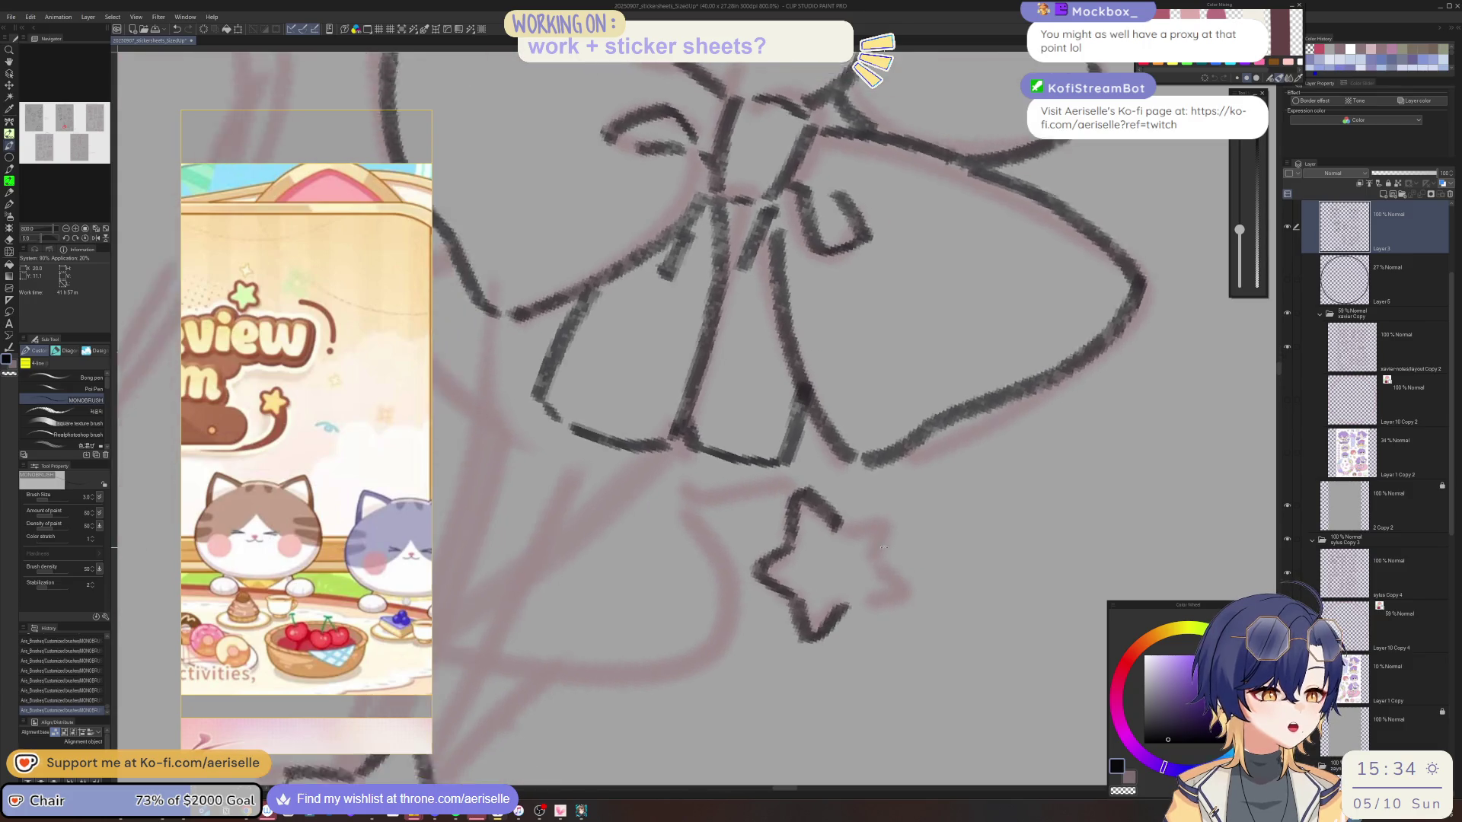
{"action": "mouse_move", "coordinate": [776, 654]}
{"action": "left_mouse_down"}
{"action": "mouse_move", "coordinate": [829, 613]}
{"action": "mouse_move", "coordinate": [811, 609]}
{"action": "left_mouse_up"}
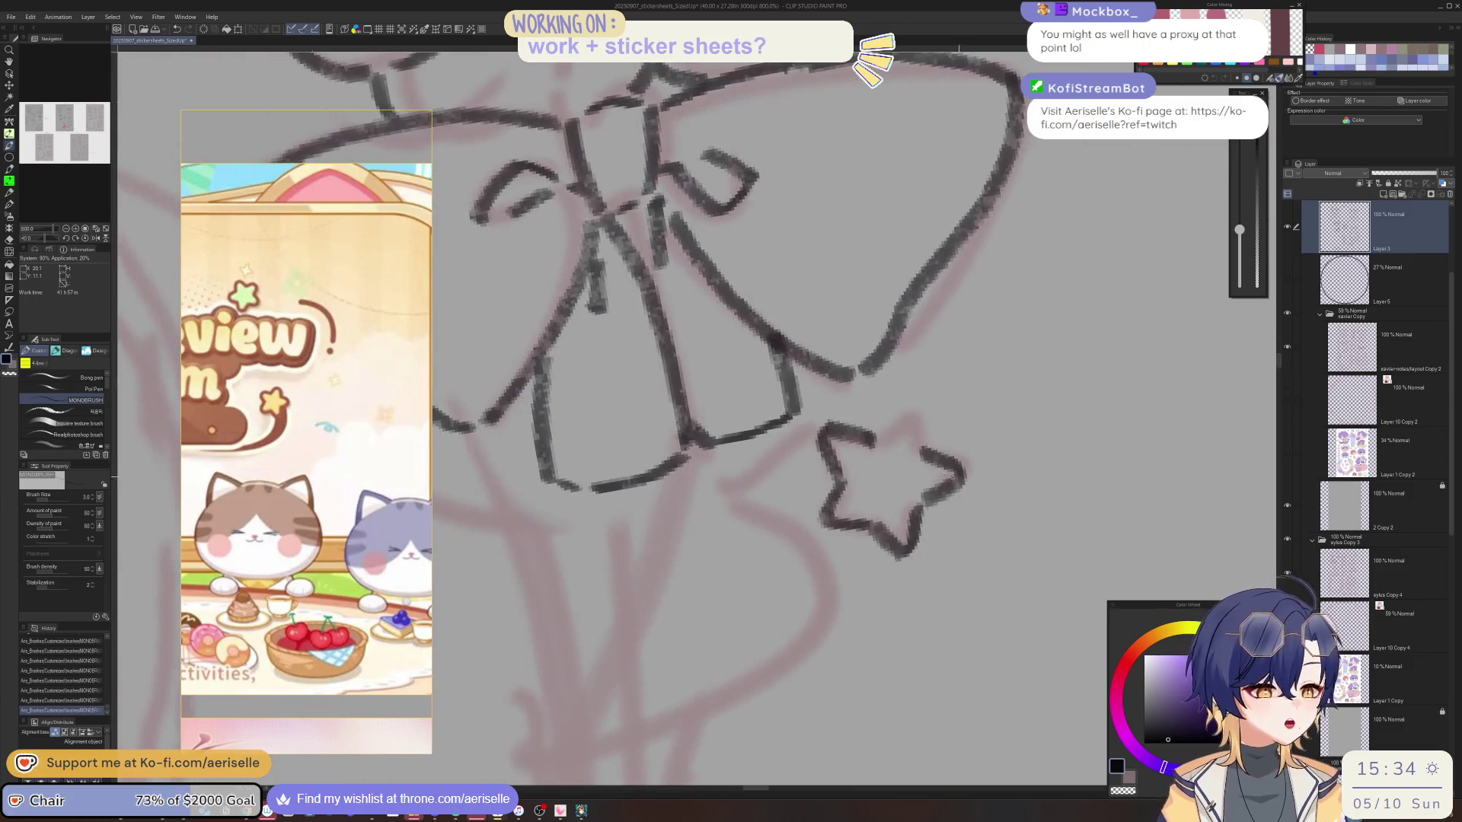
{"action": "mouse_move", "coordinate": [886, 436]}
{"action": "left_mouse_down"}
{"action": "mouse_move", "coordinate": [917, 415]}
{"action": "mouse_move", "coordinate": [928, 451]}
{"action": "left_mouse_up"}
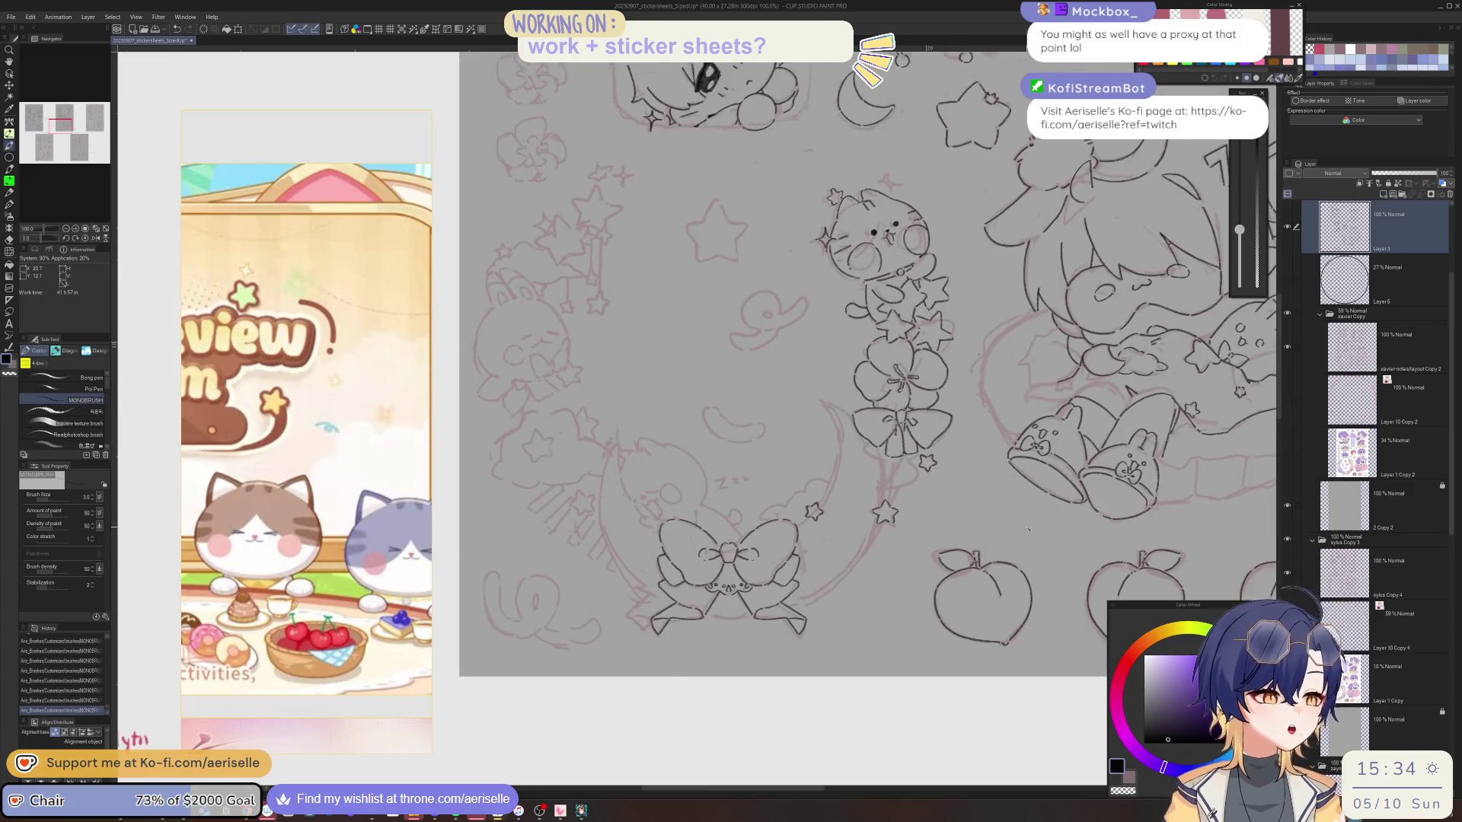
Ink the first edges of a star near the bunny's lower body.
{"action": "mouse_move", "coordinate": [872, 598]}
{"action": "left_mouse_down"}
{"action": "mouse_move", "coordinate": [830, 648]}
{"action": "mouse_move", "coordinate": [877, 653]}
{"action": "mouse_move", "coordinate": [896, 569]}
{"action": "left_mouse_up"}
{"action": "scroll", "coordinate": [634, 519], "scroll_direction": "up", "scroll_amount": 4}
{"action": "mouse_move", "coordinate": [607, 501]}
{"action": "left_mouse_down"}
{"action": "mouse_move", "coordinate": [589, 532]}
{"action": "mouse_move", "coordinate": [609, 507]}
{"action": "mouse_move", "coordinate": [815, 539]}
{"action": "left_mouse_up"}
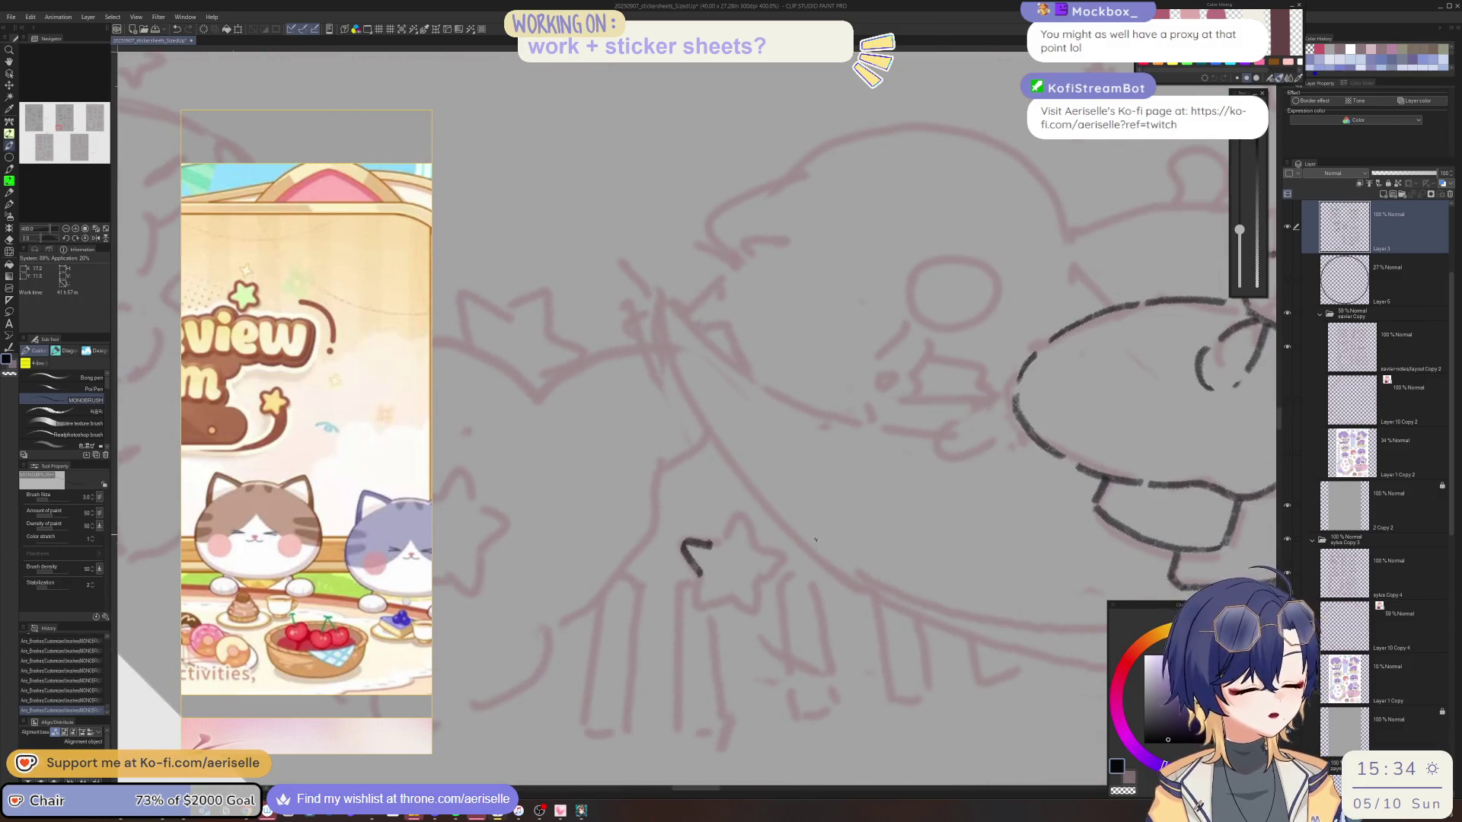
{"action": "mouse_move", "coordinate": [704, 581]}
{"action": "left_mouse_down"}
{"action": "mouse_move", "coordinate": [699, 604]}
{"action": "mouse_move", "coordinate": [754, 578]}
{"action": "mouse_move", "coordinate": [735, 521]}
{"action": "mouse_move", "coordinate": [750, 547]}
{"action": "mouse_move", "coordinate": [659, 559]}
{"action": "left_mouse_up"}
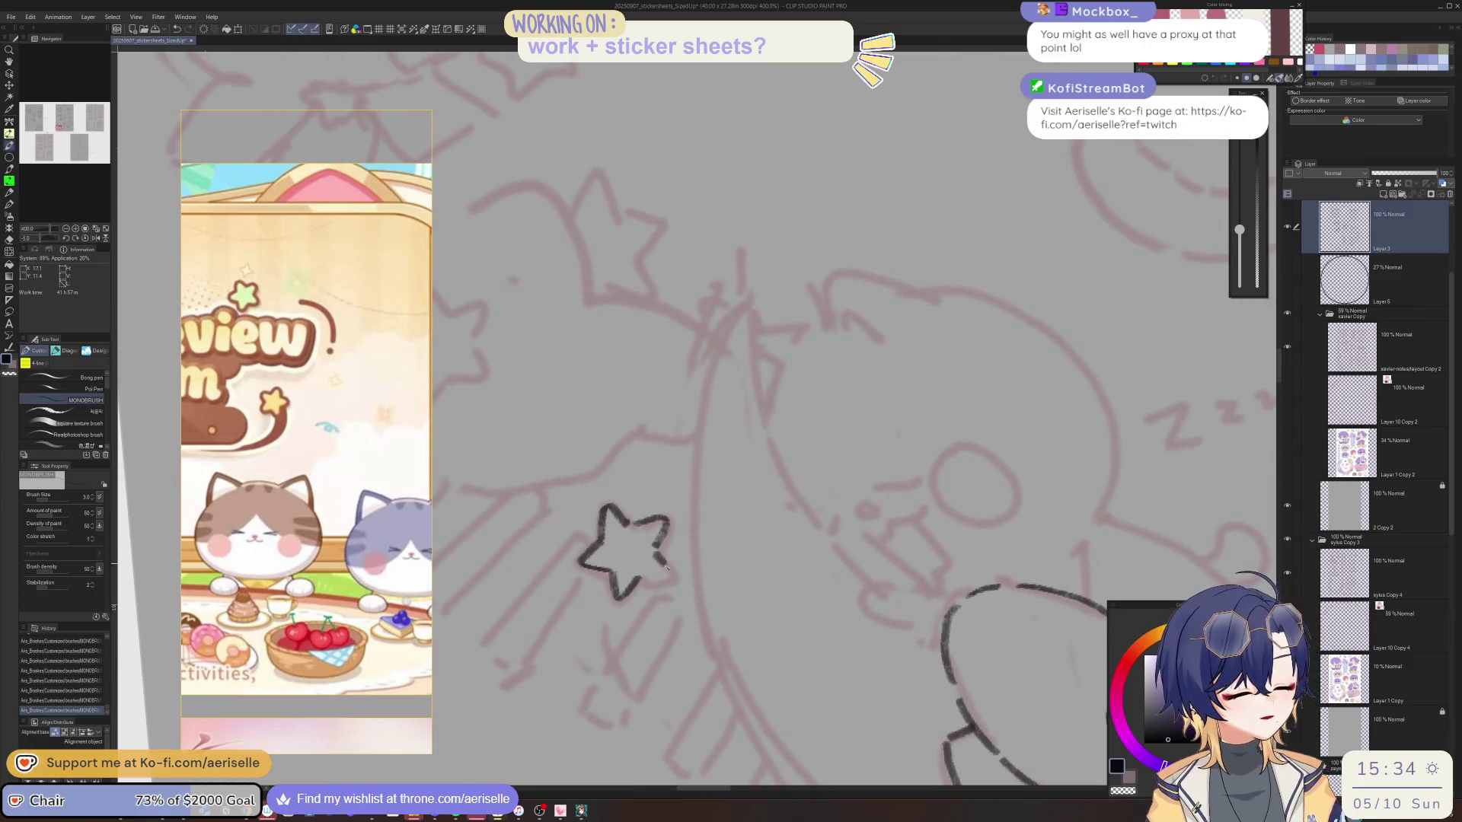
{"action": "scroll", "coordinate": [647, 556], "scroll_direction": "down", "scroll_amount": 4}
{"action": "left_click_drag", "start_coordinate": [810, 484], "coordinate": [823, 460]}
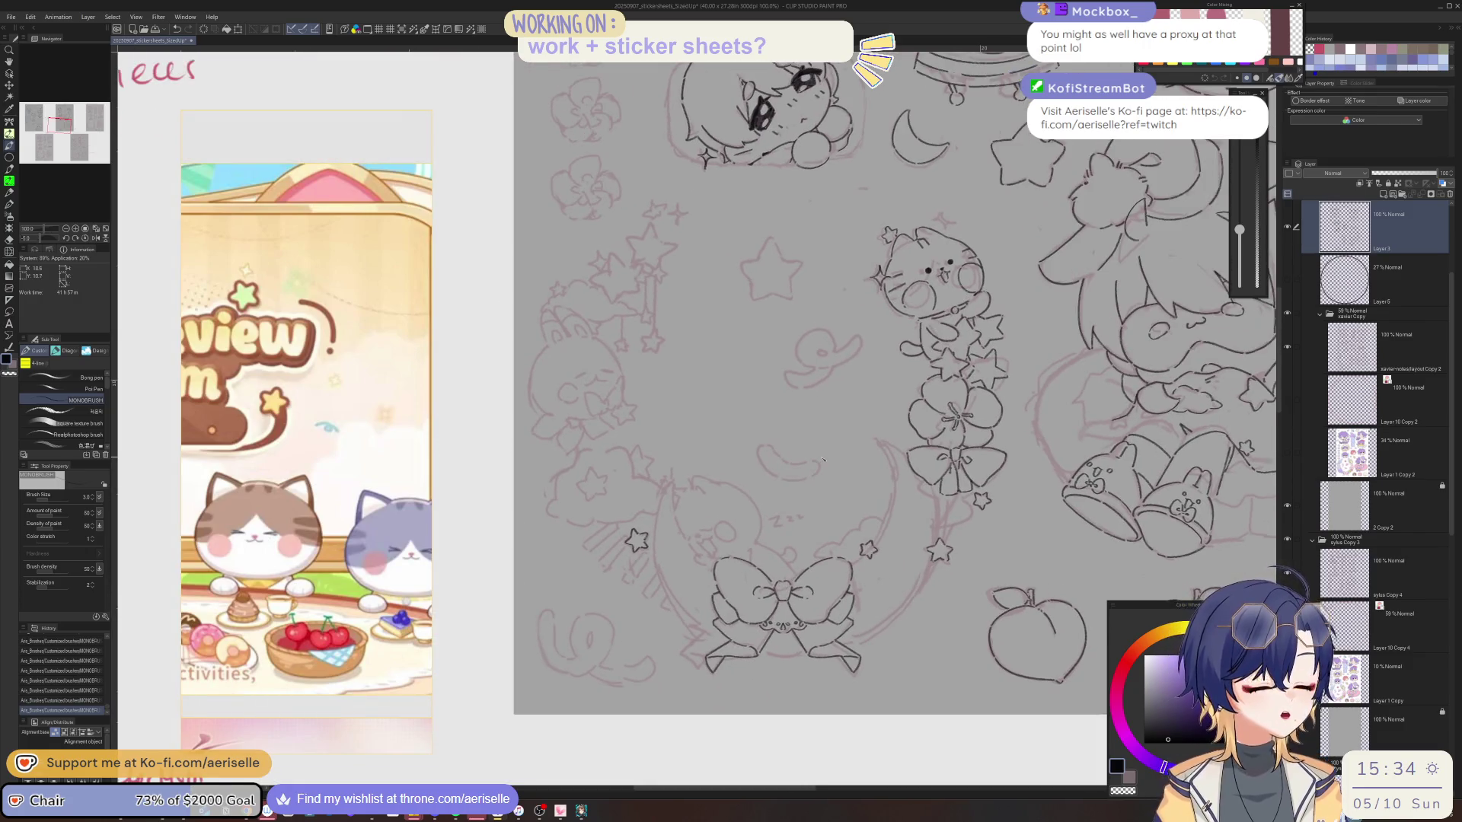
{"action": "scroll", "coordinate": [638, 461], "scroll_direction": "up", "scroll_amount": 6}
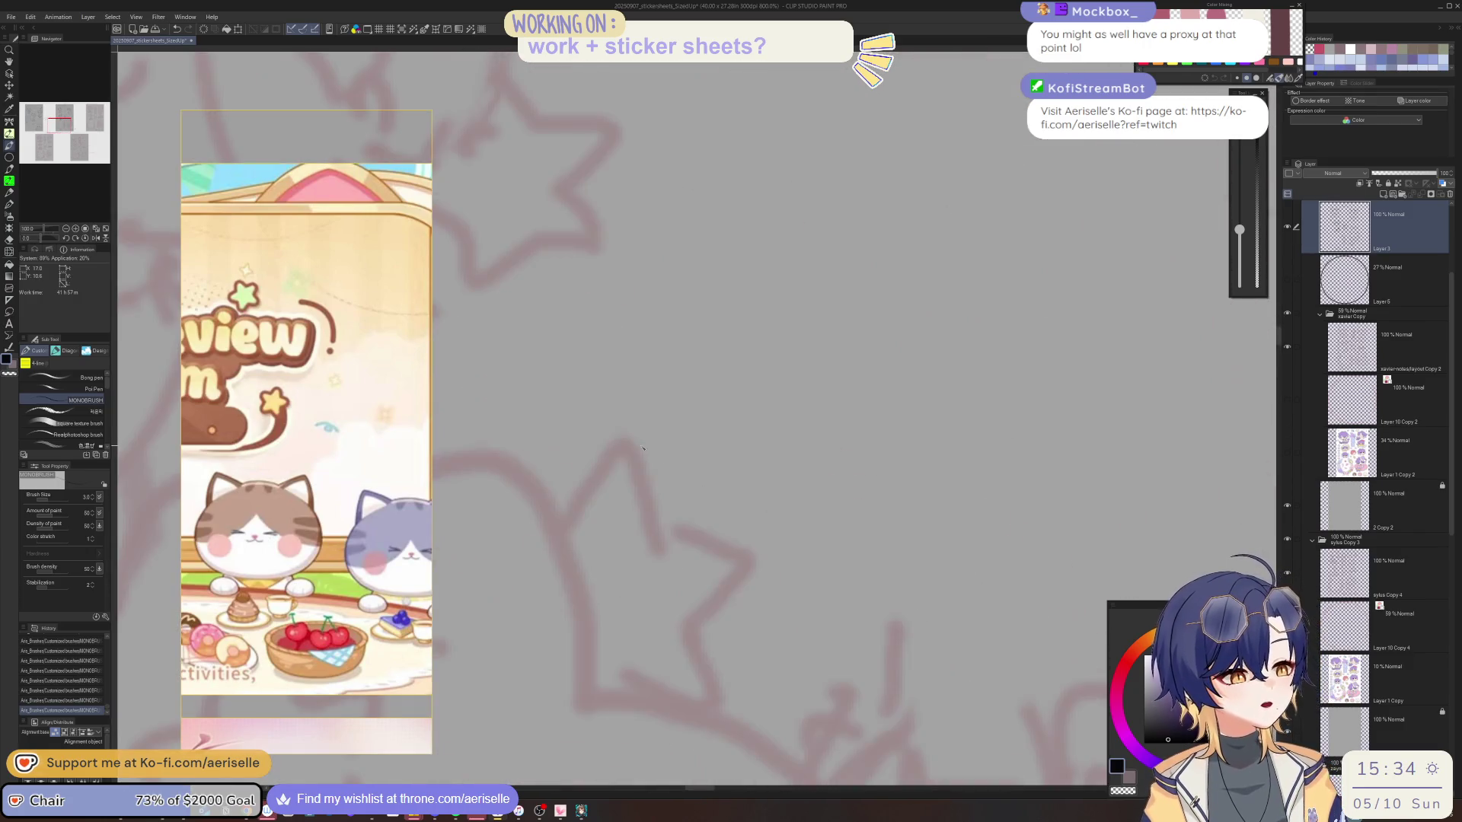
Outline another star beside the bunny, undoing two misplaced strokes.
{"action": "mouse_move", "coordinate": [580, 533]}
{"action": "left_mouse_down"}
{"action": "mouse_move", "coordinate": [618, 448]}
{"action": "mouse_move", "coordinate": [668, 542]}
{"action": "mouse_move", "coordinate": [814, 468]}
{"action": "mouse_move", "coordinate": [868, 506]}
{"action": "left_mouse_up"}
{"action": "key", "text": "ctrl+z"}
{"action": "key", "text": "ctrl+z"}
{"action": "mouse_move", "coordinate": [723, 578]}
{"action": "left_mouse_down"}
{"action": "mouse_move", "coordinate": [833, 457]}
{"action": "mouse_move", "coordinate": [863, 510]}
{"action": "left_mouse_up"}
{"action": "key", "text": "ctrl+z"}
{"action": "mouse_move", "coordinate": [590, 542]}
{"action": "left_mouse_down"}
{"action": "mouse_move", "coordinate": [725, 605]}
{"action": "mouse_move", "coordinate": [739, 682]}
{"action": "mouse_move", "coordinate": [687, 681]}
{"action": "mouse_move", "coordinate": [660, 662]}
{"action": "mouse_move", "coordinate": [746, 517]}
{"action": "mouse_move", "coordinate": [731, 564]}
{"action": "mouse_move", "coordinate": [769, 487]}
{"action": "mouse_move", "coordinate": [834, 510]}
{"action": "mouse_move", "coordinate": [870, 491]}
{"action": "left_mouse_up"}
{"action": "scroll", "coordinate": [654, 667], "scroll_direction": "down", "scroll_amount": 2}
Finish the lower points of the bottom and left stars, then zoom out to review.
{"action": "key", "text": "asciicircum"}
{"action": "key", "text": "asciicircum"}
{"action": "key", "text": "asciicircum"}
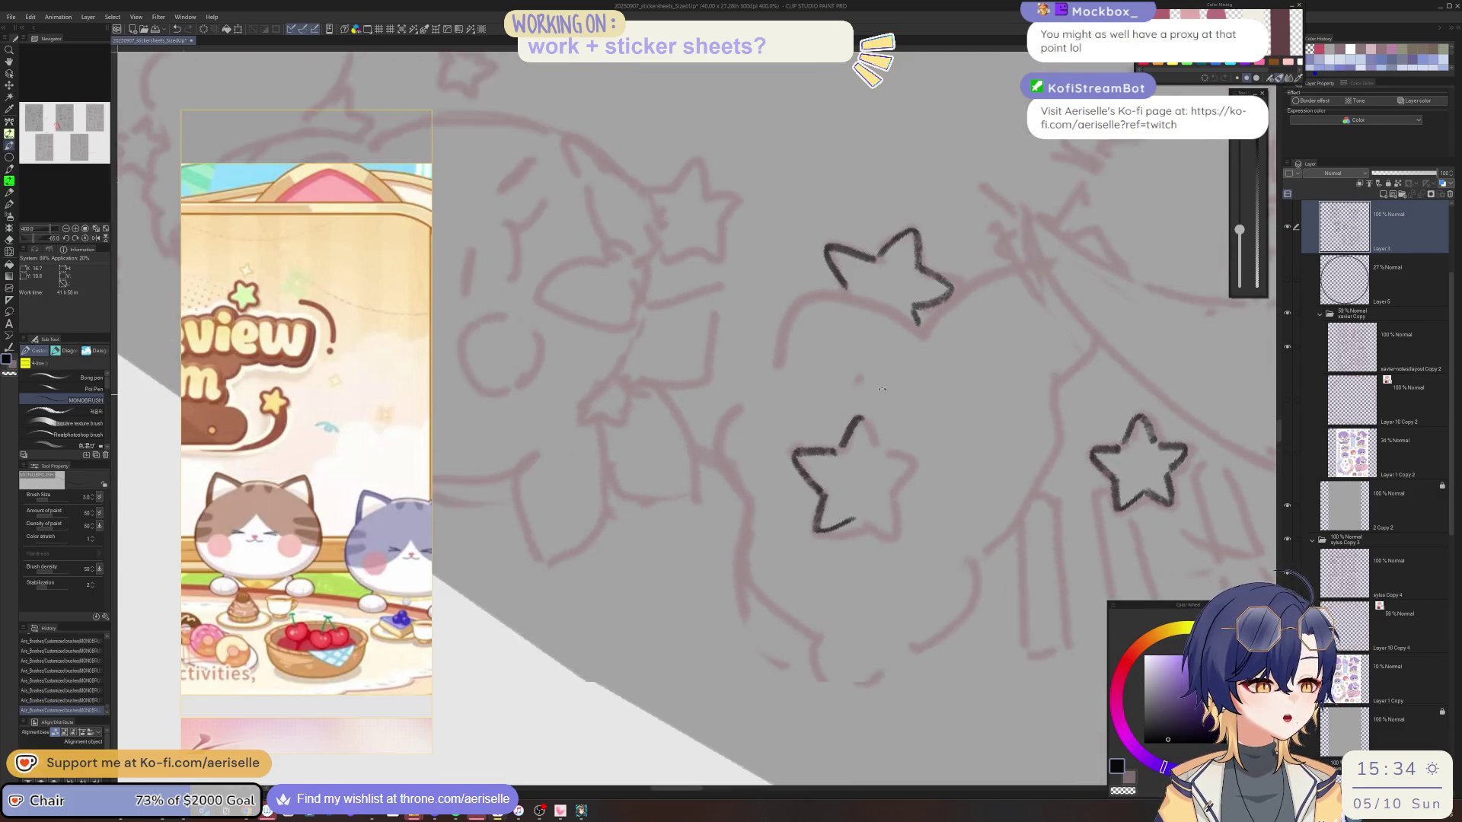
{"action": "mouse_move", "coordinate": [784, 583]}
{"action": "left_mouse_down"}
{"action": "mouse_move", "coordinate": [816, 603]}
{"action": "mouse_move", "coordinate": [825, 579]}
{"action": "left_mouse_up"}
{"action": "key", "text": "asciicircum"}
{"action": "key", "text": "asciicircum"}
{"action": "mouse_move", "coordinate": [659, 618]}
{"action": "left_mouse_down"}
{"action": "mouse_move", "coordinate": [682, 640]}
{"action": "mouse_move", "coordinate": [696, 595]}
{"action": "left_mouse_up"}
{"action": "scroll", "coordinate": [774, 579], "scroll_direction": "down", "scroll_amount": 2}
{"action": "key", "text": "minus"}
{"action": "key", "text": "minus"}
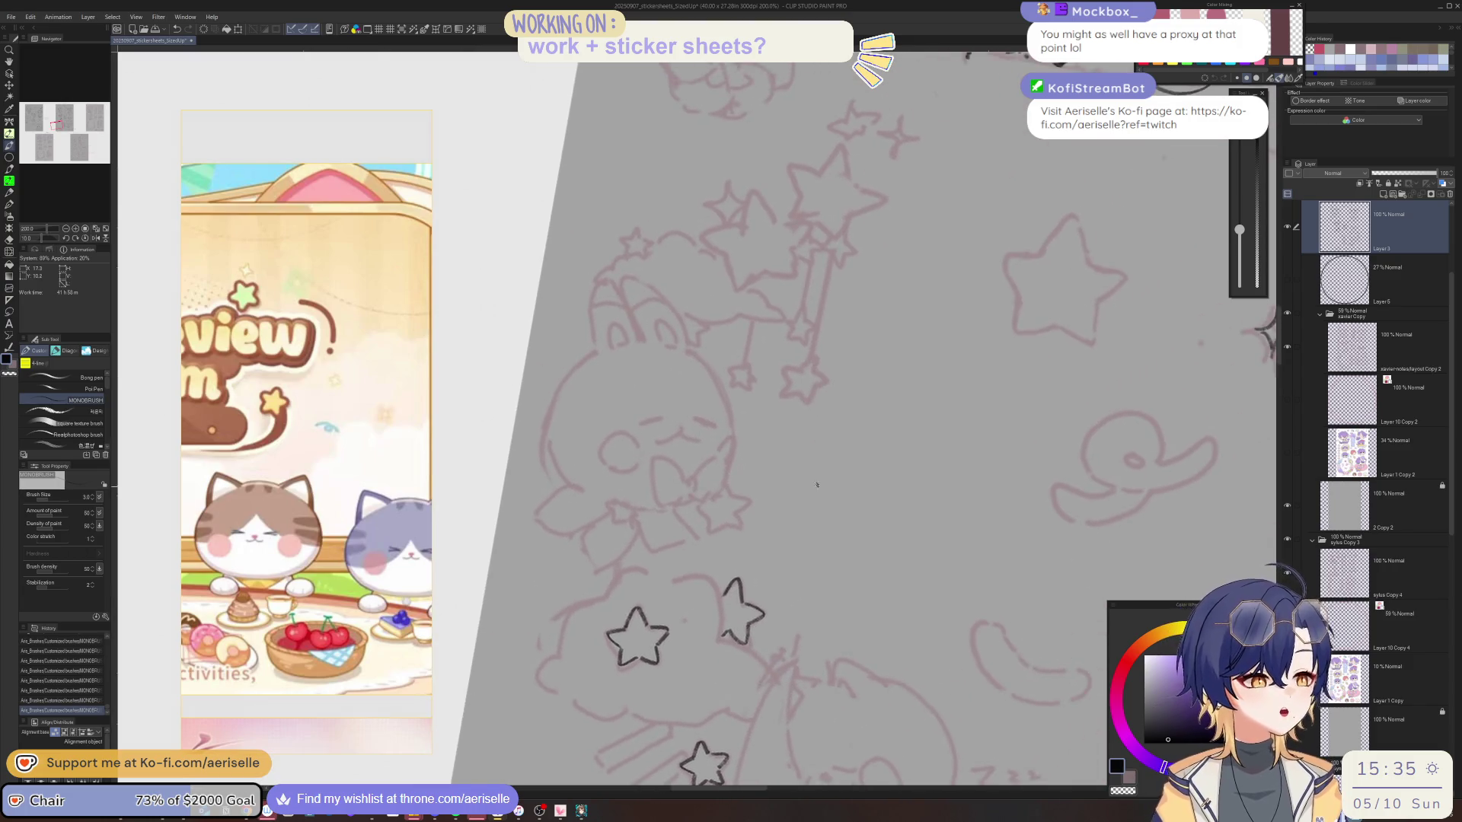
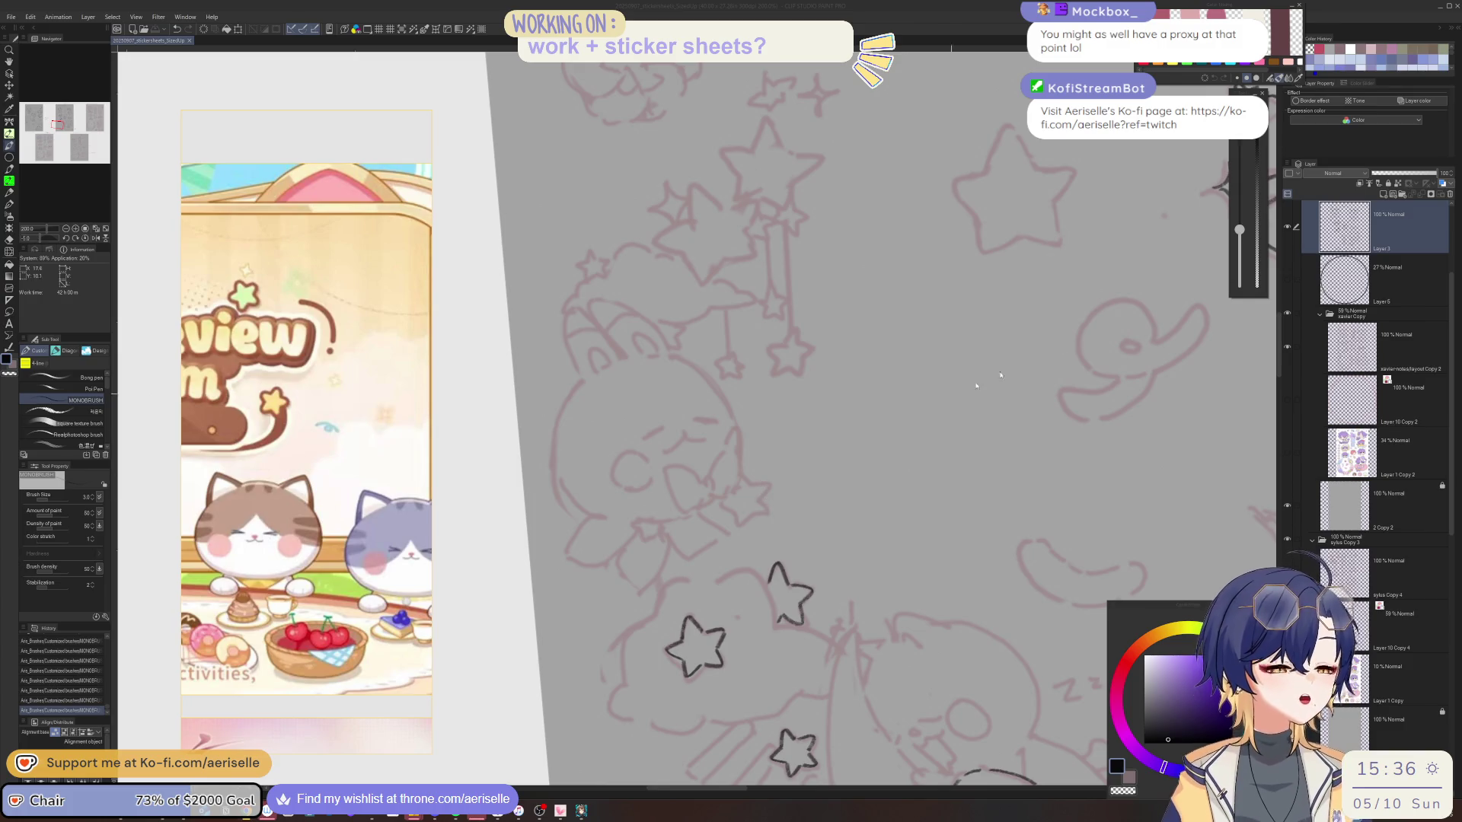
Zoom in and ink the outlines of the small hanging stars in black.
{"action": "scroll", "coordinate": [828, 656], "scroll_direction": "up", "scroll_amount": 1}
{"action": "key", "text": "ctrl+plus"}
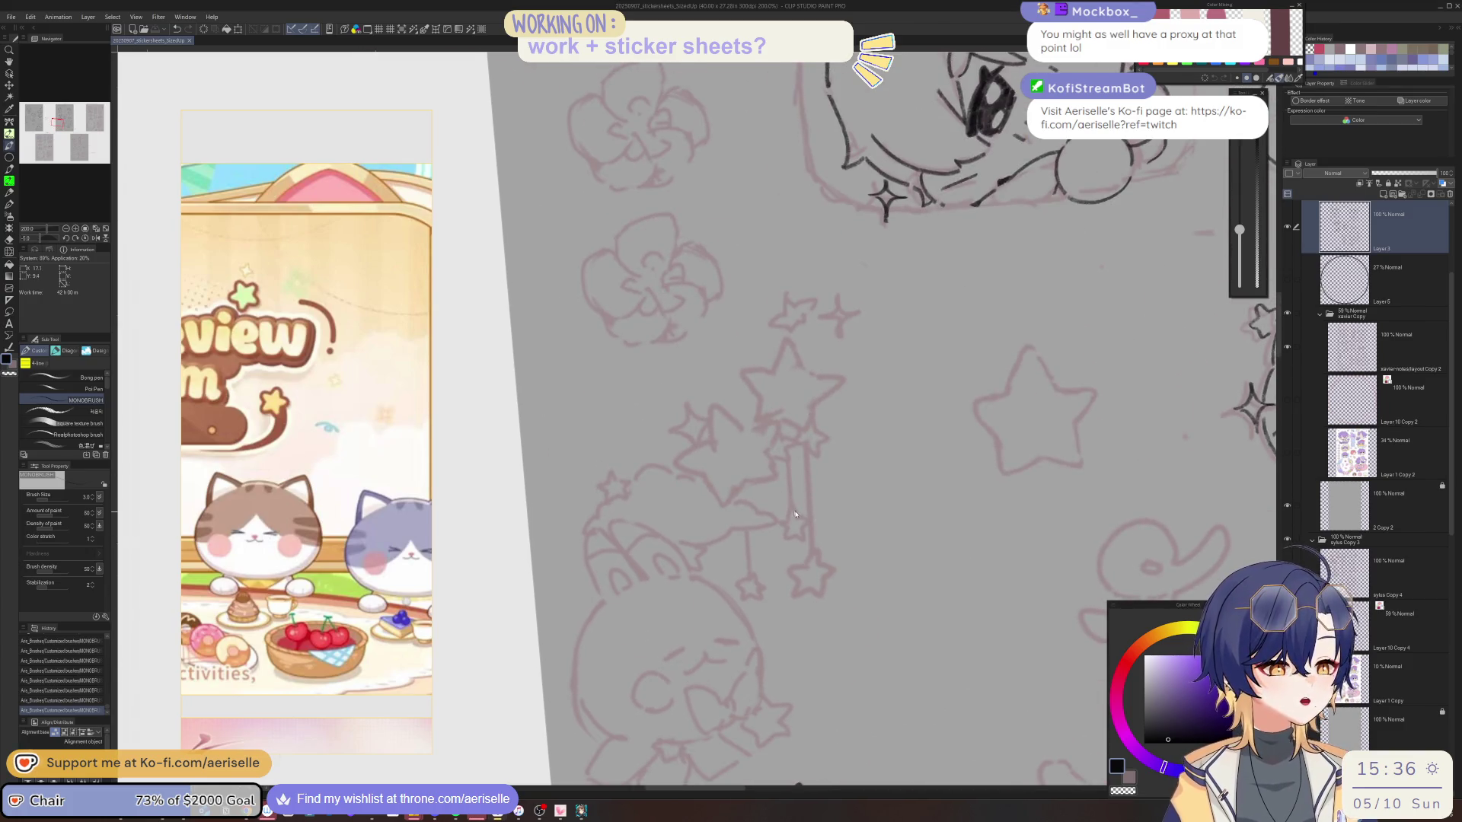
{"action": "key", "text": "ctrl+plus"}
{"action": "mouse_move", "coordinate": [776, 523]}
{"action": "left_mouse_down"}
{"action": "mouse_move", "coordinate": [798, 507]}
{"action": "mouse_move", "coordinate": [801, 530]}
{"action": "mouse_move", "coordinate": [763, 532]}
{"action": "mouse_move", "coordinate": [780, 542]}
{"action": "mouse_move", "coordinate": [773, 567]}
{"action": "mouse_move", "coordinate": [799, 550]}
{"action": "mouse_move", "coordinate": [812, 564]}
{"action": "mouse_move", "coordinate": [815, 537]}
{"action": "mouse_move", "coordinate": [702, 580]}
{"action": "left_mouse_up"}
{"action": "scroll", "coordinate": [818, 534], "scroll_direction": "right", "scroll_amount": 3}
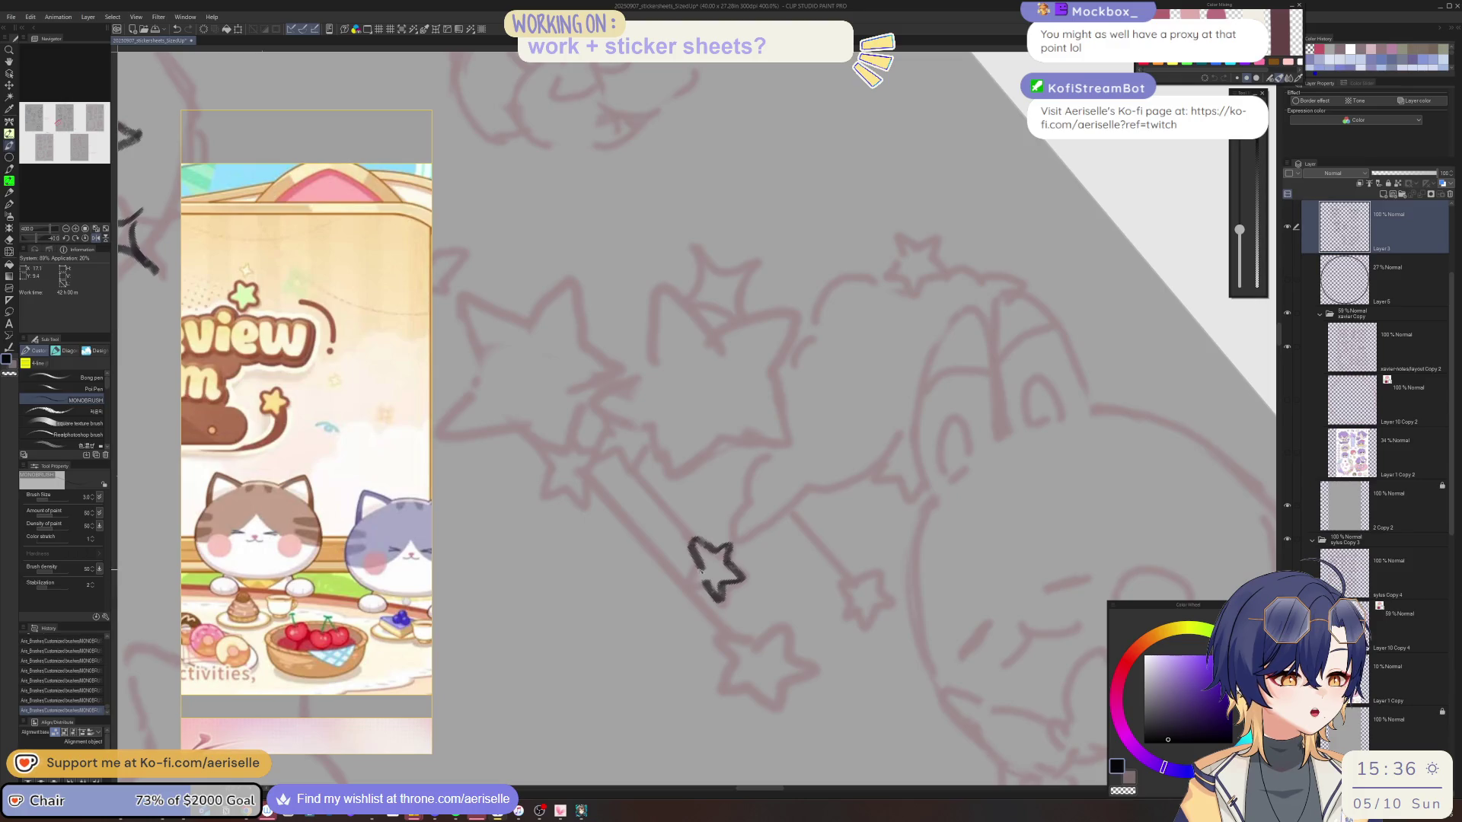
{"action": "key", "text": "ctrl+at"}
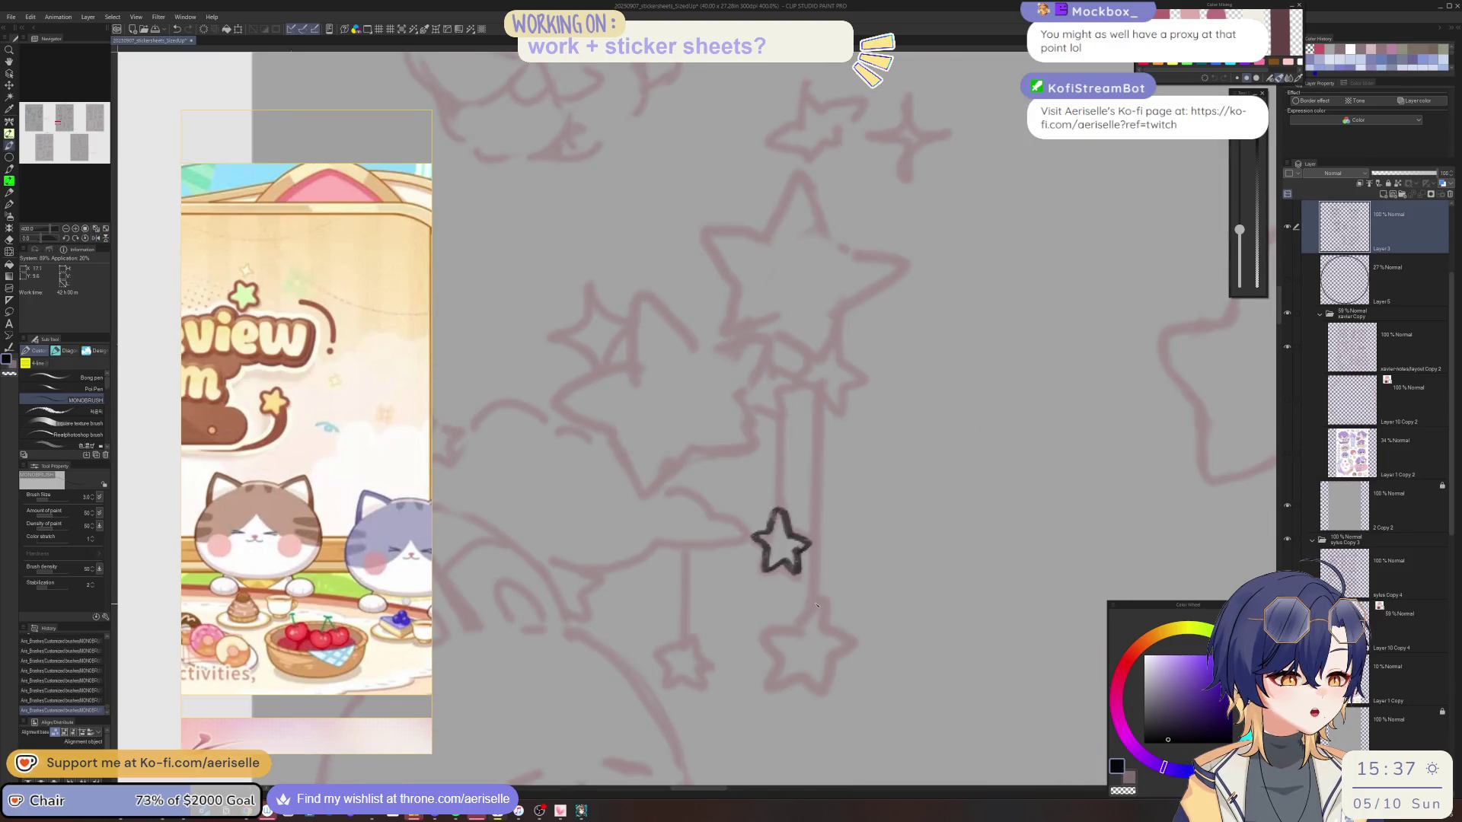
{"action": "mouse_move", "coordinate": [797, 626]}
{"action": "left_mouse_down"}
{"action": "mouse_move", "coordinate": [811, 599]}
{"action": "mouse_move", "coordinate": [828, 631]}
{"action": "mouse_move", "coordinate": [801, 674]}
{"action": "mouse_move", "coordinate": [830, 685]}
{"action": "mouse_move", "coordinate": [826, 661]}
{"action": "left_mouse_up"}
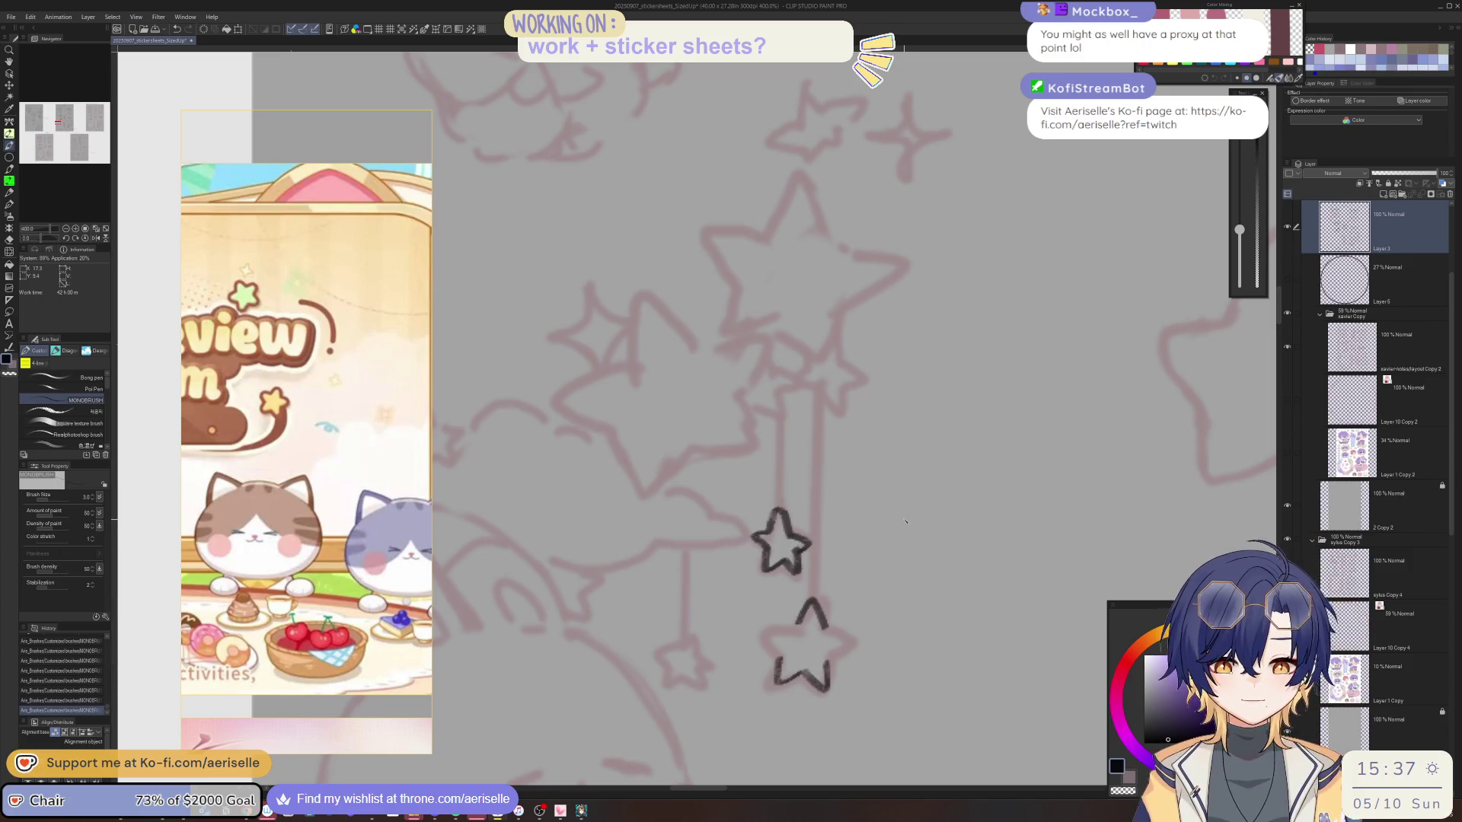
{"action": "mouse_move", "coordinate": [906, 520]}
{"action": "left_mouse_down"}
{"action": "mouse_move", "coordinate": [646, 685]}
{"action": "mouse_move", "coordinate": [674, 693]}
{"action": "mouse_move", "coordinate": [667, 664]}
{"action": "left_mouse_up"}
{"action": "mouse_move", "coordinate": [605, 624]}
{"action": "left_mouse_down"}
{"action": "mouse_move", "coordinate": [634, 641]}
{"action": "mouse_move", "coordinate": [791, 548]}
{"action": "left_mouse_up"}
{"action": "mouse_move", "coordinate": [710, 668]}
{"action": "left_mouse_down"}
{"action": "mouse_move", "coordinate": [714, 646]}
{"action": "mouse_move", "coordinate": [752, 673]}
{"action": "mouse_move", "coordinate": [709, 688]}
{"action": "mouse_move", "coordinate": [746, 673]}
{"action": "left_mouse_up"}
Ink the vertical strings above the small and middle stars, then zoom out.
{"action": "left_click_drag", "start_coordinate": [711, 550], "coordinate": [722, 634]}
{"action": "key", "text": "ctrl+@"}
{"action": "left_click_drag", "start_coordinate": [780, 423], "coordinate": [780, 503]}
{"action": "left_click_drag", "start_coordinate": [822, 396], "coordinate": [814, 533]}
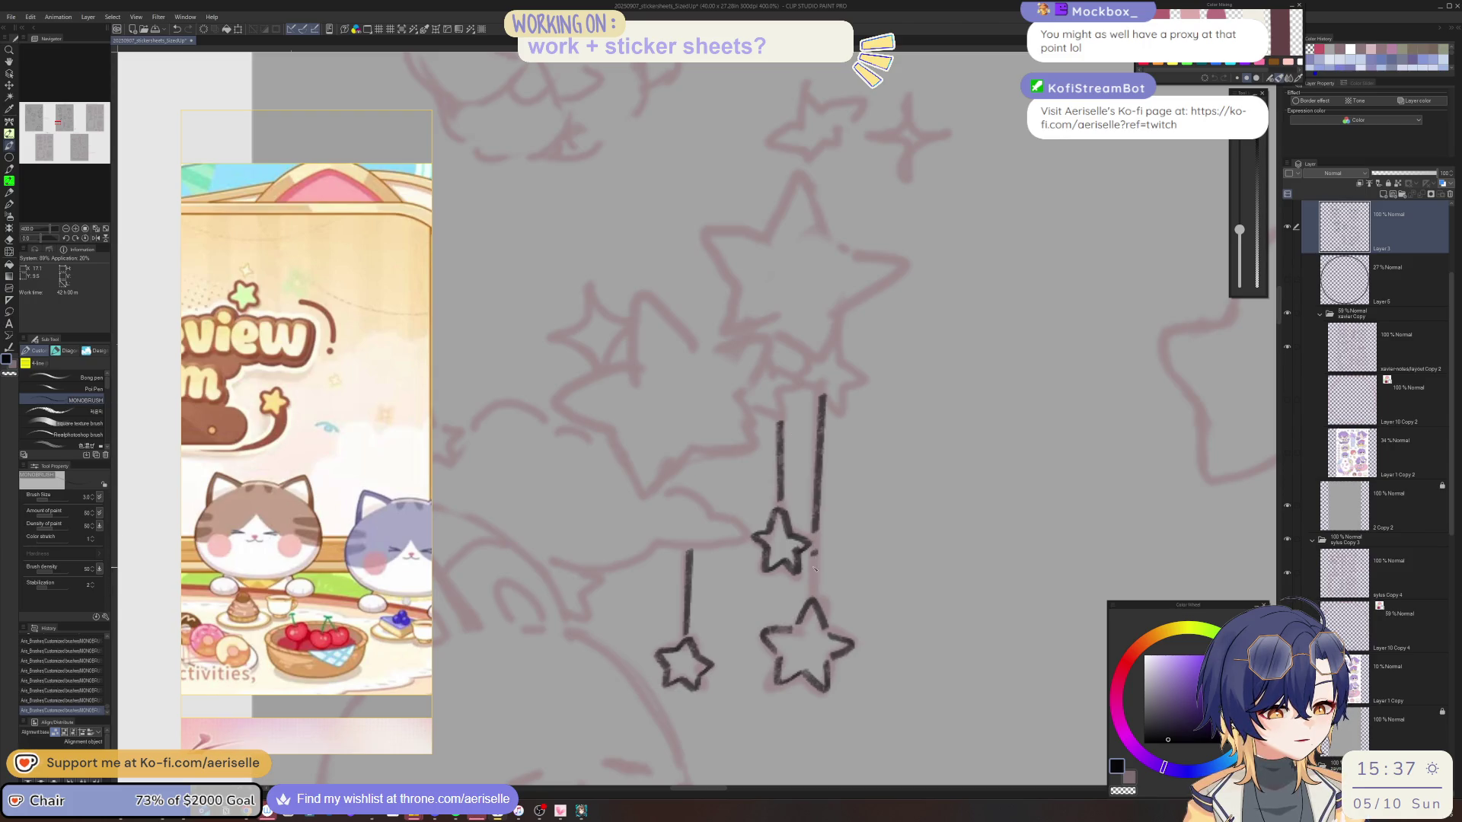
{"action": "key", "text": "ctrl+minus"}
{"action": "key", "text": "ctrl+minus"}
{"action": "key", "text": "ctrl+minus"}
{"action": "key", "text": "ctrl+minus"}
{"action": "key", "text": "ctrl+minus"}
{"action": "key", "text": "ctrl+minus"}
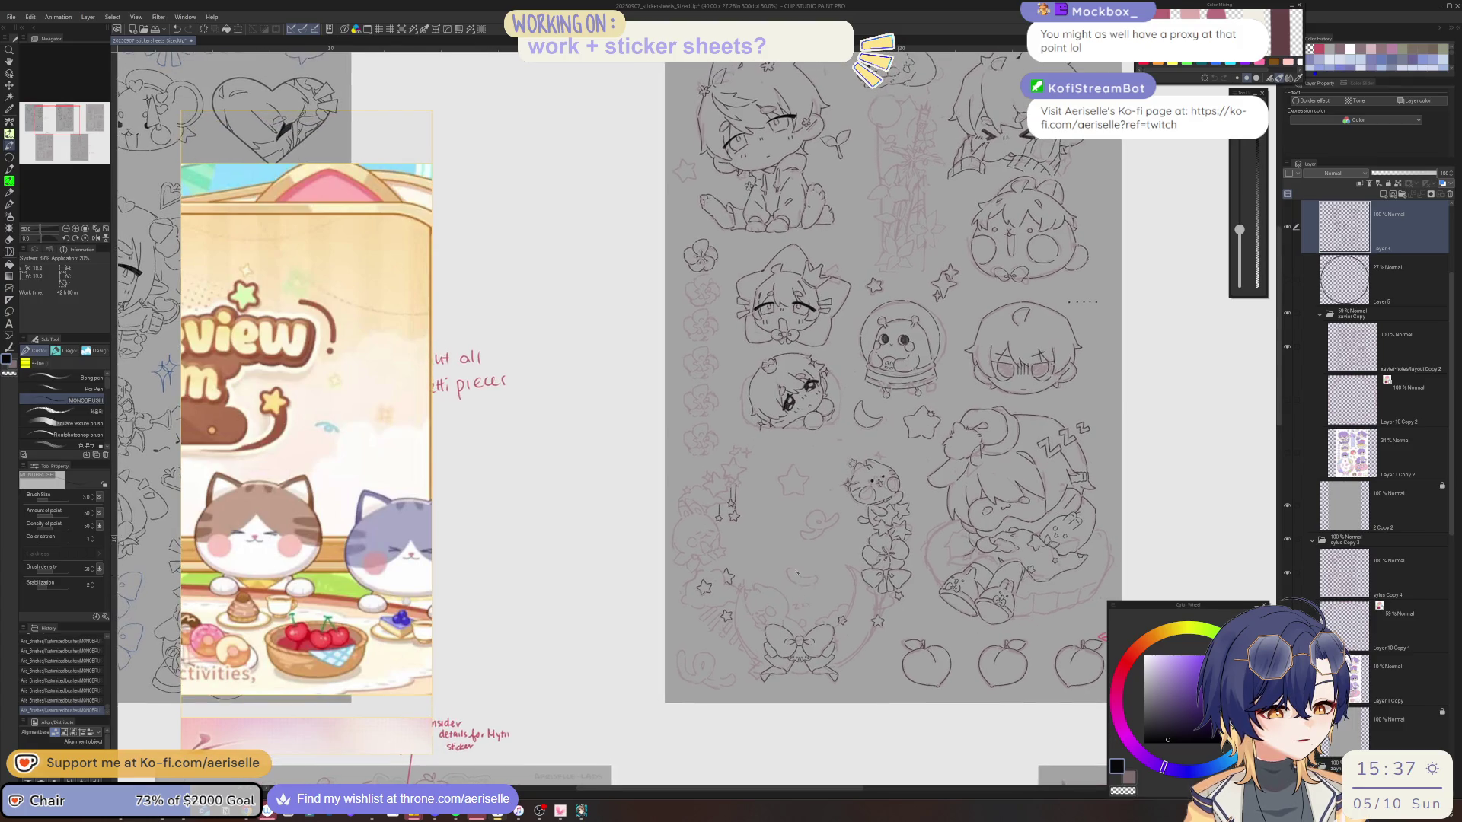
Zoom in, undo the stray stroke on the small star and reset the rotation.
{"action": "key", "text": "ctrl+plus"}
{"action": "key", "text": "ctrl+plus"}
{"action": "key", "text": "ctrl+plus"}
{"action": "key", "text": "ctrl+plus"}
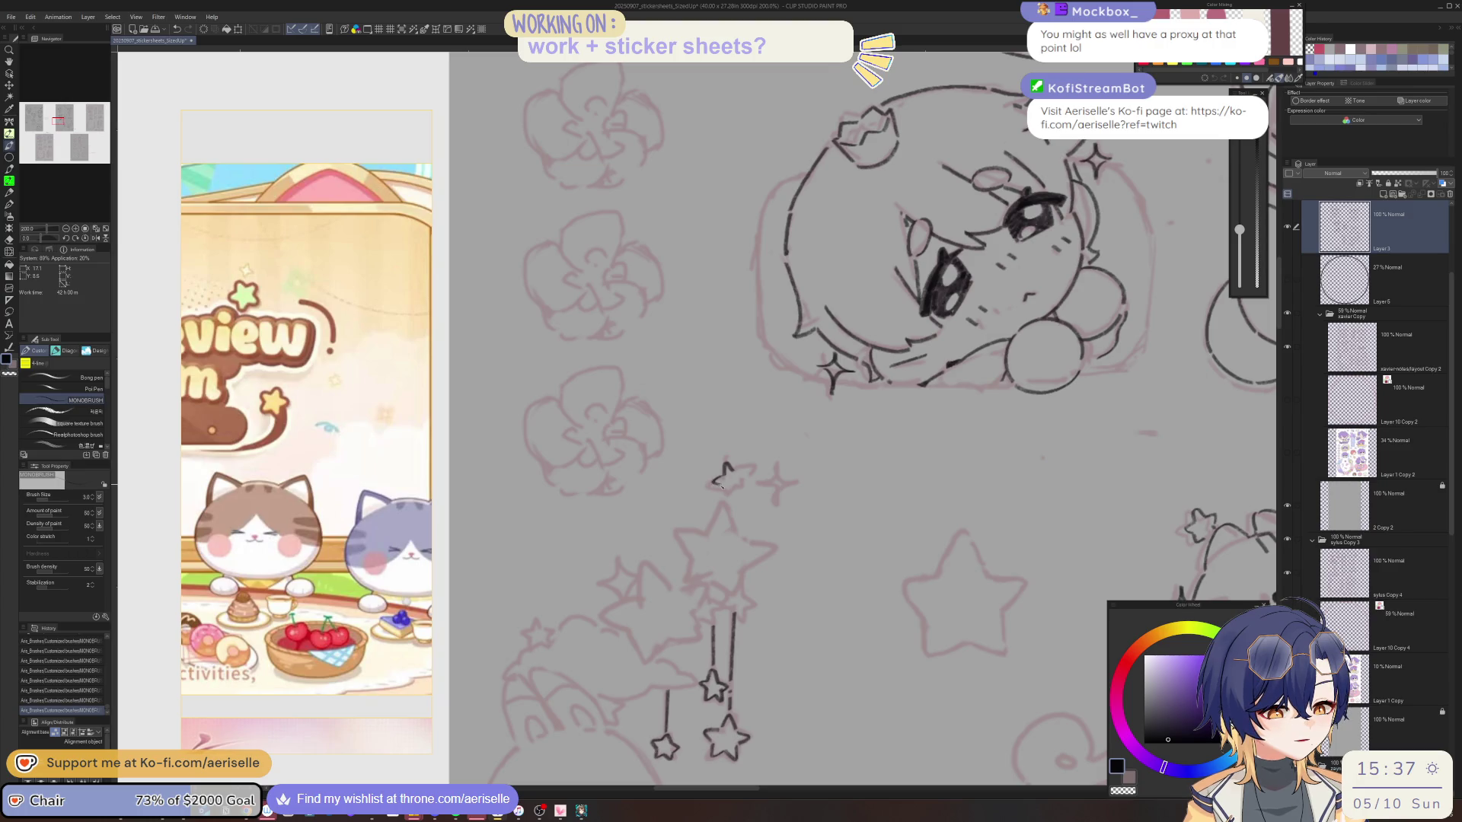
{"action": "mouse_move", "coordinate": [733, 481]}
{"action": "left_mouse_down"}
{"action": "mouse_move", "coordinate": [742, 474]}
{"action": "mouse_move", "coordinate": [781, 571]}
{"action": "left_mouse_up"}
{"action": "scroll", "coordinate": [769, 567], "scroll_direction": "up", "scroll_amount": 2}
{"action": "key", "text": "ctrl+z"}
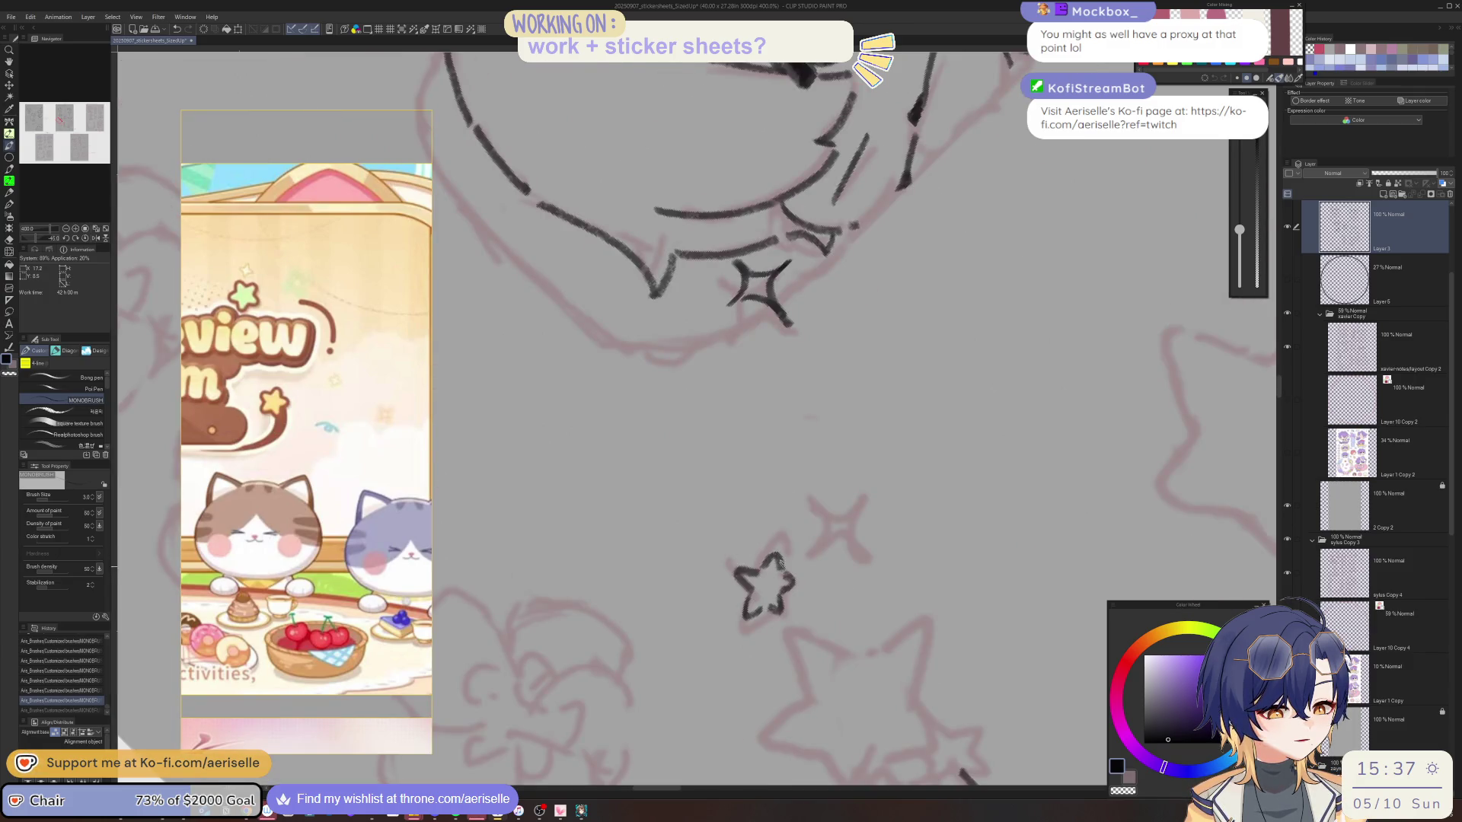
{"action": "scroll", "coordinate": [765, 567], "scroll_direction": "down", "scroll_amount": 4}
{"action": "key", "text": "ctrl+@"}
Ink a small star and a four-point sparkle above the hanging stars.
{"action": "scroll", "coordinate": [602, 514], "scroll_direction": "up", "scroll_amount": 1}
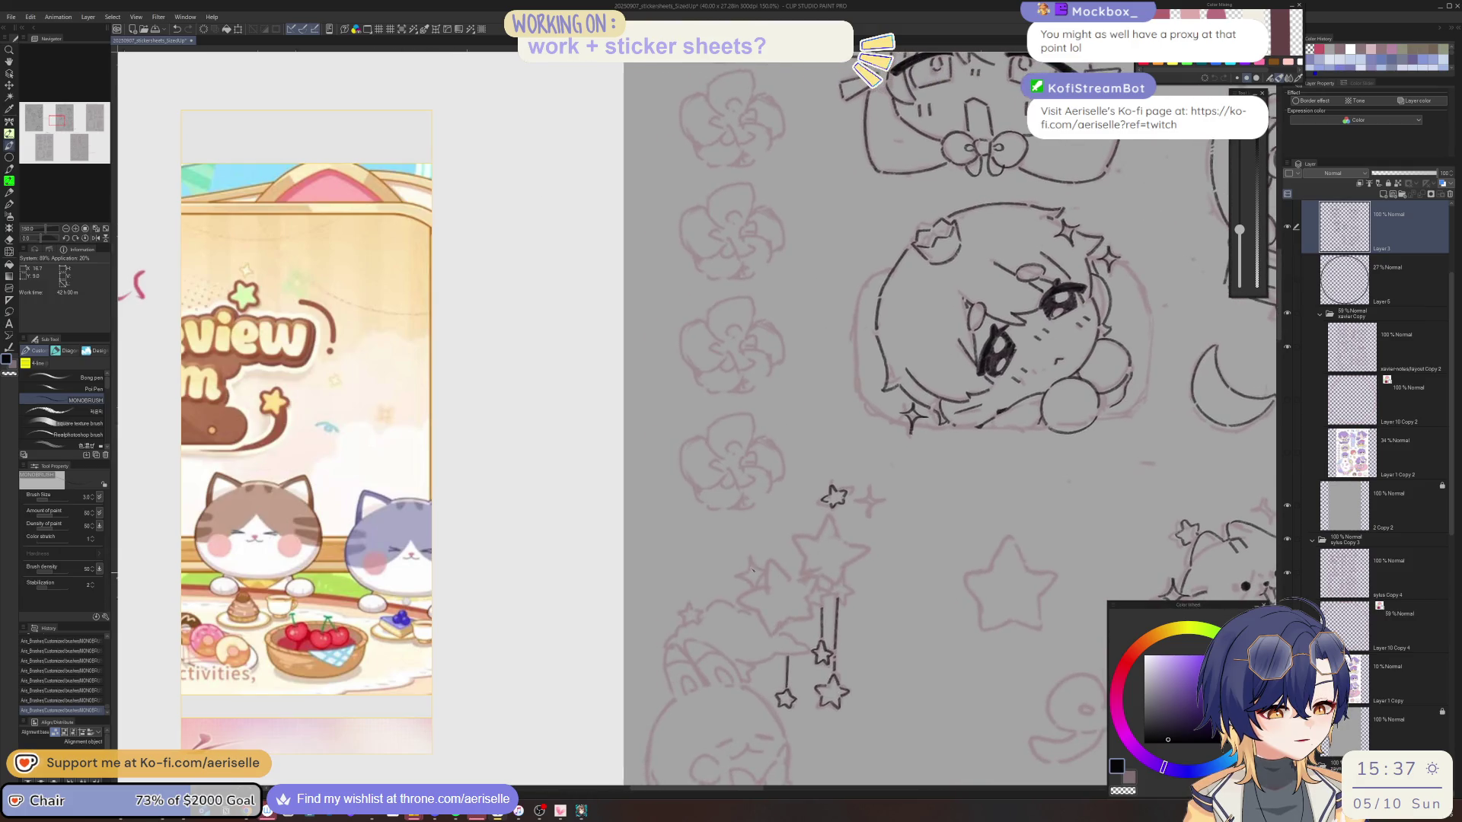
{"action": "mouse_move", "coordinate": [750, 558]}
{"action": "left_mouse_down"}
{"action": "mouse_move", "coordinate": [732, 582]}
{"action": "mouse_move", "coordinate": [756, 599]}
{"action": "left_mouse_up"}
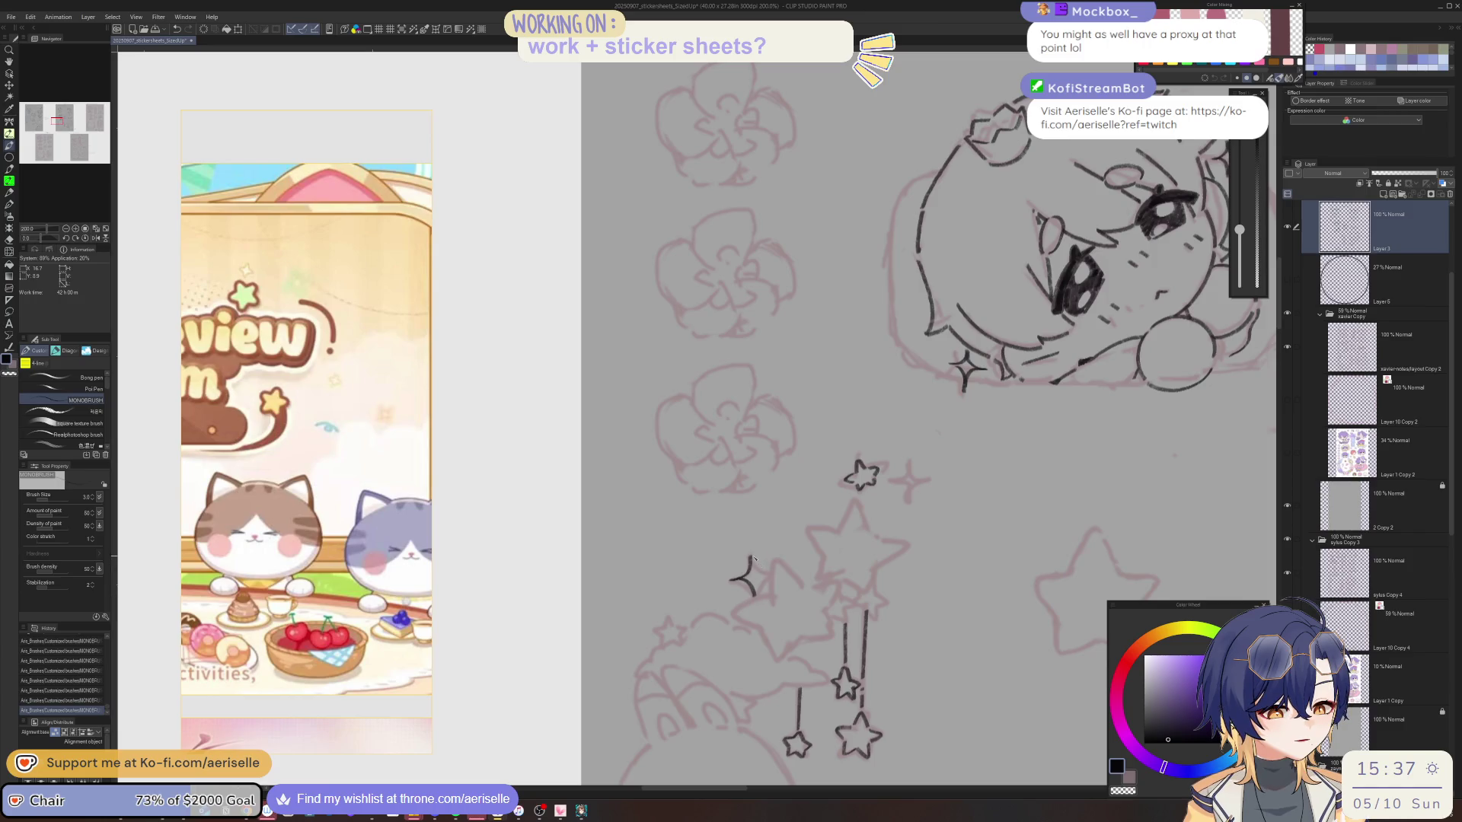
{"action": "left_click_drag", "start_coordinate": [767, 575], "coordinate": [754, 597]}
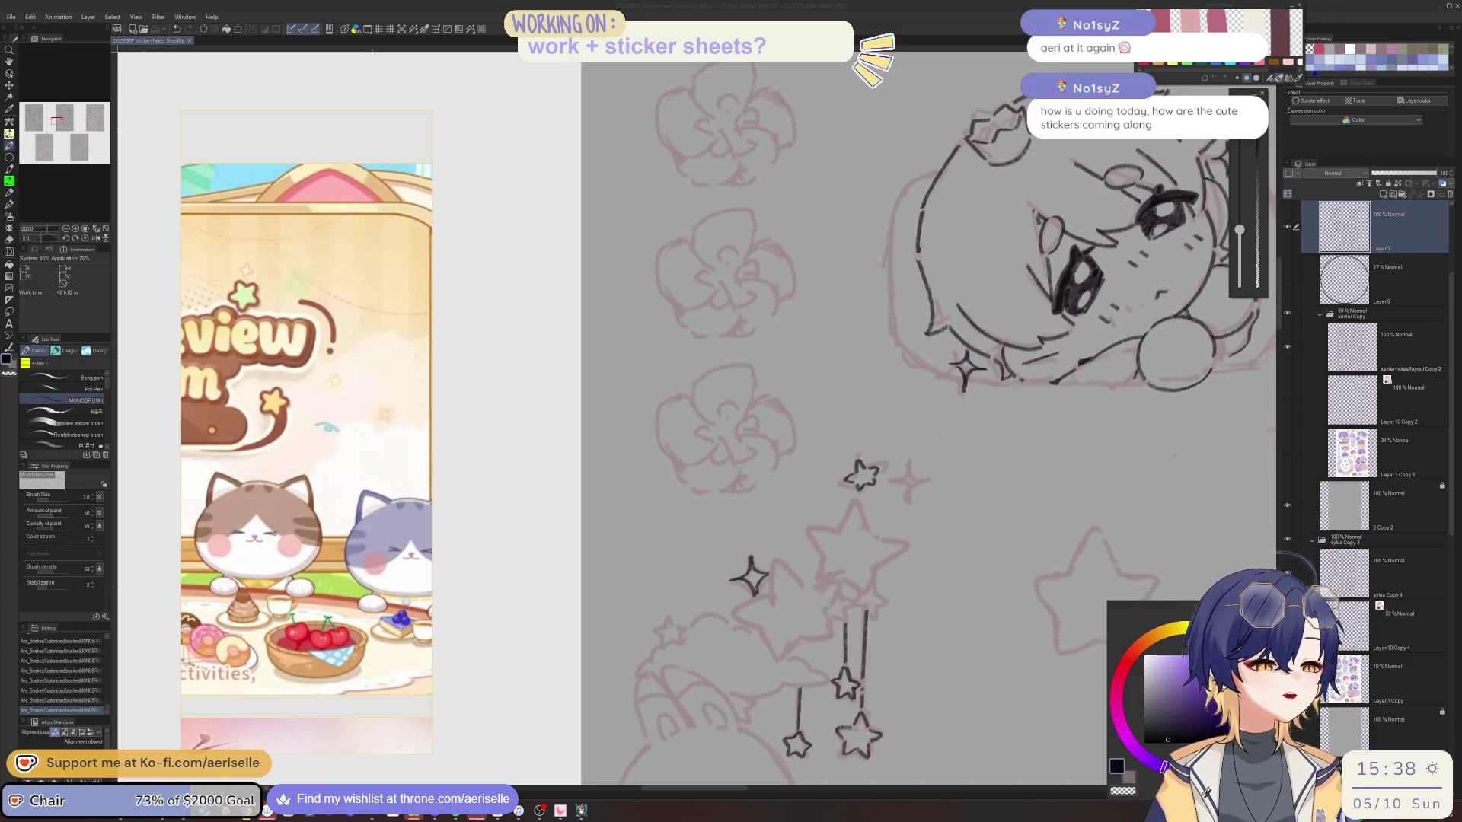
{"action": "scroll", "coordinate": [1068, 644], "scroll_direction": "down", "scroll_amount": 5}
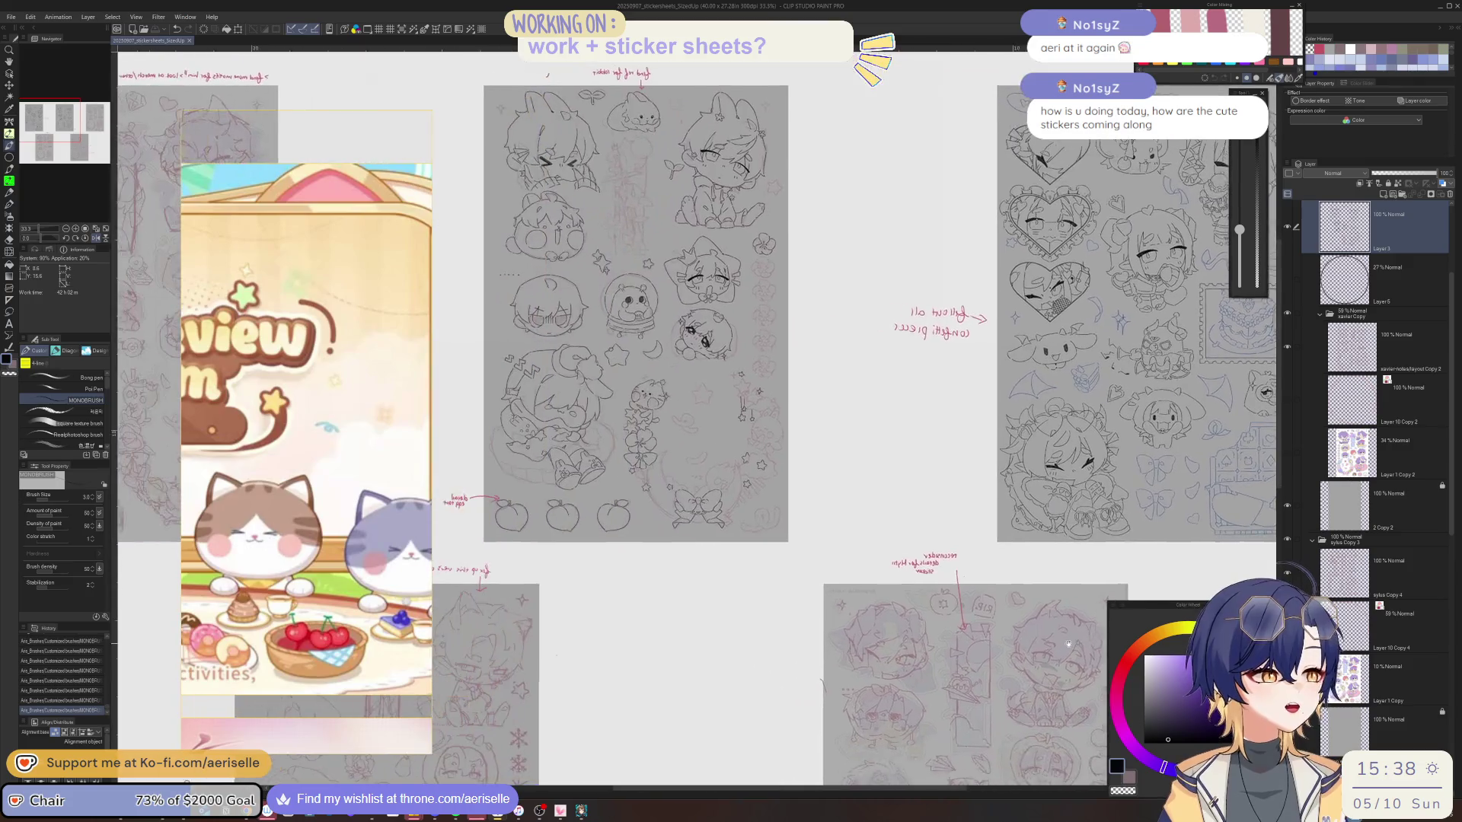
Pan across the sticker sheets and zoom to 200% on the shooting stars and sleeping figure.
{"action": "mouse_move", "coordinate": [1068, 644]}
{"action": "left_mouse_down"}
{"action": "mouse_move", "coordinate": [1209, 644]}
{"action": "mouse_move", "coordinate": [691, 578]}
{"action": "mouse_move", "coordinate": [679, 624]}
{"action": "mouse_move", "coordinate": [1086, 300]}
{"action": "mouse_move", "coordinate": [836, 399]}
{"action": "mouse_move", "coordinate": [872, 559]}
{"action": "mouse_move", "coordinate": [946, 524]}
{"action": "left_mouse_up"}
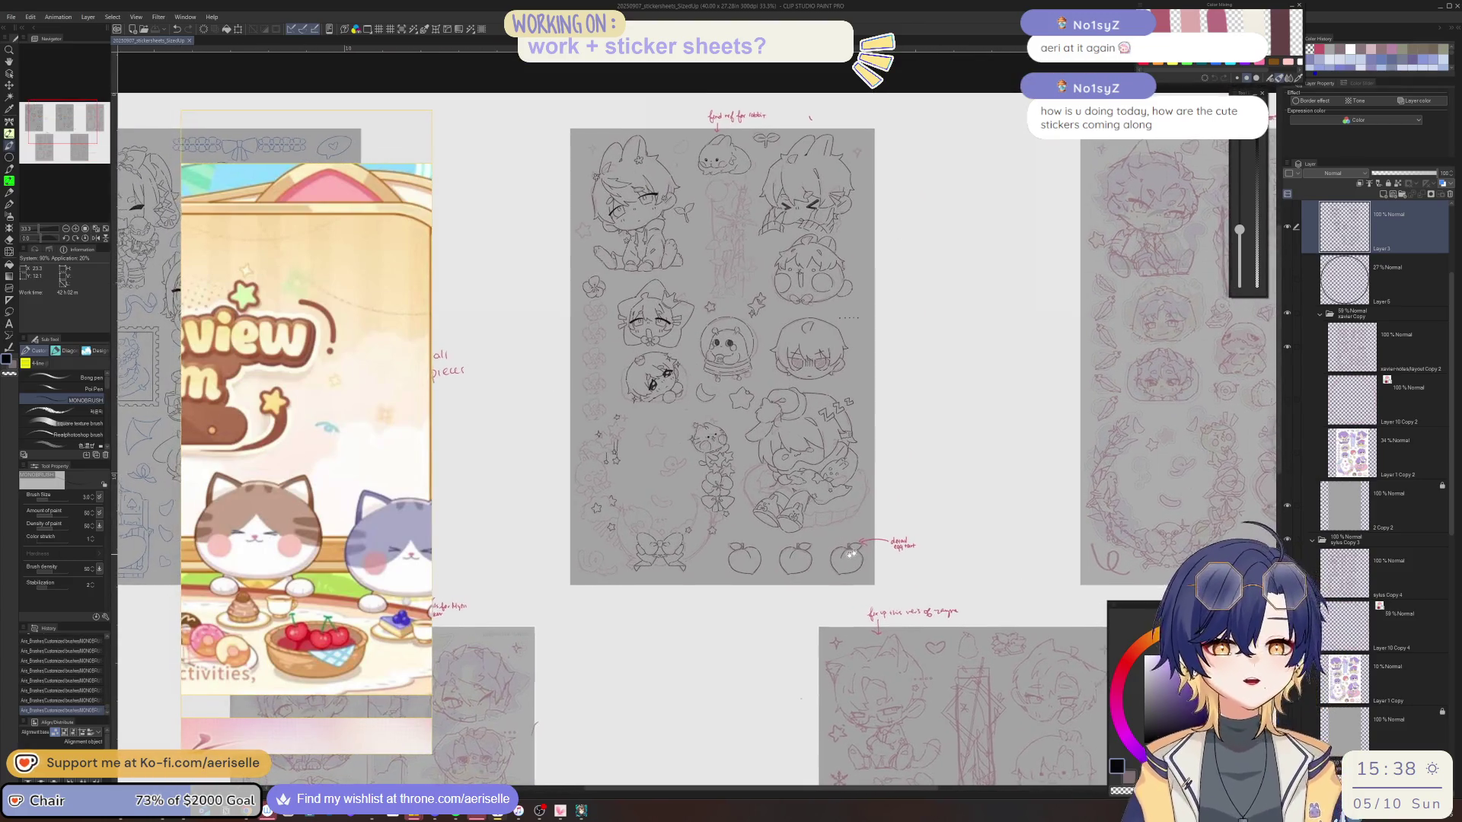
{"action": "mouse_move", "coordinate": [847, 516]}
{"action": "left_mouse_down"}
{"action": "mouse_move", "coordinate": [837, 567]}
{"action": "mouse_move", "coordinate": [847, 559]}
{"action": "left_mouse_up"}
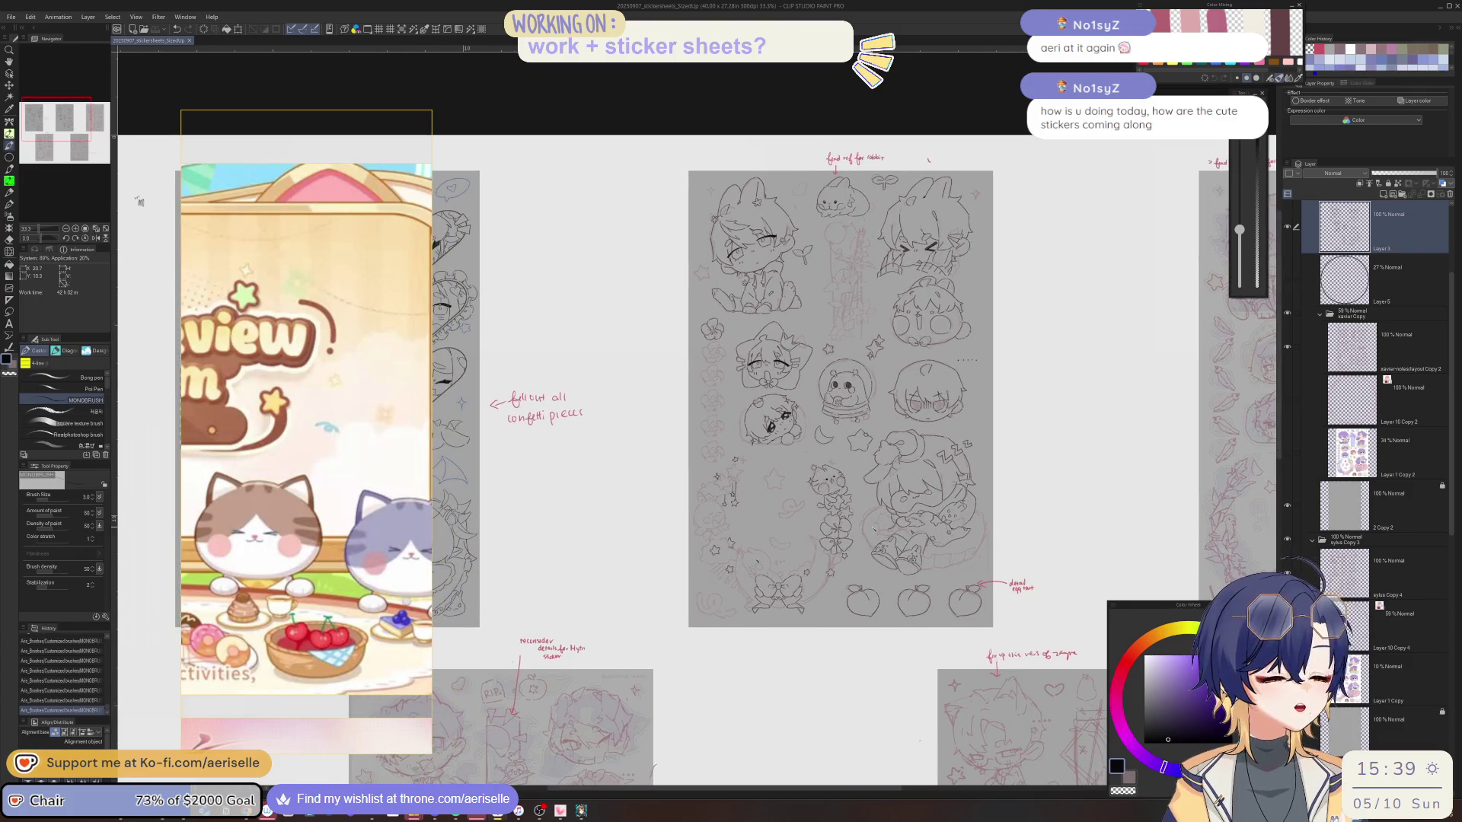
{"action": "scroll", "coordinate": [773, 555], "scroll_direction": "up", "scroll_amount": 5}
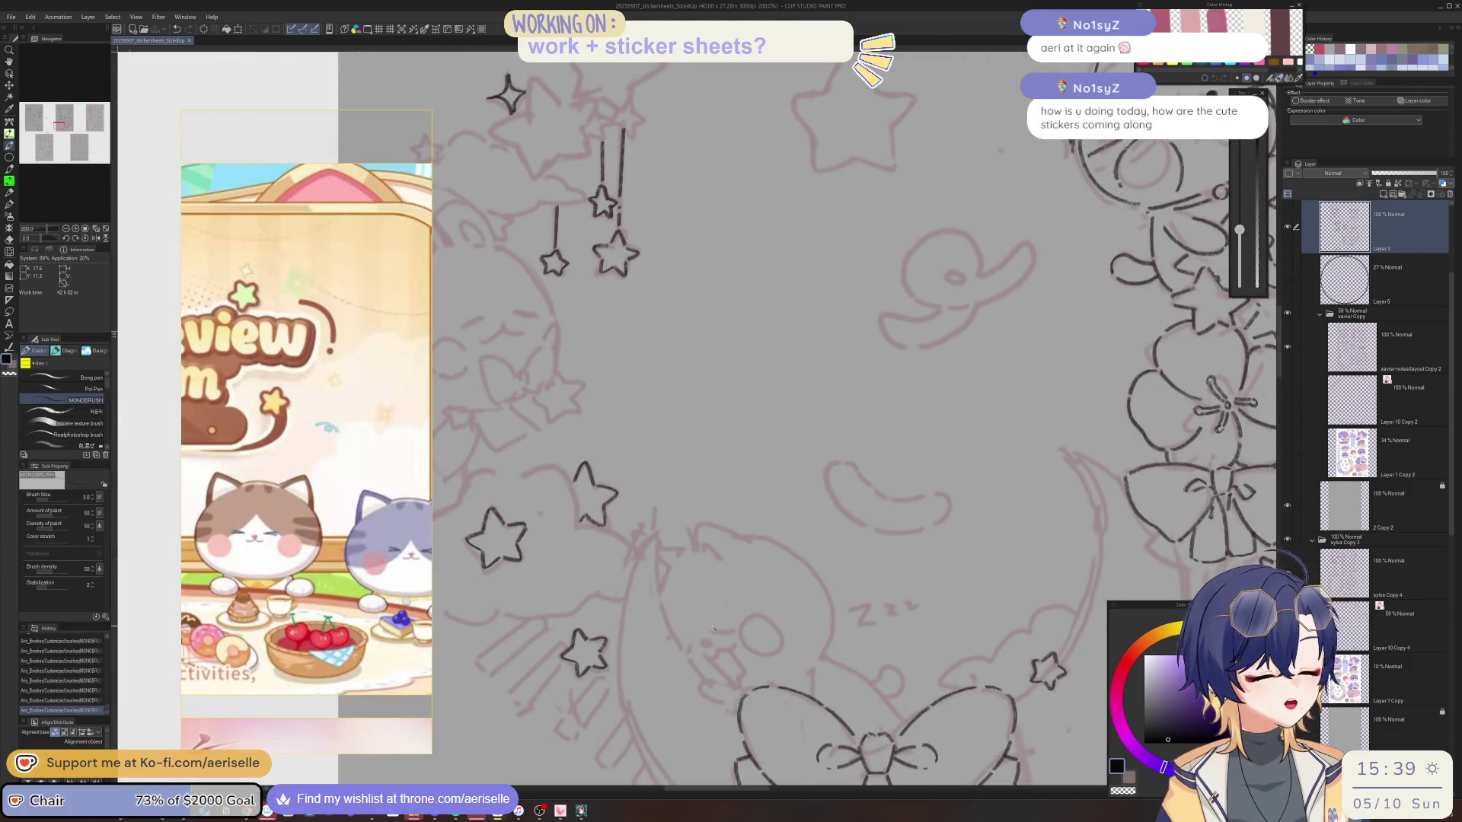
{"action": "left_click_drag", "start_coordinate": [772, 554], "coordinate": [713, 628]}
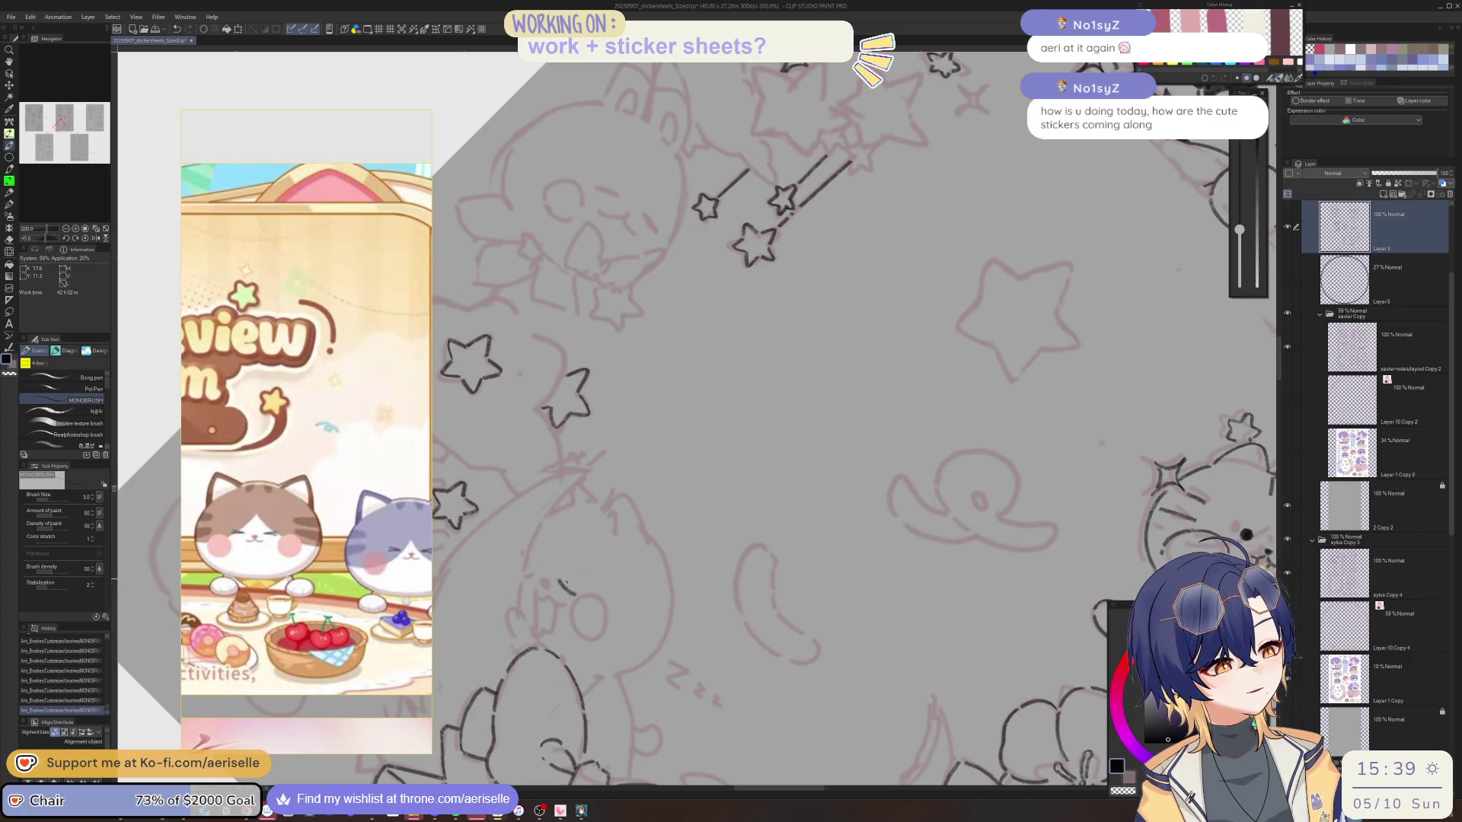
{"action": "key", "text": "h"}
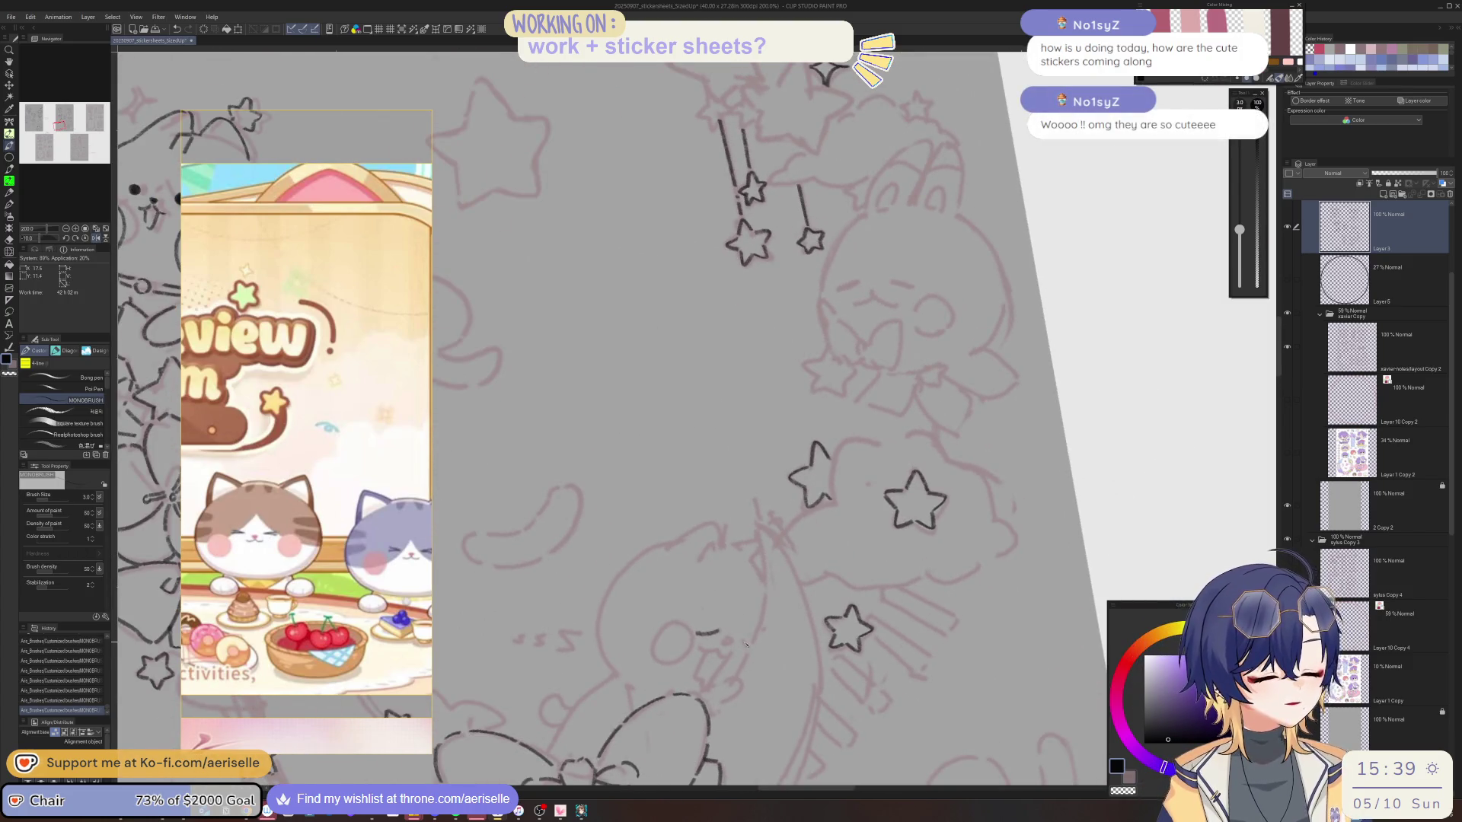
{"action": "left_click_drag", "start_coordinate": [564, 578], "coordinate": [664, 646]}
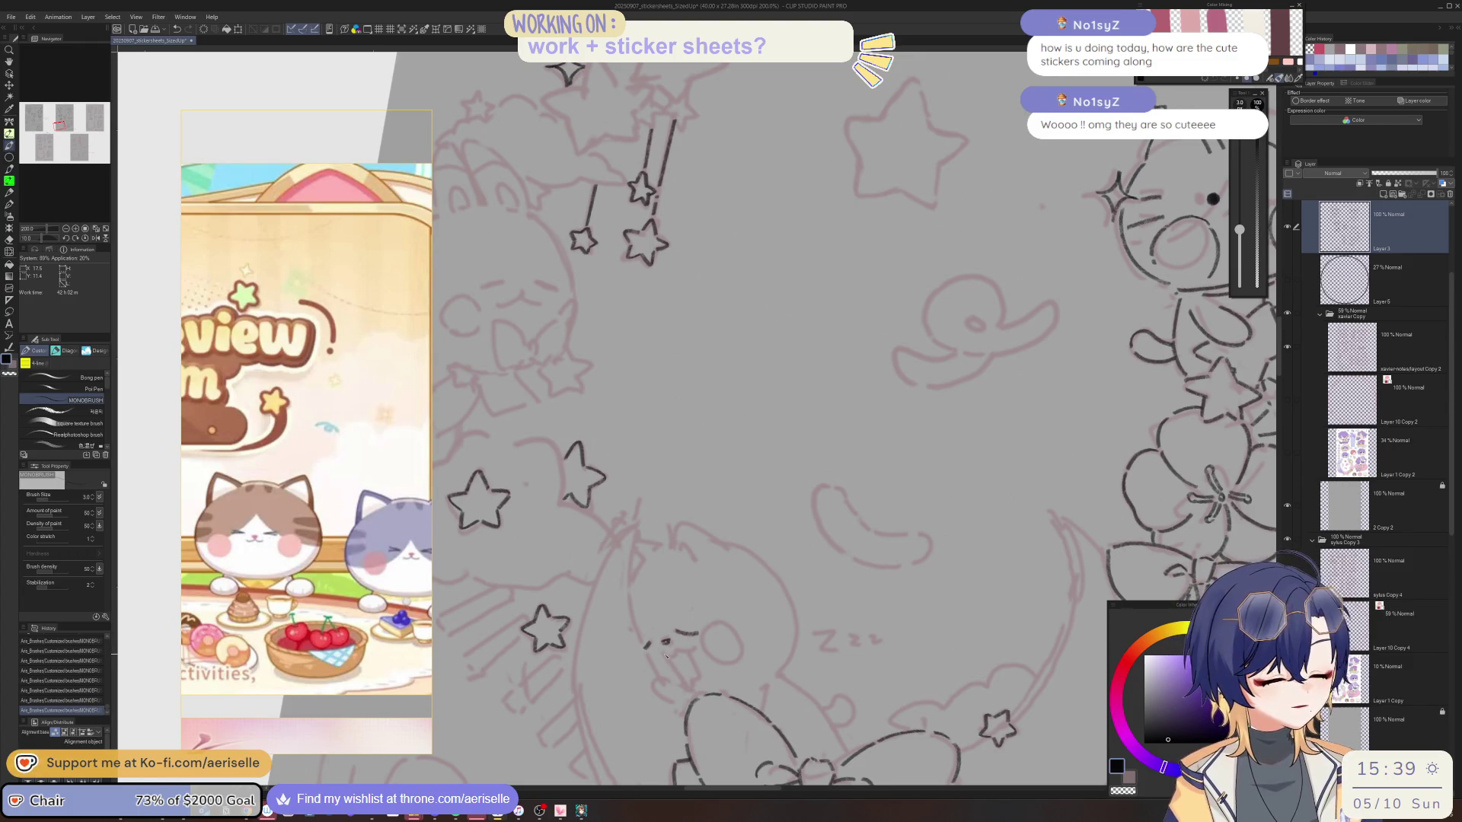
{"action": "key", "text": "h"}
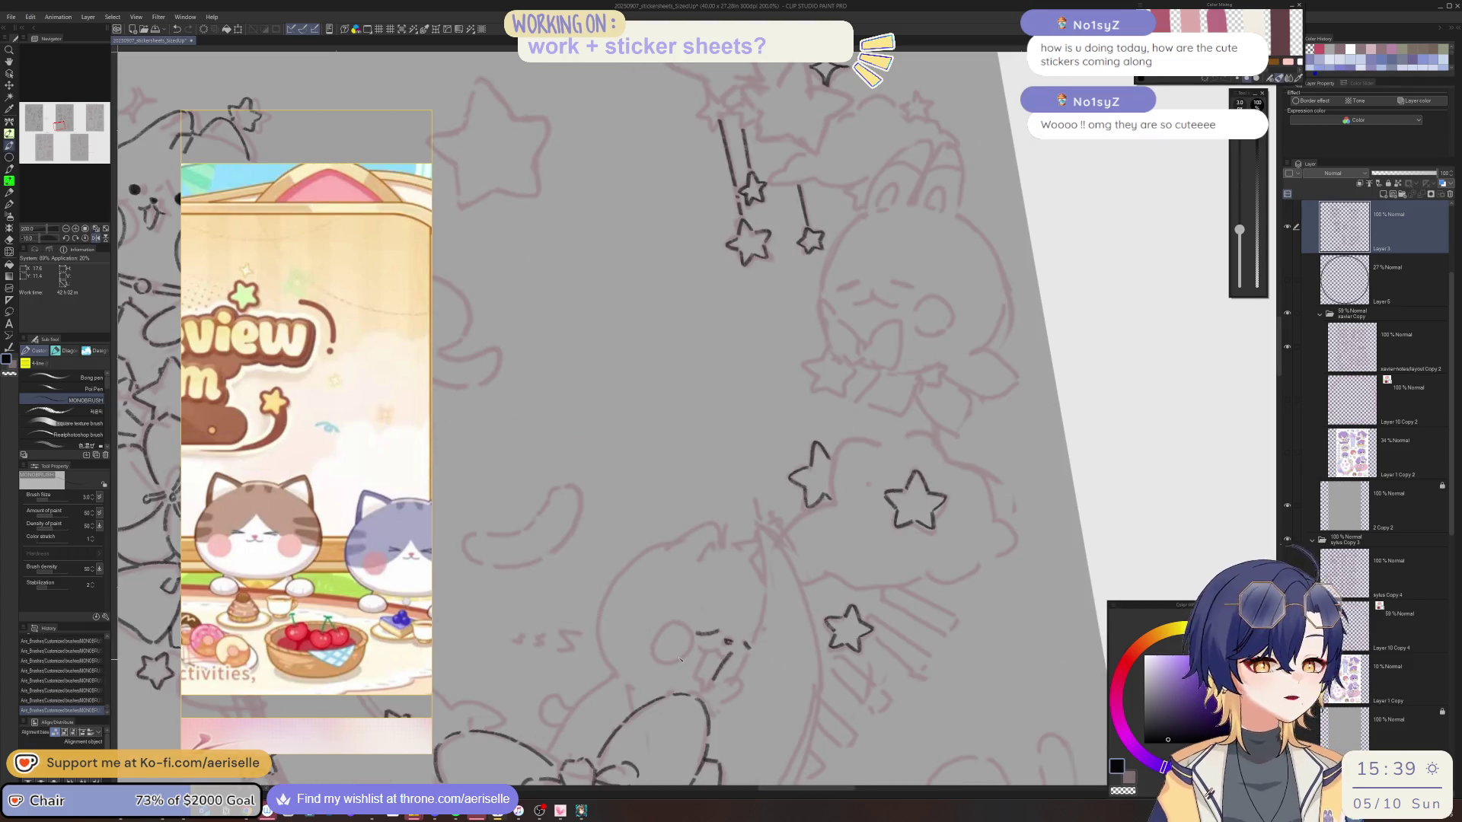
{"action": "key", "text": "h"}
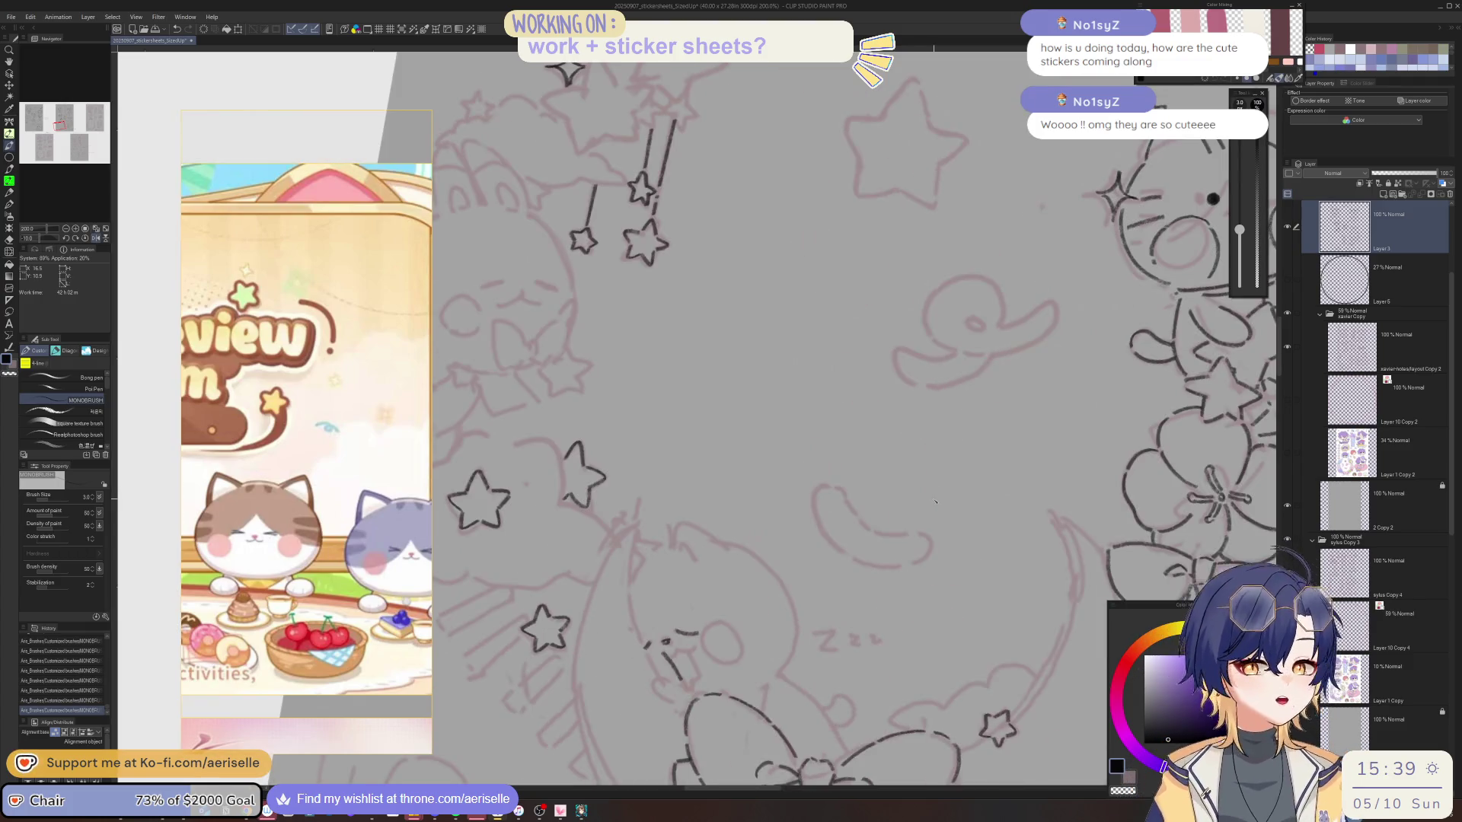
{"action": "key", "text": "h"}
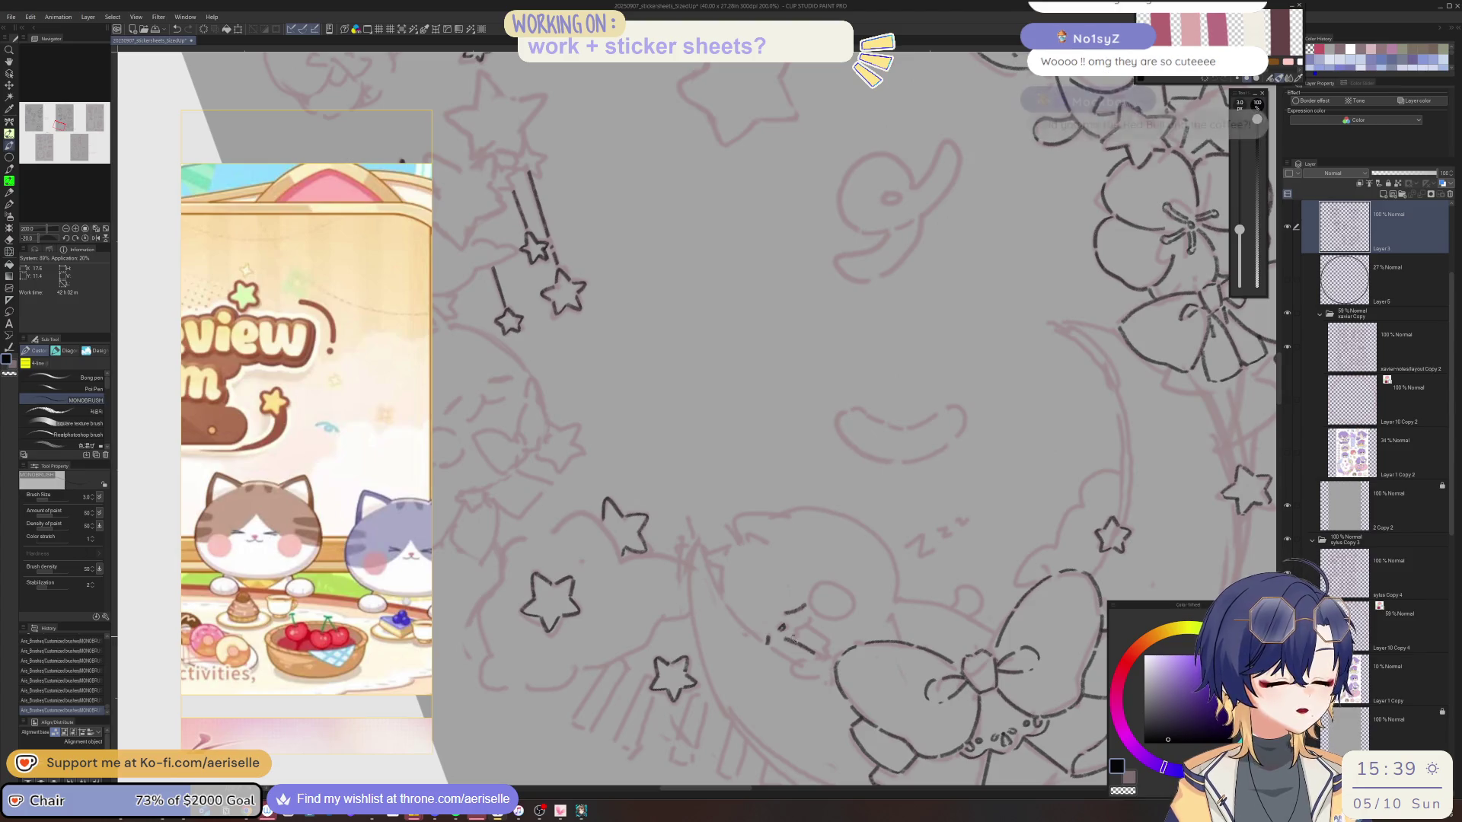
{"action": "key", "text": "h"}
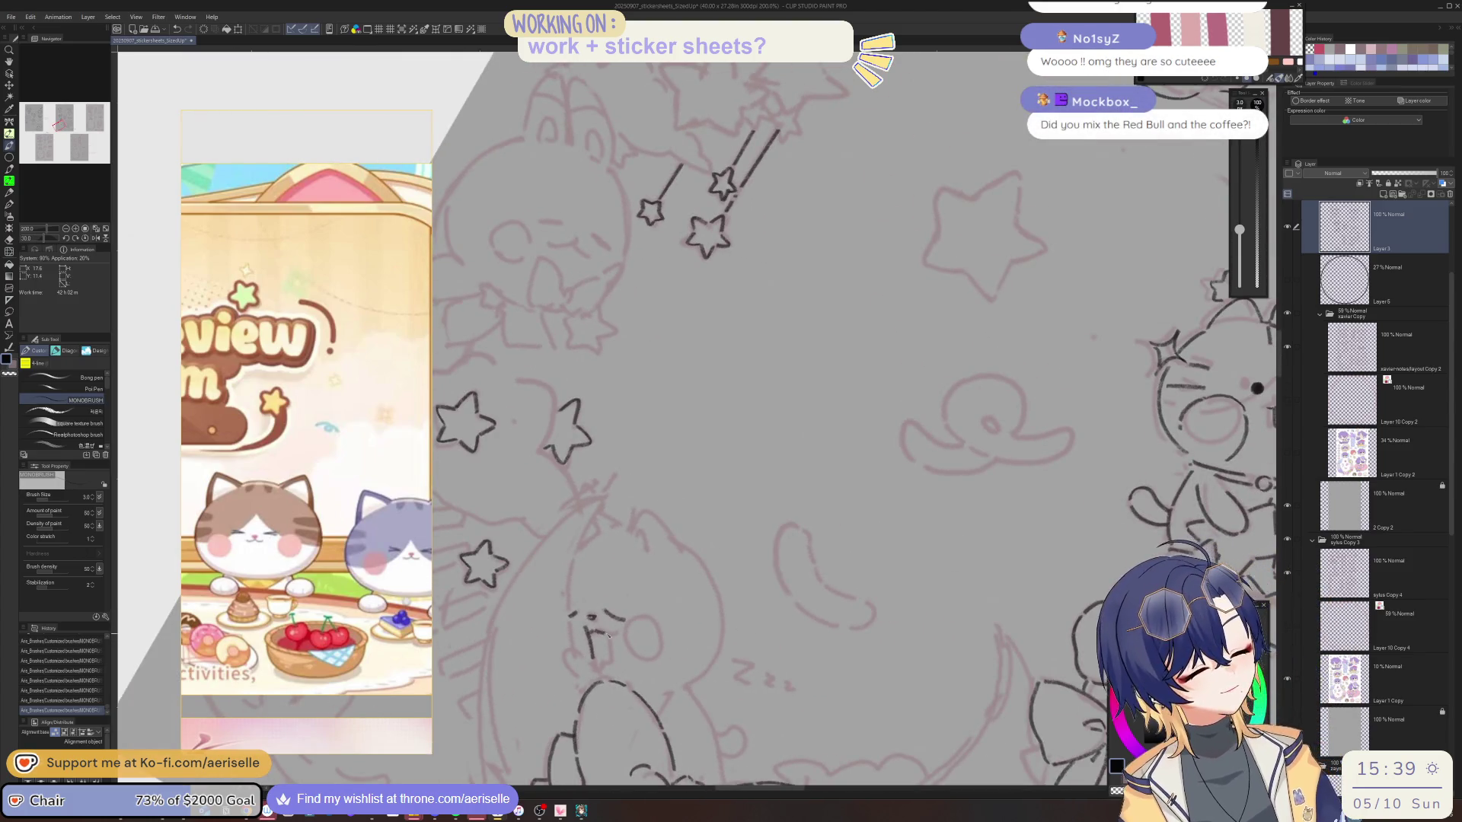
{"action": "key", "text": "minus"}
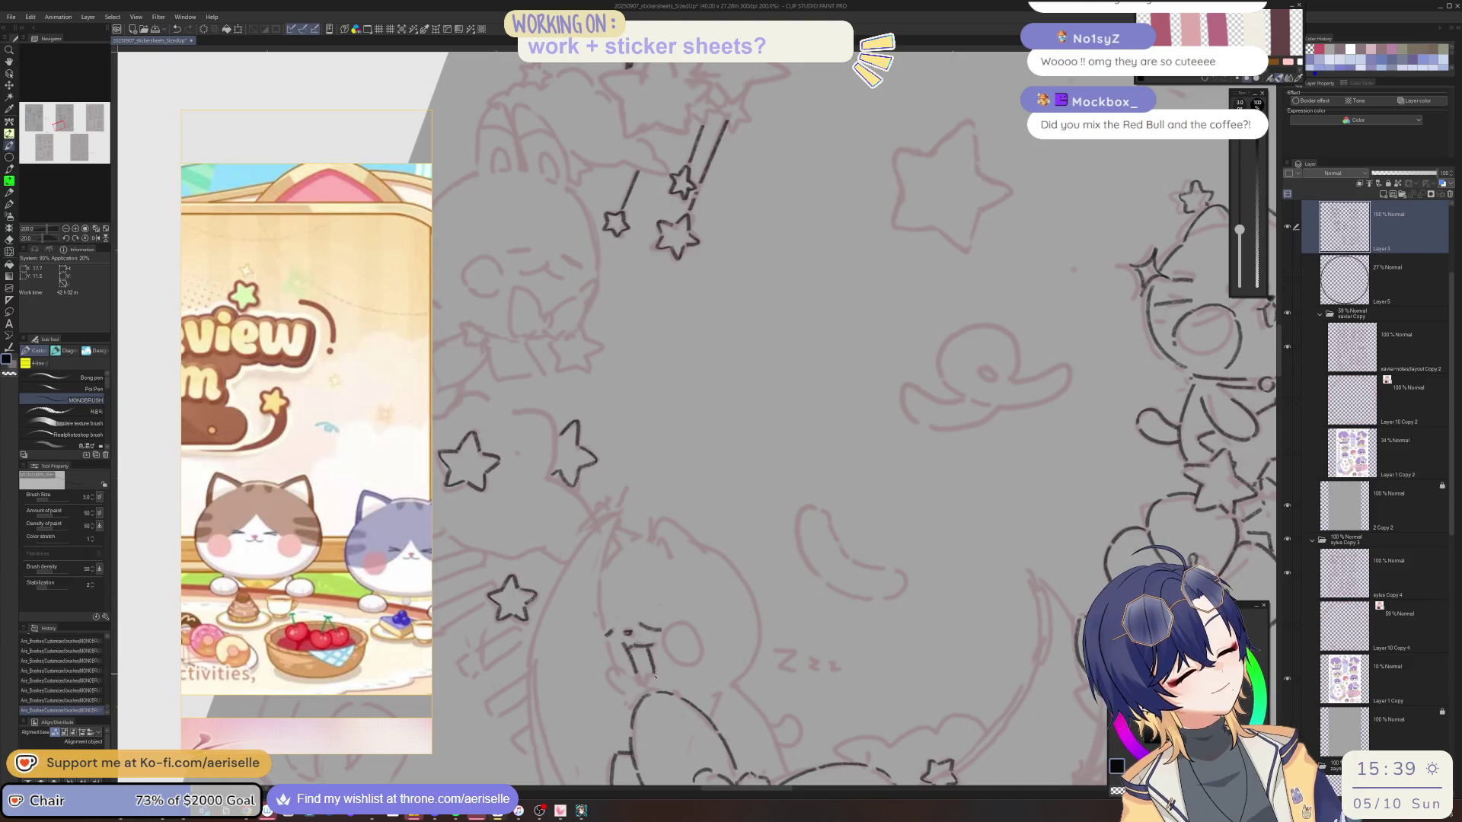
{"action": "mouse_move", "coordinate": [646, 677]}
{"action": "left_mouse_down"}
{"action": "mouse_move", "coordinate": [914, 611]}
{"action": "mouse_move", "coordinate": [876, 589]}
{"action": "left_mouse_up"}
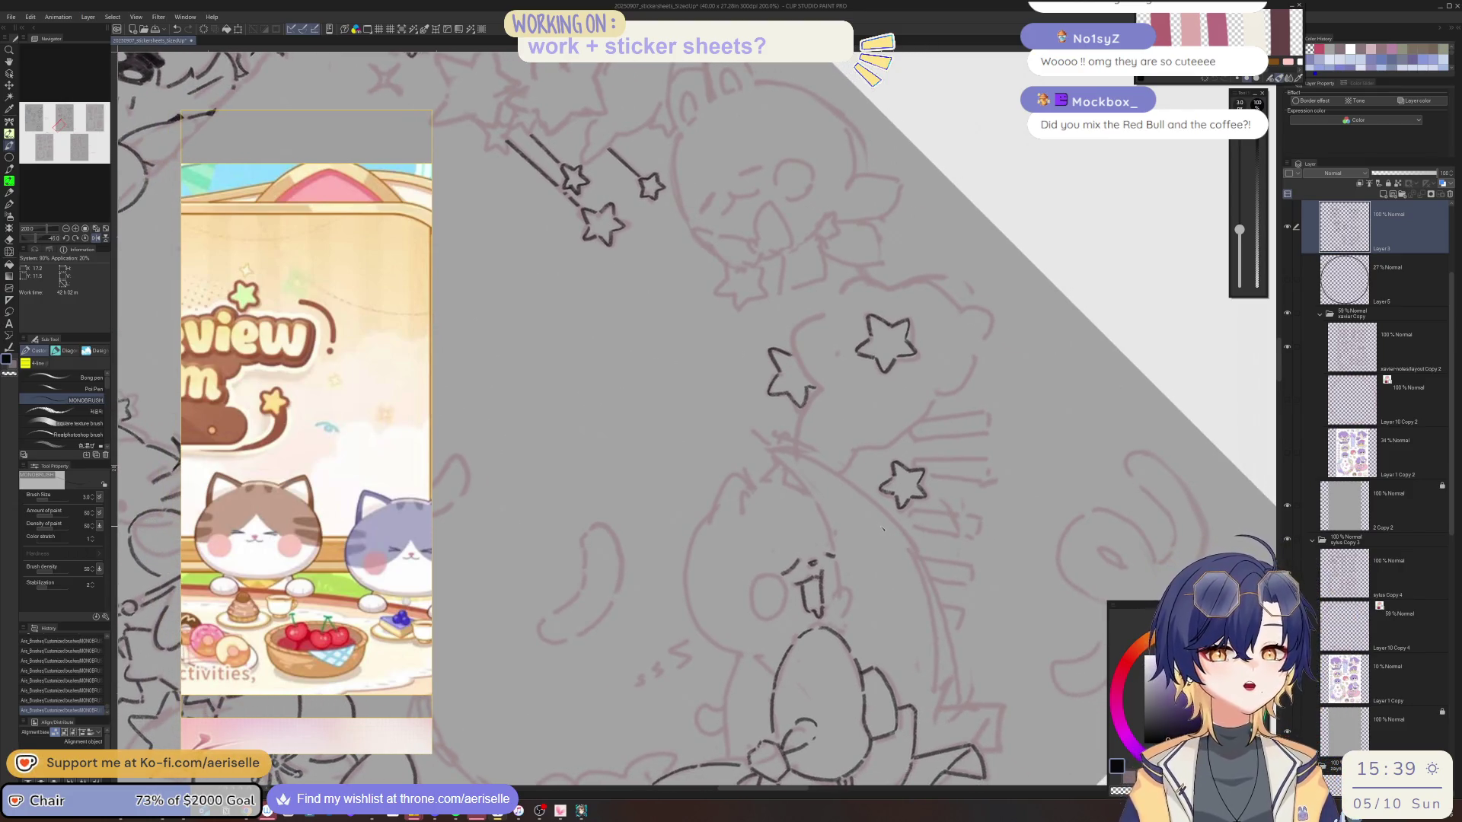
{"action": "scroll", "coordinate": [882, 528], "scroll_direction": "up", "scroll_amount": 3}
{"action": "left_click_drag", "start_coordinate": [845, 584], "coordinate": [815, 635]}
Ink the sleeping character's mouth arcs, touching up with the eraser and undoing a retry stroke.
{"action": "mouse_move", "coordinate": [851, 583]}
{"action": "left_mouse_down"}
{"action": "mouse_move", "coordinate": [859, 625]}
{"action": "mouse_move", "coordinate": [835, 648]}
{"action": "mouse_move", "coordinate": [781, 543]}
{"action": "mouse_move", "coordinate": [743, 582]}
{"action": "mouse_move", "coordinate": [756, 635]}
{"action": "left_mouse_up"}
{"action": "key", "text": "h"}
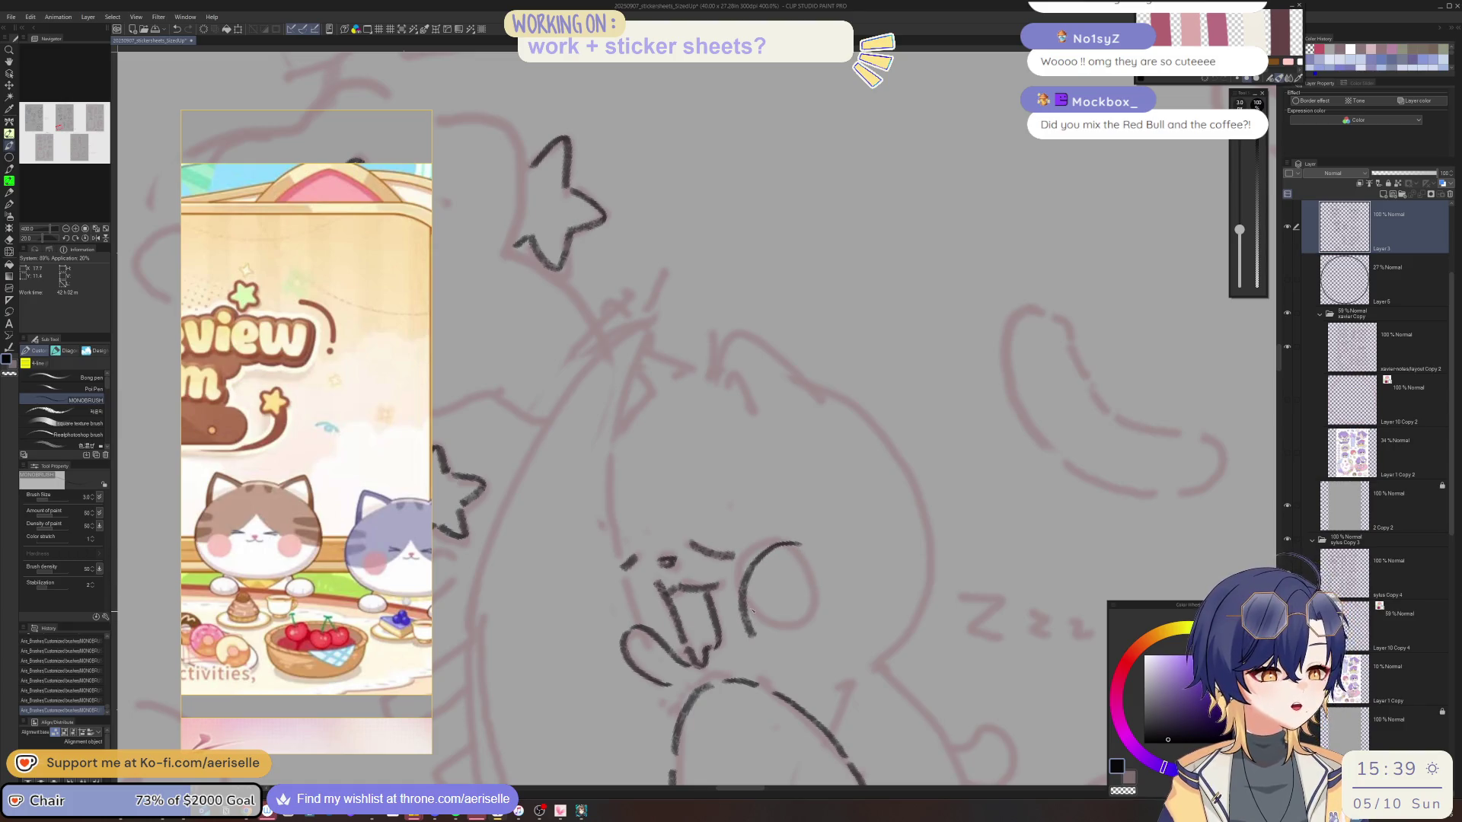
{"action": "left_click_drag", "start_coordinate": [821, 549], "coordinate": [841, 621]}
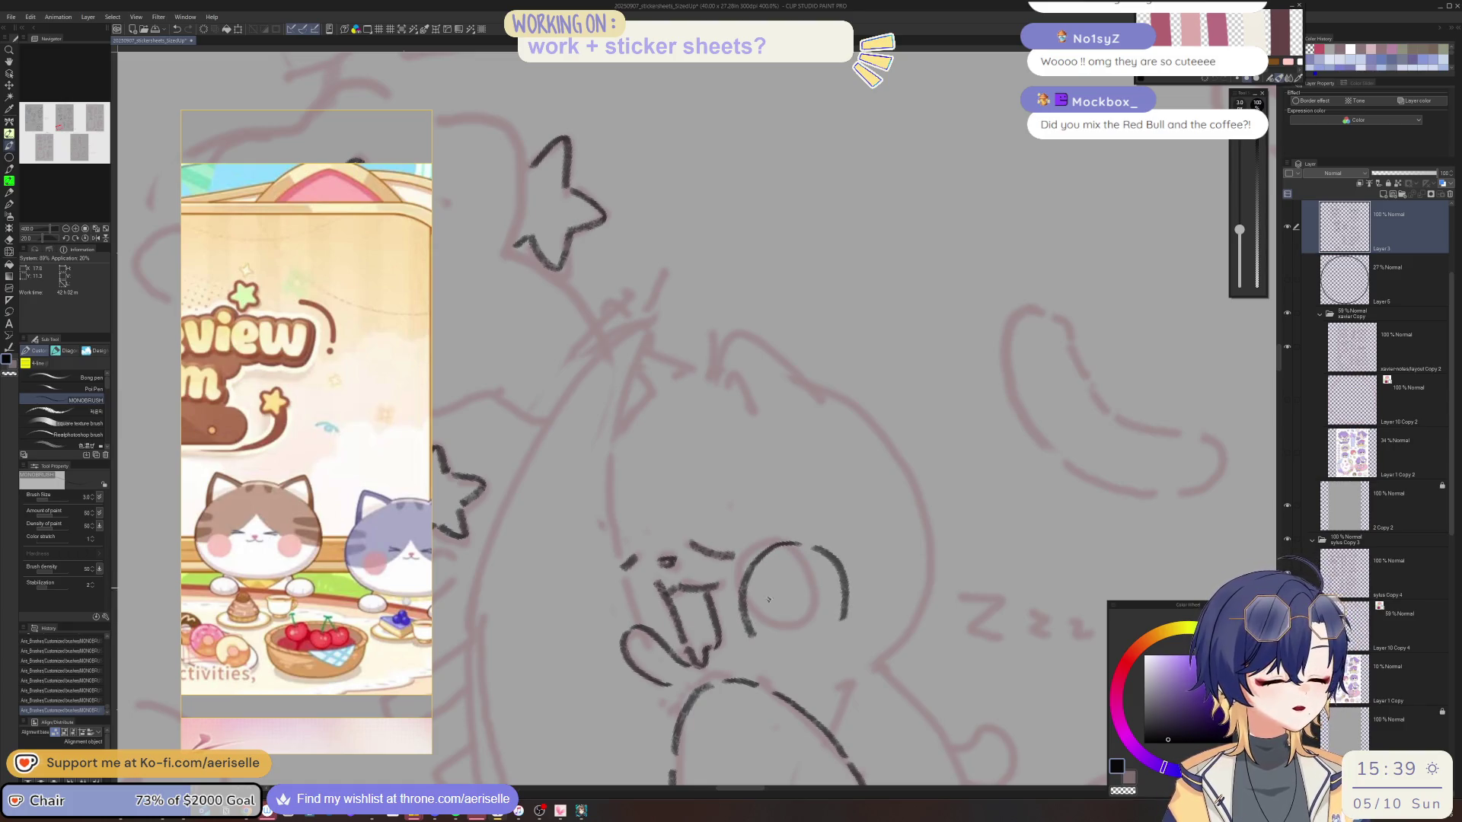
{"action": "mouse_move", "coordinate": [761, 644]}
{"action": "left_mouse_down"}
{"action": "mouse_move", "coordinate": [792, 609]}
{"action": "mouse_move", "coordinate": [815, 636]}
{"action": "mouse_move", "coordinate": [833, 590]}
{"action": "mouse_move", "coordinate": [860, 609]}
{"action": "mouse_move", "coordinate": [837, 593]}
{"action": "mouse_move", "coordinate": [806, 653]}
{"action": "left_mouse_up"}
{"action": "key", "text": "e"}
{"action": "key", "text": "p"}
{"action": "mouse_move", "coordinate": [870, 589]}
{"action": "left_mouse_down"}
{"action": "mouse_move", "coordinate": [891, 620]}
{"action": "mouse_move", "coordinate": [872, 669]}
{"action": "mouse_move", "coordinate": [891, 615]}
{"action": "mouse_move", "coordinate": [885, 649]}
{"action": "mouse_move", "coordinate": [846, 685]}
{"action": "mouse_move", "coordinate": [991, 558]}
{"action": "left_mouse_up"}
{"action": "key", "text": "ctrl+z"}
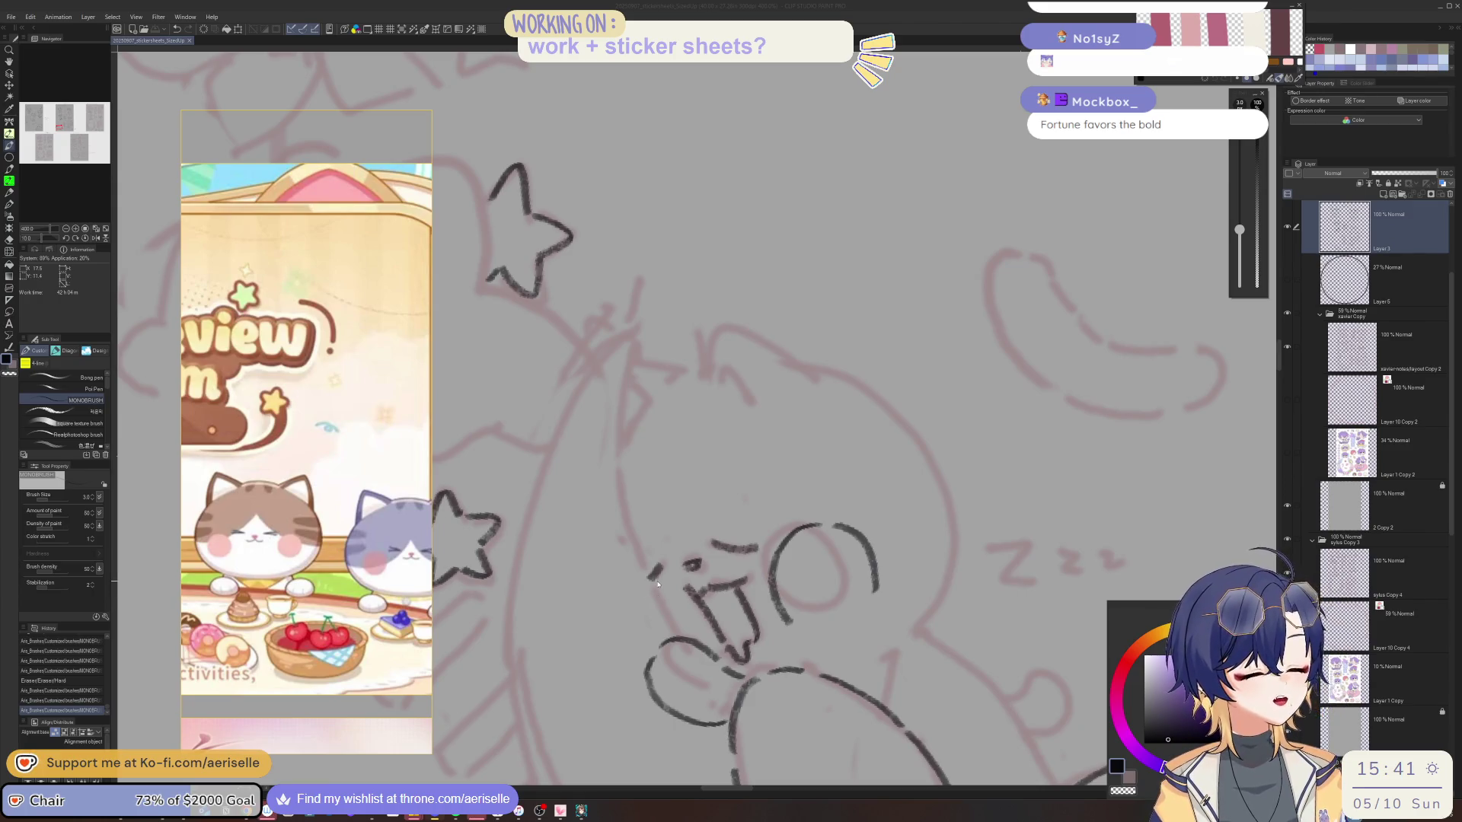
Ink the top line of the cat's head, redoing the first strokes.
{"action": "scroll", "coordinate": [815, 624], "scroll_direction": "up", "scroll_amount": 4}
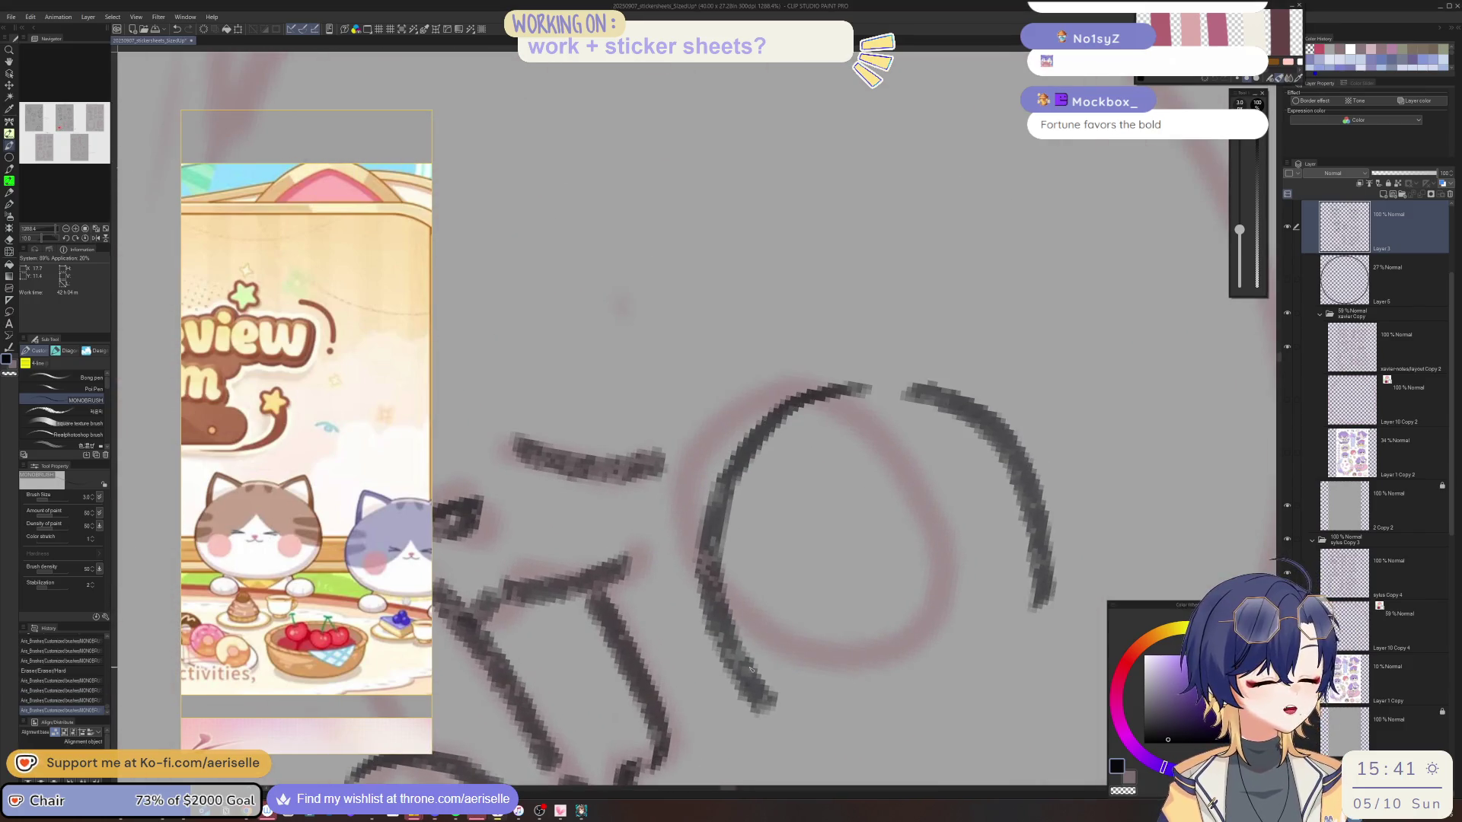
{"action": "scroll", "coordinate": [777, 638], "scroll_direction": "down", "scroll_amount": 6}
{"action": "scroll", "coordinate": [548, 634], "scroll_direction": "up", "scroll_amount": 3}
{"action": "left_click_drag", "start_coordinate": [546, 630], "coordinate": [545, 659]}
{"action": "key", "text": "ctrl+z"}
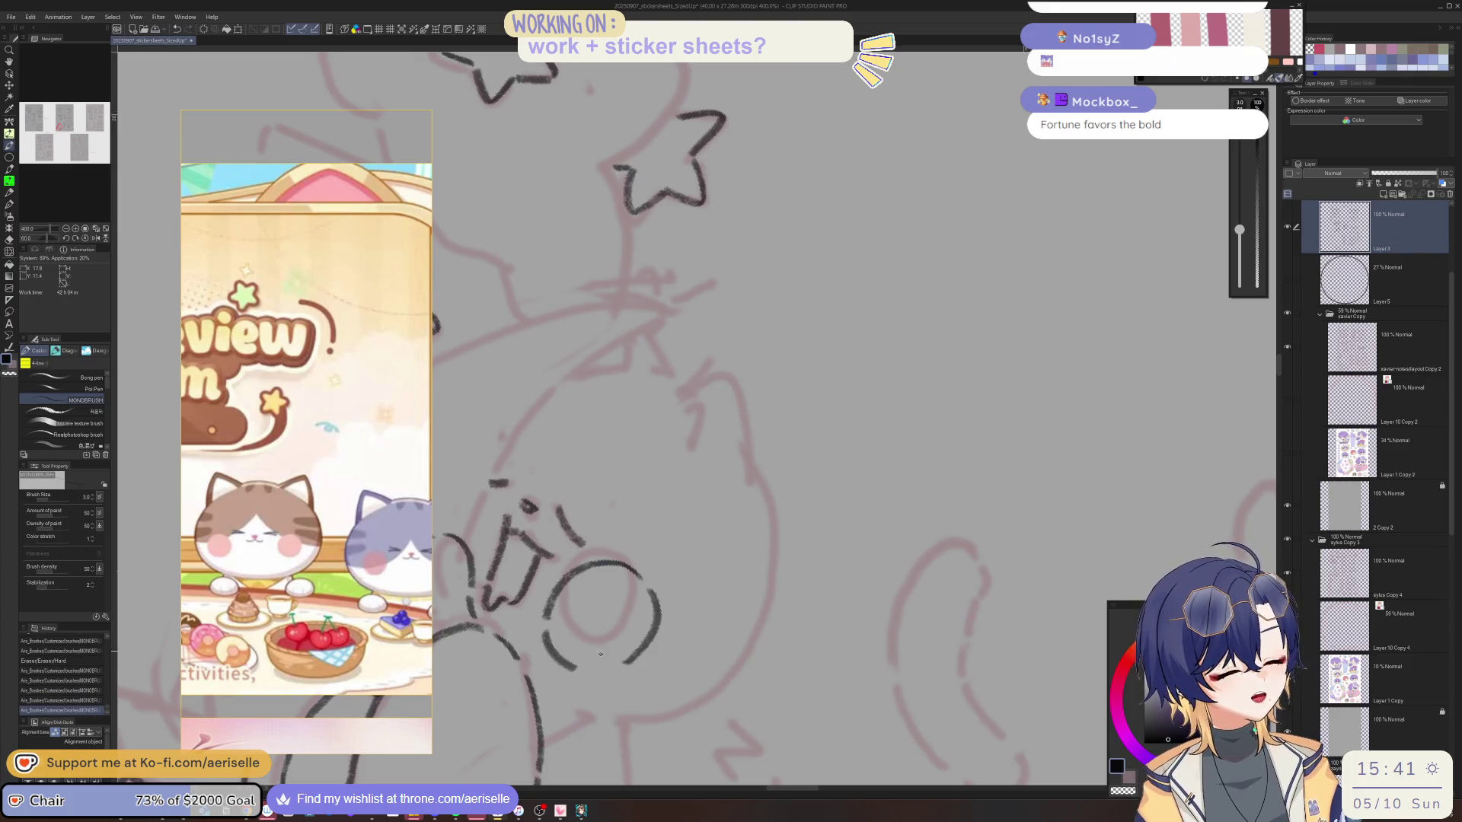
{"action": "key", "text": "minus"}
{"action": "mouse_move", "coordinate": [804, 474]}
{"action": "left_mouse_down"}
{"action": "mouse_move", "coordinate": [750, 445]}
{"action": "mouse_move", "coordinate": [775, 499]}
{"action": "mouse_move", "coordinate": [809, 340]}
{"action": "mouse_move", "coordinate": [755, 366]}
{"action": "left_mouse_up"}
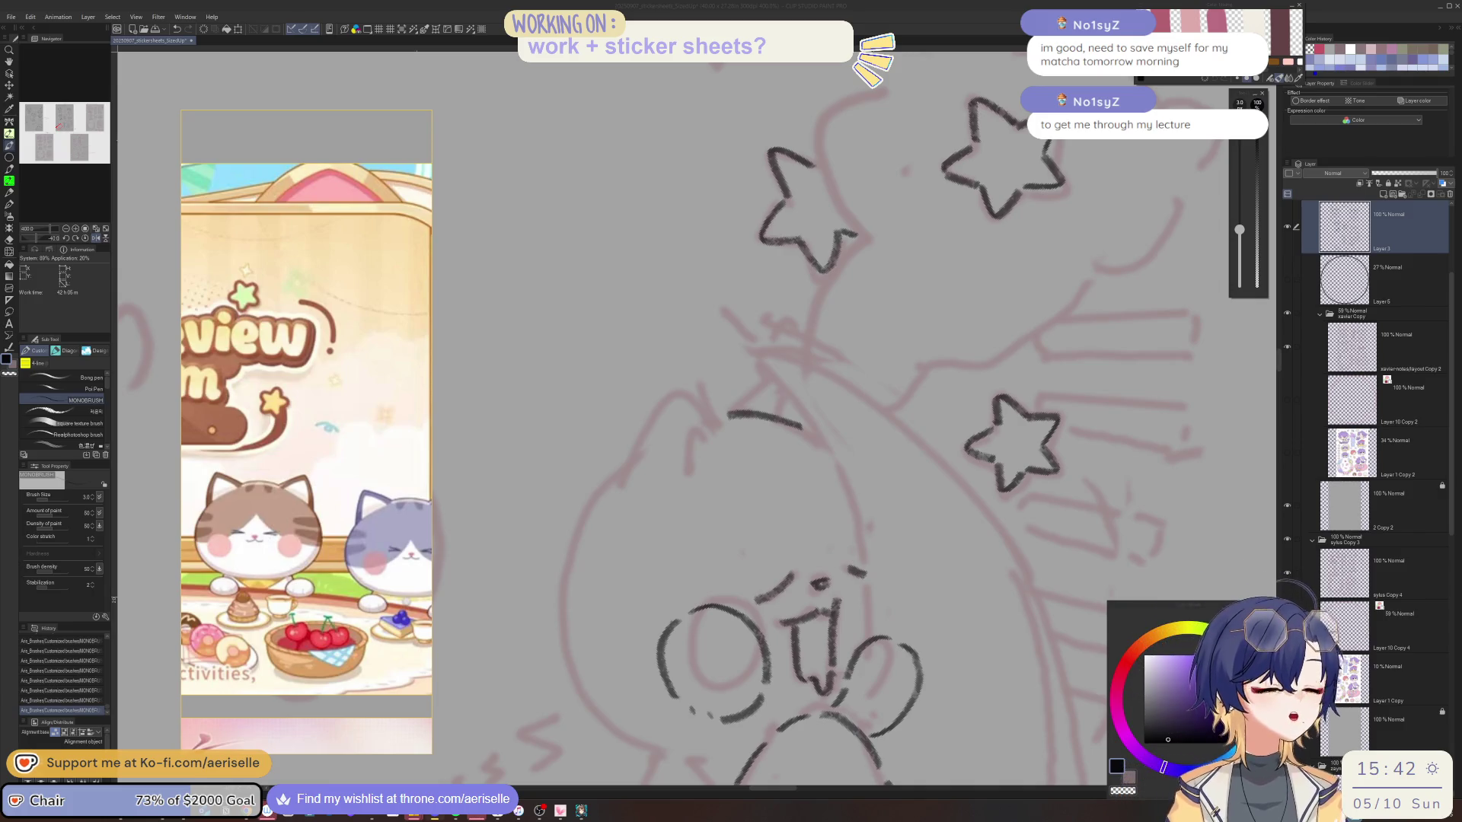
{"action": "left_click_drag", "start_coordinate": [681, 396], "coordinate": [613, 481]}
{"action": "key", "text": "ctrl+z"}
{"action": "mouse_move", "coordinate": [676, 391]}
{"action": "left_mouse_down"}
{"action": "mouse_move", "coordinate": [711, 420]}
{"action": "mouse_move", "coordinate": [665, 518]}
{"action": "left_mouse_up"}
Ink the hooked ear and the long left outline of the cat's head.
{"action": "key", "text": "minus"}
{"action": "mouse_move", "coordinate": [705, 431]}
{"action": "left_mouse_down"}
{"action": "mouse_move", "coordinate": [716, 468]}
{"action": "mouse_move", "coordinate": [717, 426]}
{"action": "left_mouse_up"}
{"action": "mouse_move", "coordinate": [655, 510]}
{"action": "left_mouse_down"}
{"action": "mouse_move", "coordinate": [656, 600]}
{"action": "mouse_move", "coordinate": [685, 675]}
{"action": "mouse_move", "coordinate": [716, 700]}
{"action": "left_mouse_up"}
{"action": "key", "text": "ctrl+z"}
{"action": "left_click_drag", "start_coordinate": [654, 510], "coordinate": [704, 688]}
{"action": "key", "text": "asciicircum"}
{"action": "key", "text": "asciicircum"}
{"action": "key", "text": "asciicircum"}
{"action": "key", "text": "ctrl+z"}
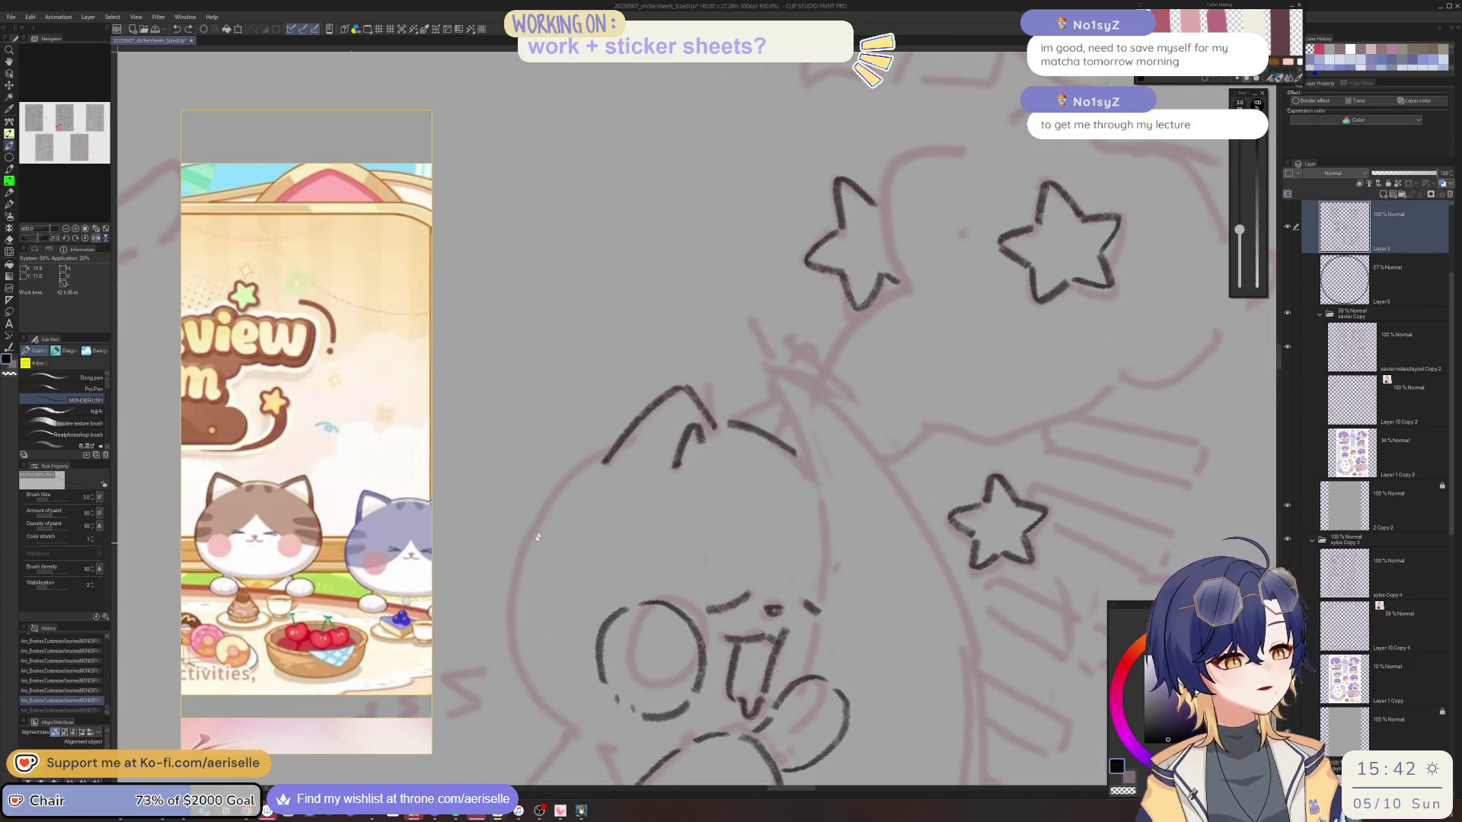
{"action": "mouse_move", "coordinate": [590, 461]}
{"action": "left_mouse_down"}
{"action": "mouse_move", "coordinate": [512, 571]}
{"action": "mouse_move", "coordinate": [509, 617]}
{"action": "mouse_move", "coordinate": [565, 725]}
{"action": "left_mouse_up"}
{"action": "key", "text": "minus"}
{"action": "key", "text": "minus"}
{"action": "left_click_drag", "start_coordinate": [902, 640], "coordinate": [875, 411]}
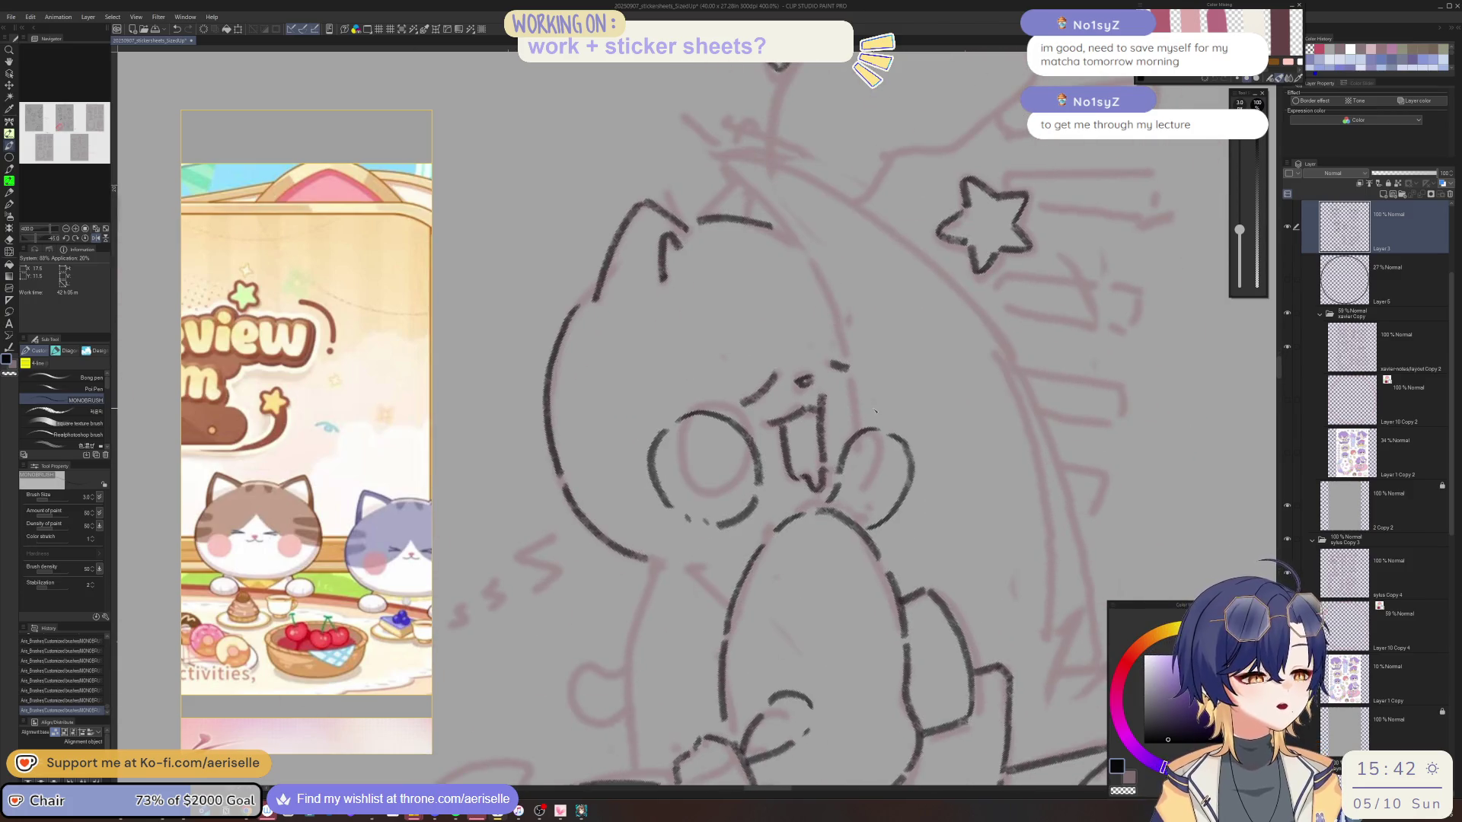
{"action": "scroll", "coordinate": [829, 542], "scroll_direction": "down", "scroll_amount": 4}
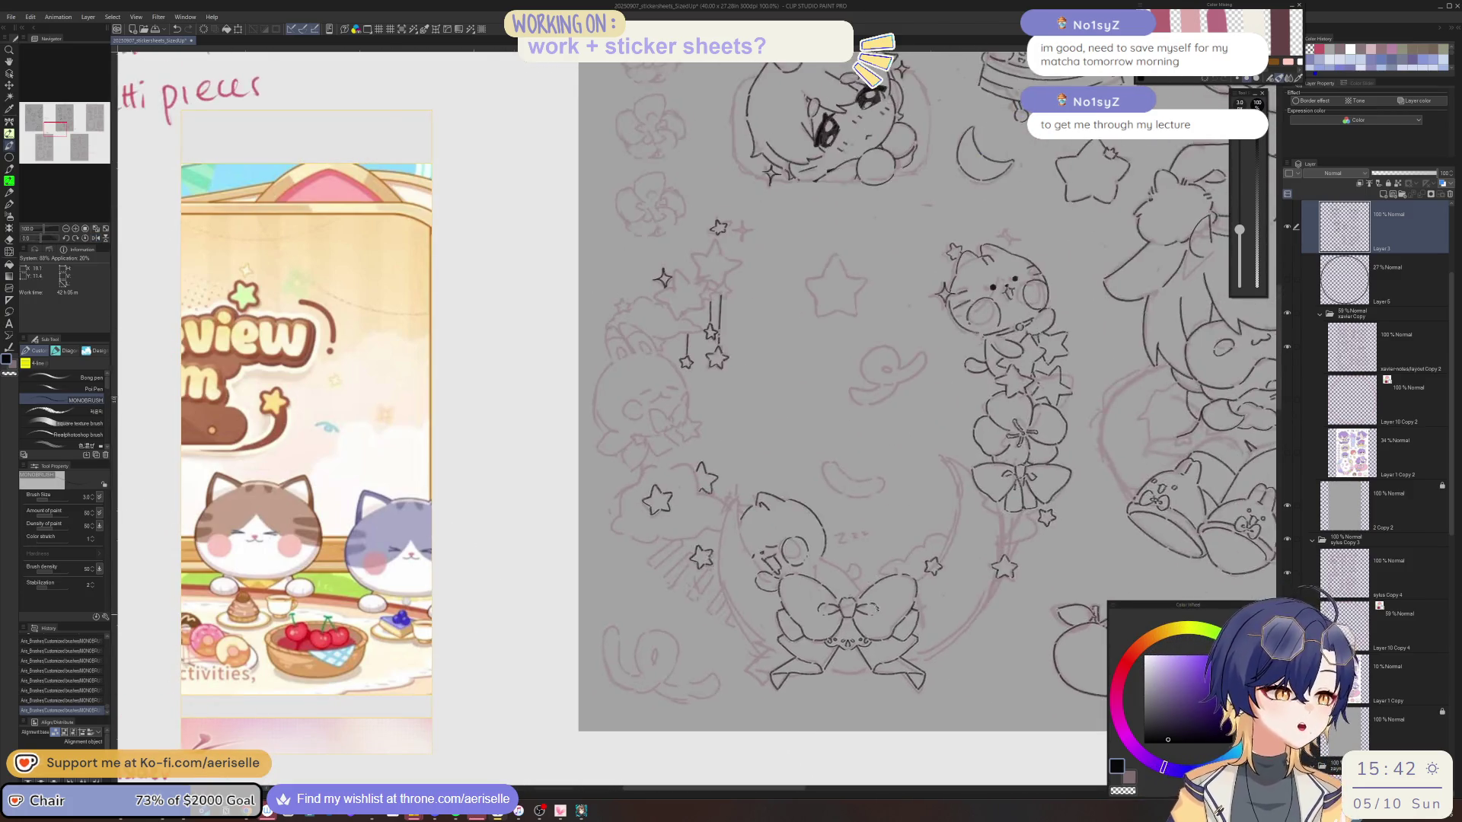
Erase a small stray bit of line on the cat.
{"action": "scroll", "coordinate": [829, 542], "scroll_direction": "up", "scroll_amount": 2}
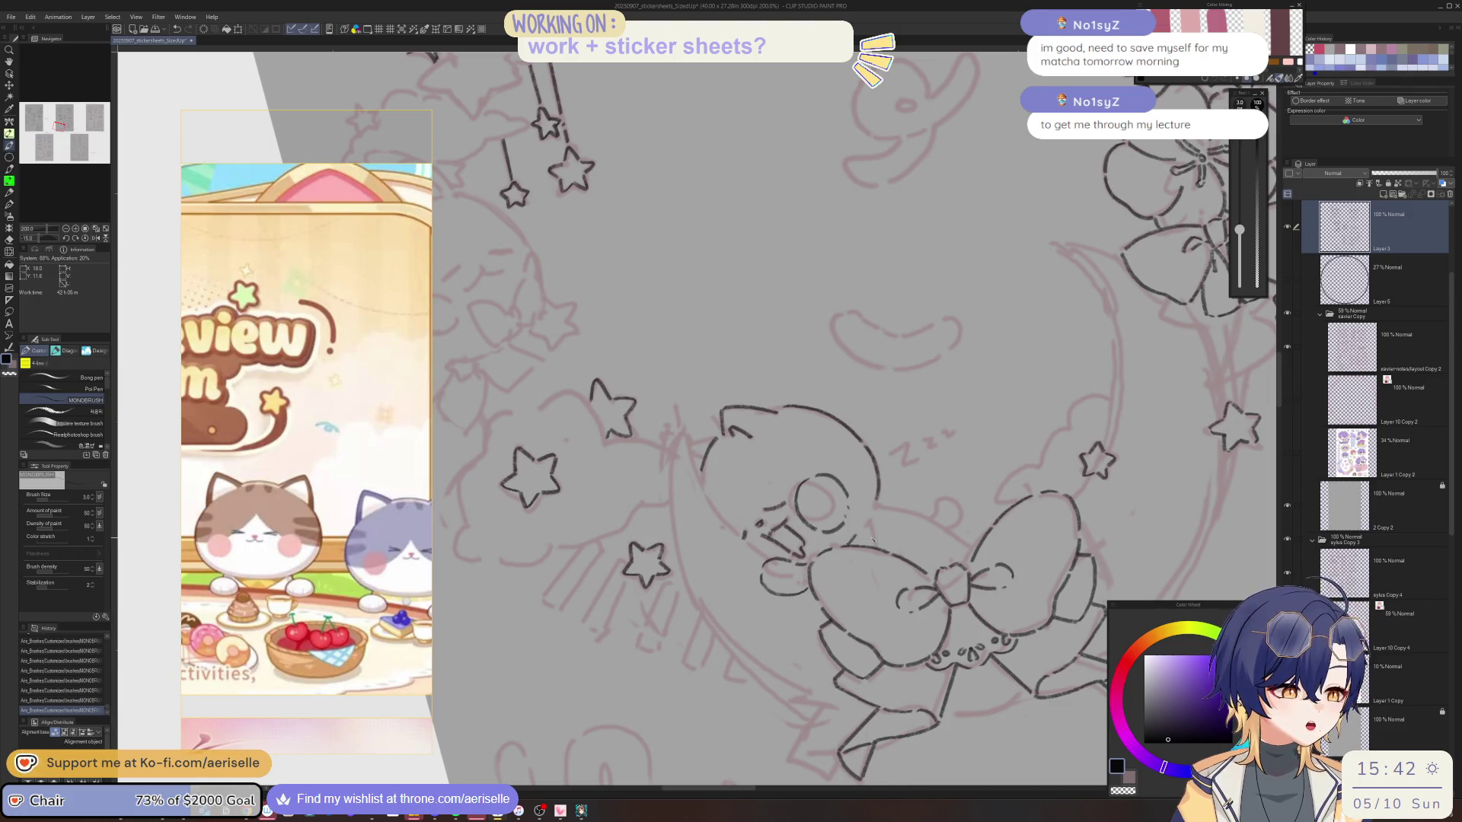
{"action": "key", "text": "minus"}
{"action": "key", "text": "minus"}
{"action": "key", "text": "minus"}
{"action": "left_click_drag", "start_coordinate": [651, 613], "coordinate": [647, 607]}
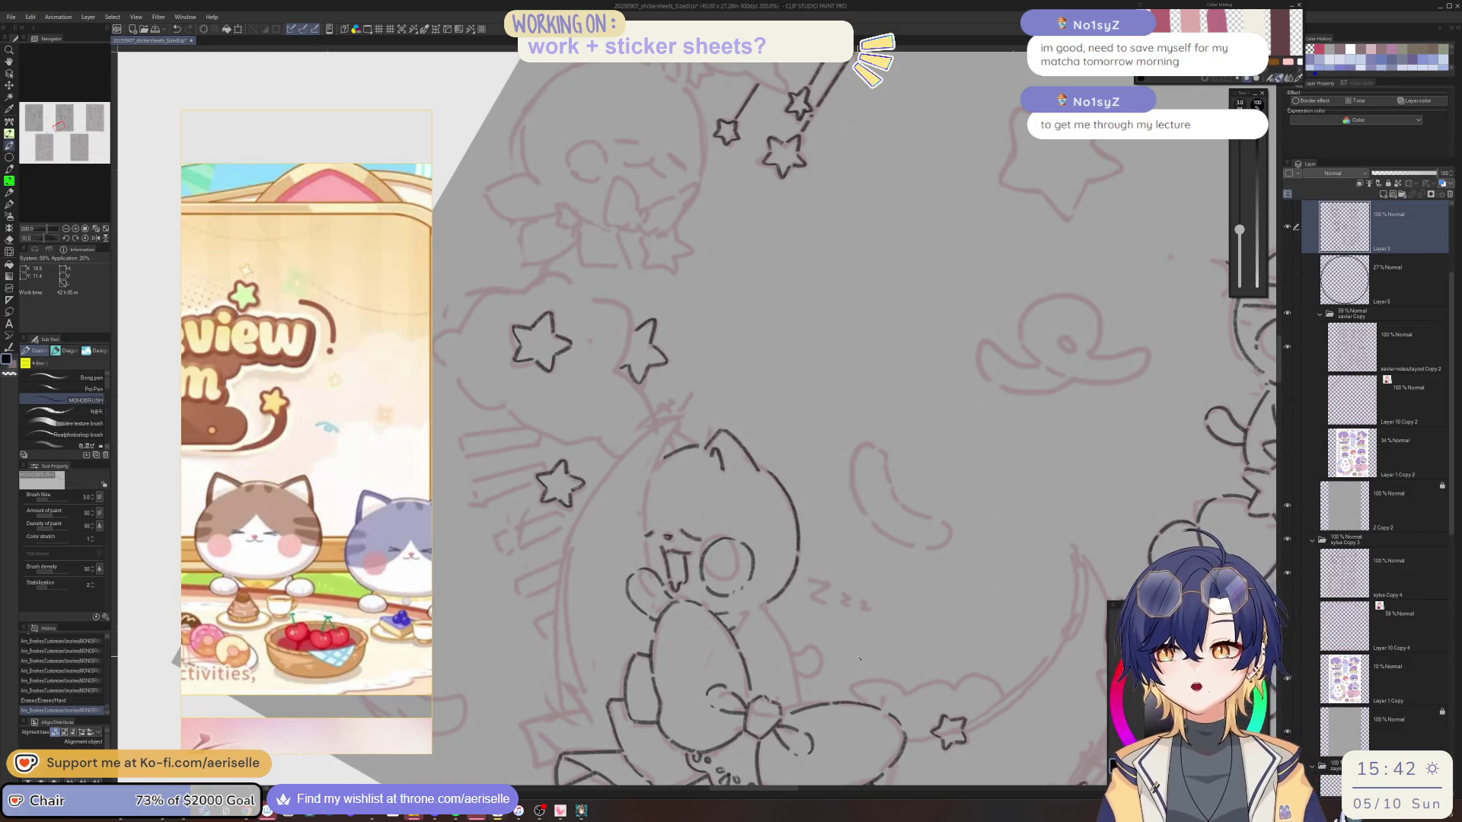
Save the sticker sheet and mirror the view to check, then restore it upright.
{"action": "key", "text": "ctrl+s"}
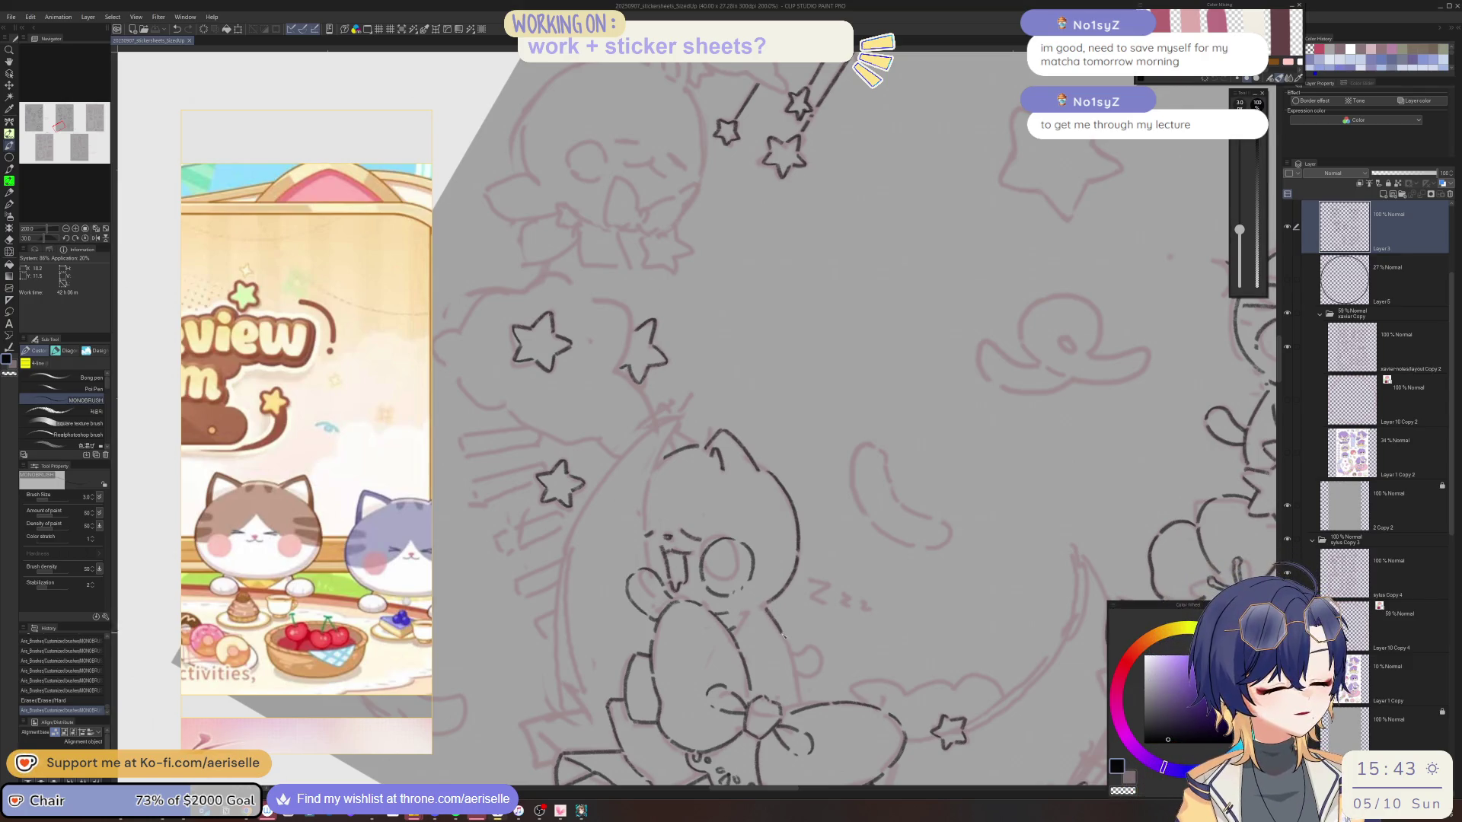
{"action": "key", "text": "h"}
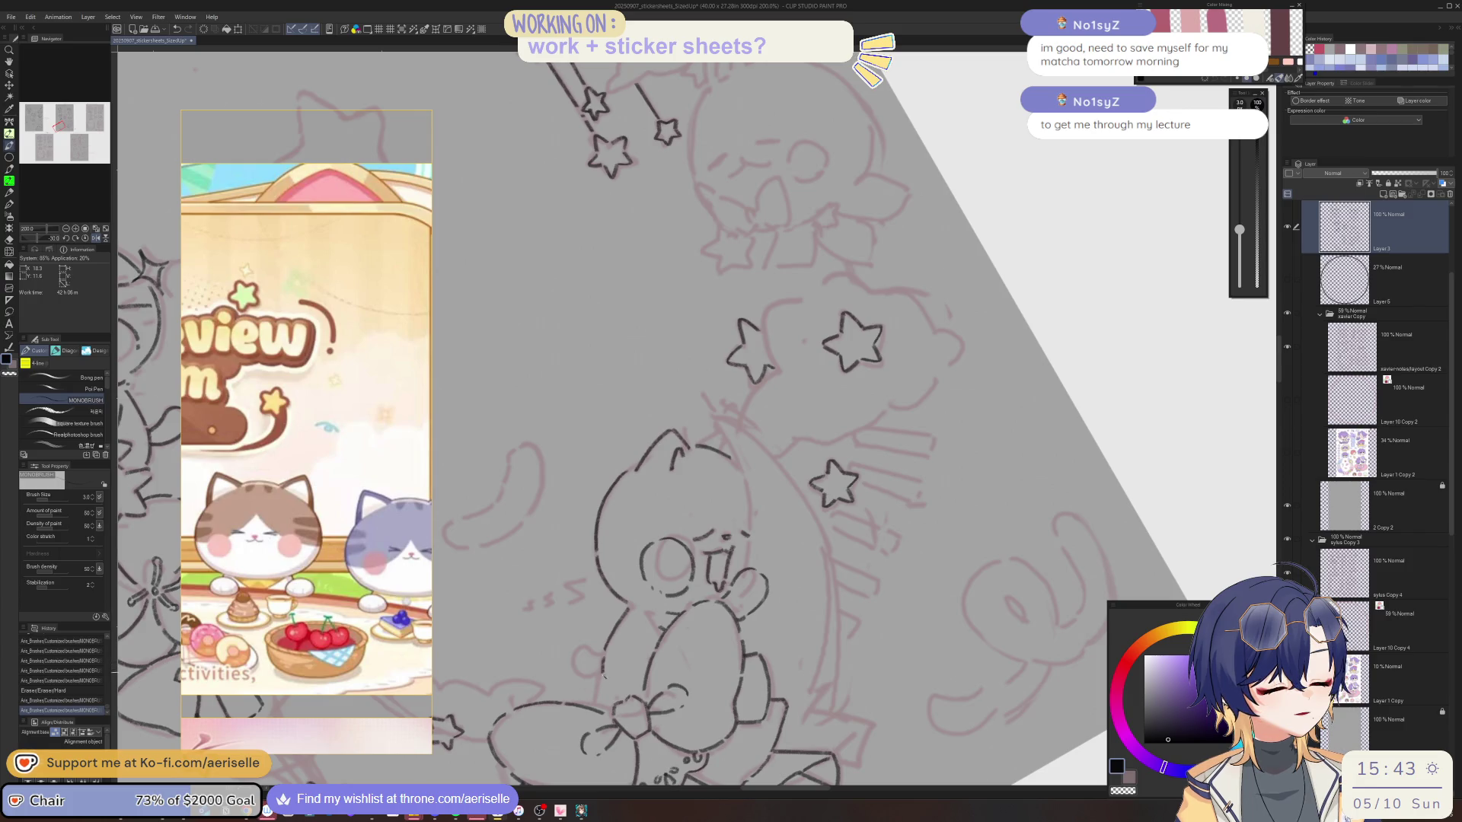
{"action": "key", "text": "h"}
{"action": "key", "text": "ctrl+at"}
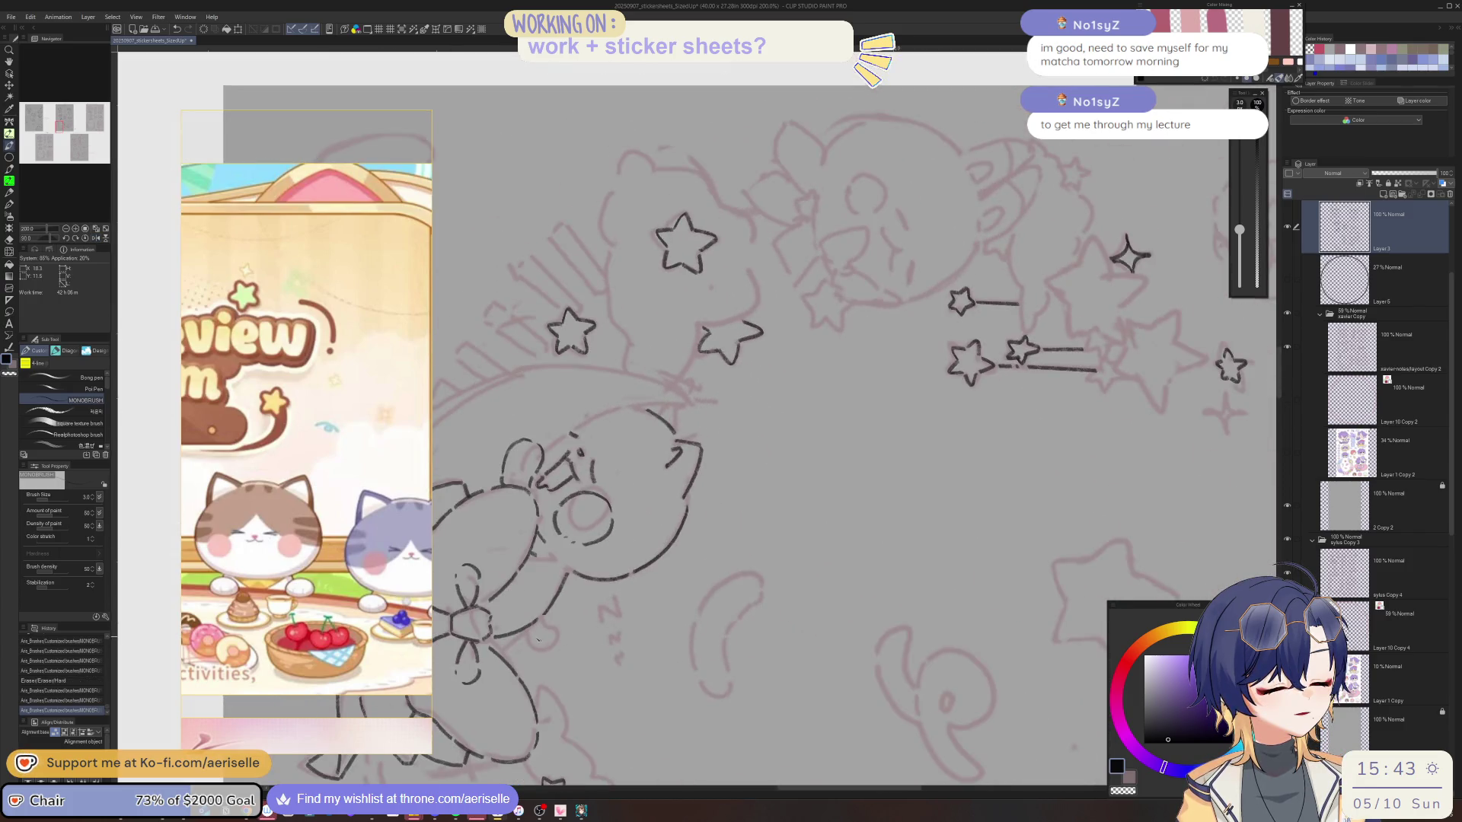
Ink a short stroke along the bow and a small stroke on the cat.
{"action": "mouse_move", "coordinate": [524, 631]}
{"action": "left_mouse_down"}
{"action": "mouse_move", "coordinate": [534, 651]}
{"action": "mouse_move", "coordinate": [559, 648]}
{"action": "left_mouse_up"}
{"action": "key", "text": "minus"}
{"action": "key", "text": "minus"}
{"action": "key", "text": "minus"}
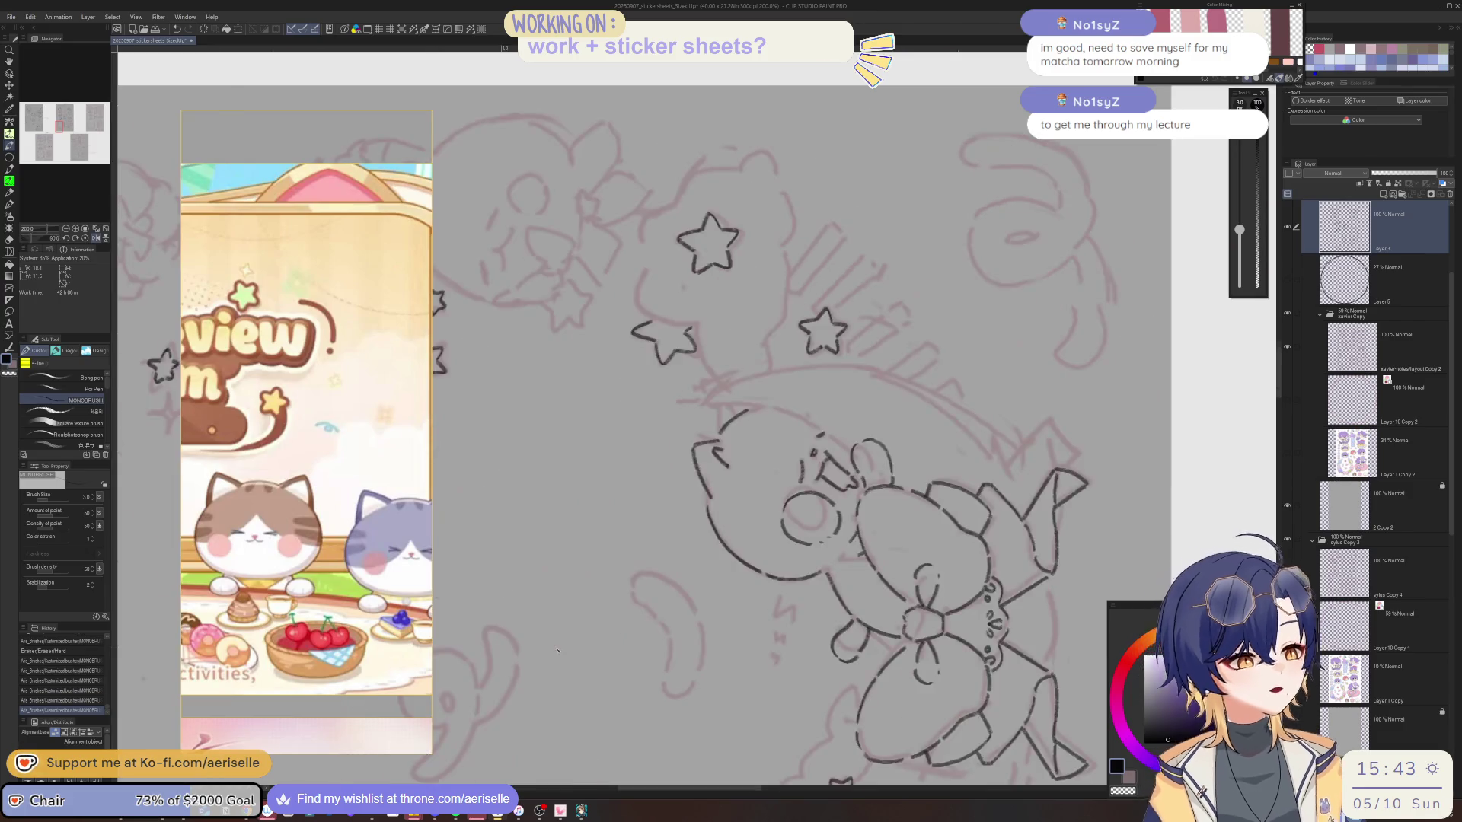
{"action": "key", "text": "minus"}
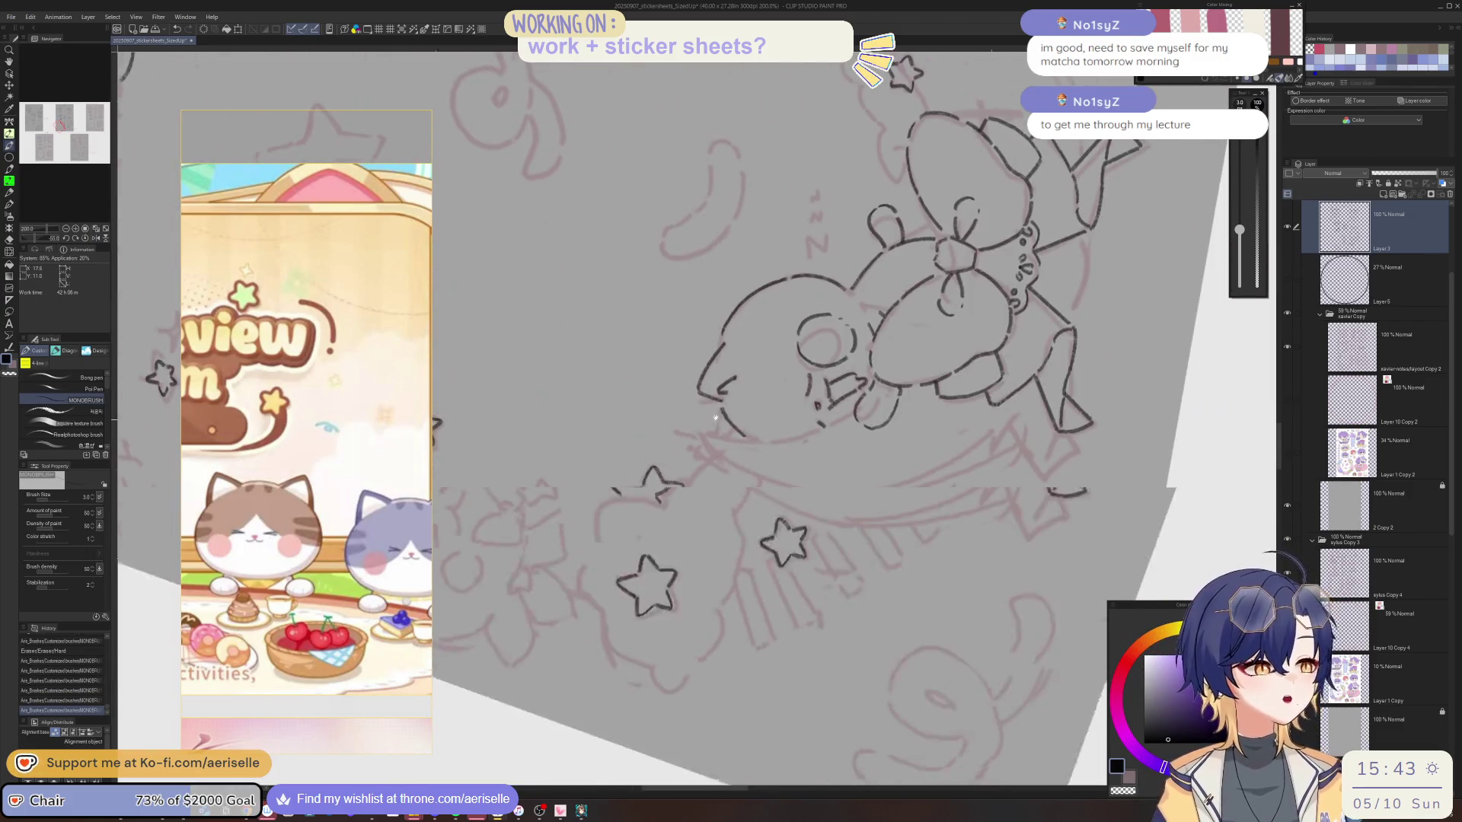
{"action": "mouse_move", "coordinate": [719, 419]}
{"action": "left_mouse_down"}
{"action": "mouse_move", "coordinate": [729, 437]}
{"action": "mouse_move", "coordinate": [699, 457]}
{"action": "left_mouse_up"}
{"action": "key", "text": "ctrl+0"}
Redraw the cat's left head outline and bring the moon into view.
{"action": "mouse_move", "coordinate": [653, 505]}
{"action": "left_mouse_down"}
{"action": "mouse_move", "coordinate": [658, 554]}
{"action": "mouse_move", "coordinate": [697, 627]}
{"action": "left_mouse_up"}
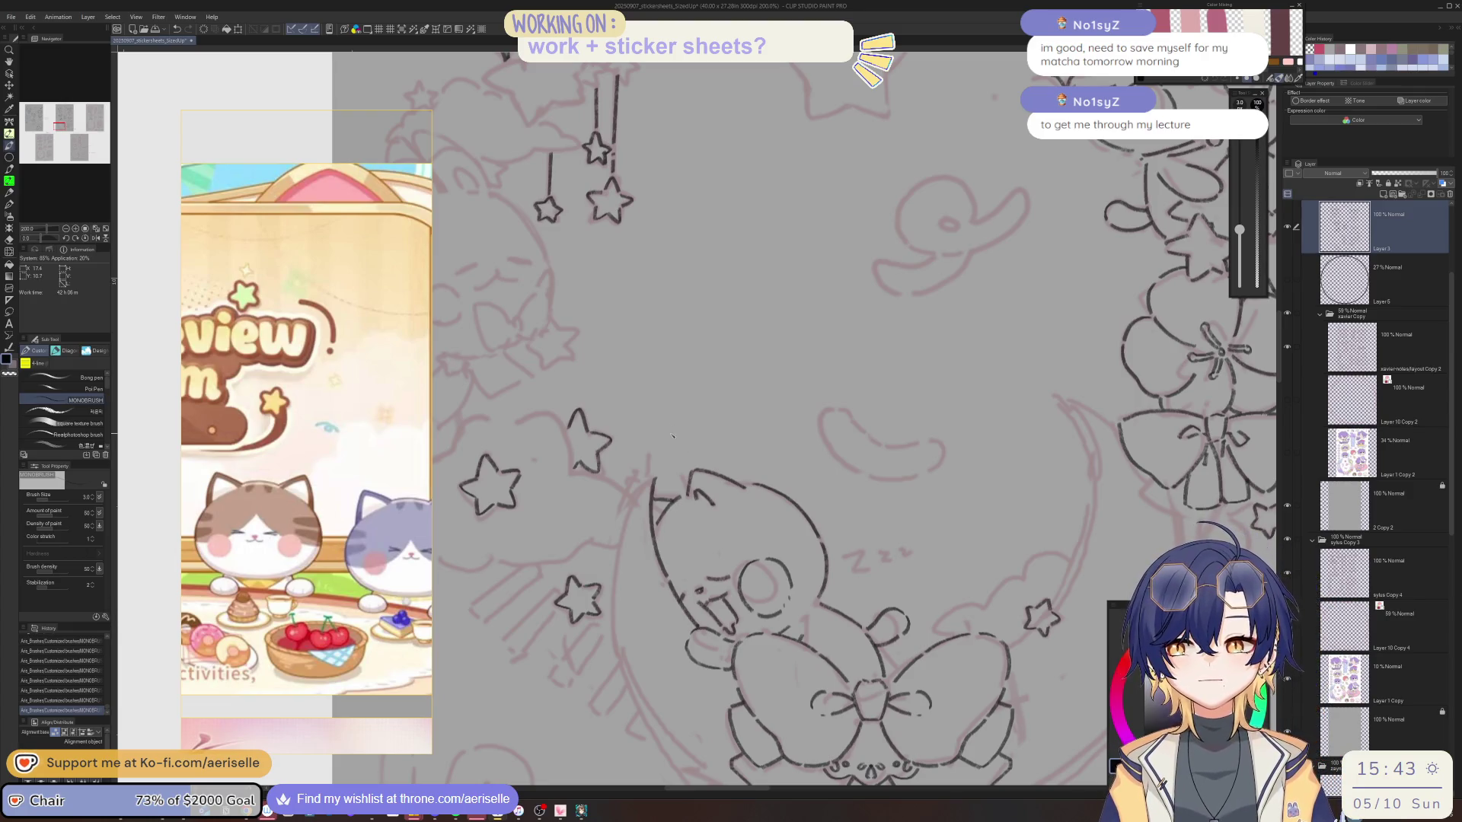
{"action": "key", "text": "ctrl+z"}
{"action": "mouse_move", "coordinate": [652, 479]}
{"action": "left_mouse_down"}
{"action": "mouse_move", "coordinate": [651, 551]}
{"action": "mouse_move", "coordinate": [696, 626]}
{"action": "left_mouse_up"}
{"action": "key", "text": "minus"}
{"action": "left_click_drag", "start_coordinate": [670, 489], "coordinate": [657, 596]}
{"action": "key", "text": "asciicircum"}
{"action": "mouse_move", "coordinate": [767, 668]}
{"action": "left_mouse_down"}
{"action": "mouse_move", "coordinate": [573, 455]}
{"action": "mouse_move", "coordinate": [597, 553]}
{"action": "mouse_move", "coordinate": [670, 644]}
{"action": "left_mouse_up"}
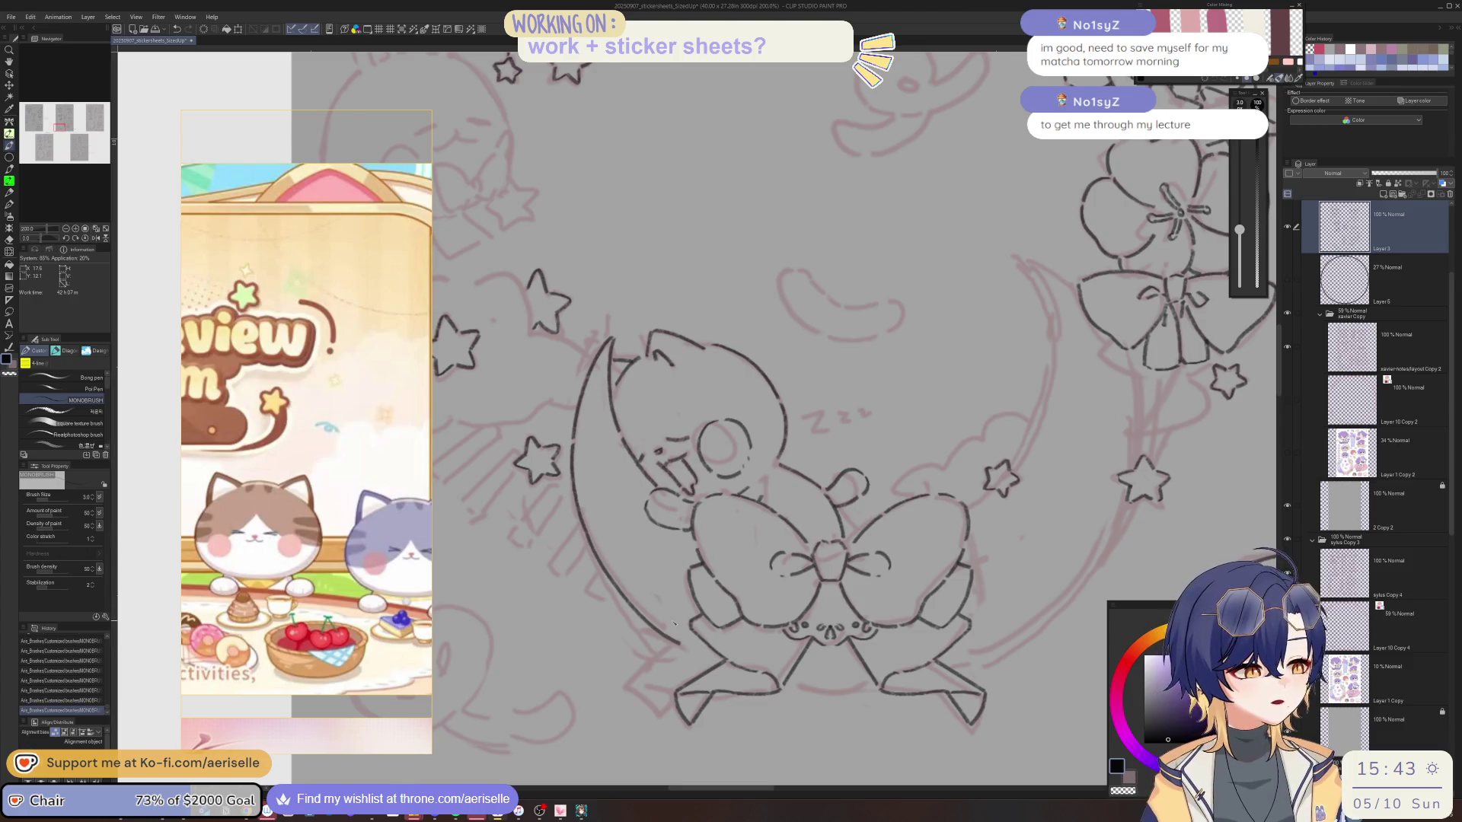
{"action": "scroll", "coordinate": [670, 643], "scroll_direction": "down", "scroll_amount": 4}
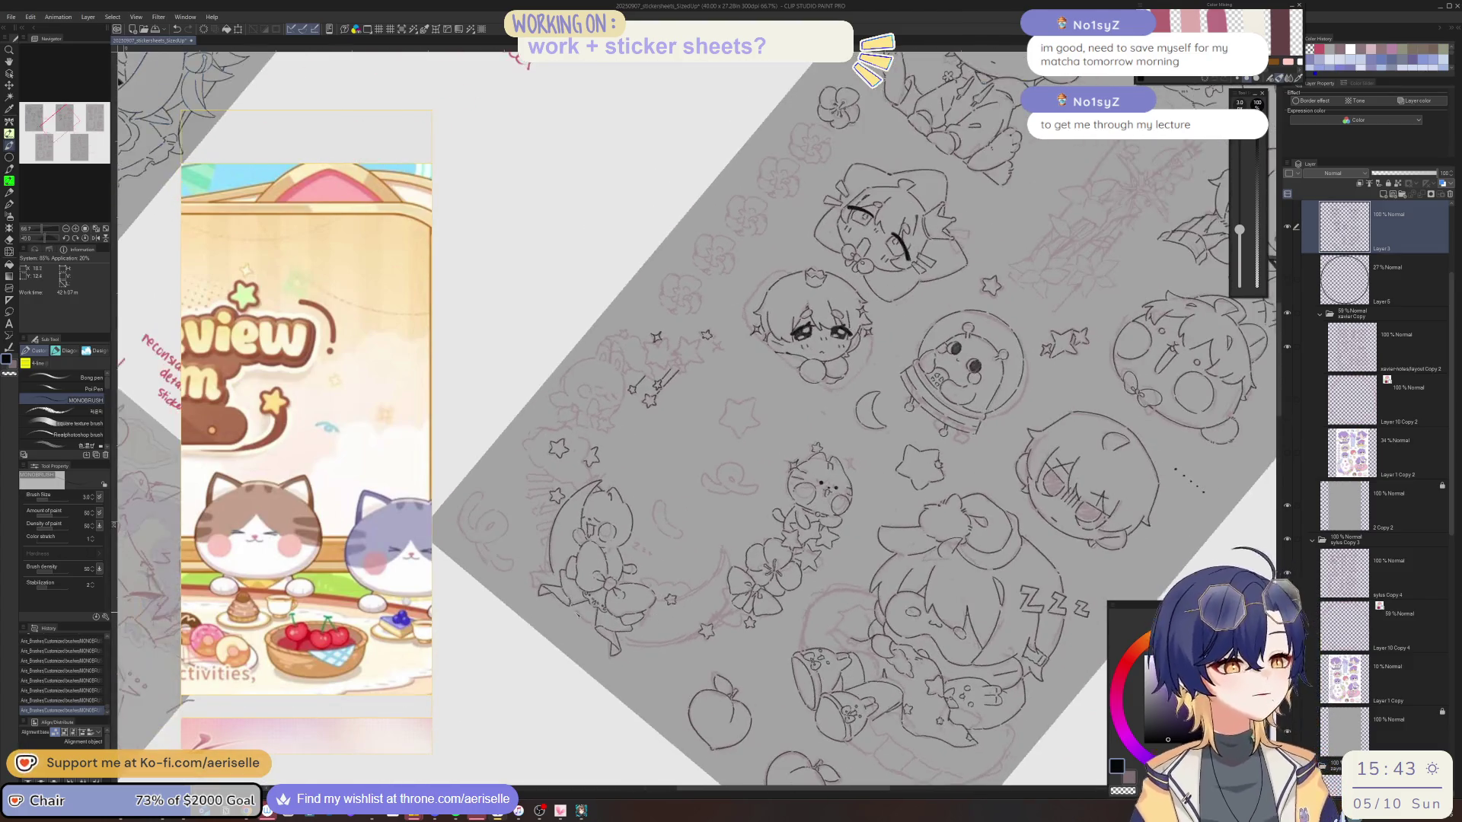
Continue the moon's left outline downward and around its lower edge with two strokes.
{"action": "scroll", "coordinate": [518, 526], "scroll_direction": "up", "scroll_amount": 4}
{"action": "left_click_drag", "start_coordinate": [515, 513], "coordinate": [522, 532]}
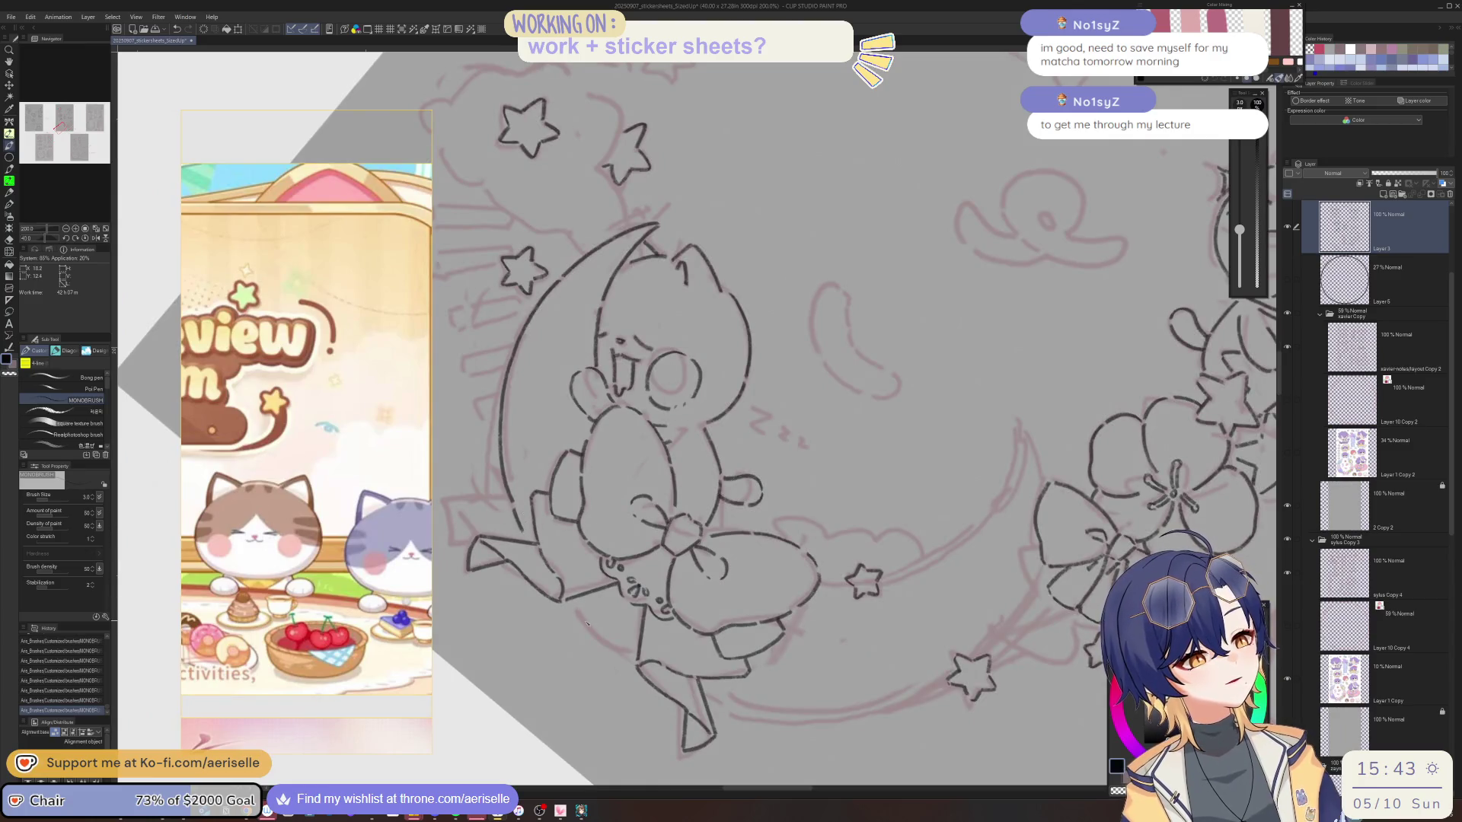
{"action": "left_click_drag", "start_coordinate": [569, 607], "coordinate": [617, 653]}
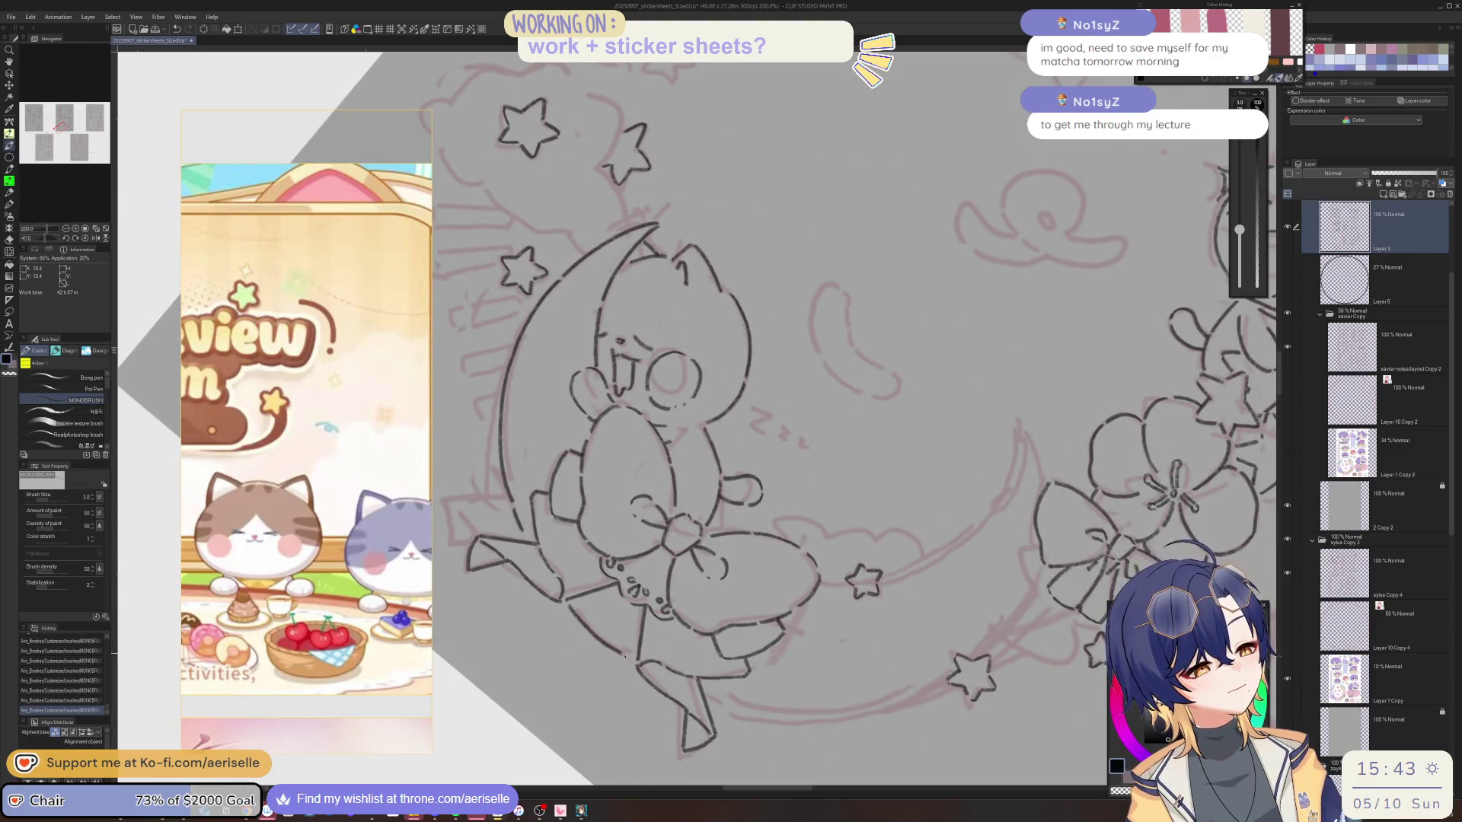
{"action": "scroll", "coordinate": [616, 653], "scroll_direction": "down", "scroll_amount": 4}
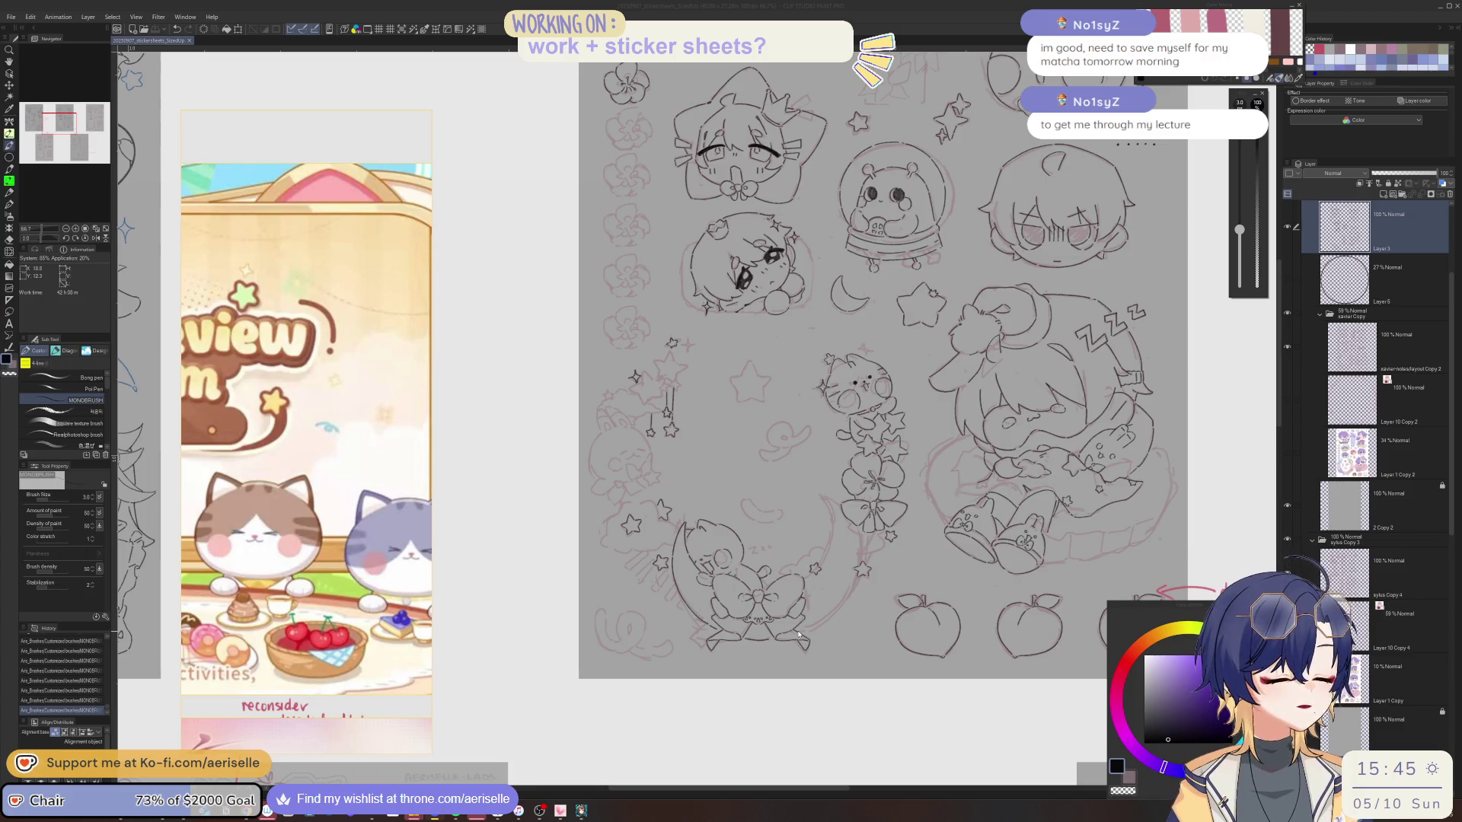
Ink the moon's lower arc, redoing the first stroke.
{"action": "left_click_drag", "start_coordinate": [837, 366], "coordinate": [803, 622]}
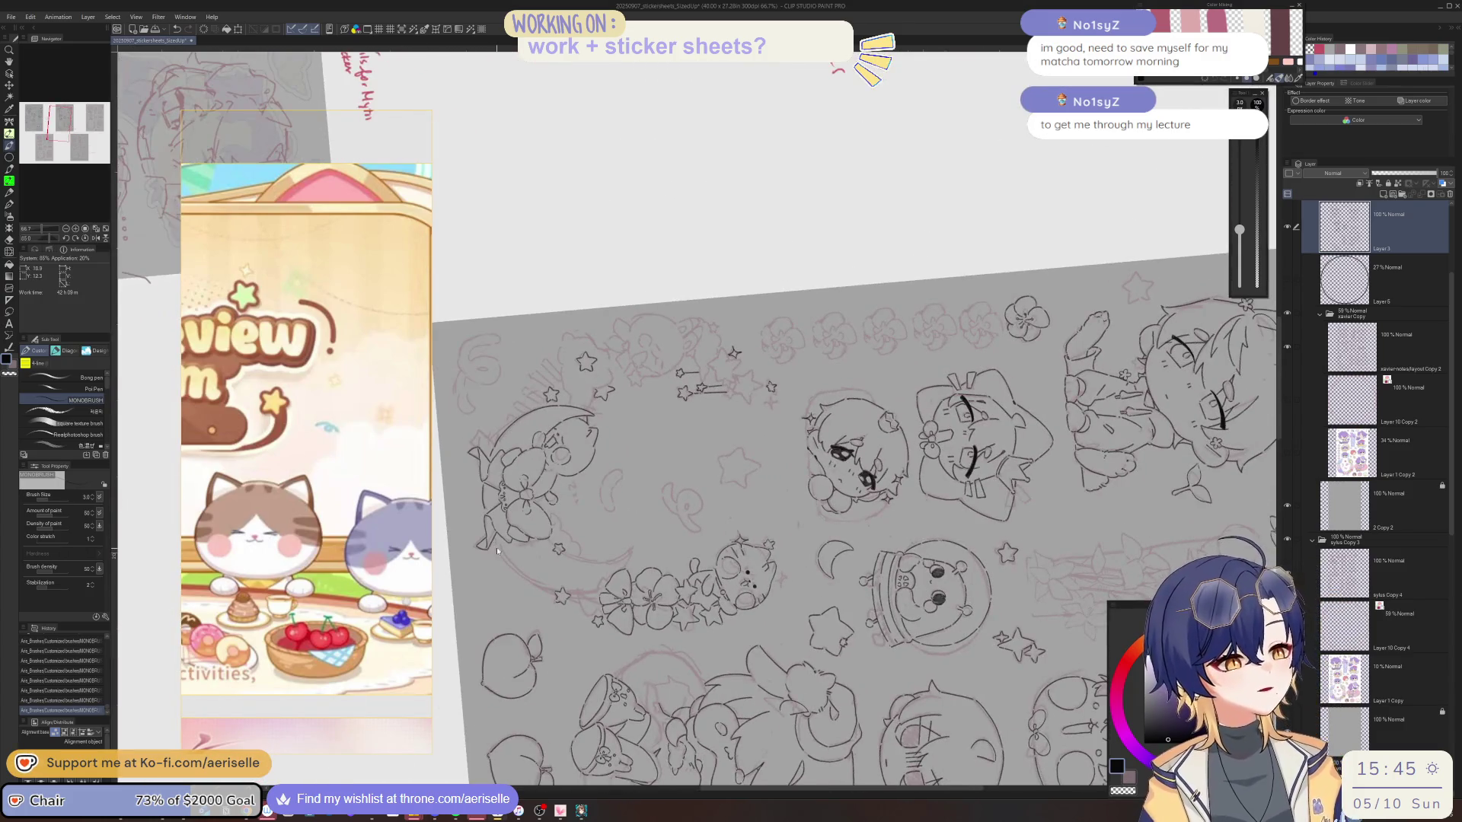
{"action": "scroll", "coordinate": [497, 547], "scroll_direction": "up", "scroll_amount": 3}
{"action": "left_click_drag", "start_coordinate": [499, 549], "coordinate": [604, 640]}
{"action": "key", "text": "ctrl+z"}
{"action": "mouse_move", "coordinate": [600, 525]}
{"action": "left_mouse_down"}
{"action": "mouse_move", "coordinate": [647, 616]}
{"action": "mouse_move", "coordinate": [626, 483]}
{"action": "mouse_move", "coordinate": [624, 543]}
{"action": "mouse_move", "coordinate": [682, 409]}
{"action": "mouse_move", "coordinate": [706, 396]}
{"action": "left_mouse_up"}
Ink the moon's inner curve with the view mirrored.
{"action": "key", "text": "h"}
{"action": "mouse_move", "coordinate": [689, 445]}
{"action": "left_mouse_down"}
{"action": "mouse_move", "coordinate": [723, 544]}
{"action": "mouse_move", "coordinate": [644, 569]}
{"action": "mouse_move", "coordinate": [648, 547]}
{"action": "mouse_move", "coordinate": [596, 514]}
{"action": "mouse_move", "coordinate": [609, 526]}
{"action": "left_mouse_up"}
{"action": "scroll", "coordinate": [644, 576], "scroll_direction": "down", "scroll_amount": 2}
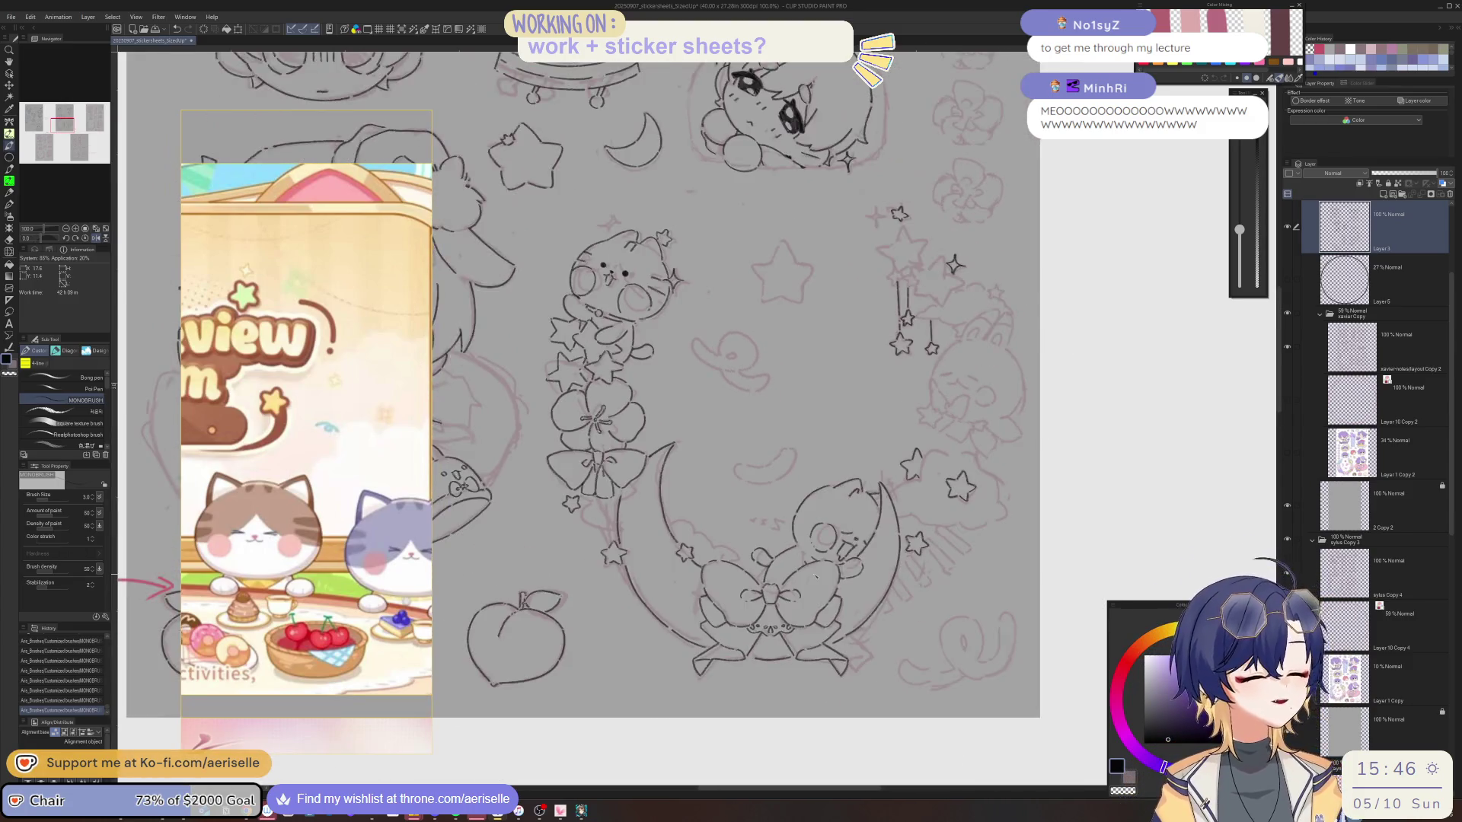
{"action": "scroll", "coordinate": [761, 533], "scroll_direction": "up", "scroll_amount": 1}
{"action": "mouse_move", "coordinate": [701, 503]}
{"action": "left_mouse_down"}
{"action": "mouse_move", "coordinate": [812, 555]}
{"action": "mouse_move", "coordinate": [776, 609]}
{"action": "mouse_move", "coordinate": [800, 597]}
{"action": "left_mouse_up"}
{"action": "scroll", "coordinate": [812, 555], "scroll_direction": "up", "scroll_amount": 1}
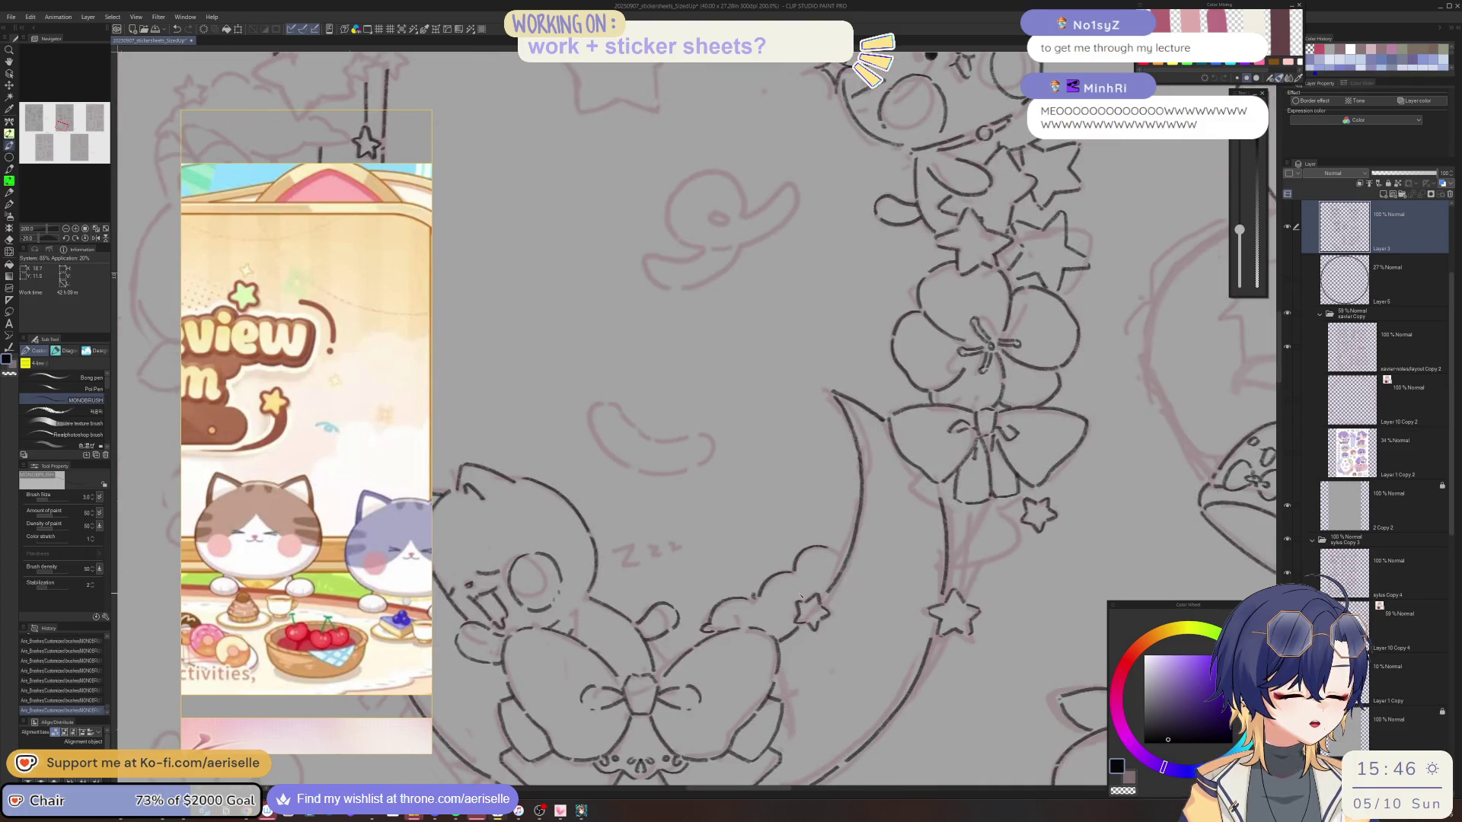
Shift the view to the moon and flowers and save the sticker sheet.
{"action": "left_click_drag", "start_coordinate": [929, 662], "coordinate": [896, 649]}
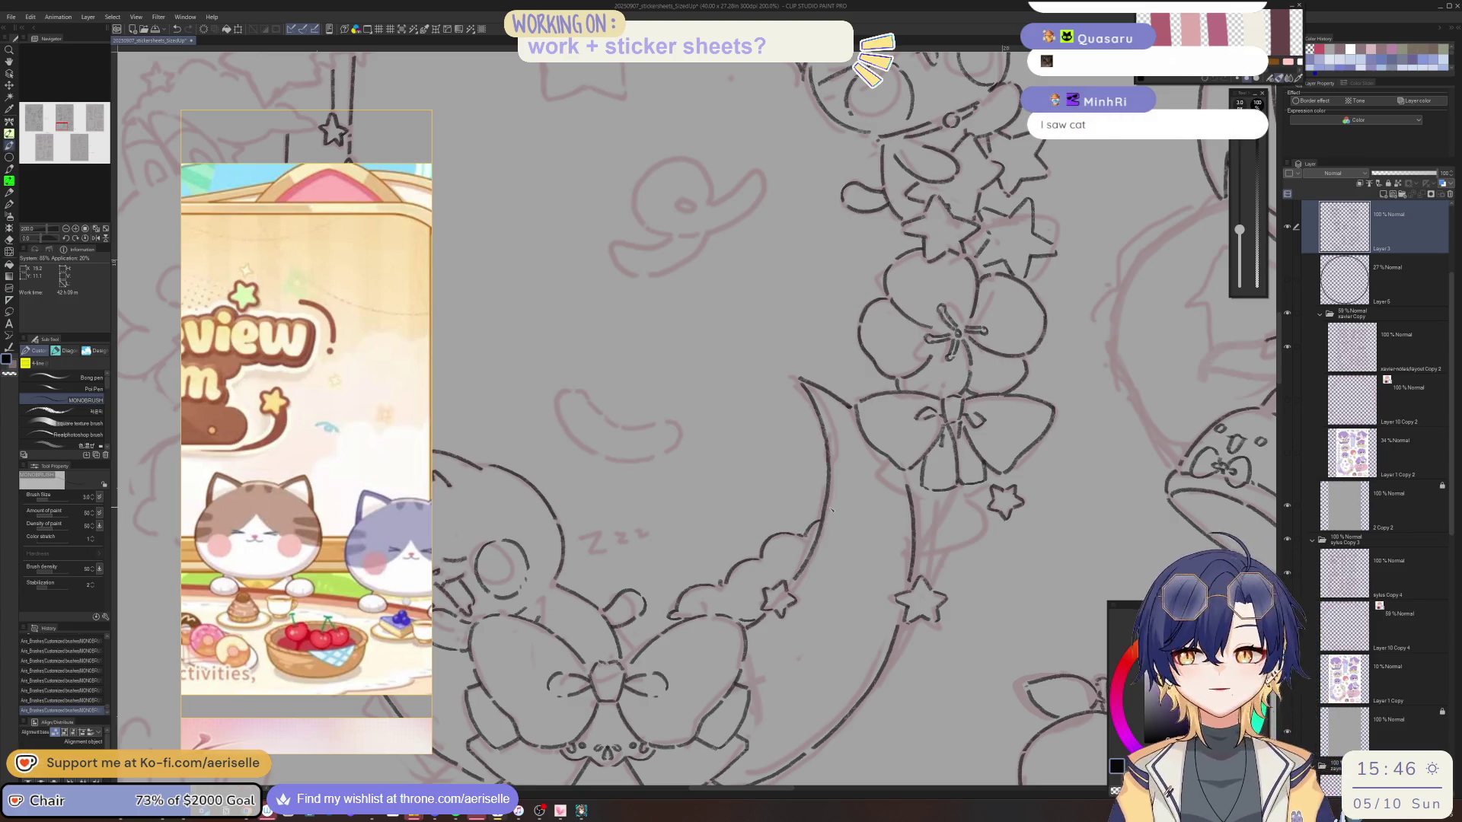
{"action": "key", "text": "ctrl+s"}
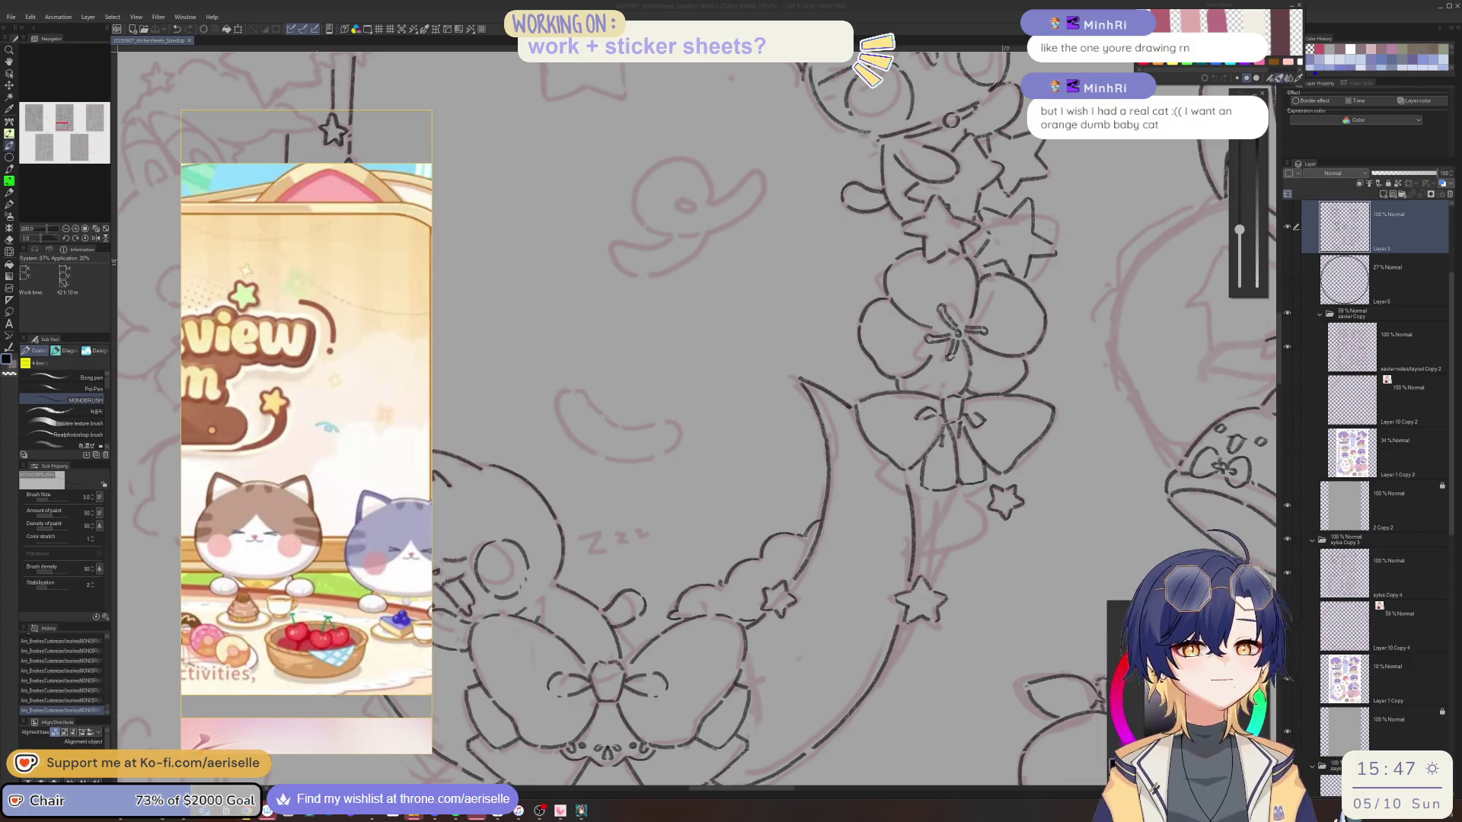
{"action": "left_click", "coordinate": [1356, 233]}
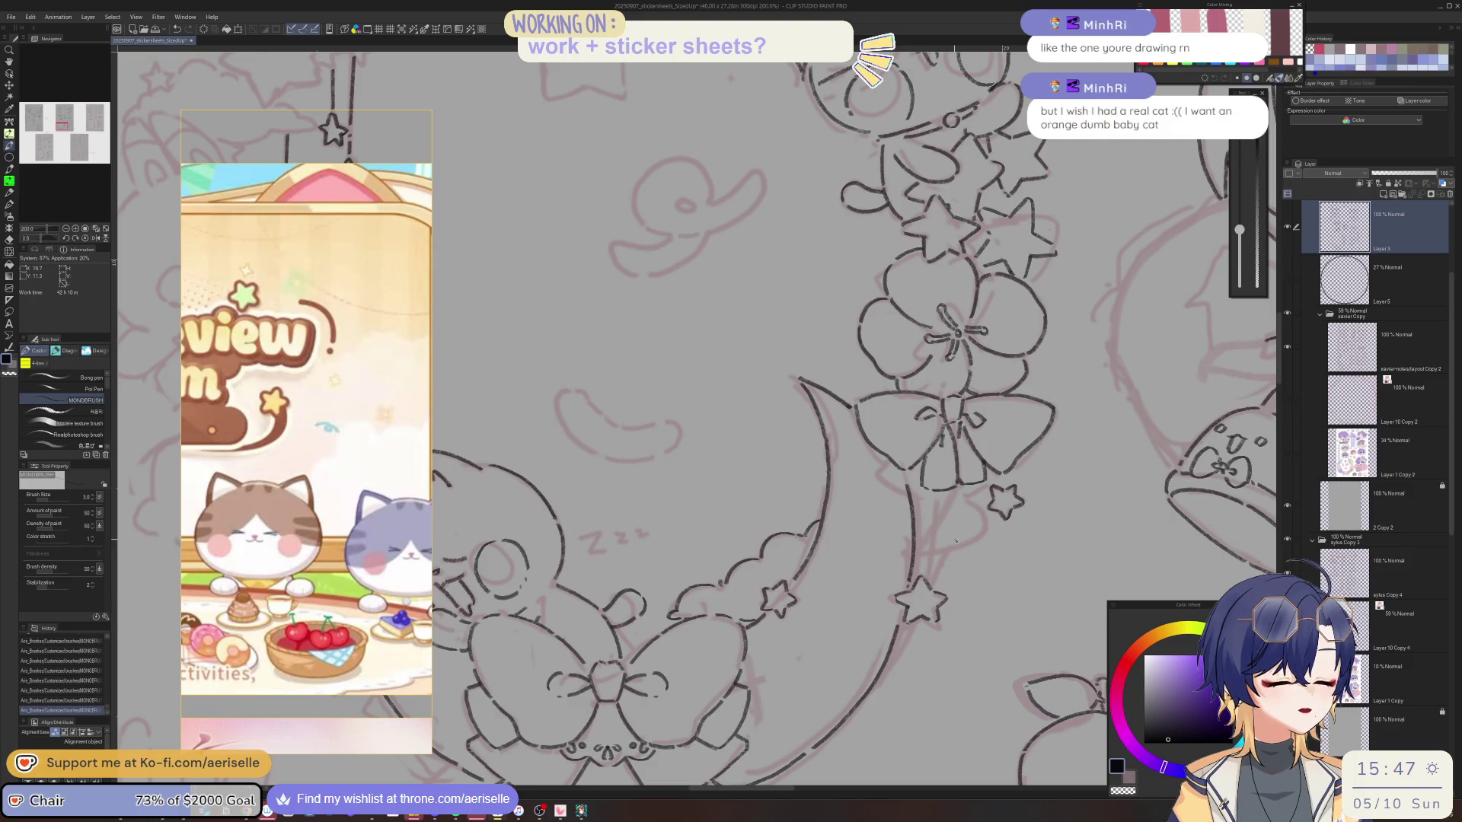
Mirror the canvas view to check the line art, then flip it back to normal.
{"action": "scroll", "coordinate": [911, 588], "scroll_direction": "down", "scroll_amount": 2}
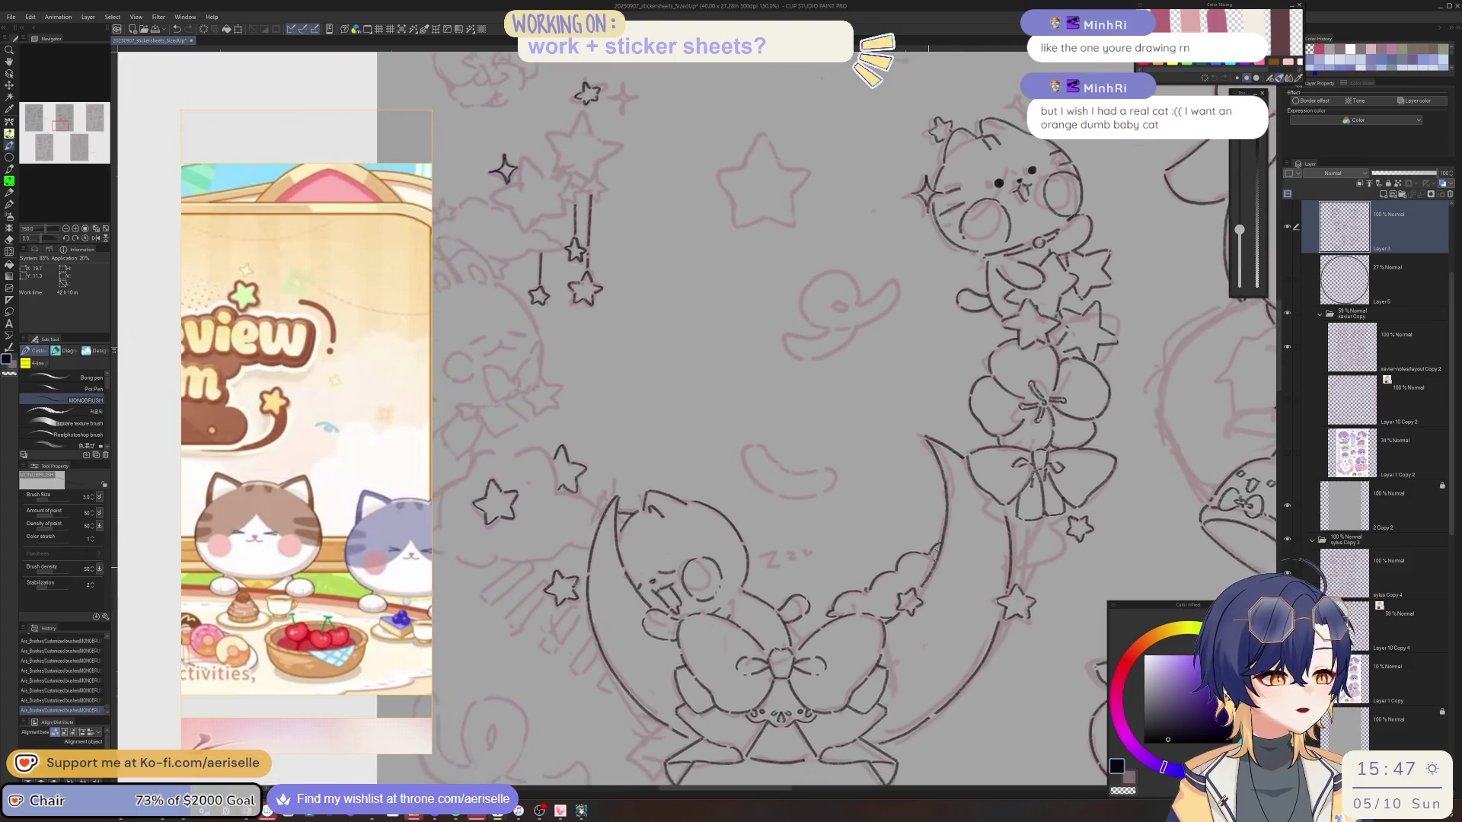
{"action": "key", "text": "h"}
{"action": "key", "text": "h"}
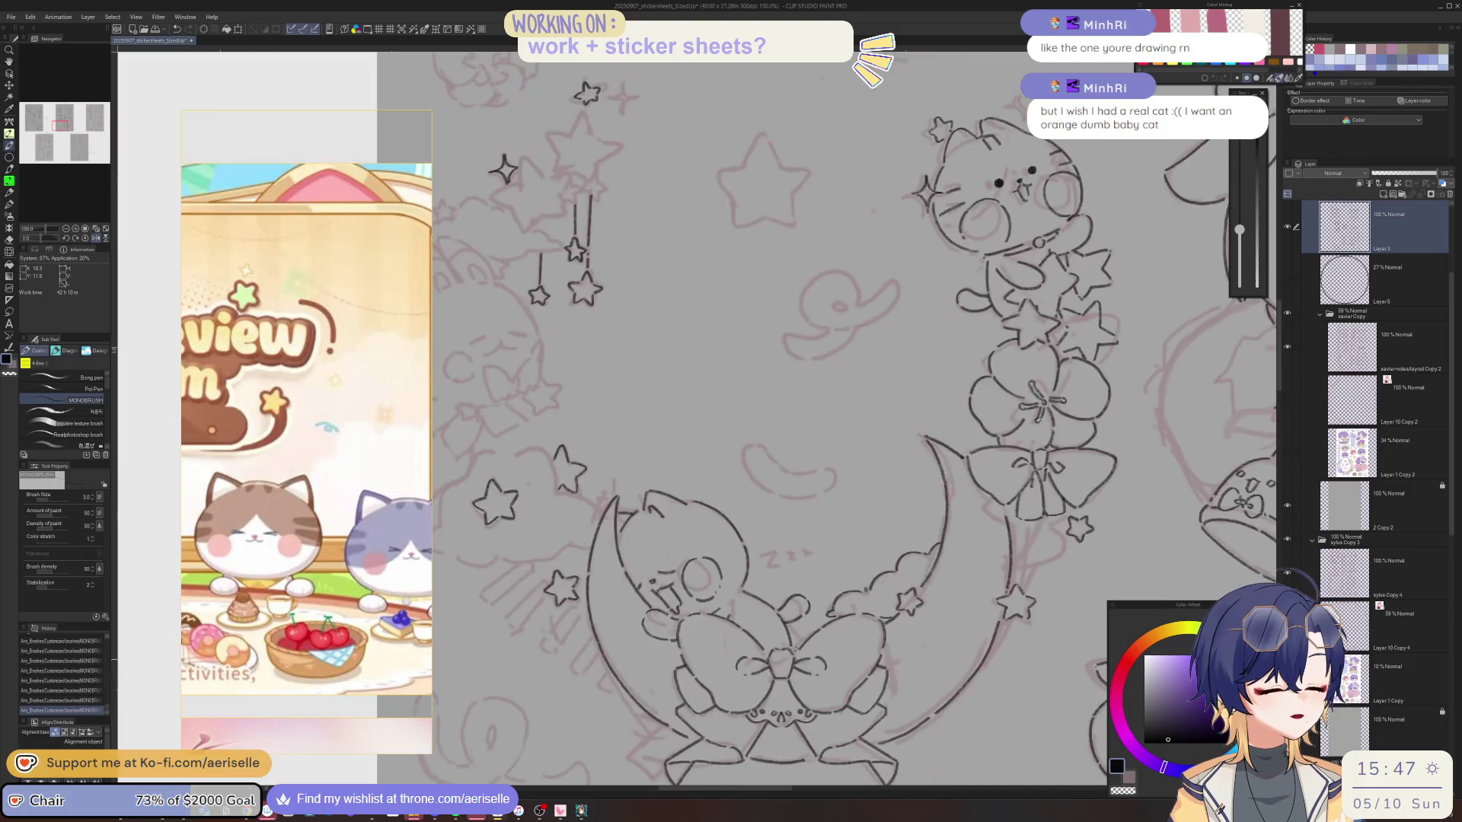
{"action": "scroll", "coordinate": [685, 731], "scroll_direction": "up", "scroll_amount": 2}
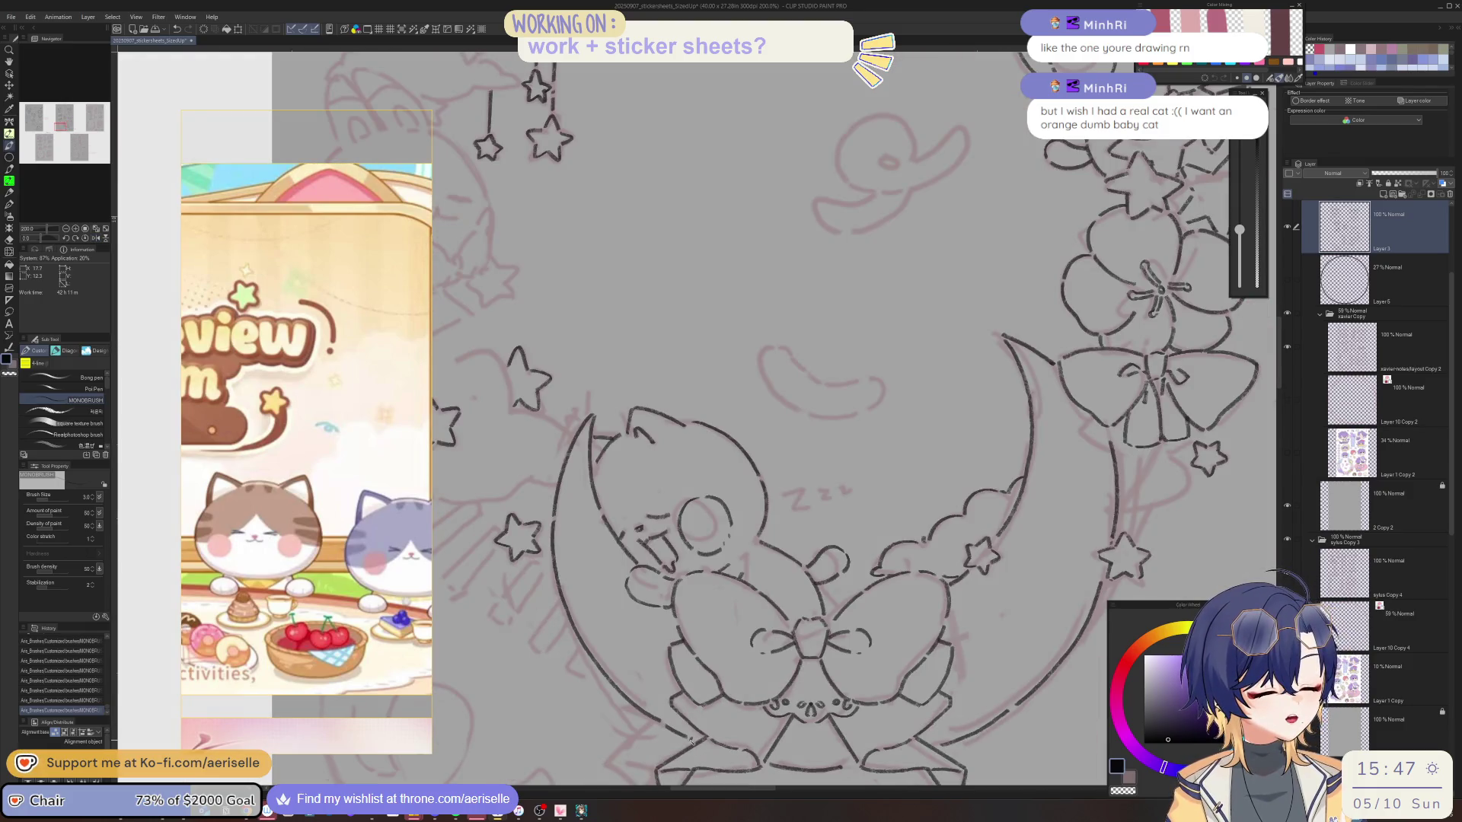
{"action": "scroll", "coordinate": [794, 691], "scroll_direction": "down", "scroll_amount": 2}
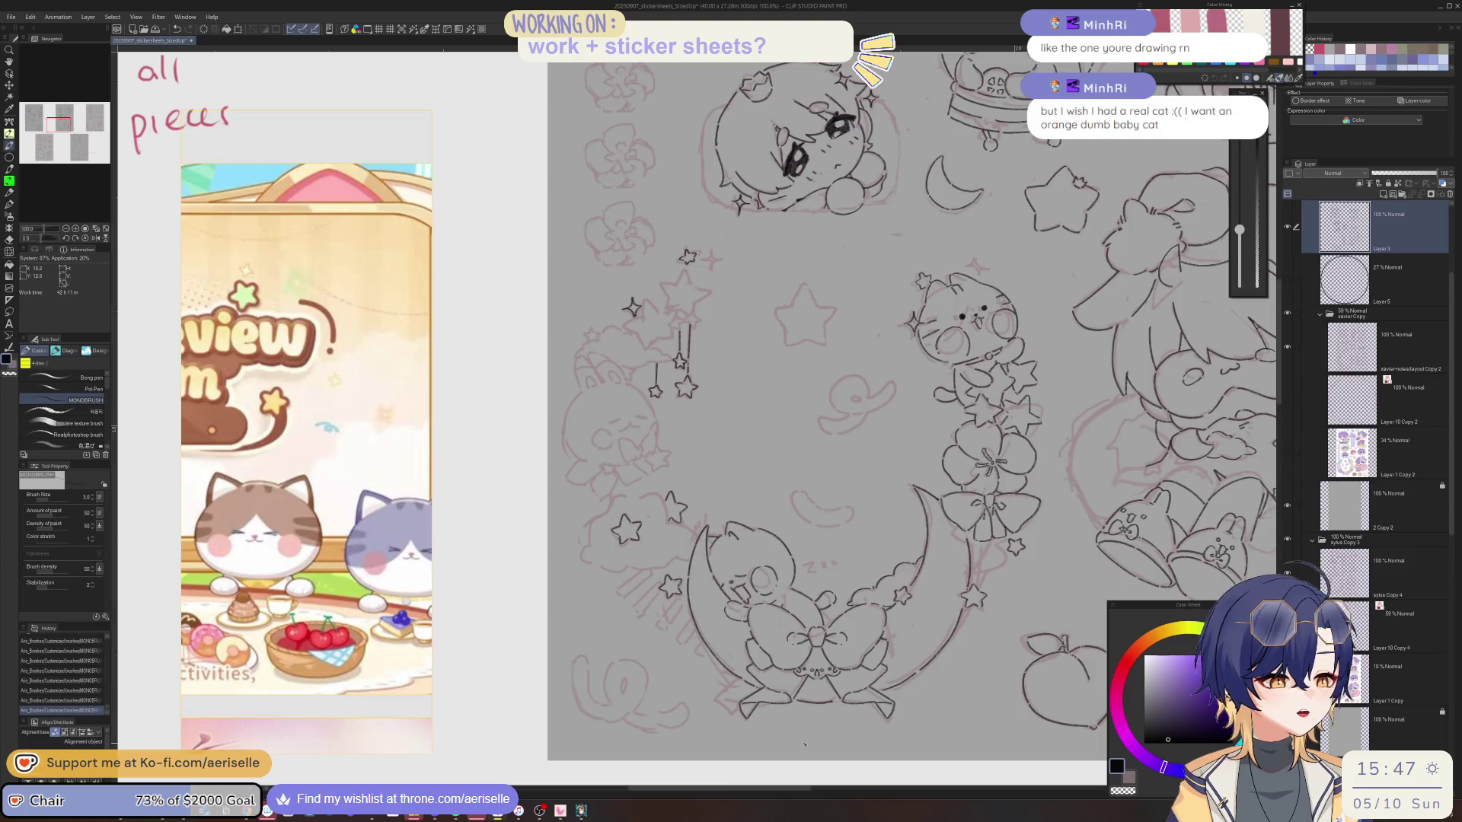
{"action": "key", "text": "h"}
Zoom to 200% on the stars and cloud by the moon and ink a curve beside the lower-left star.
{"action": "left_click_drag", "start_coordinate": [794, 691], "coordinate": [990, 657]}
{"action": "scroll", "coordinate": [756, 657], "scroll_direction": "up", "scroll_amount": 2}
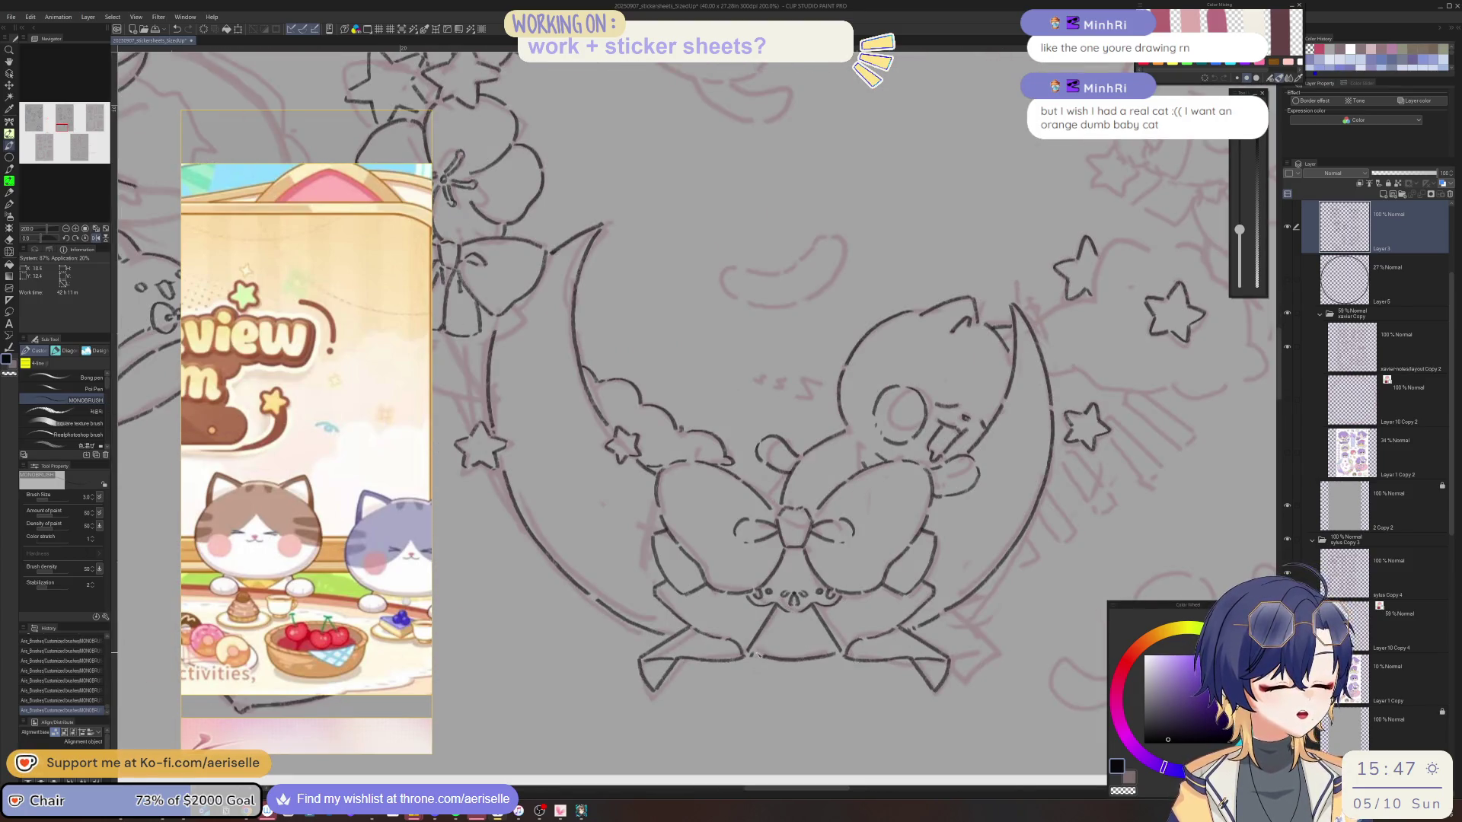
{"action": "scroll", "coordinate": [767, 639], "scroll_direction": "down", "scroll_amount": 4}
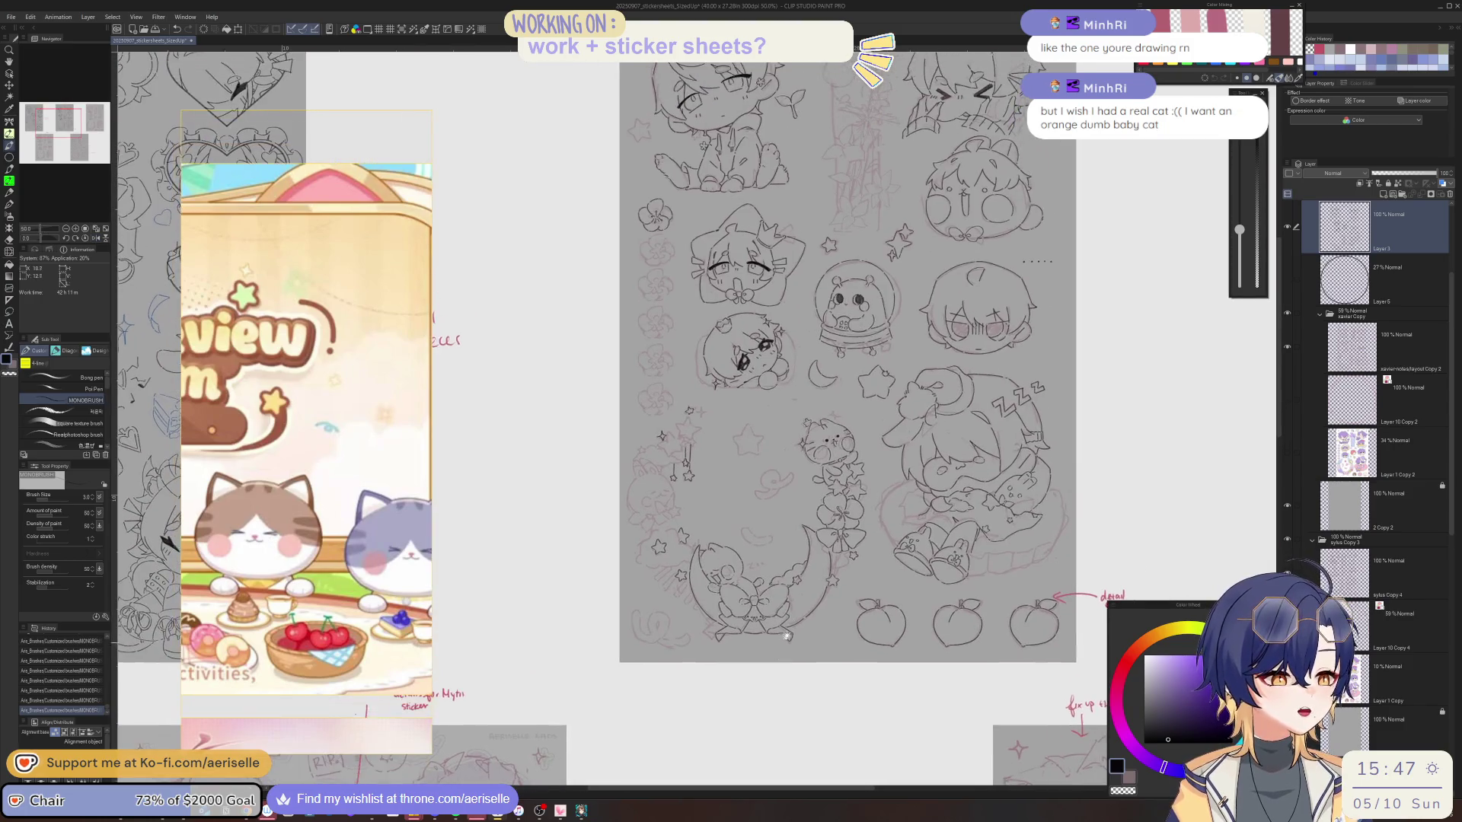
{"action": "scroll", "coordinate": [810, 618], "scroll_direction": "up", "scroll_amount": 2}
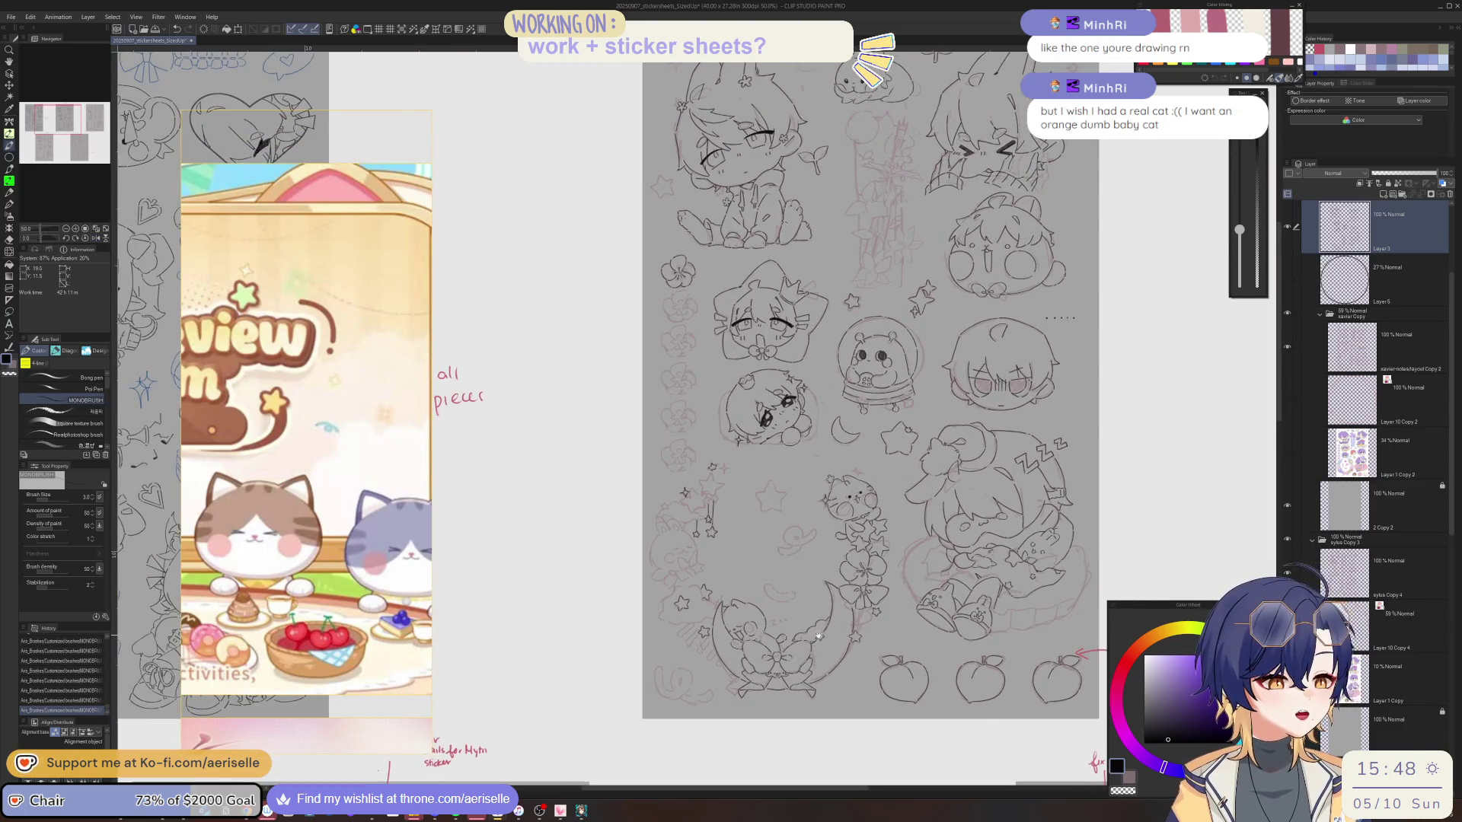
{"action": "scroll", "coordinate": [817, 615], "scroll_direction": "up", "scroll_amount": 4}
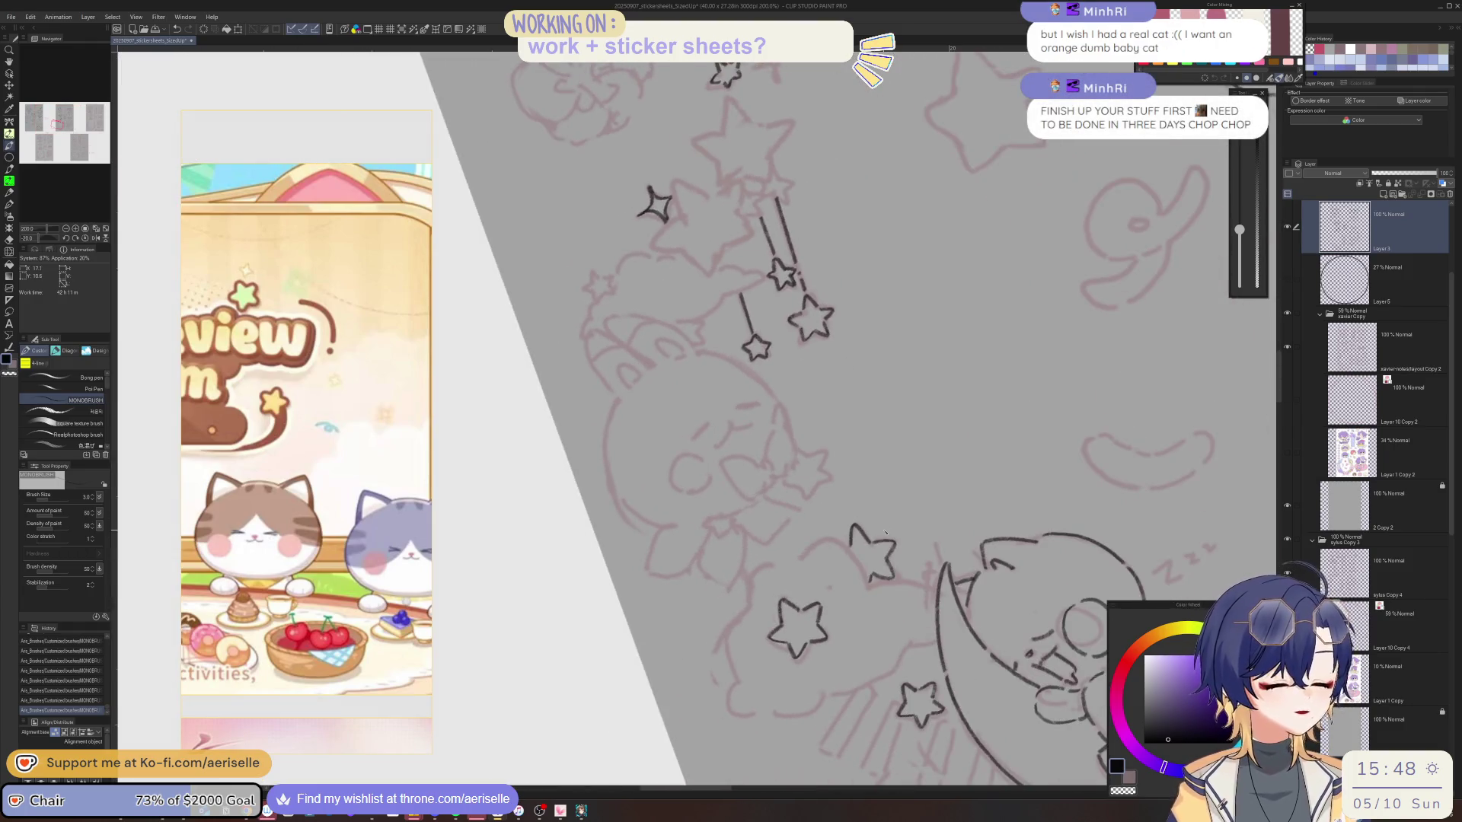
{"action": "mouse_move", "coordinate": [775, 566]}
{"action": "left_mouse_down"}
{"action": "mouse_move", "coordinate": [755, 571]}
{"action": "mouse_move", "coordinate": [731, 625]}
{"action": "mouse_move", "coordinate": [737, 670]}
{"action": "mouse_move", "coordinate": [716, 634]}
{"action": "mouse_move", "coordinate": [733, 677]}
{"action": "left_mouse_up"}
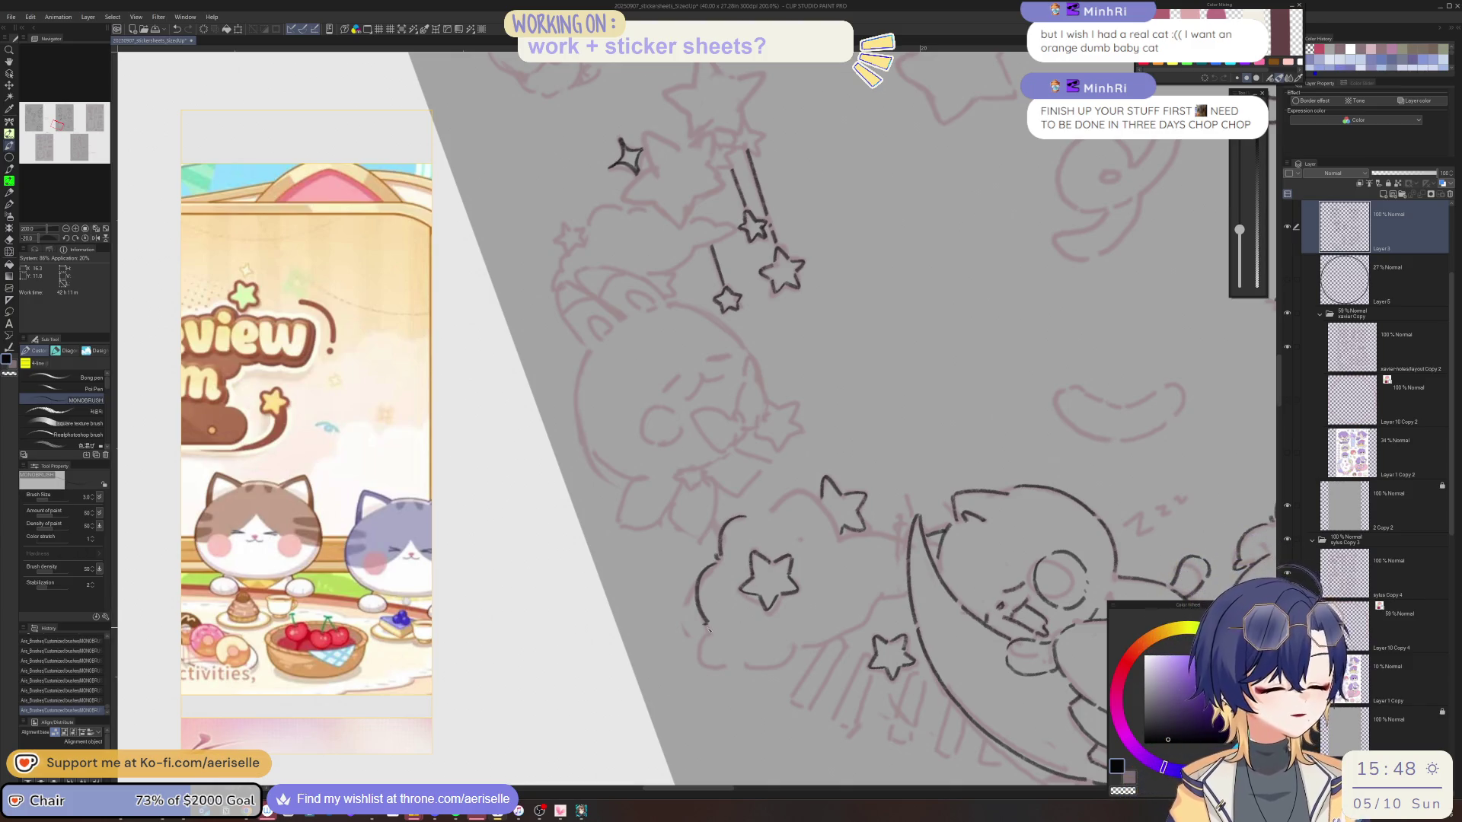
Ink the cloud outline's left side, a short curve beside it, and its lower-right stroke.
{"action": "mouse_move", "coordinate": [699, 638]}
{"action": "left_mouse_down"}
{"action": "mouse_move", "coordinate": [705, 667]}
{"action": "mouse_move", "coordinate": [727, 649]}
{"action": "left_mouse_up"}
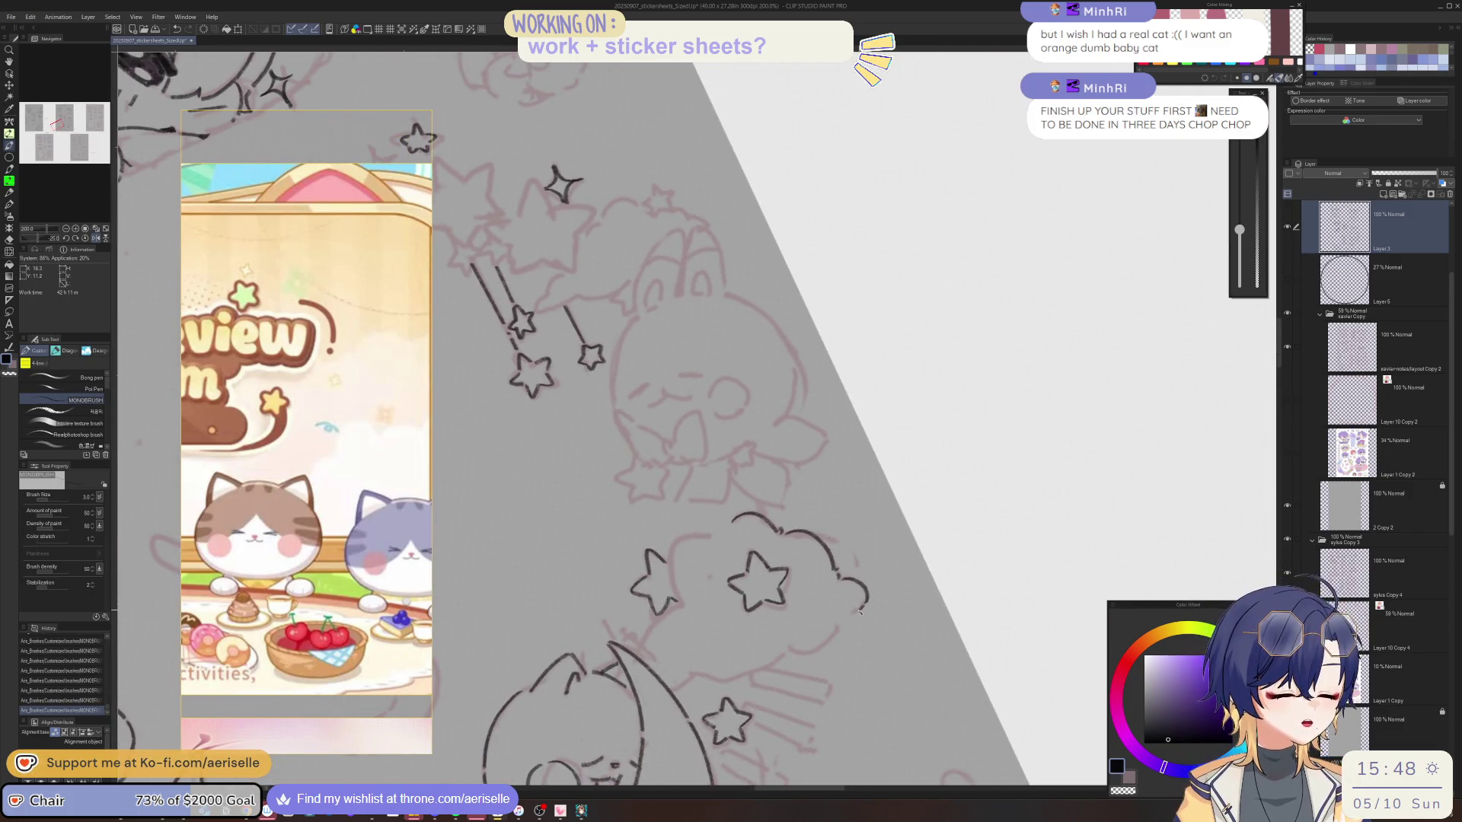
{"action": "mouse_move", "coordinate": [862, 607]}
{"action": "left_mouse_down"}
{"action": "mouse_move", "coordinate": [767, 536]}
{"action": "mouse_move", "coordinate": [695, 563]}
{"action": "mouse_move", "coordinate": [721, 646]}
{"action": "mouse_move", "coordinate": [749, 664]}
{"action": "left_mouse_up"}
{"action": "scroll", "coordinate": [750, 521], "scroll_direction": "up", "scroll_amount": 2}
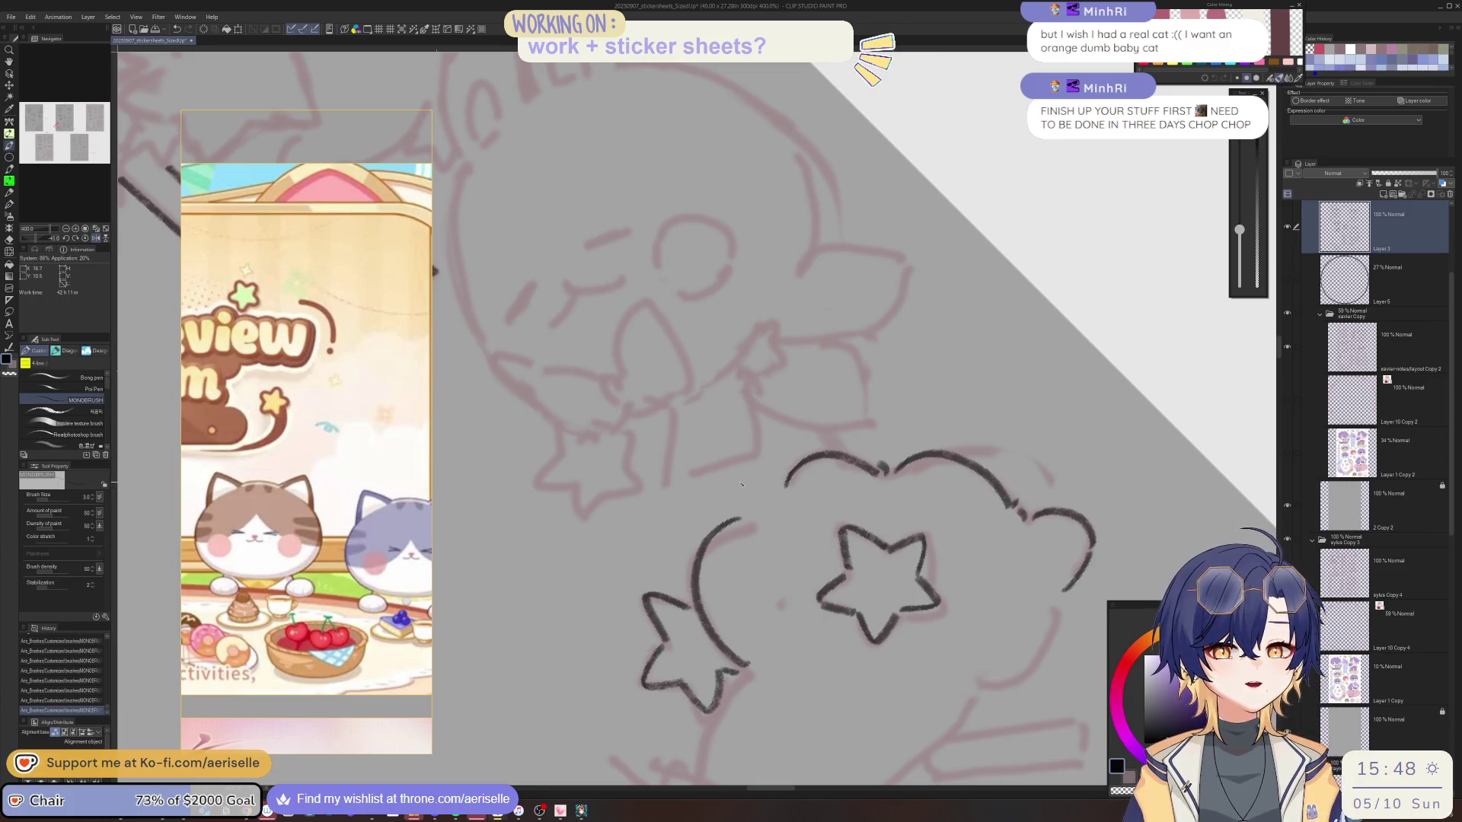
{"action": "left_click_drag", "start_coordinate": [727, 508], "coordinate": [775, 474]}
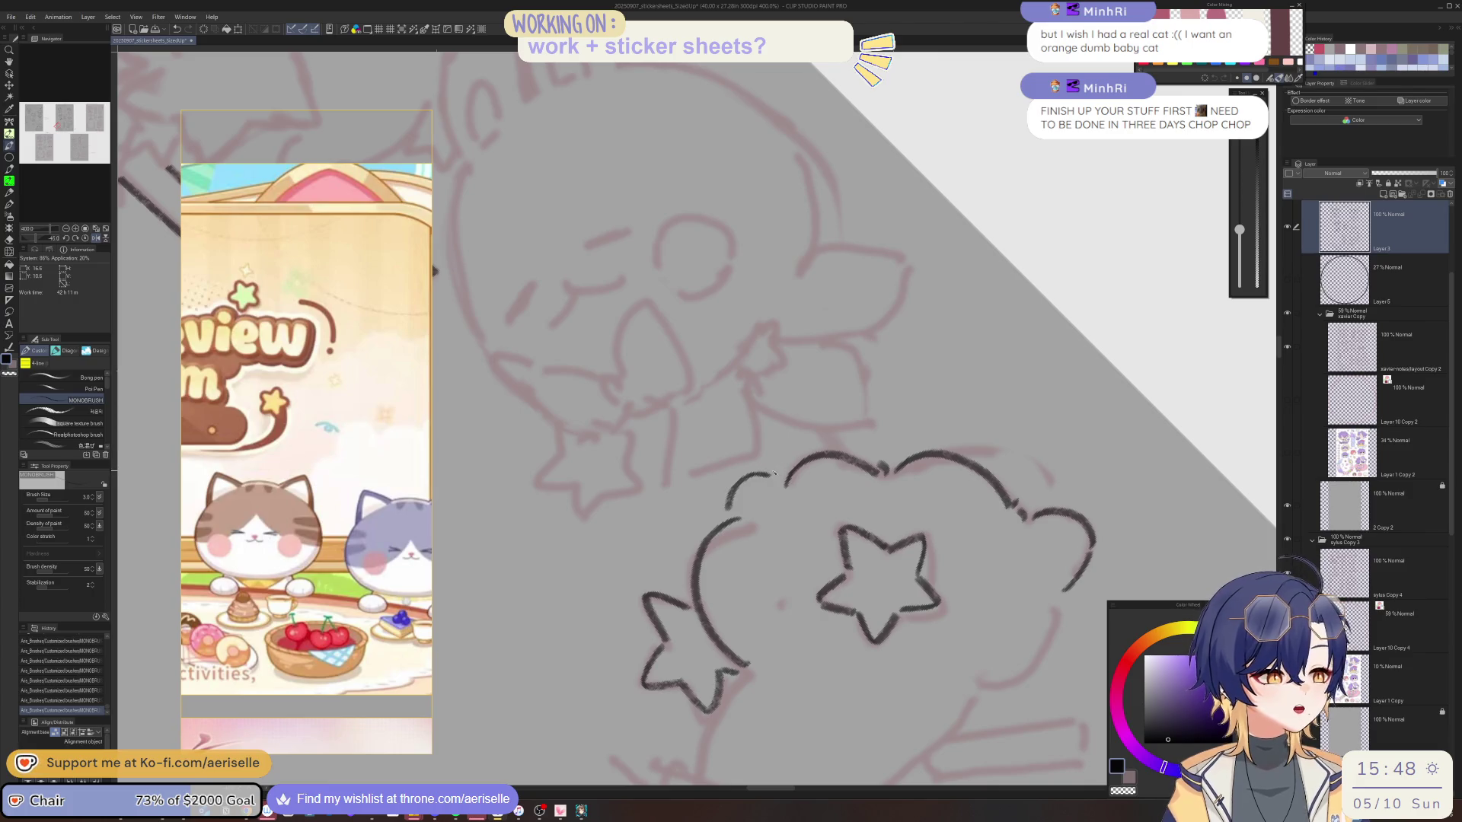
{"action": "scroll", "coordinate": [805, 441], "scroll_direction": "down", "scroll_amount": 6}
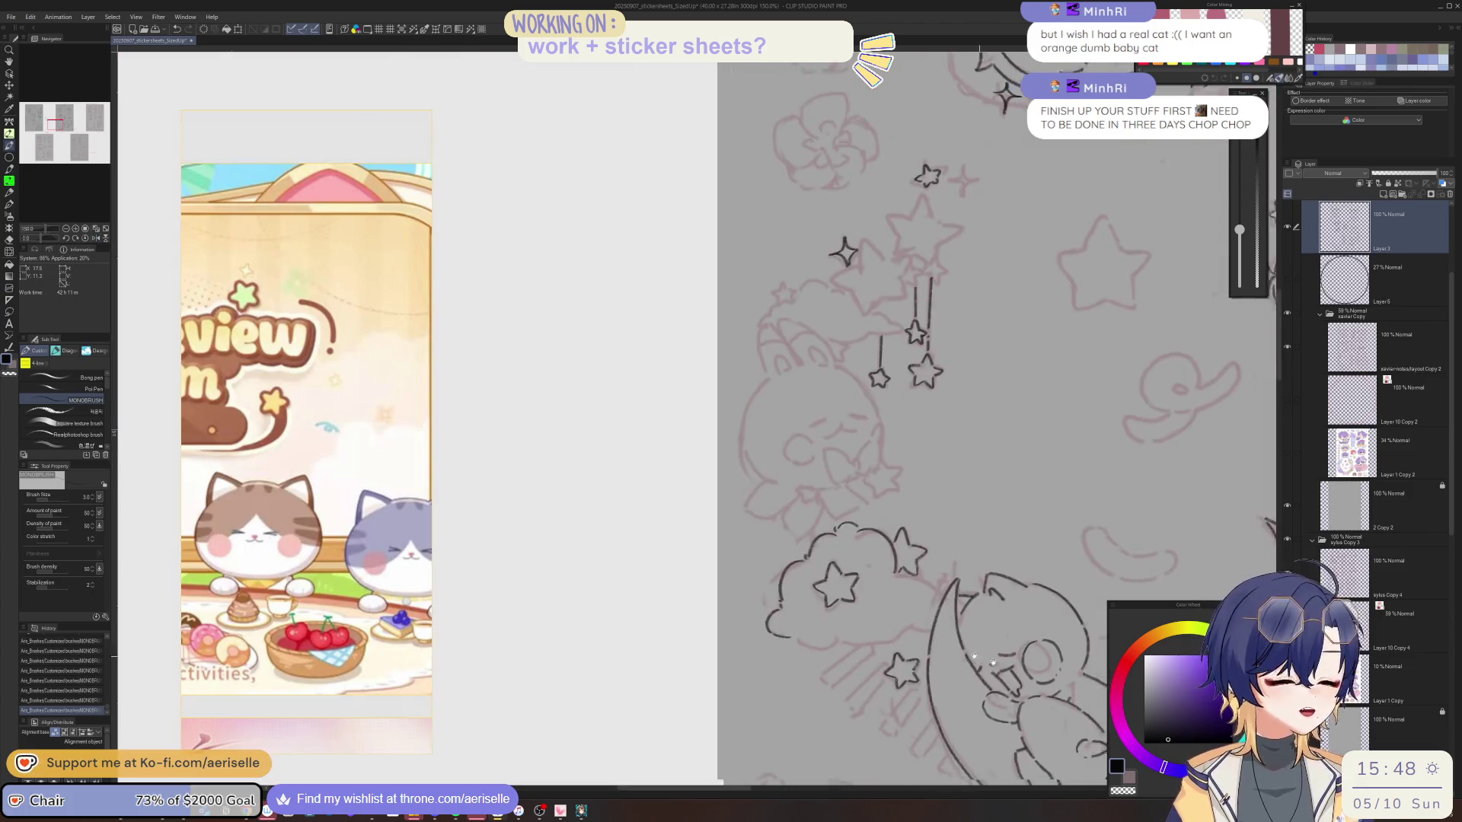
{"action": "scroll", "coordinate": [796, 579], "scroll_direction": "up", "scroll_amount": 2}
{"action": "mouse_move", "coordinate": [685, 603]}
{"action": "left_mouse_down"}
{"action": "mouse_move", "coordinate": [716, 642]}
{"action": "mouse_move", "coordinate": [845, 555]}
{"action": "mouse_move", "coordinate": [883, 456]}
{"action": "mouse_move", "coordinate": [649, 622]}
{"action": "left_mouse_up"}
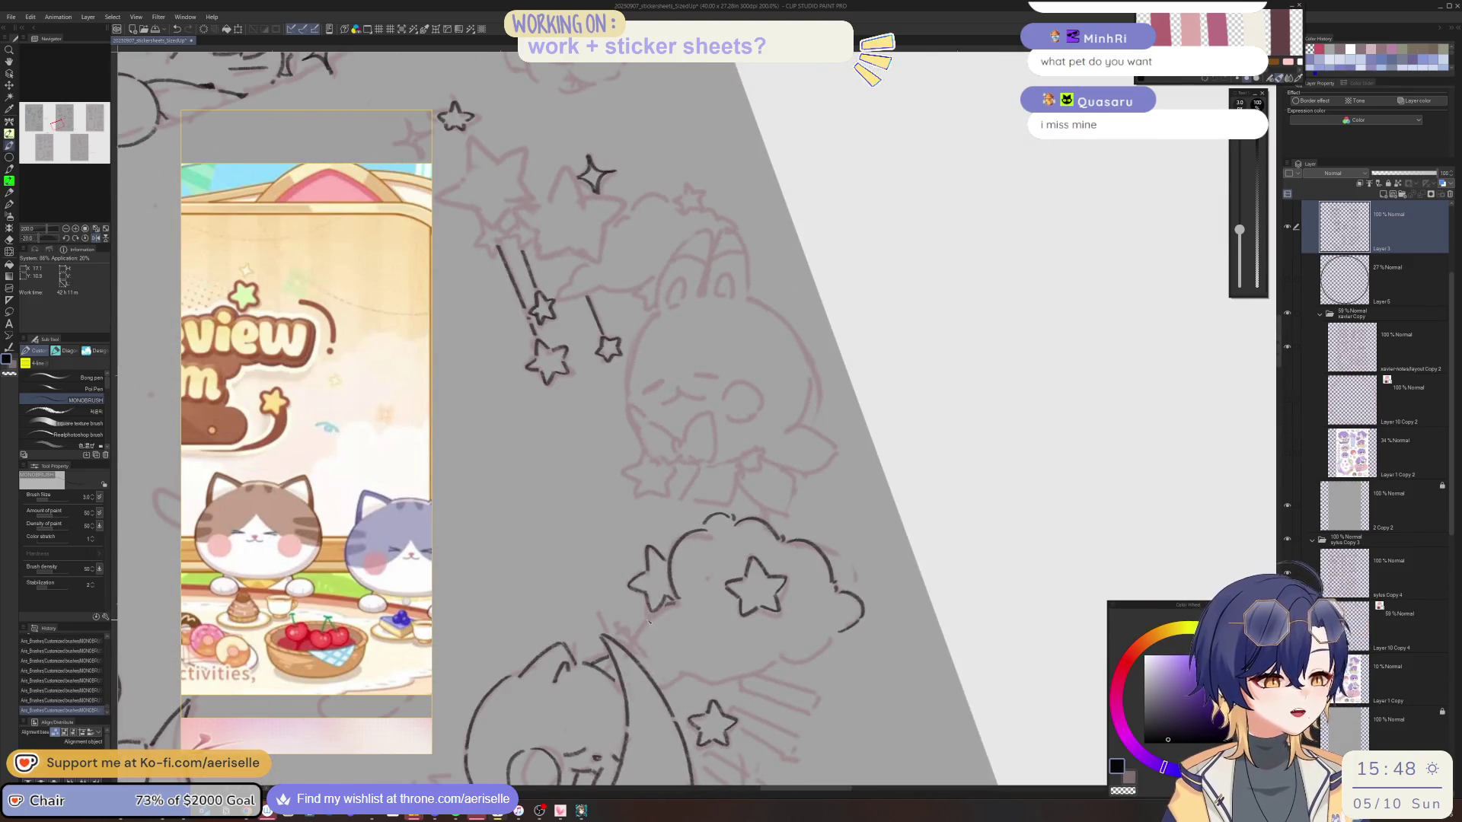
Continue the cloud outline down and right on a rotated view, reset rotation, and save the file.
{"action": "key", "text": "minus"}
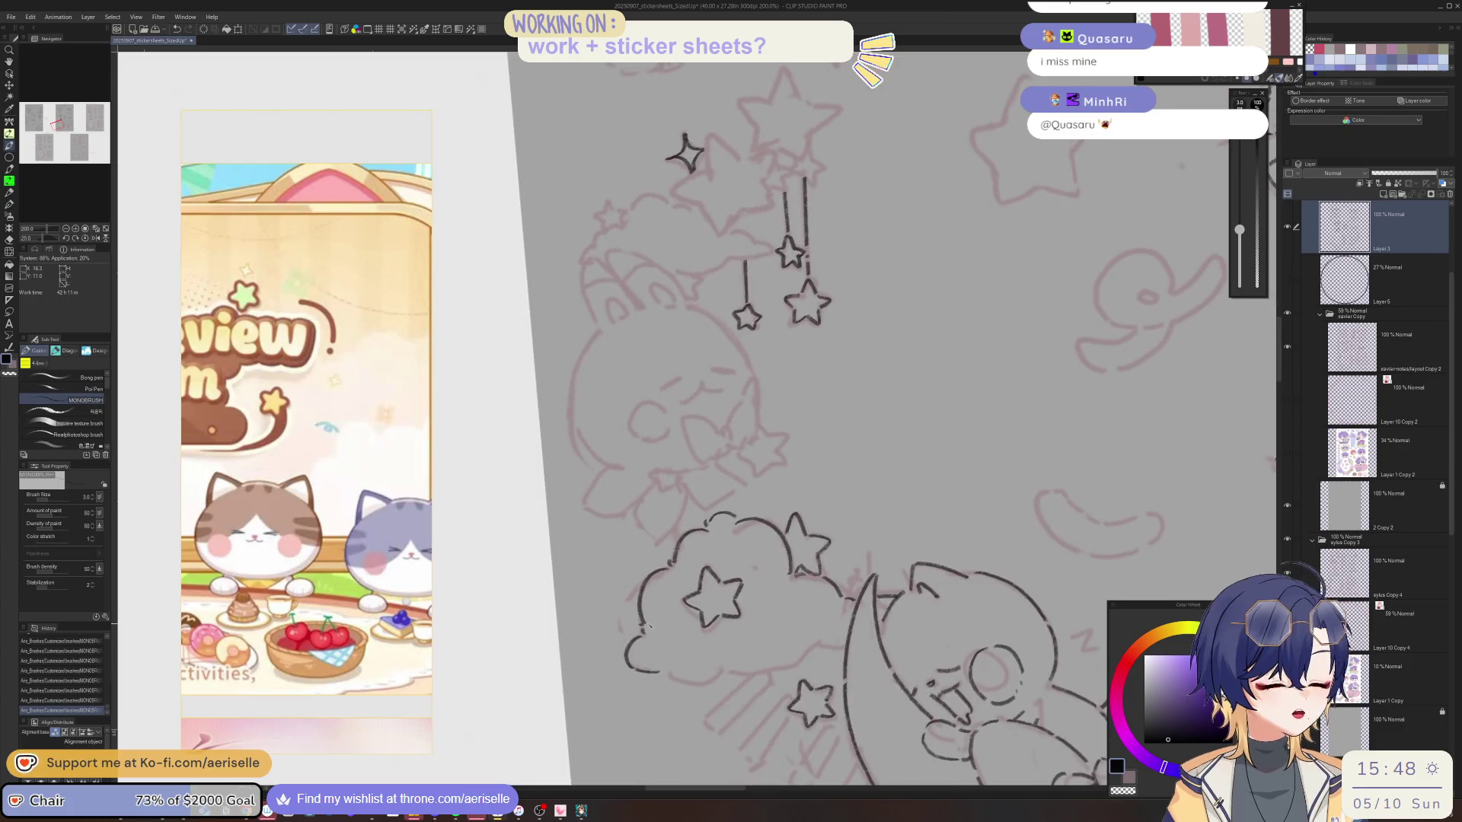
{"action": "key", "text": "minus"}
{"action": "key", "text": "minus"}
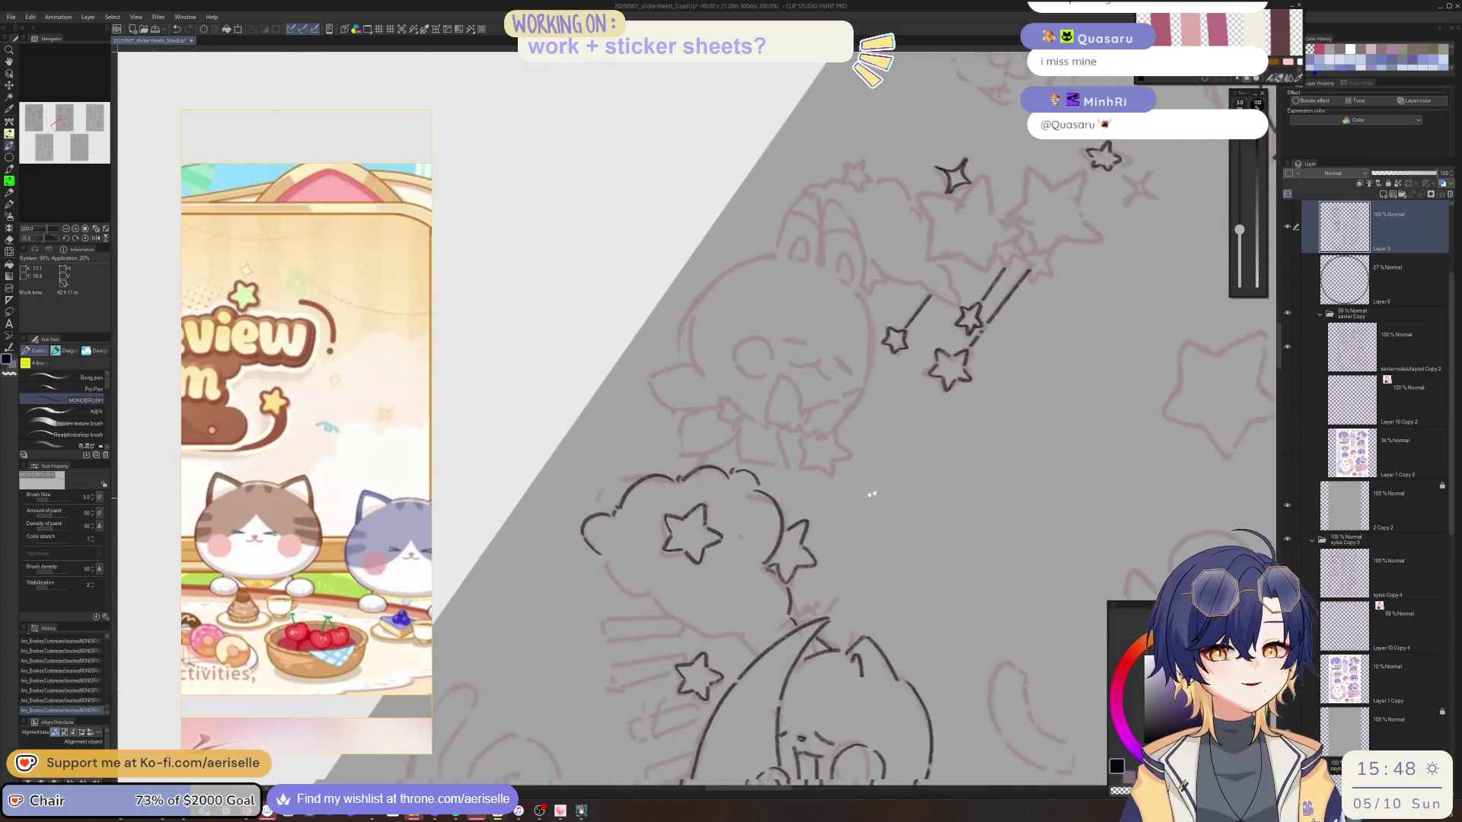
{"action": "key", "text": "minus"}
{"action": "key", "text": "minus"}
{"action": "key", "text": "minus"}
{"action": "key", "text": "minus"}
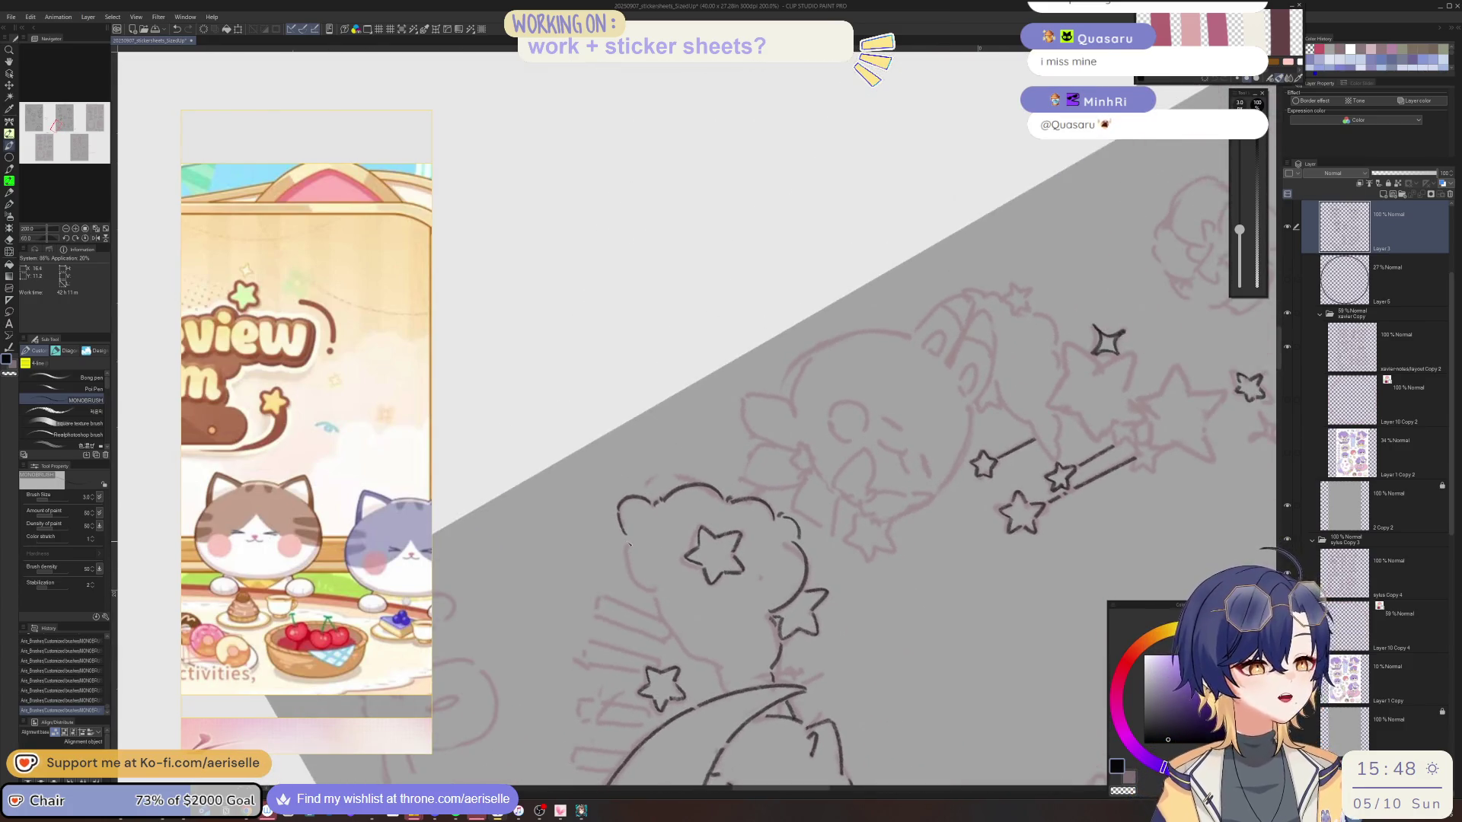
{"action": "mouse_move", "coordinate": [629, 543]}
{"action": "left_mouse_down"}
{"action": "mouse_move", "coordinate": [634, 583]}
{"action": "mouse_move", "coordinate": [659, 594]}
{"action": "left_mouse_up"}
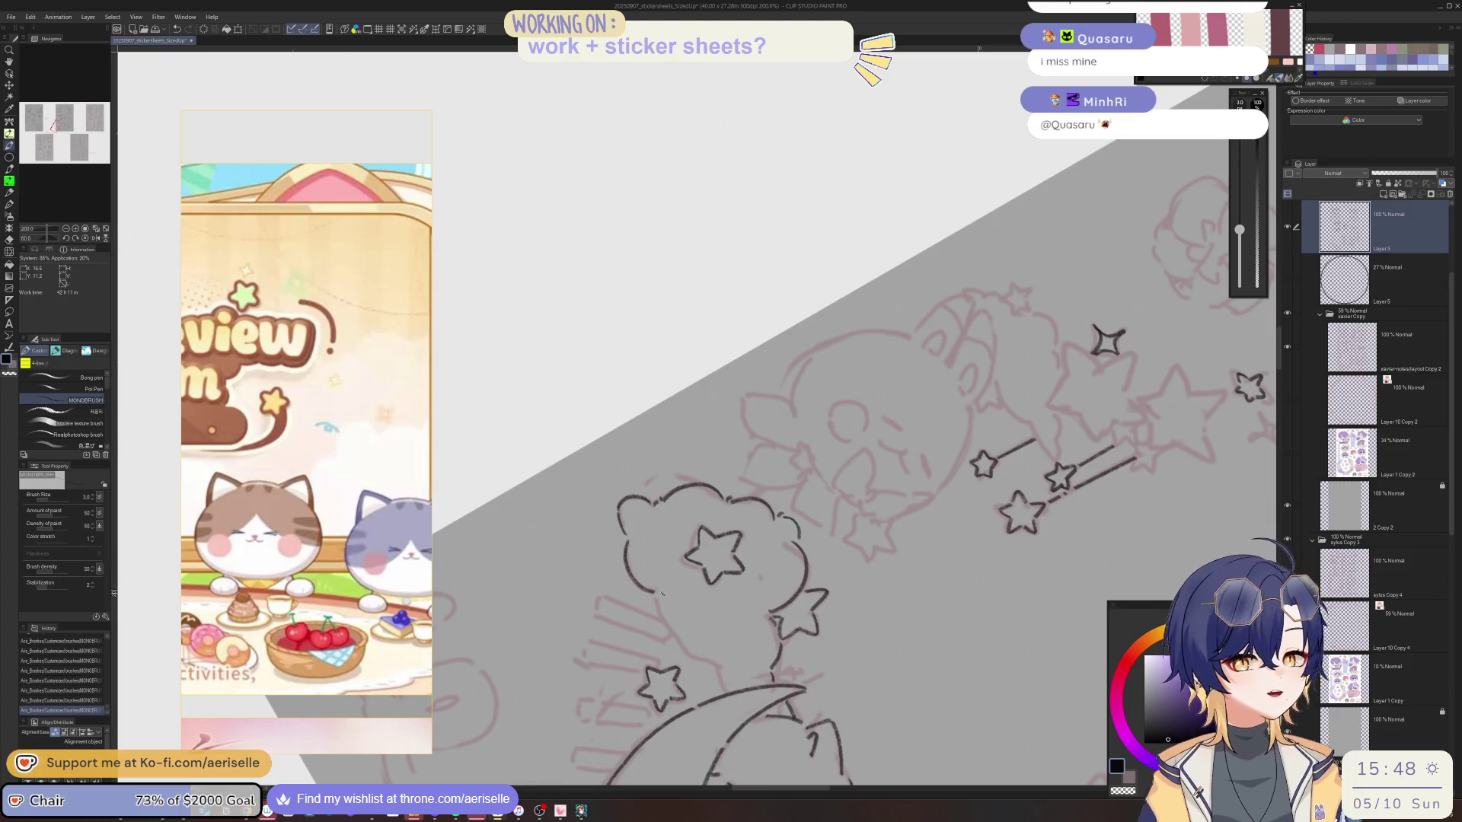
{"action": "key", "text": "minus"}
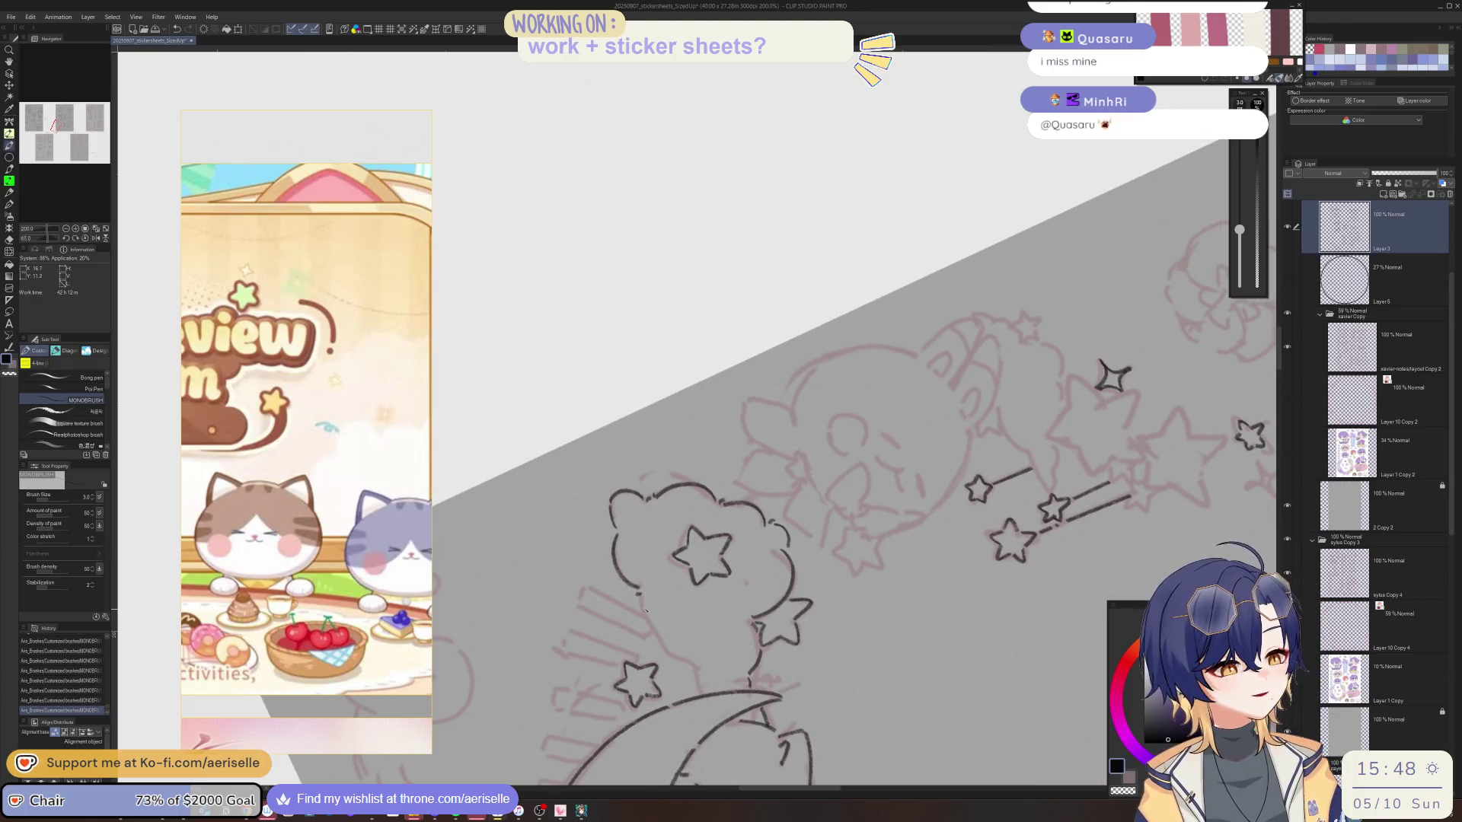
{"action": "left_click_drag", "start_coordinate": [649, 630], "coordinate": [689, 661]}
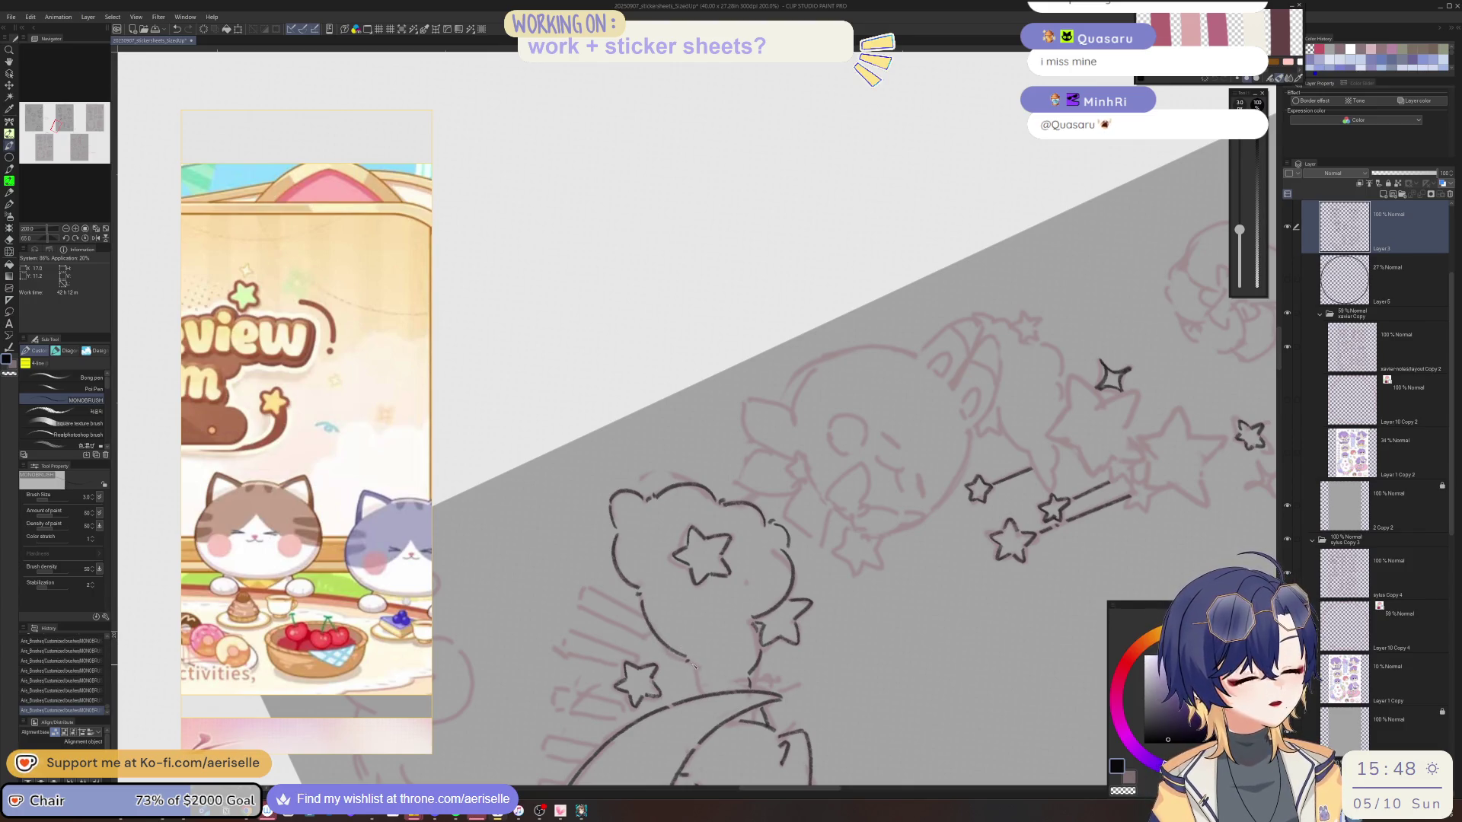
{"action": "key", "text": "at"}
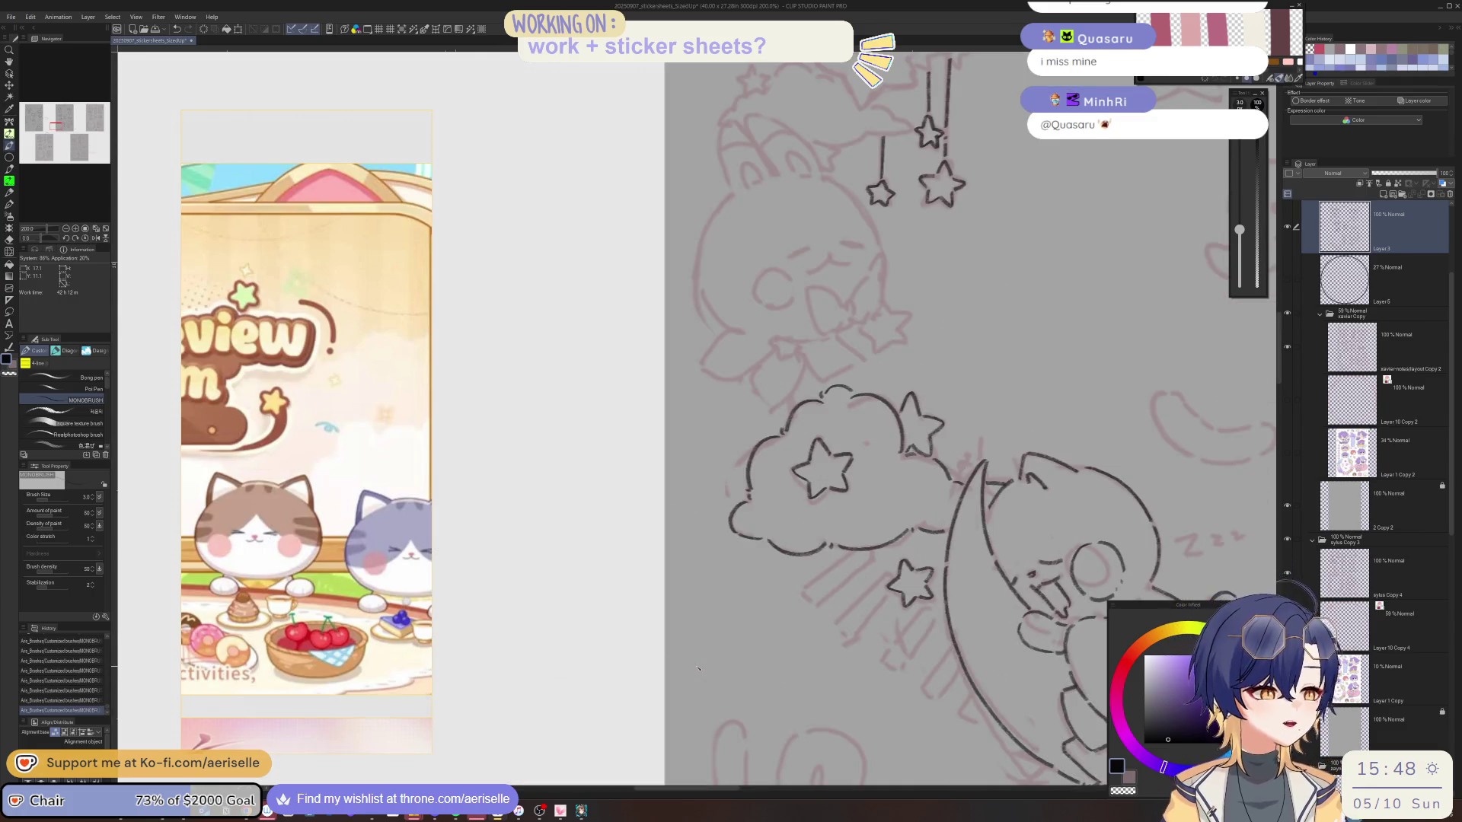
{"action": "key", "text": "ctrl+s"}
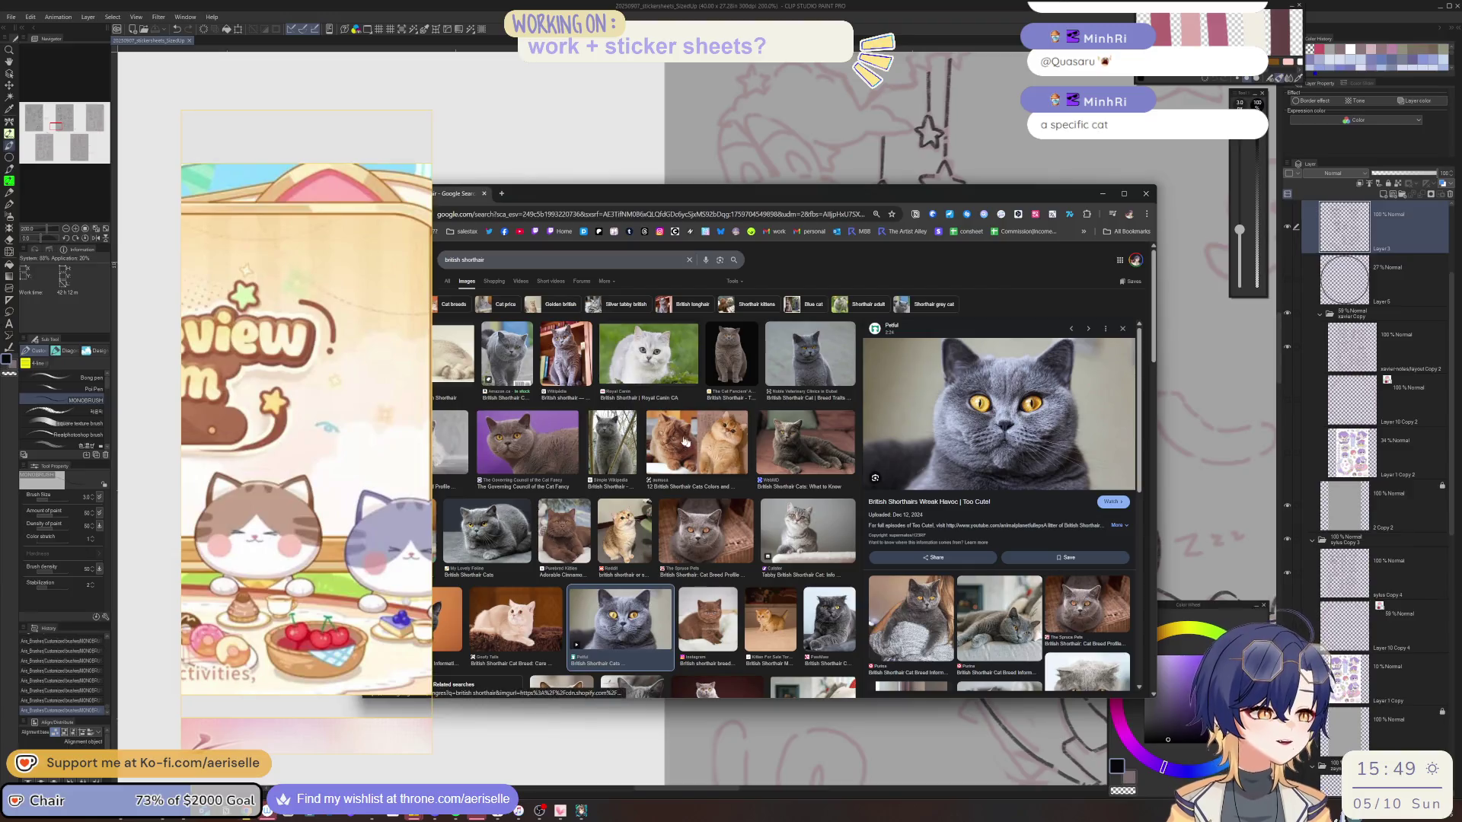
Move the cat image results aside and ink several trail lines for the shooting star.
{"action": "mouse_move", "coordinate": [426, 193]}
{"action": "left_mouse_down"}
{"action": "mouse_move", "coordinate": [399, 235]}
{"action": "mouse_move", "coordinate": [0, 236]}
{"action": "left_mouse_up"}
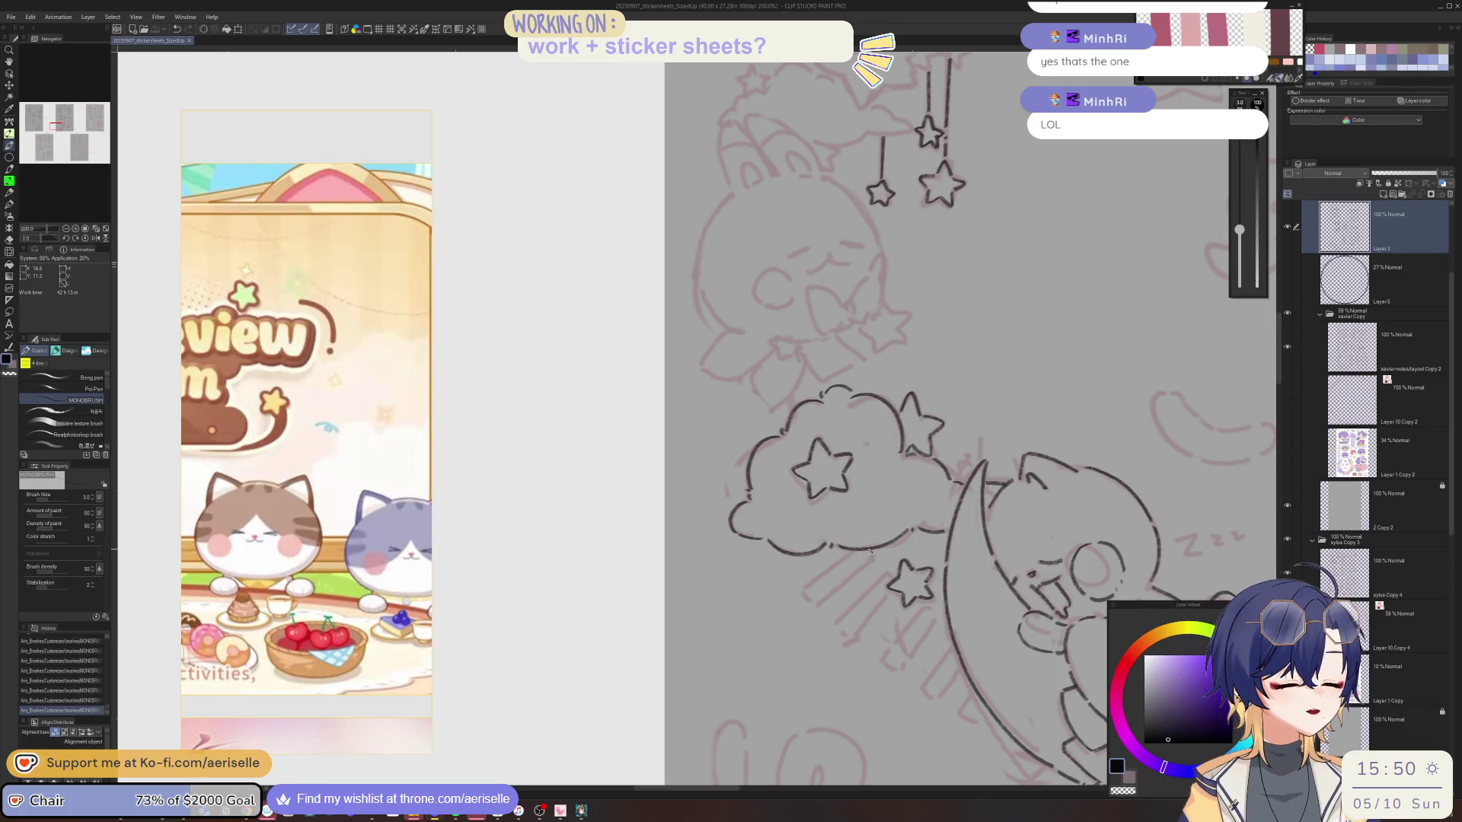
{"action": "mouse_move", "coordinate": [875, 533]}
{"action": "left_mouse_down"}
{"action": "mouse_move", "coordinate": [962, 422]}
{"action": "mouse_move", "coordinate": [893, 470]}
{"action": "left_mouse_up"}
{"action": "left_click_drag", "start_coordinate": [906, 415], "coordinate": [888, 479]}
{"action": "left_click_drag", "start_coordinate": [921, 416], "coordinate": [911, 482]}
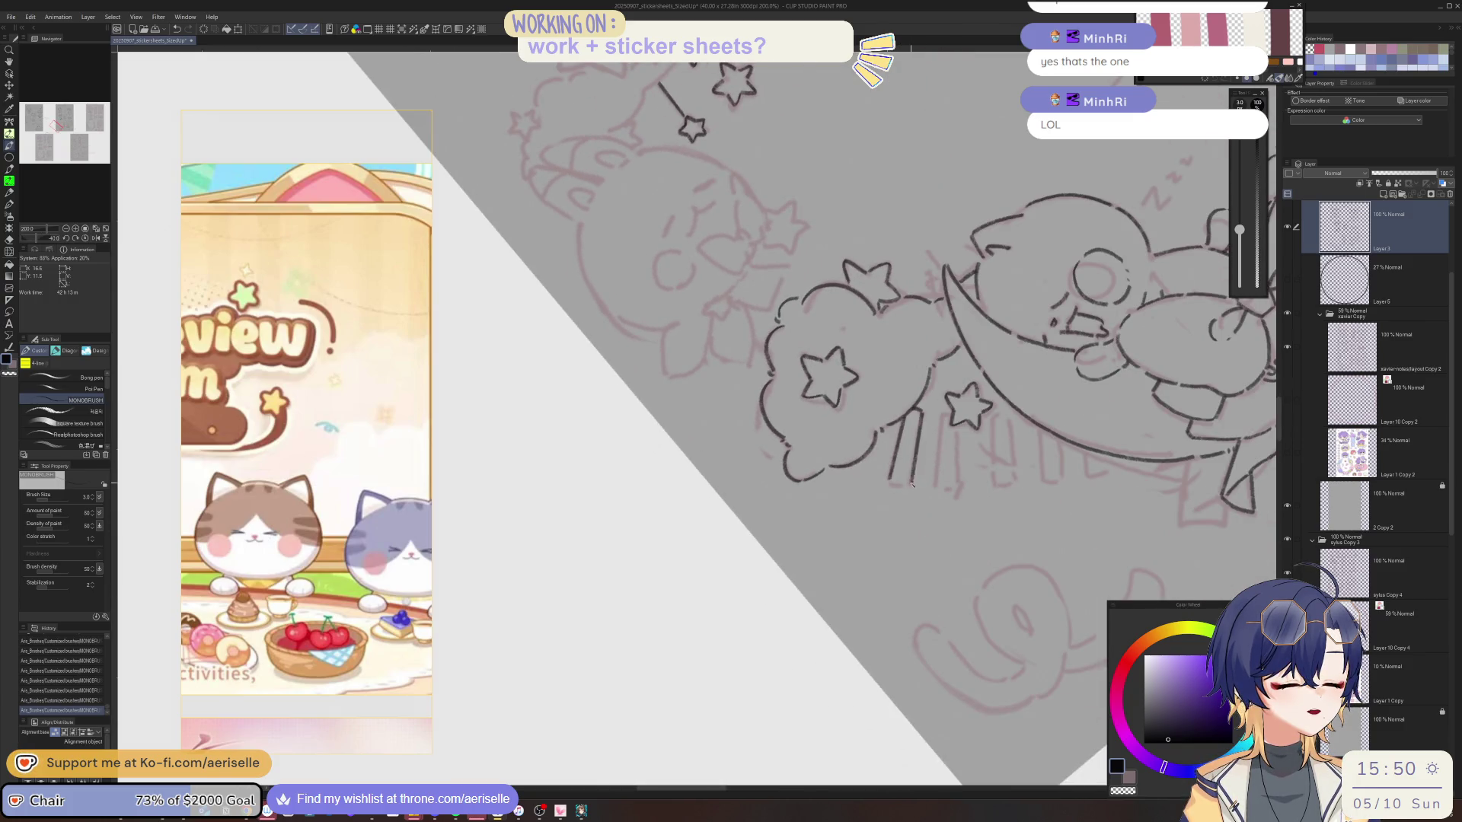
{"action": "left_click_drag", "start_coordinate": [945, 415], "coordinate": [935, 487]}
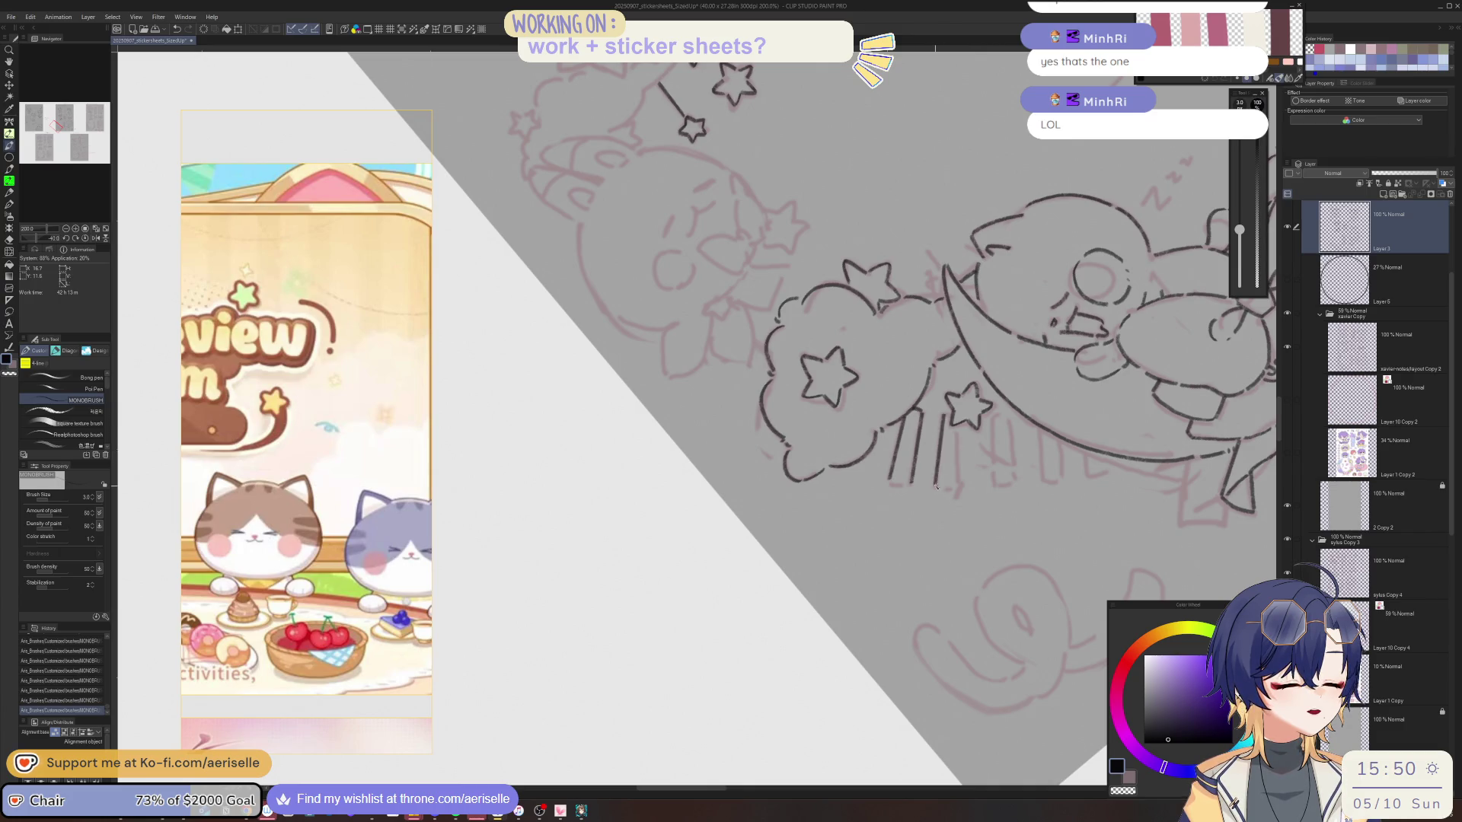
{"action": "mouse_move", "coordinate": [964, 425]}
{"action": "left_mouse_down"}
{"action": "mouse_move", "coordinate": [957, 484]}
{"action": "mouse_move", "coordinate": [835, 626]}
{"action": "left_mouse_up"}
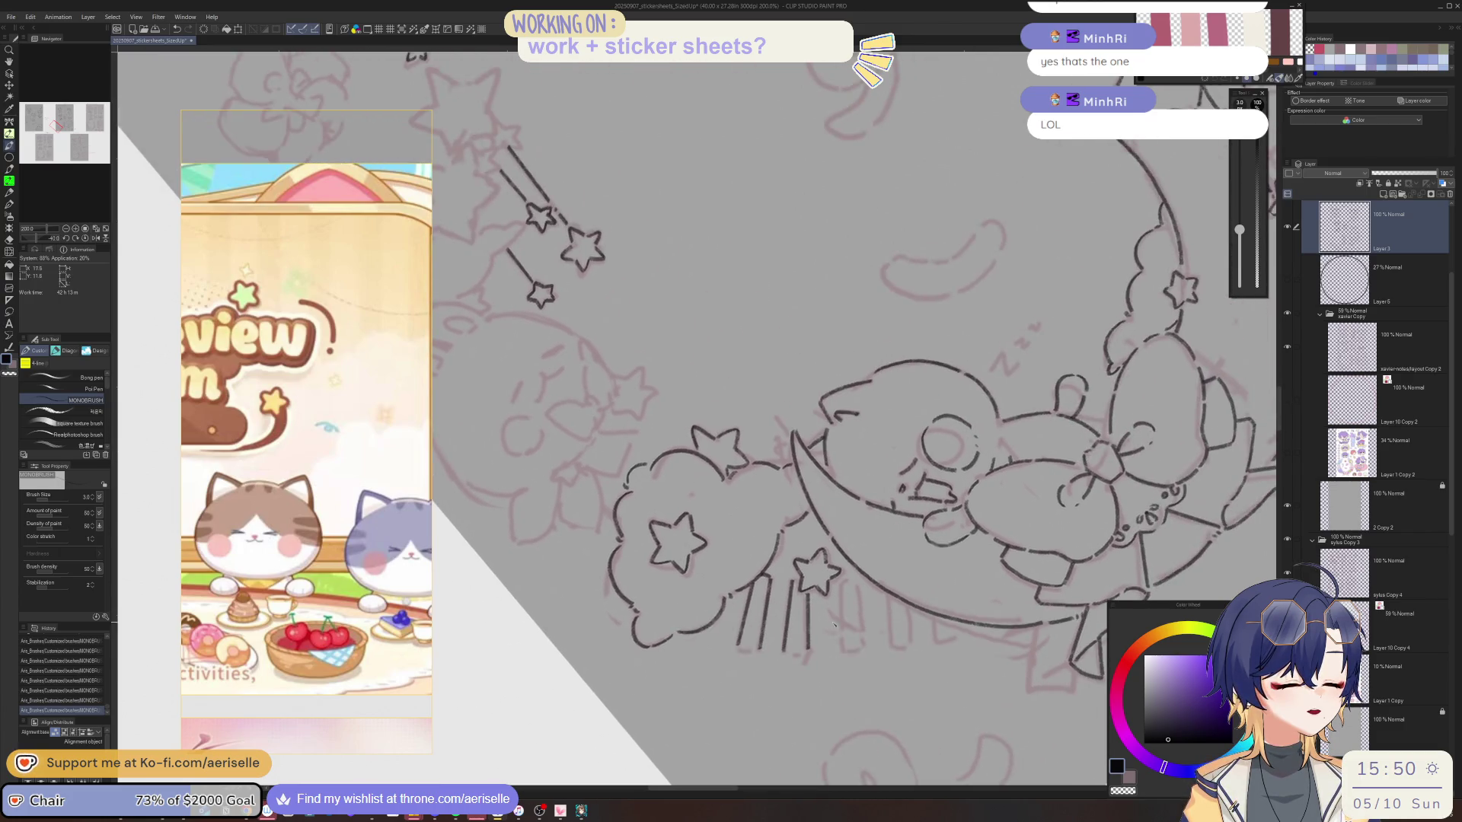
Ink more shooting-star trail strokes and a short line below the star on a rotated, zoomed view.
{"action": "left_click_drag", "start_coordinate": [804, 564], "coordinate": [724, 583]}
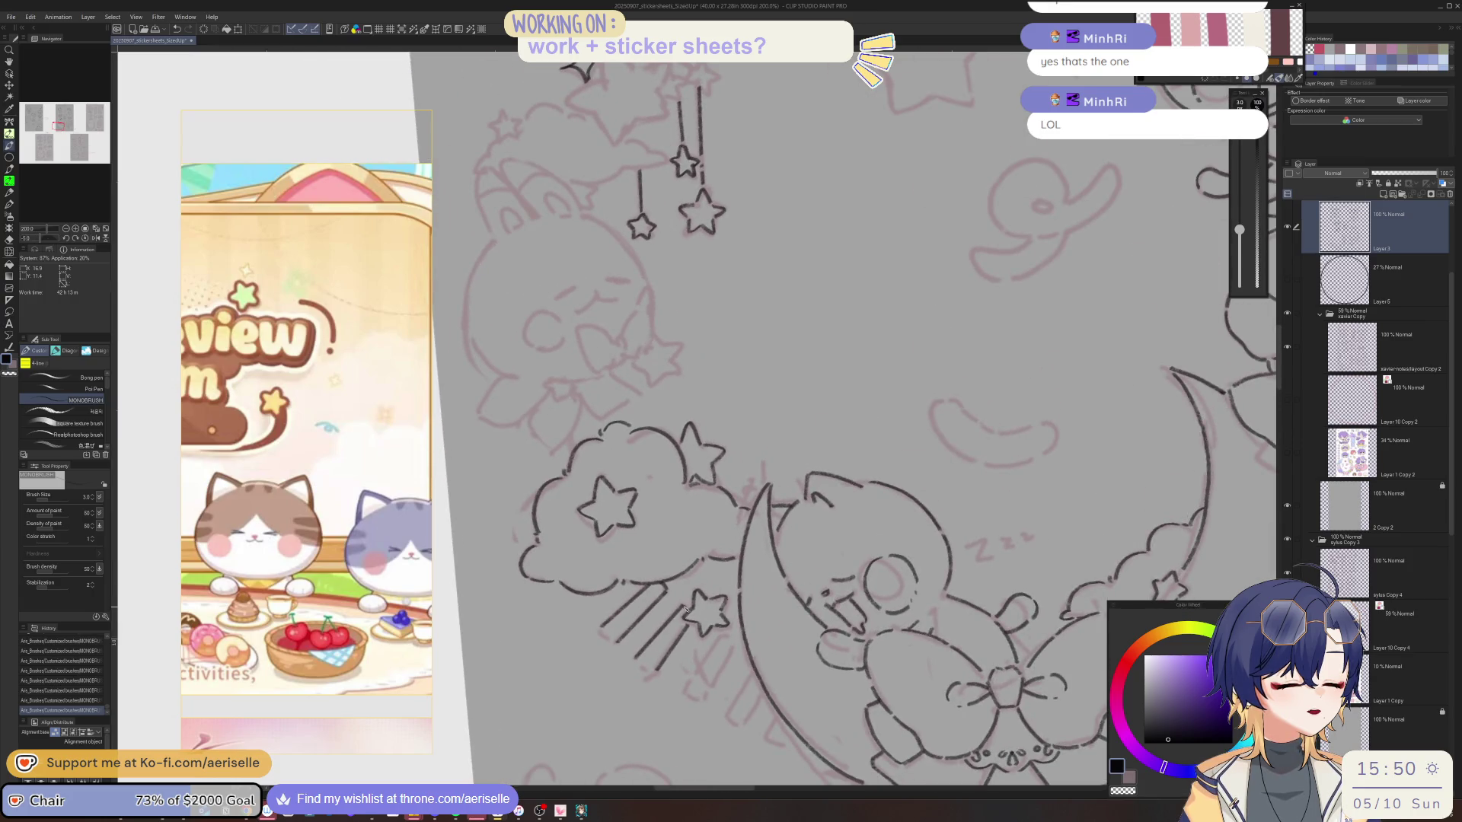
{"action": "mouse_move", "coordinate": [639, 668]}
{"action": "left_mouse_down"}
{"action": "mouse_move", "coordinate": [900, 525]}
{"action": "mouse_move", "coordinate": [667, 647]}
{"action": "left_mouse_up"}
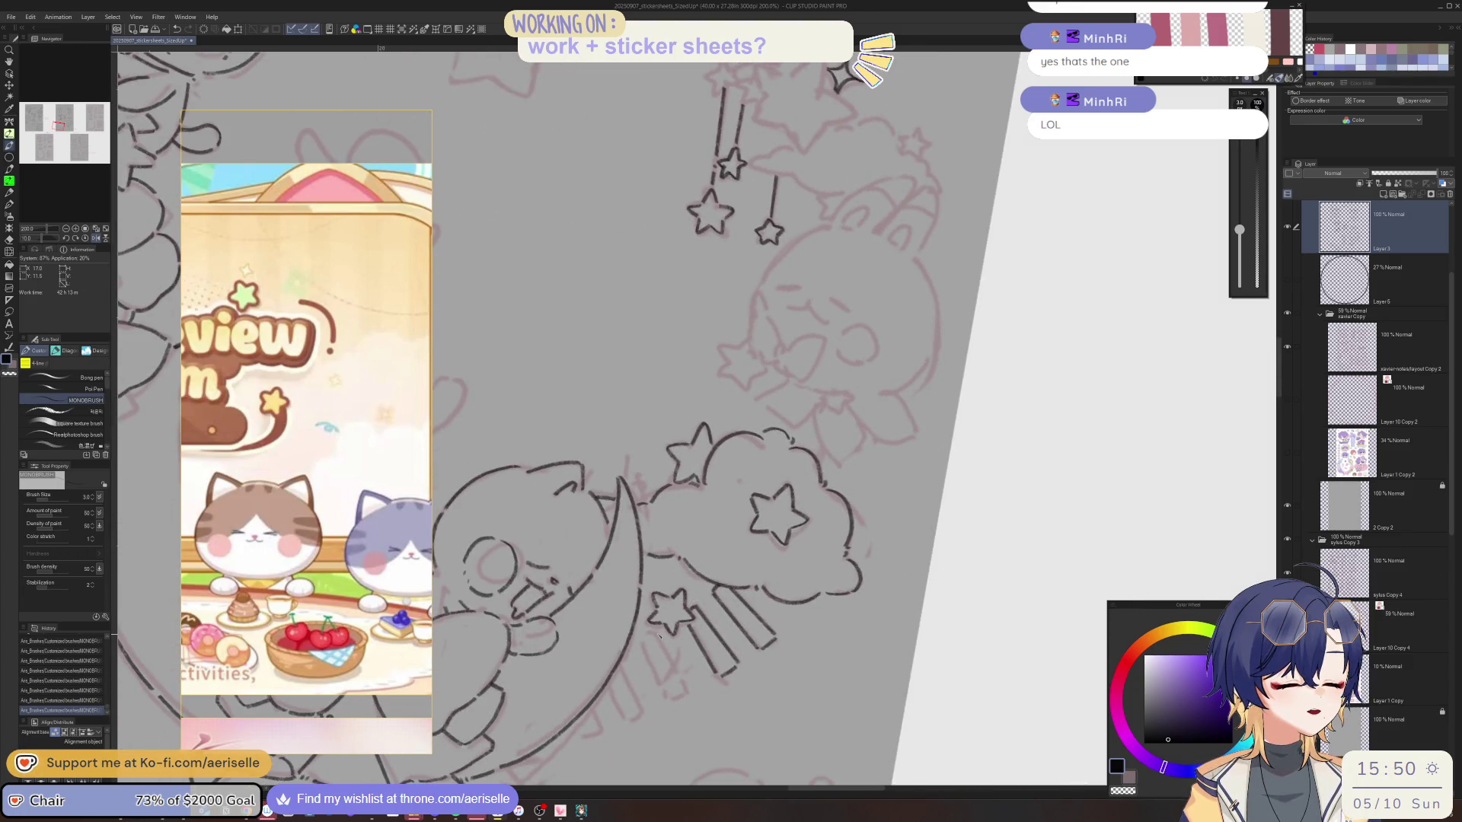
{"action": "left_click_drag", "start_coordinate": [643, 641], "coordinate": [665, 681]}
{"action": "key", "text": "minus"}
{"action": "key", "text": "minus"}
{"action": "key", "text": "minus"}
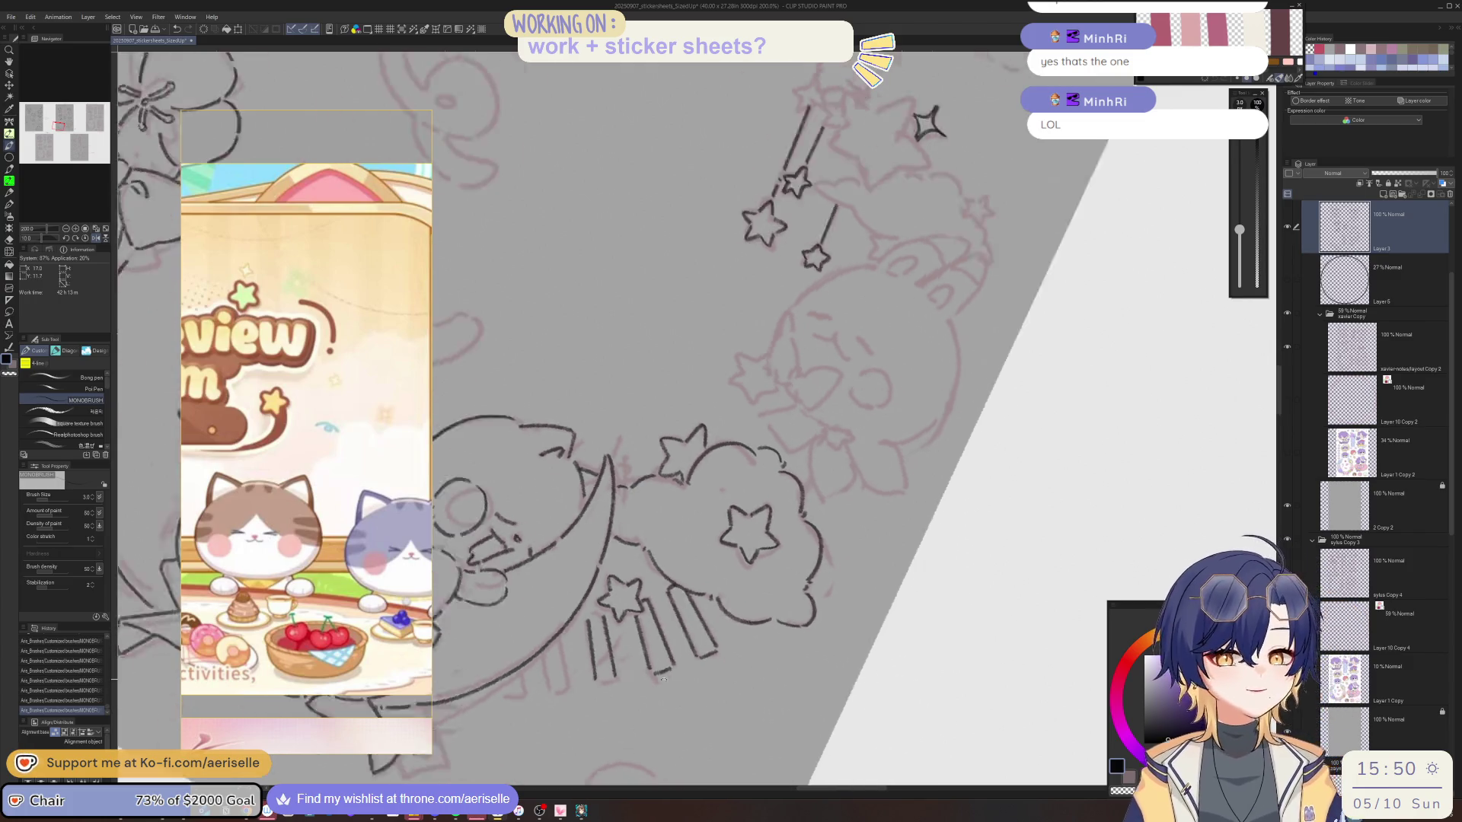
{"action": "scroll", "coordinate": [759, 630], "scroll_direction": "up", "scroll_amount": 2}
{"action": "key", "text": "asciicircum"}
{"action": "key", "text": "asciicircum"}
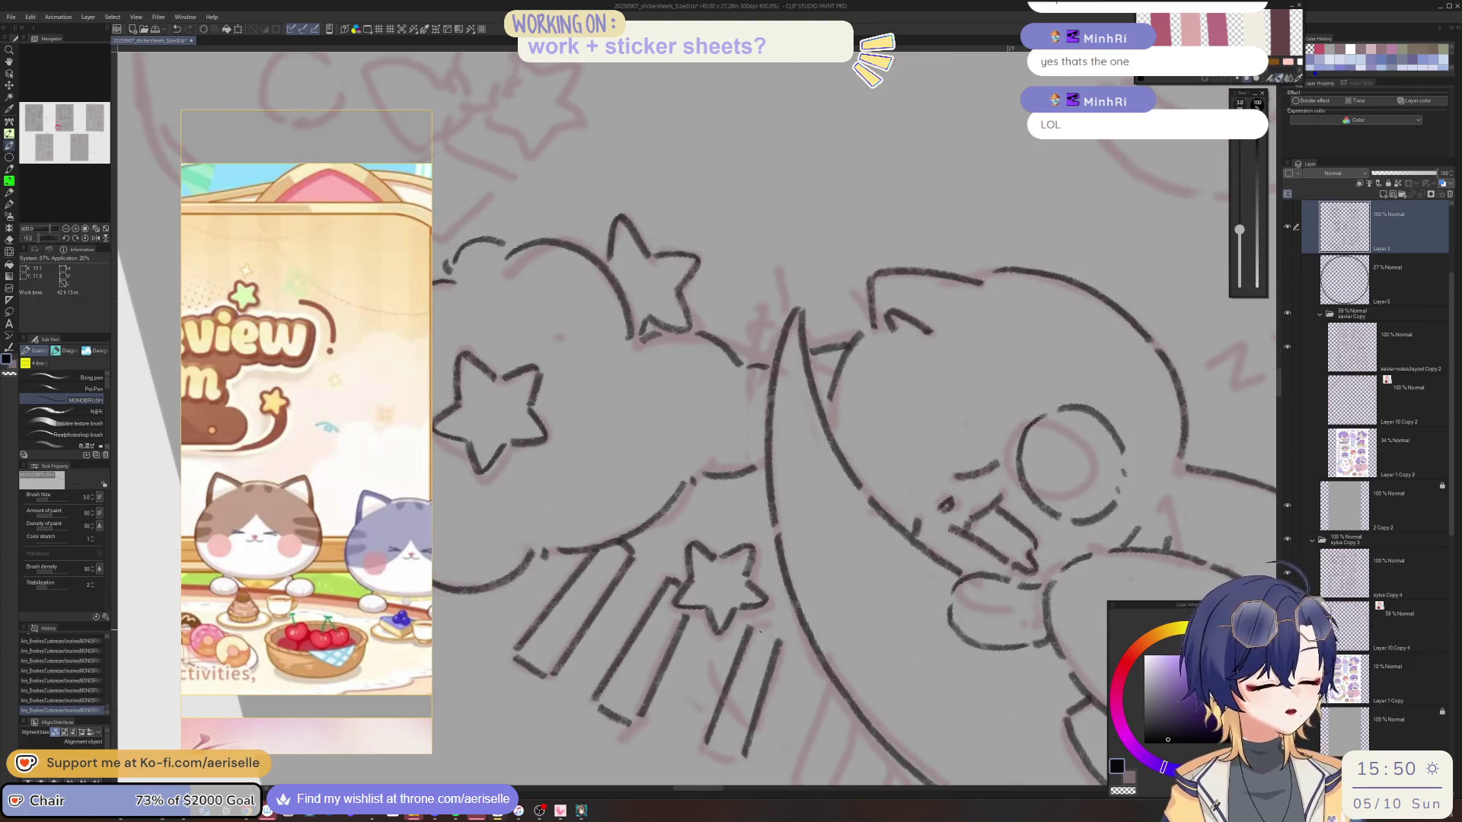
{"action": "scroll", "coordinate": [755, 700], "scroll_direction": "down", "scroll_amount": 2}
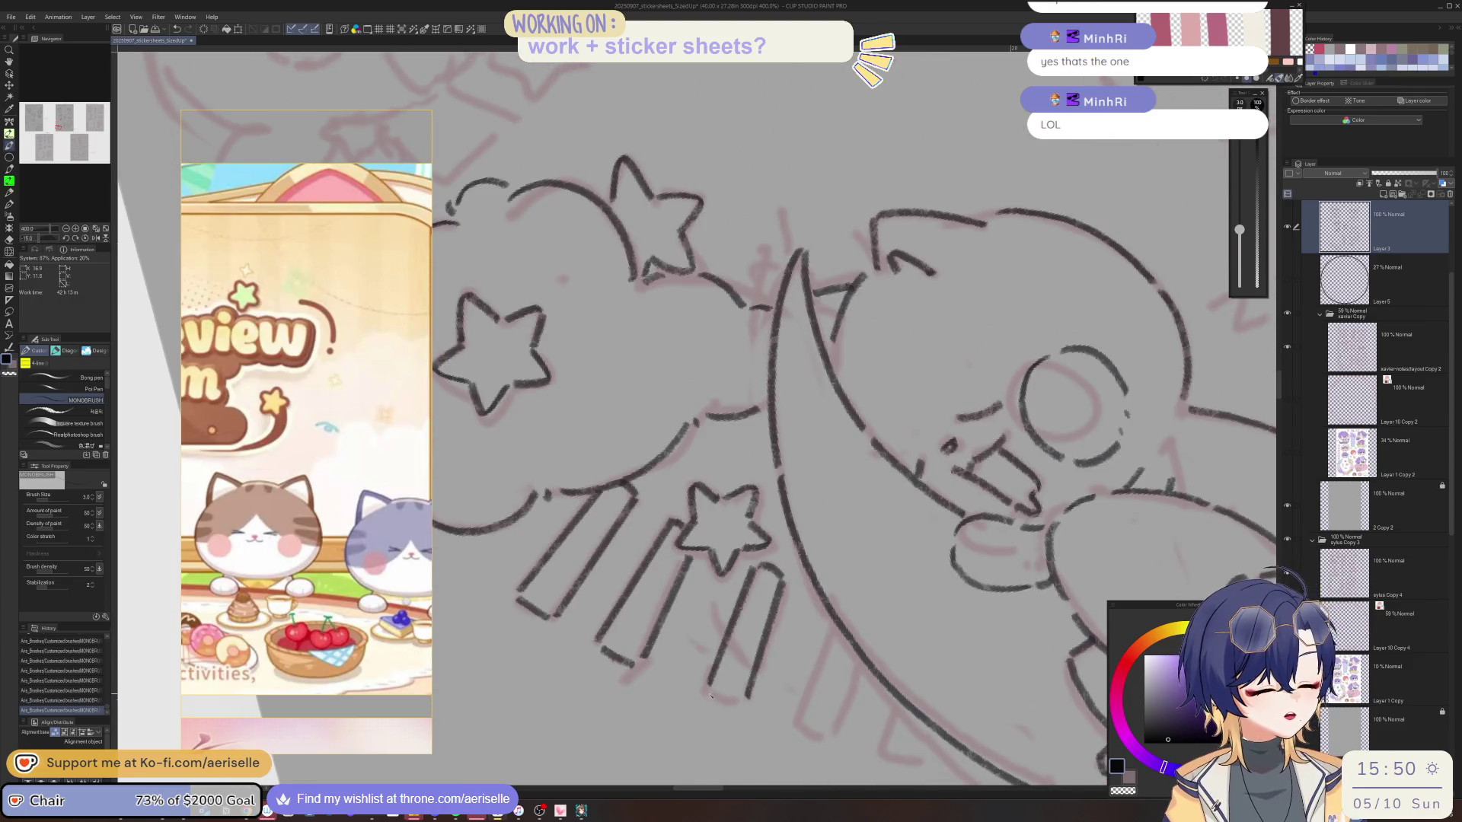
{"action": "key", "text": "asciicircum"}
{"action": "scroll", "coordinate": [761, 610], "scroll_direction": "down", "scroll_amount": 2}
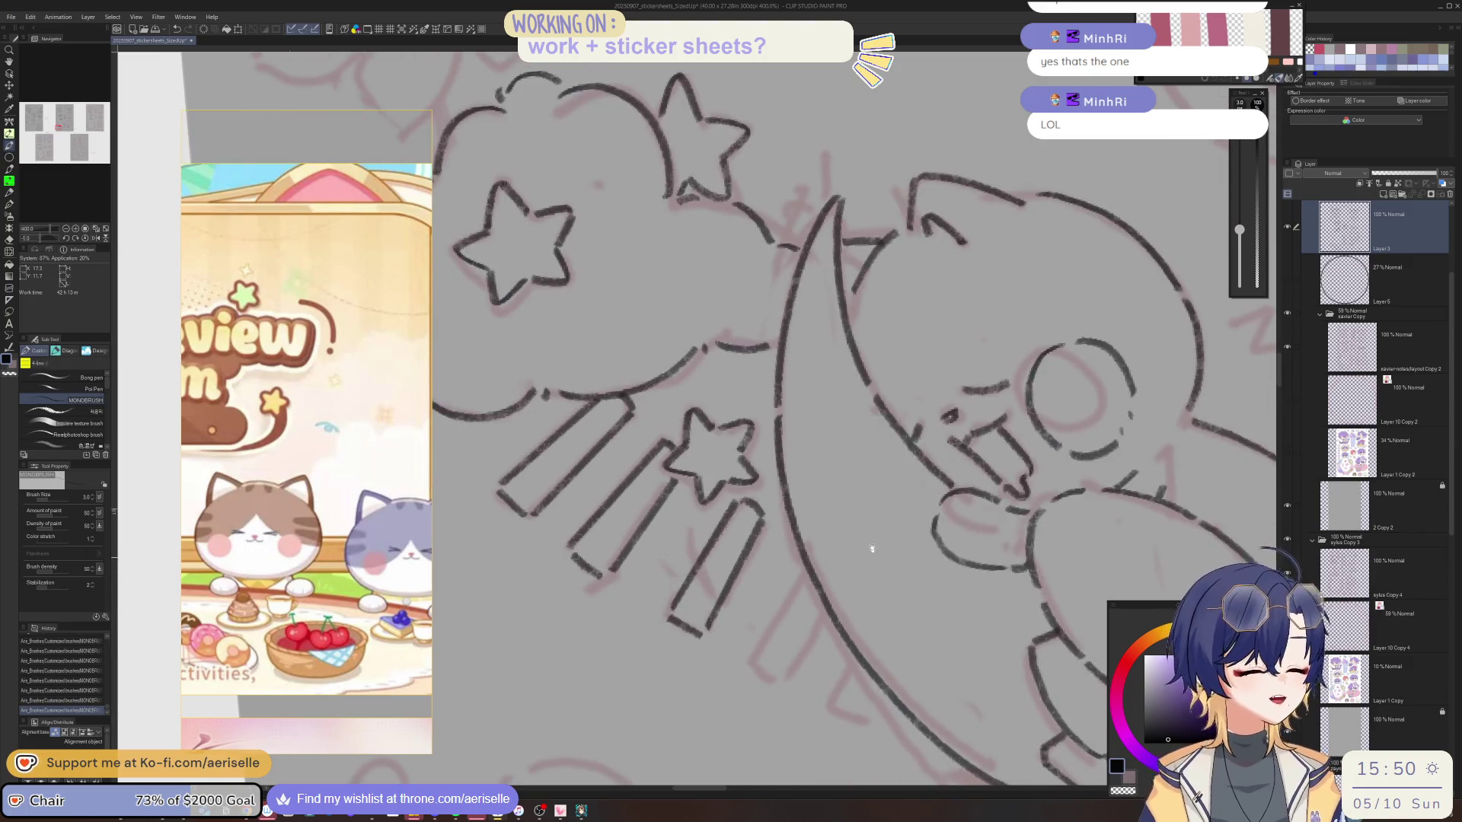
{"action": "left_click_drag", "start_coordinate": [852, 524], "coordinate": [846, 569]}
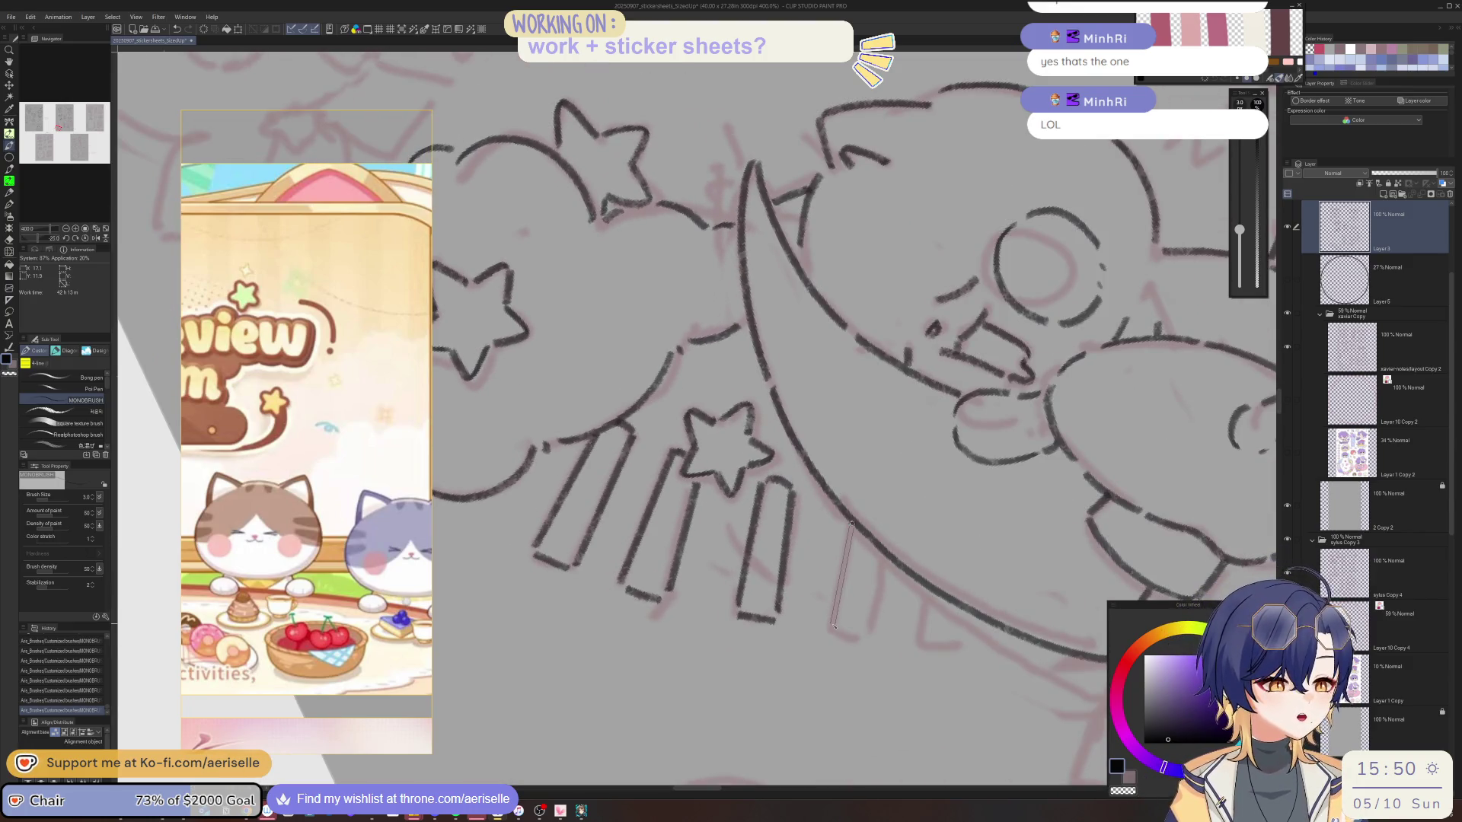
Add another short line on the shooting-star trail, then rotate and zoom to review the sticker sheet.
{"action": "key", "text": "asciicircum"}
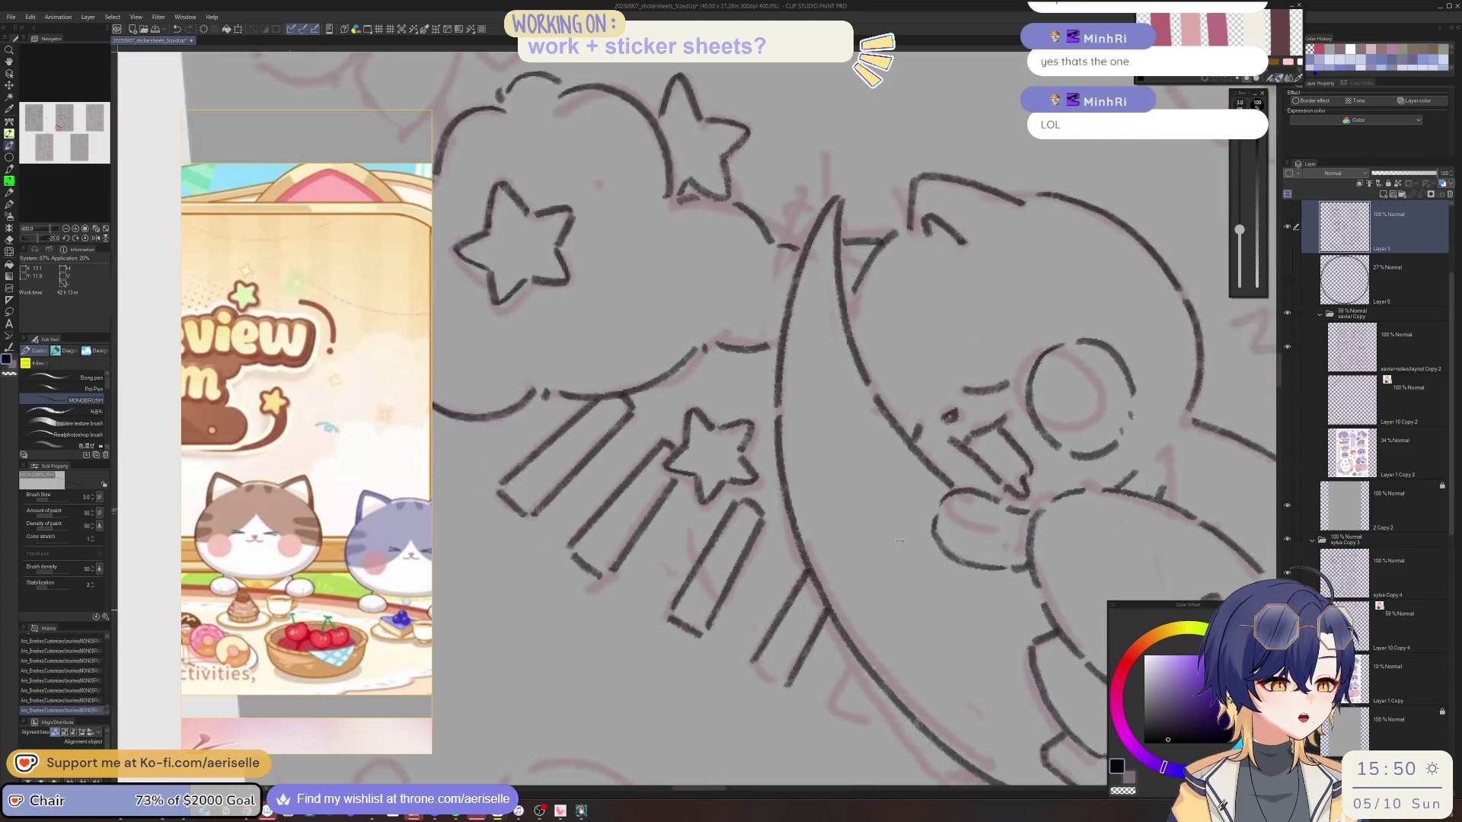
{"action": "key", "text": "asciicircum"}
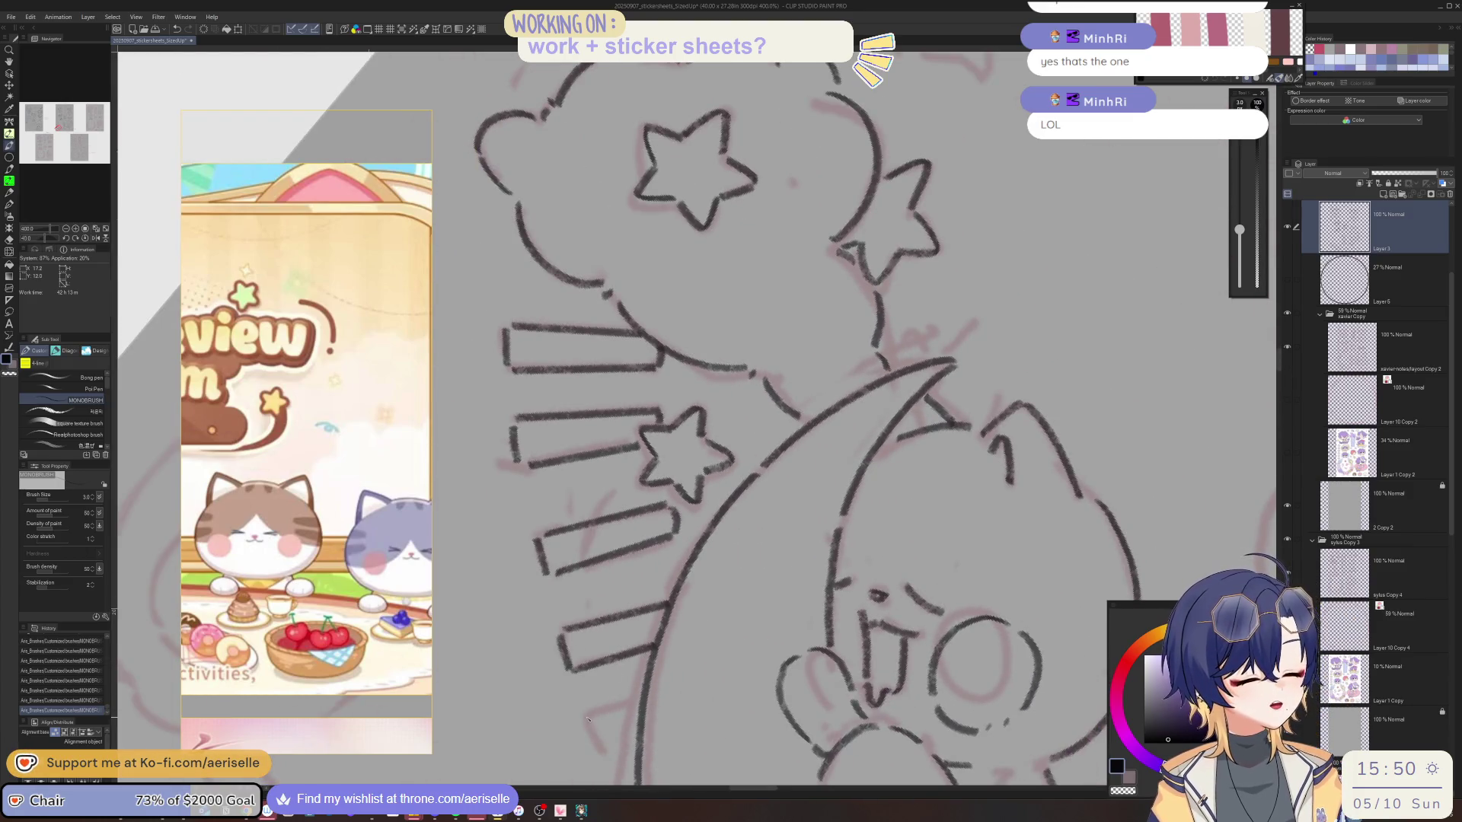
{"action": "key", "text": "asciicircum"}
{"action": "key", "text": "asciicircum"}
{"action": "mouse_move", "coordinate": [917, 611]}
{"action": "left_mouse_down"}
{"action": "mouse_move", "coordinate": [901, 659]}
{"action": "mouse_move", "coordinate": [938, 666]}
{"action": "left_mouse_up"}
{"action": "scroll", "coordinate": [990, 640], "scroll_direction": "down", "scroll_amount": 5}
{"action": "left_click_drag", "start_coordinate": [1040, 654], "coordinate": [812, 647]}
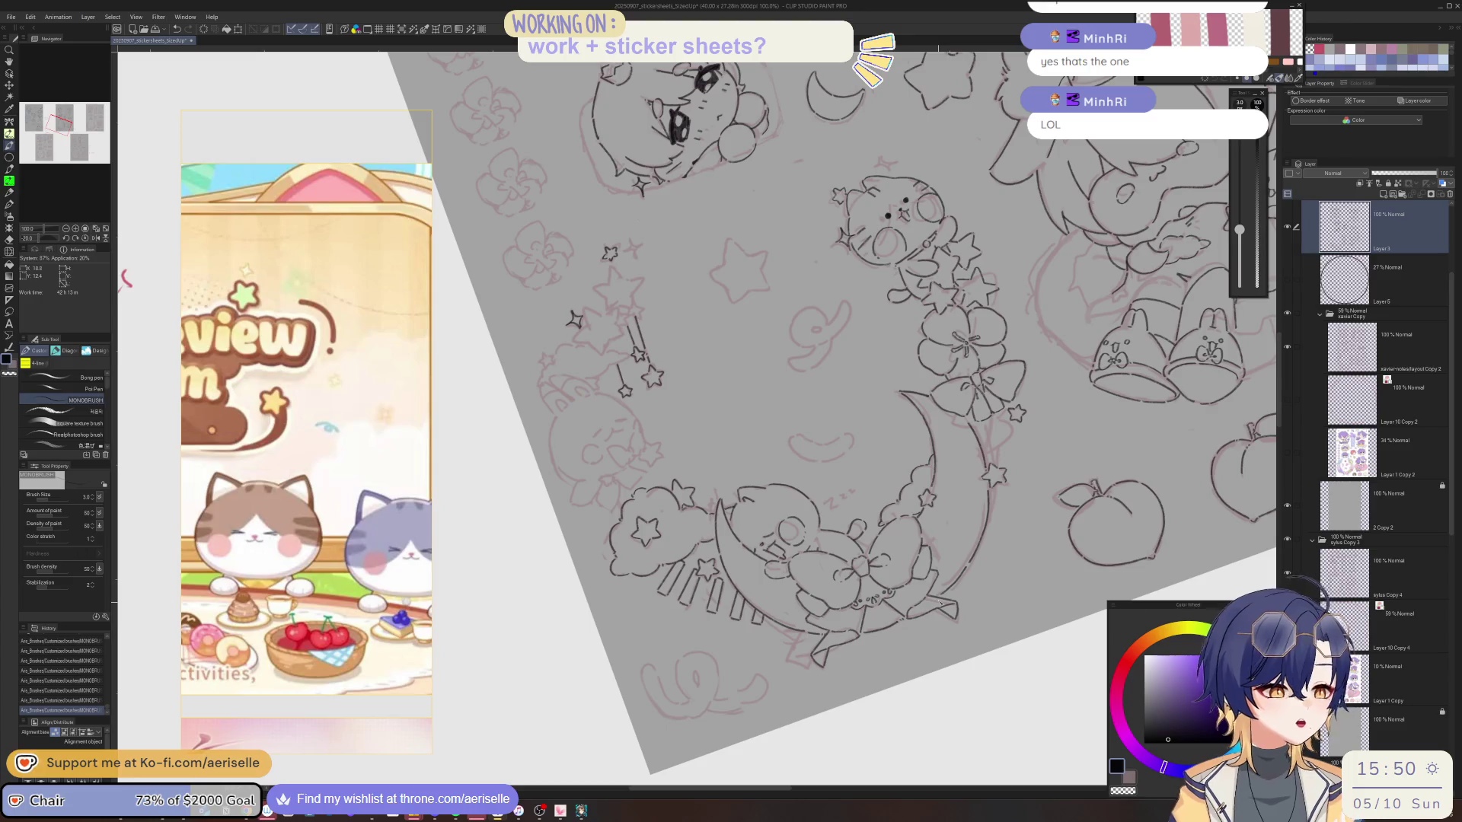
{"action": "key", "text": "asciicircum"}
{"action": "key", "text": "asciicircum"}
{"action": "scroll", "coordinate": [583, 530], "scroll_direction": "up", "scroll_amount": 2}
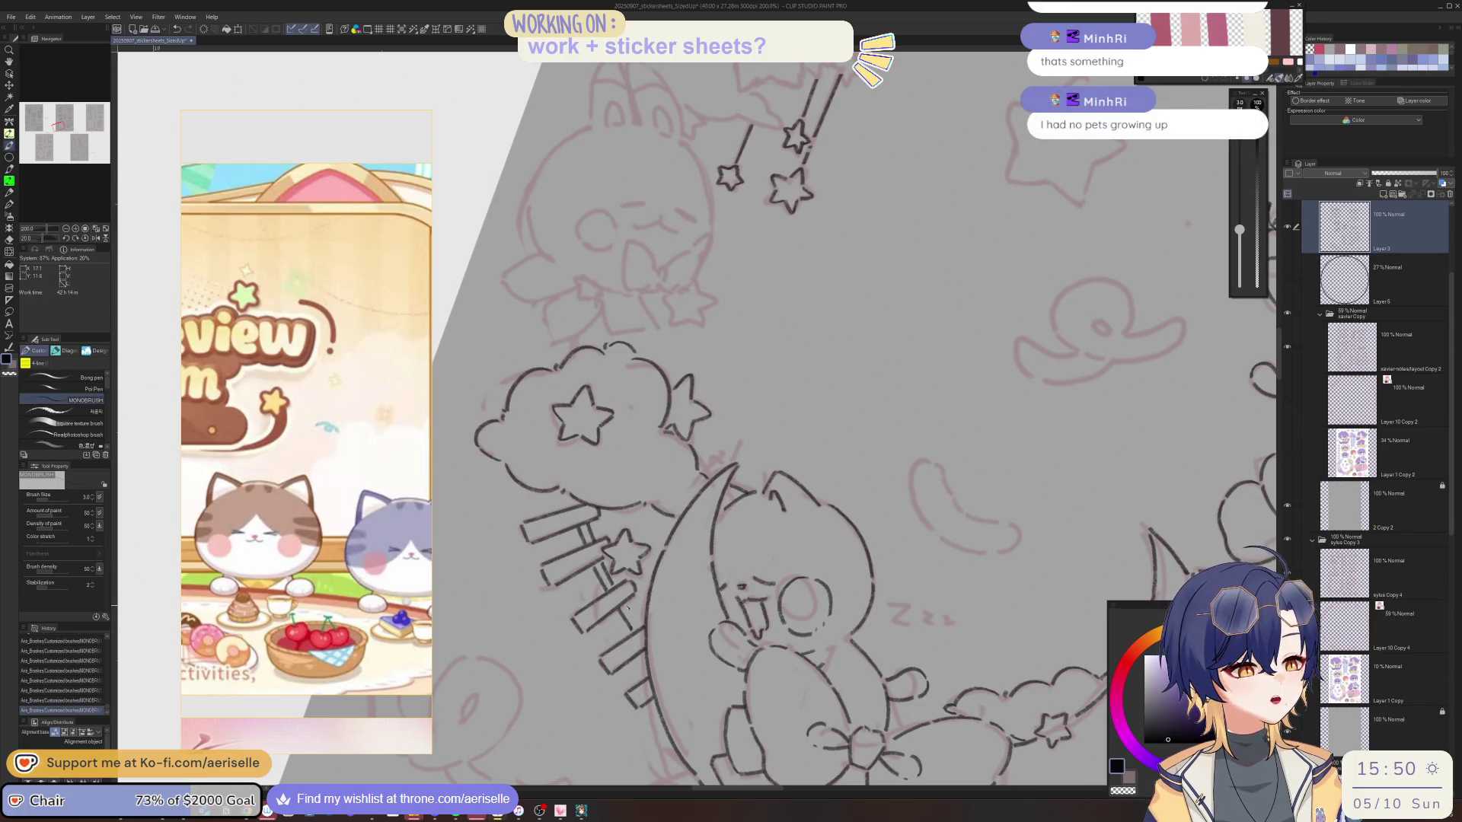
{"action": "scroll", "coordinate": [629, 611], "scroll_direction": "down", "scroll_amount": 5}
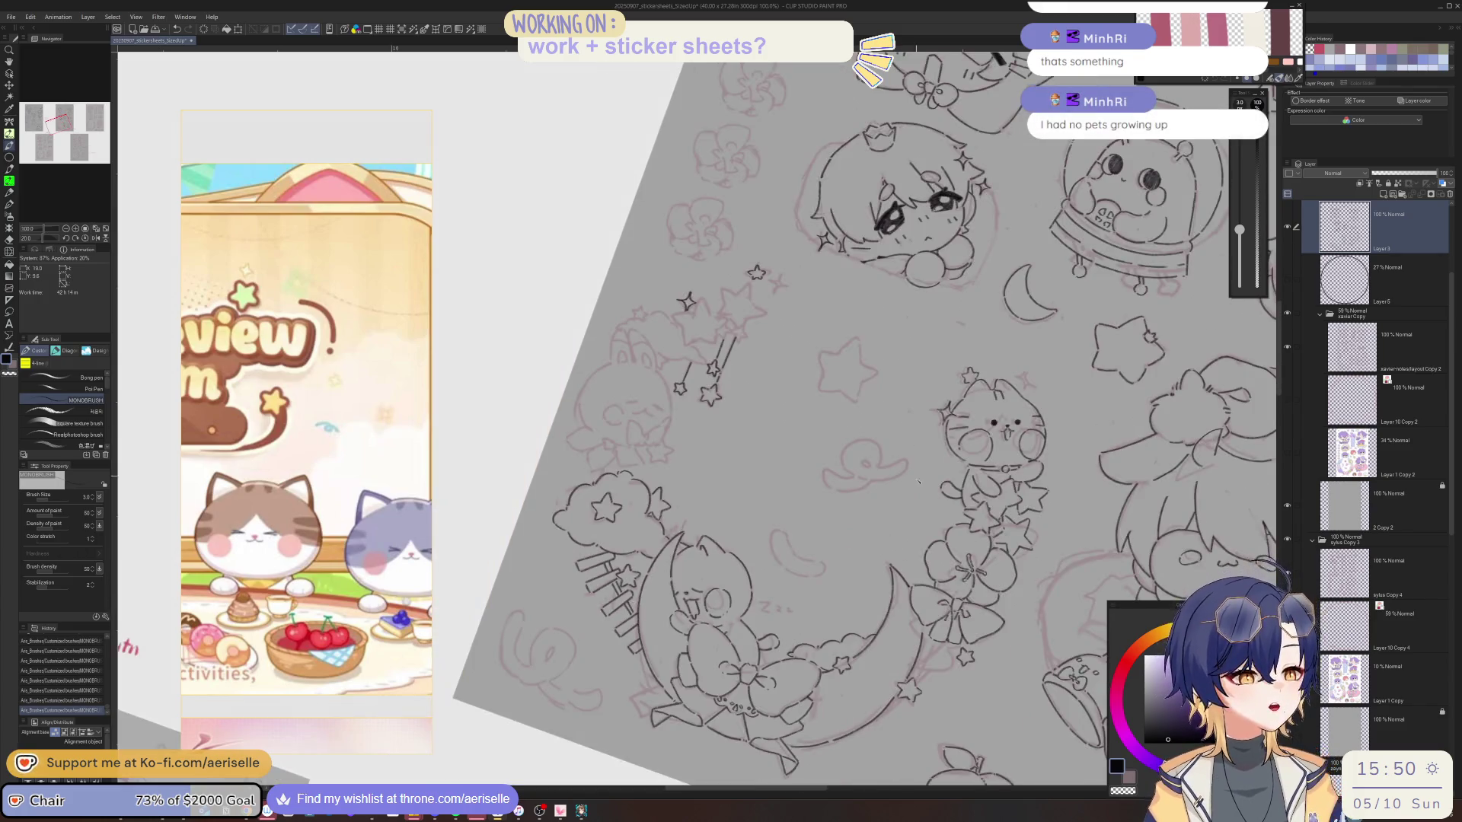
{"action": "left_click_drag", "start_coordinate": [947, 565], "coordinate": [979, 603]}
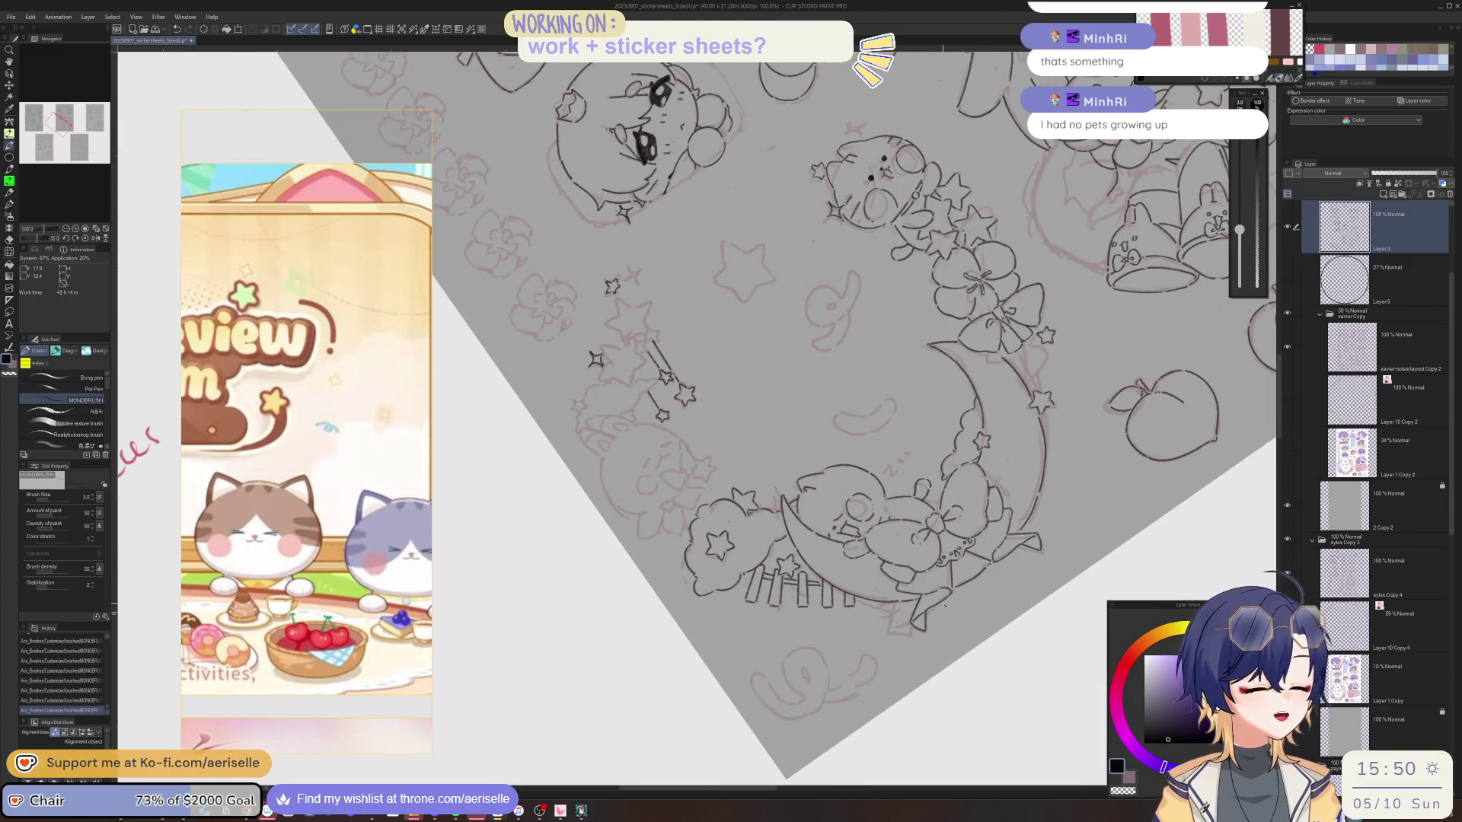
{"action": "scroll", "coordinate": [231, 523], "scroll_direction": "down", "scroll_amount": 10}
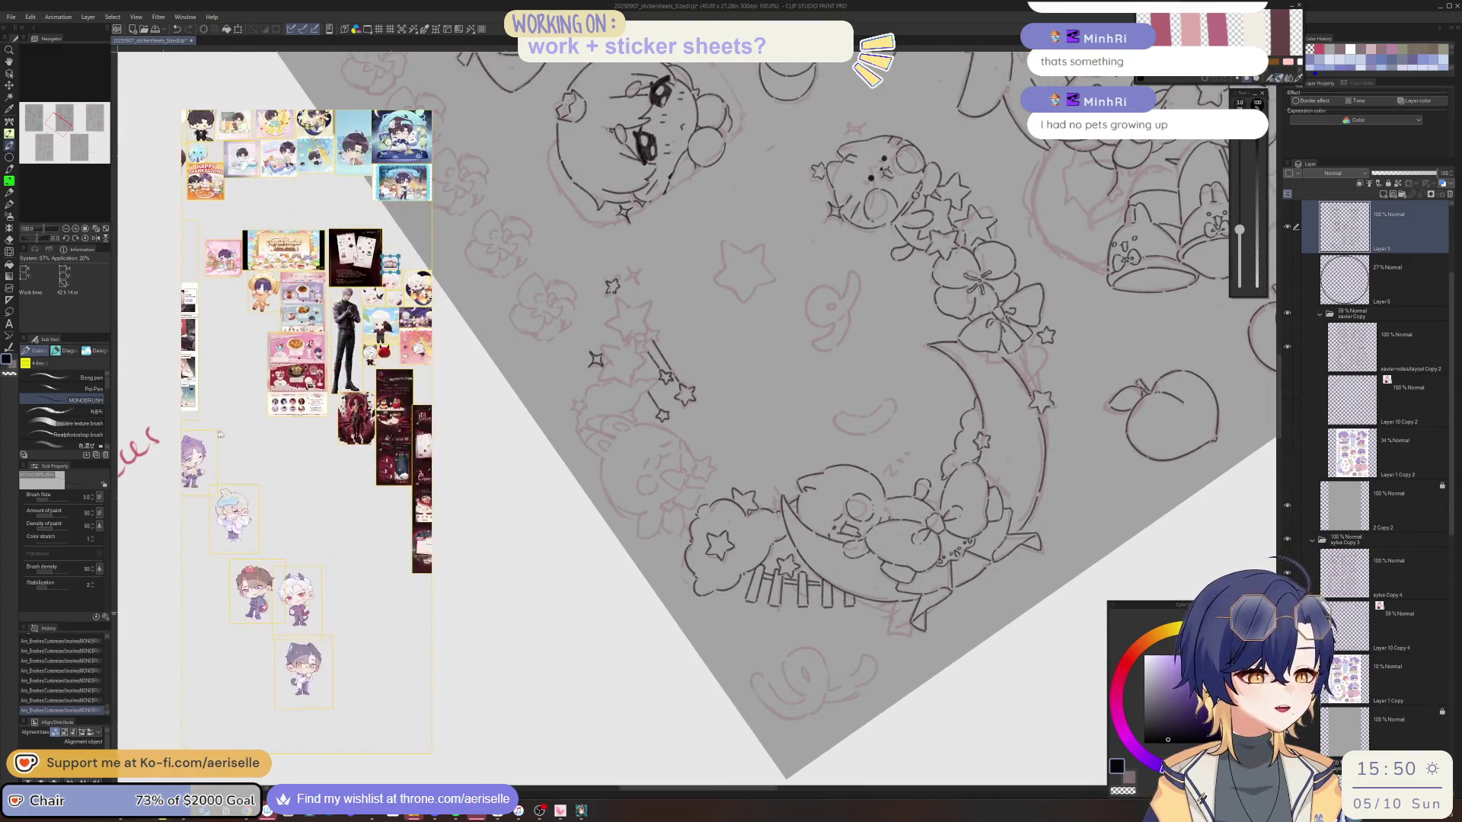
Mirror the view to check the line art, undo and redo a stroke, and reset the rotation.
{"action": "scroll", "coordinate": [357, 598], "scroll_direction": "down", "scroll_amount": 10}
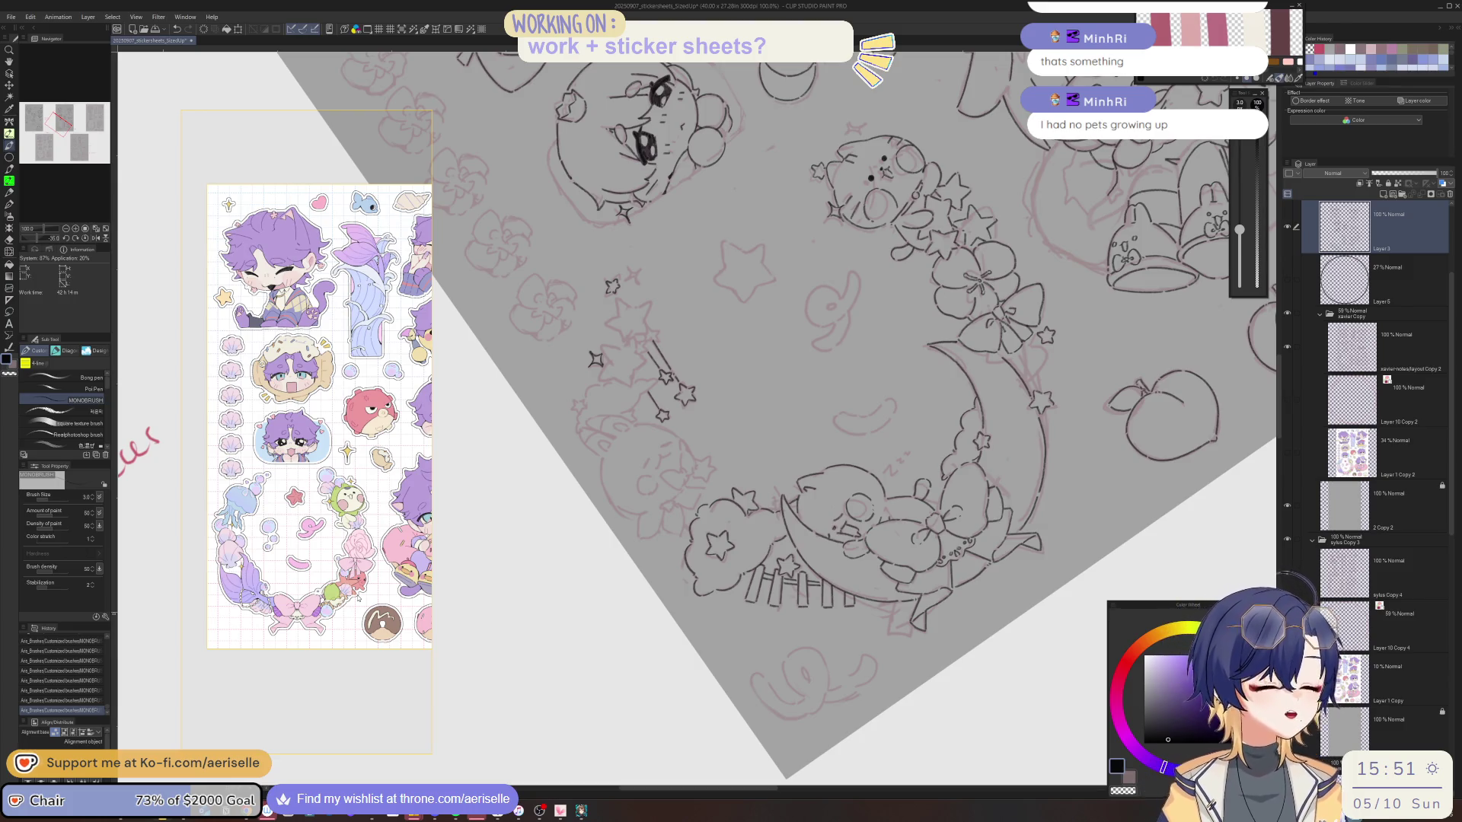
{"action": "key", "text": "h"}
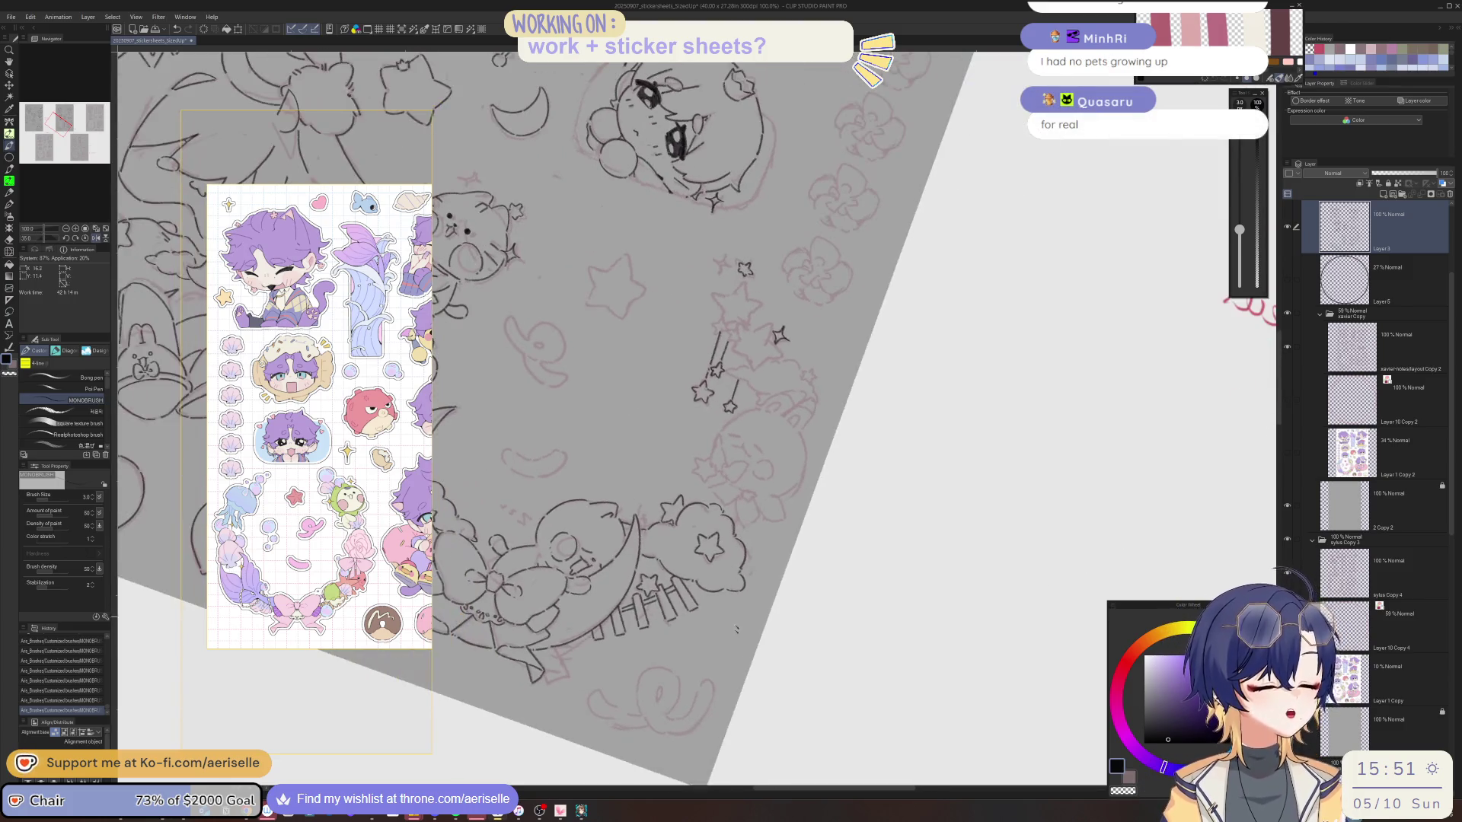
{"action": "key", "text": "h"}
{"action": "scroll", "coordinate": [762, 571], "scroll_direction": "up", "scroll_amount": 3}
{"action": "key", "text": "ctrl+z"}
{"action": "key", "text": "asciicircum"}
{"action": "key", "text": "asciicircum"}
{"action": "key", "text": "asciicircum"}
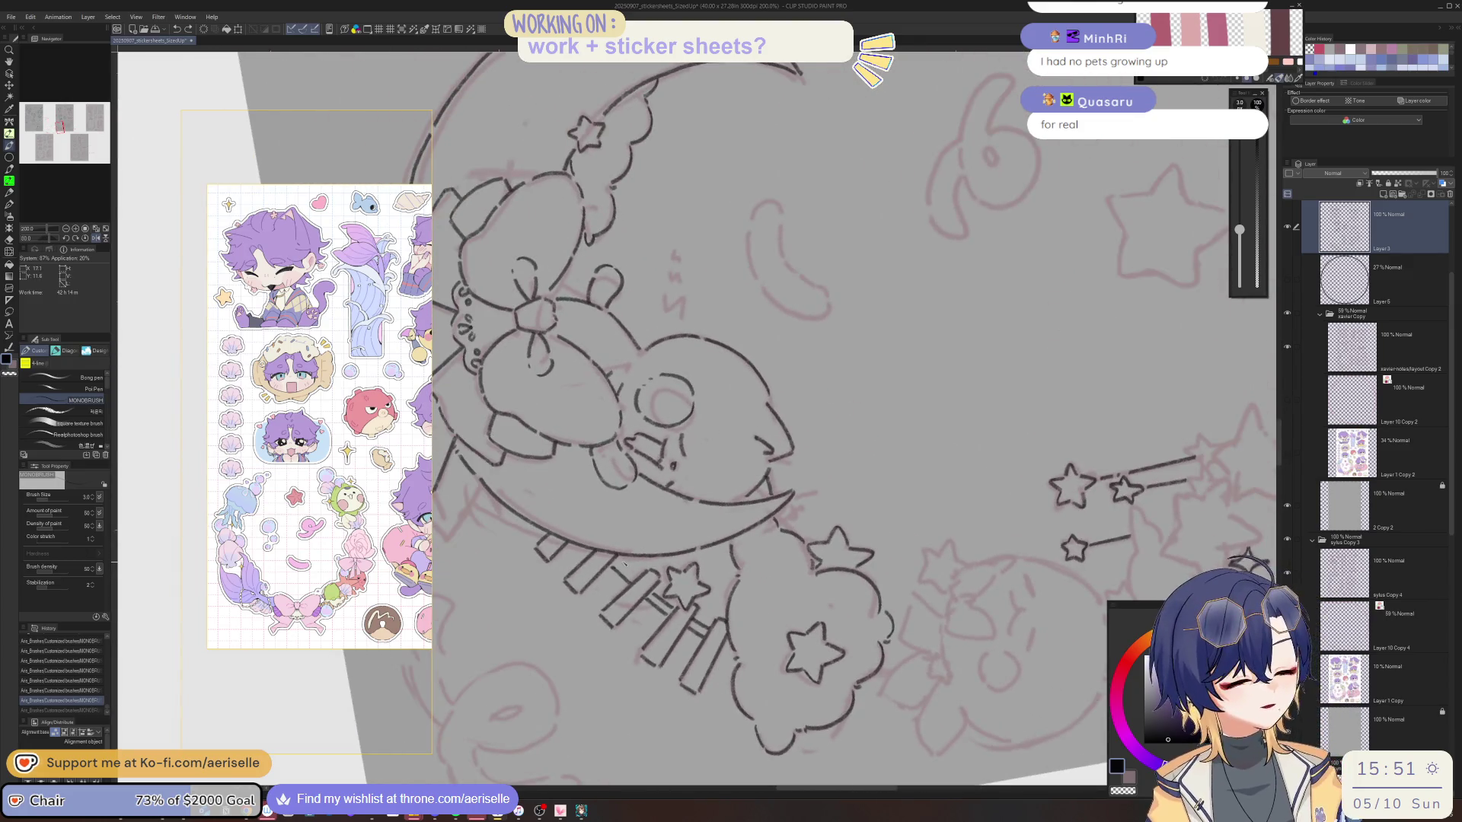
{"action": "key", "text": "ctrl+y"}
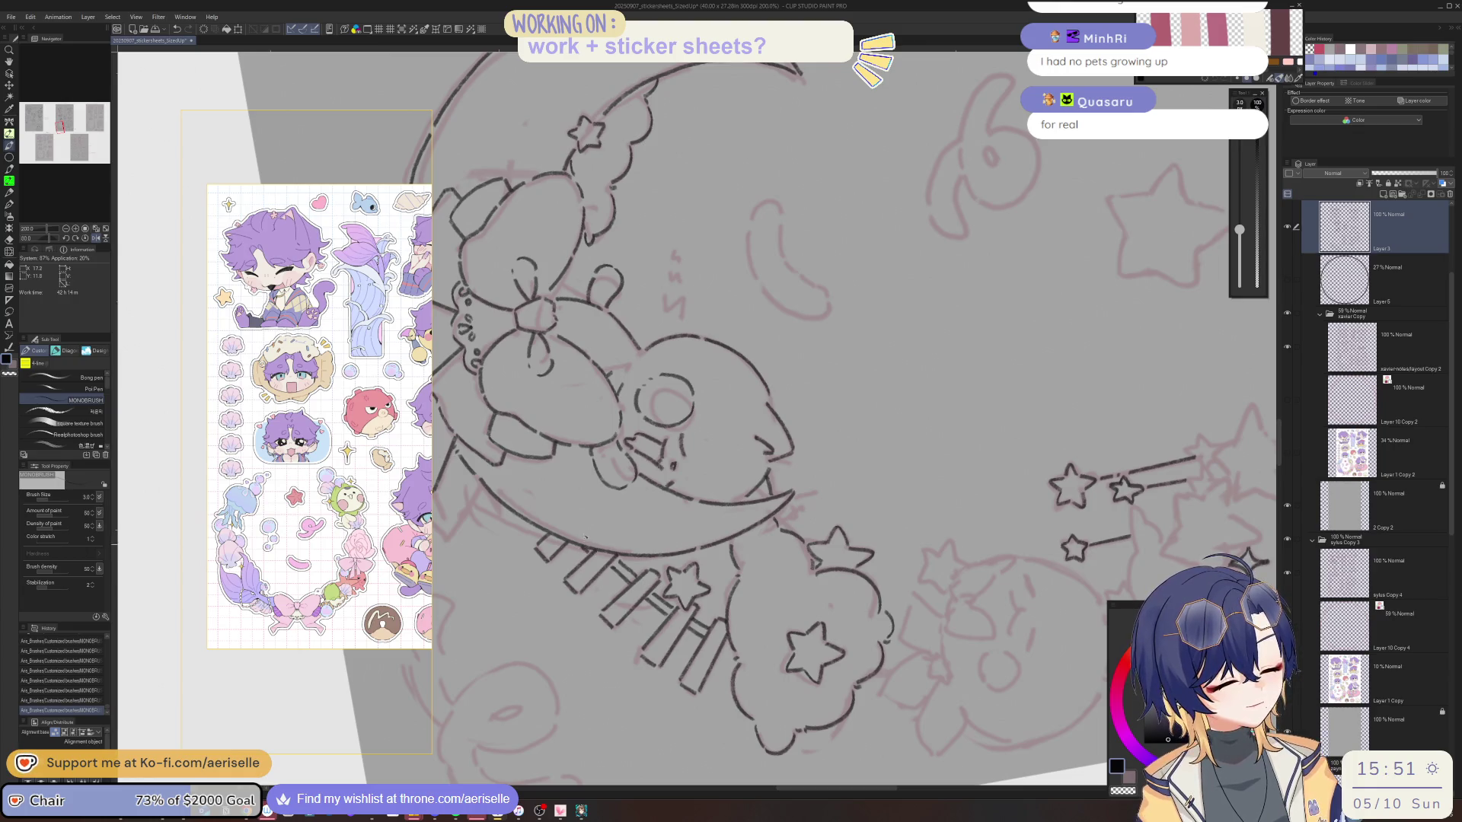
{"action": "key", "text": "ctrl+at"}
{"action": "left_click_drag", "start_coordinate": [943, 531], "coordinate": [867, 611]}
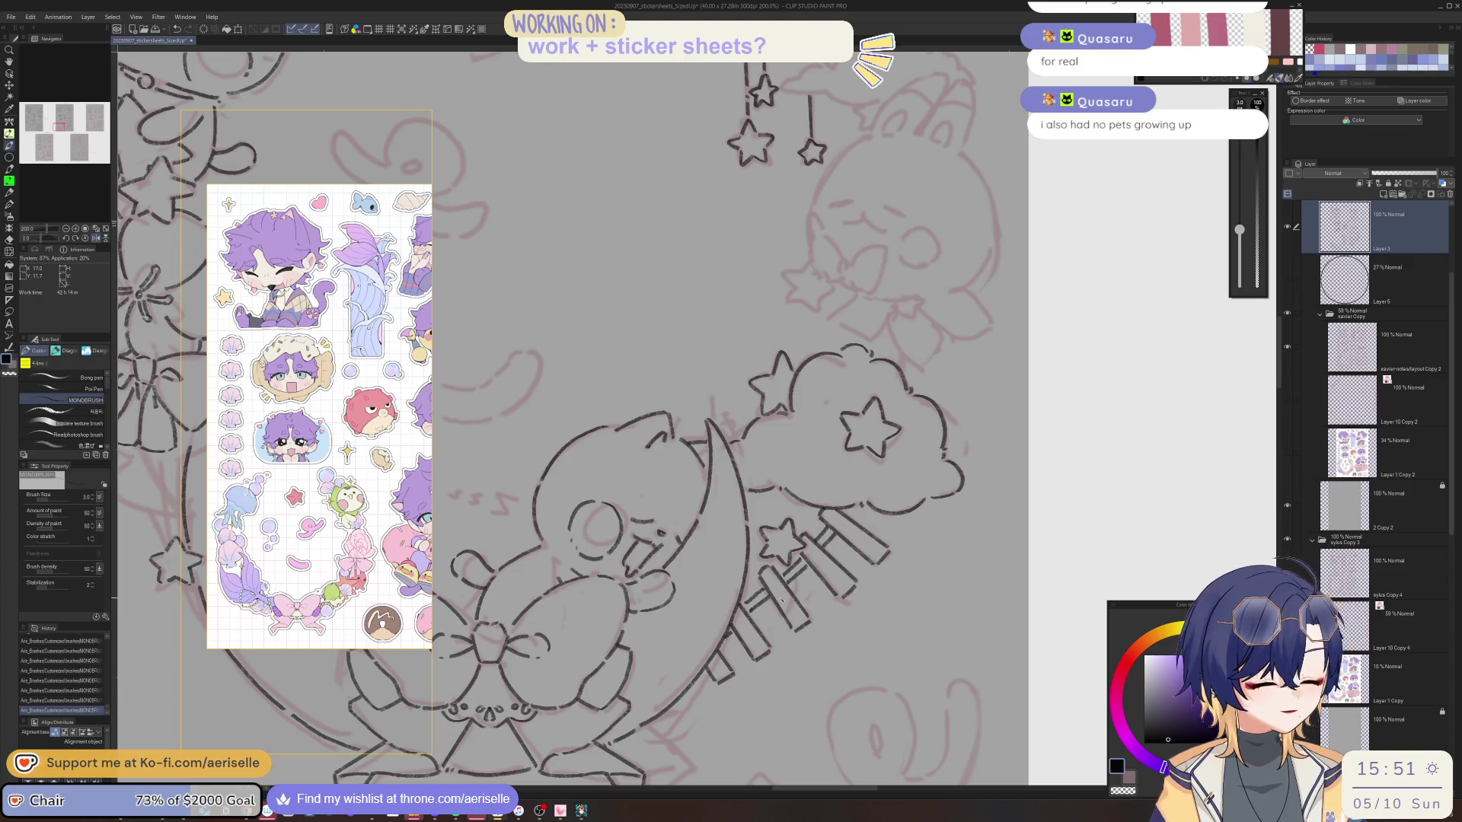
Undo the lower streak lines beside the star and redraw a short stroke under the moon.
{"action": "key", "text": "ctrl+z"}
{"action": "key", "text": "ctrl+z"}
{"action": "key", "text": "ctrl+z"}
{"action": "key", "text": "ctrl+z"}
{"action": "key", "text": "ctrl+z"}
{"action": "key", "text": "ctrl+z"}
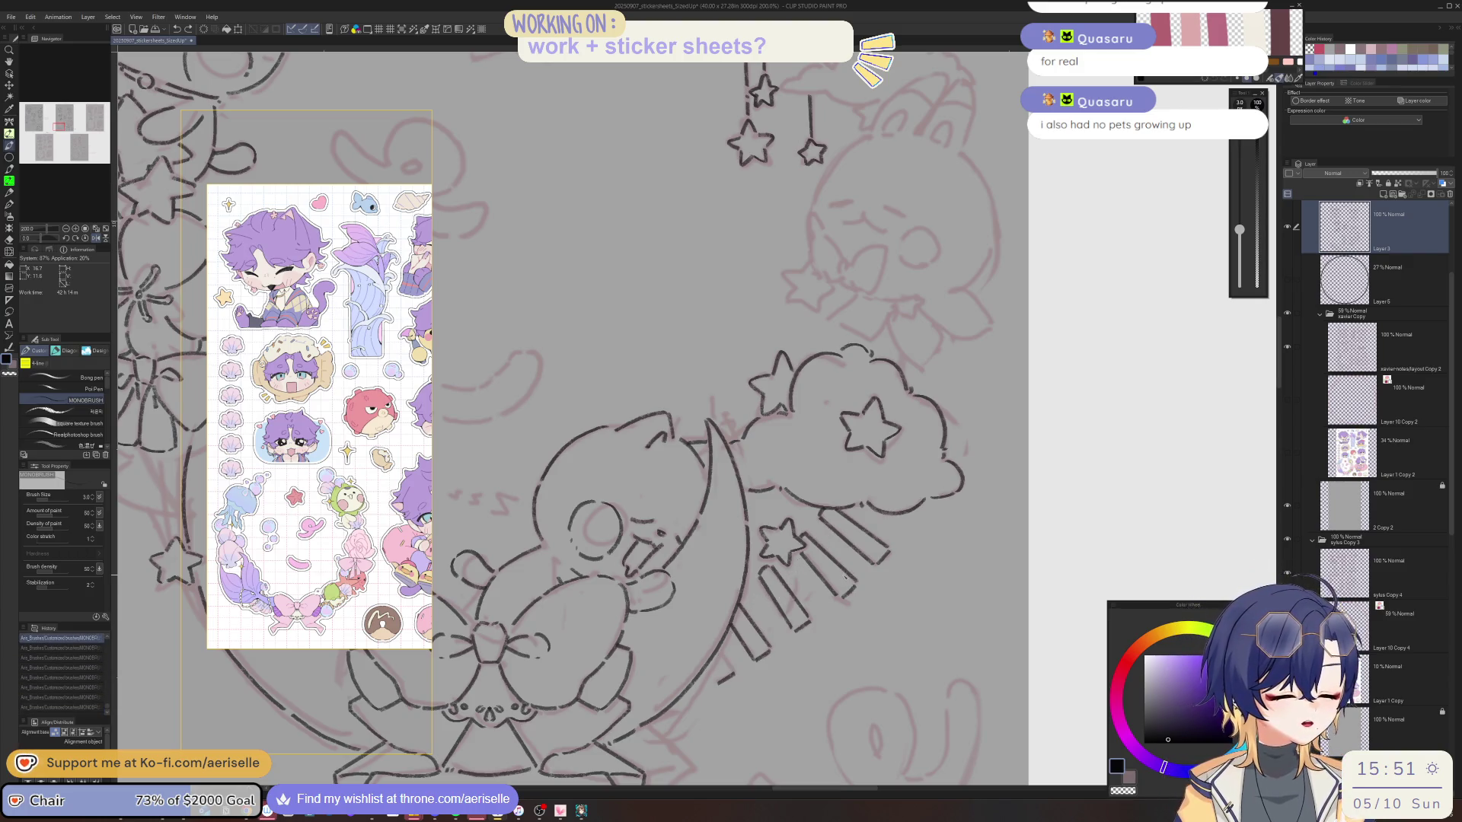
{"action": "key", "text": "ctrl+z"}
{"action": "key", "text": "ctrl+z"}
{"action": "key", "text": "ctrl+z"}
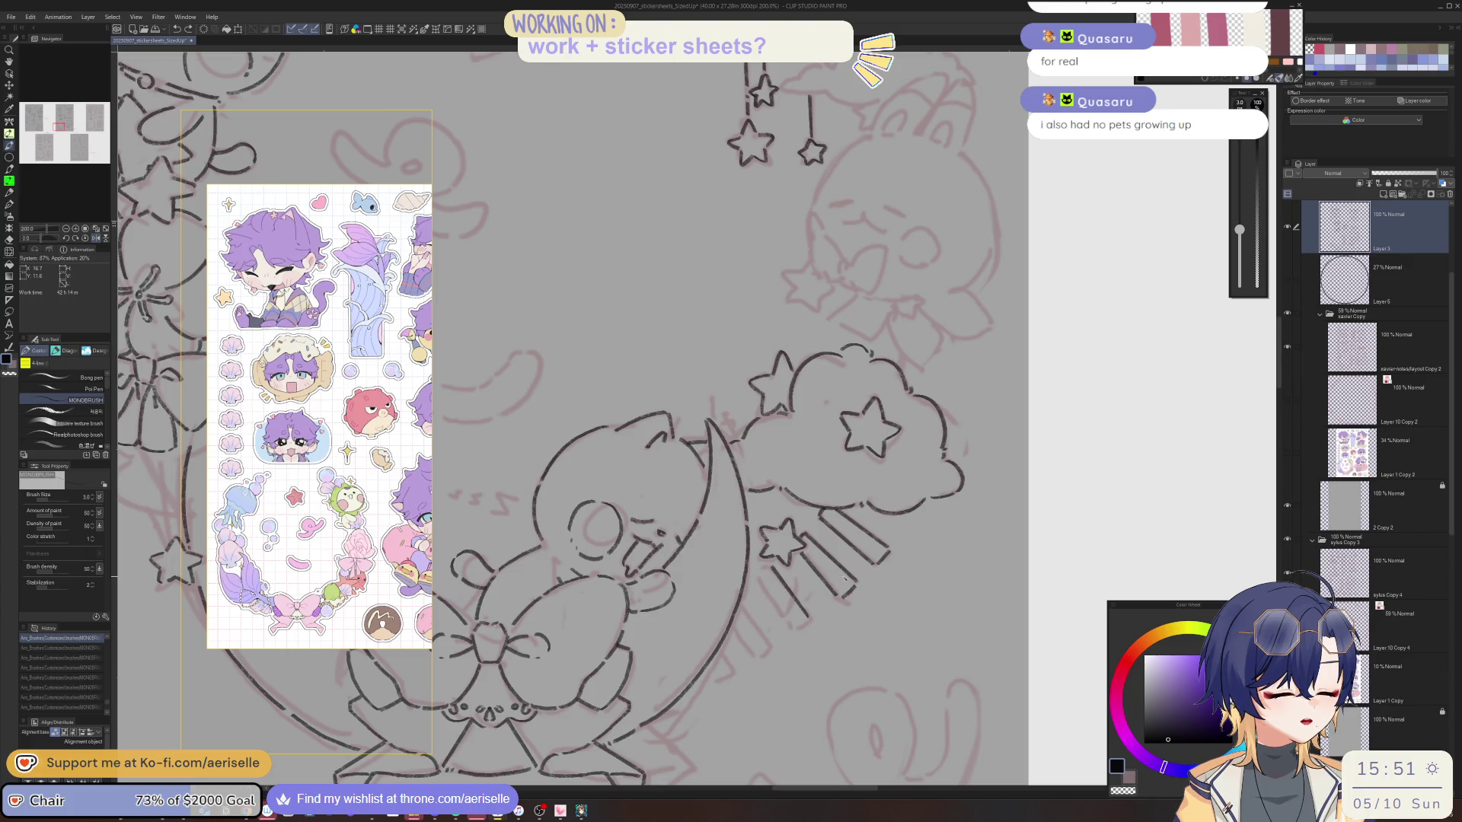
{"action": "key", "text": "ctrl+z"}
{"action": "key", "text": "ctrl+z"}
{"action": "key", "text": "ctrl+z"}
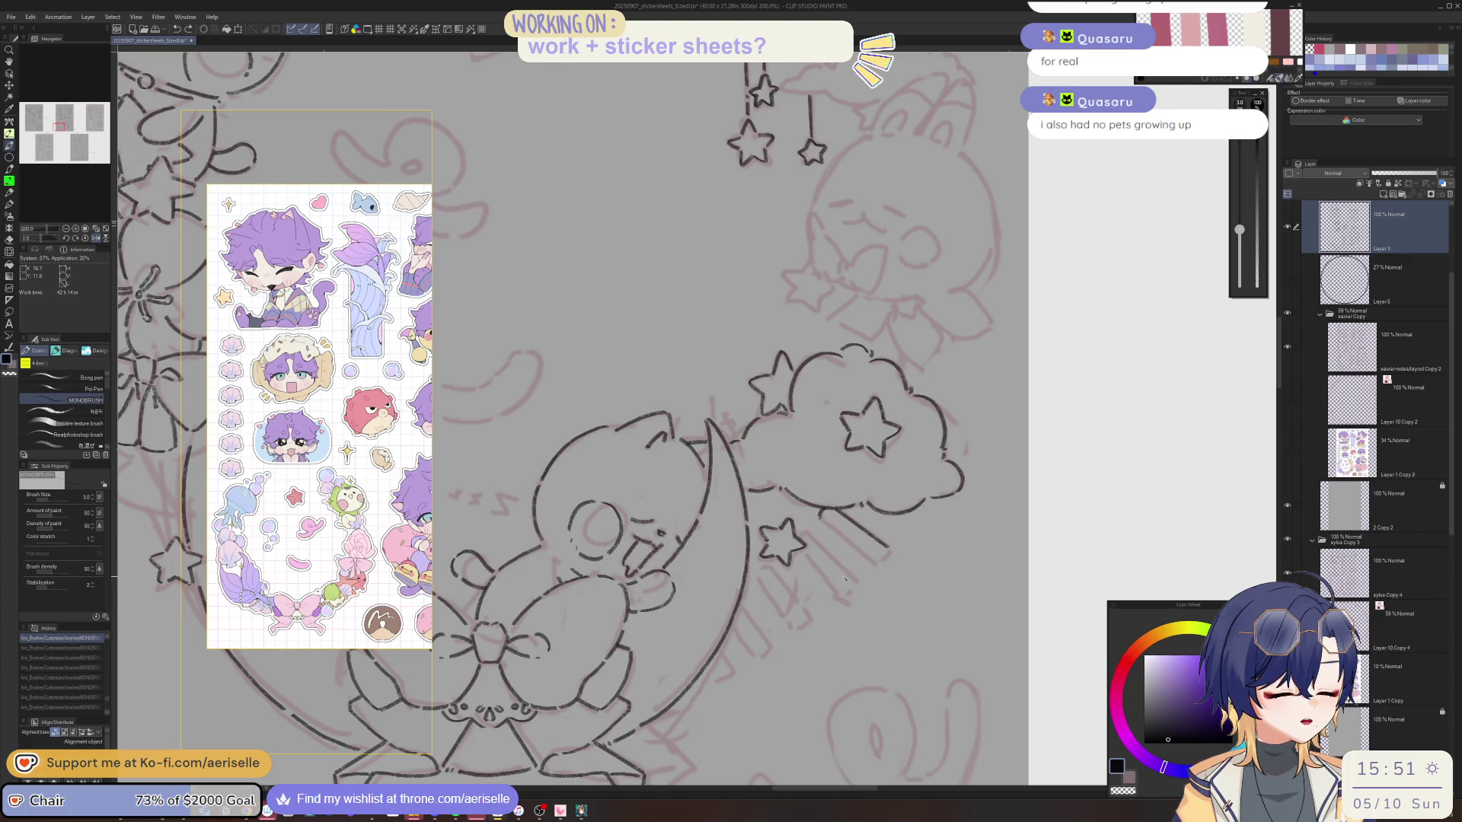
{"action": "scroll", "coordinate": [708, 662], "scroll_direction": "up", "scroll_amount": 2}
{"action": "left_click_drag", "start_coordinate": [702, 659], "coordinate": [719, 688]}
{"action": "key", "text": "ctrl+z"}
{"action": "left_click_drag", "start_coordinate": [723, 627], "coordinate": [747, 674]}
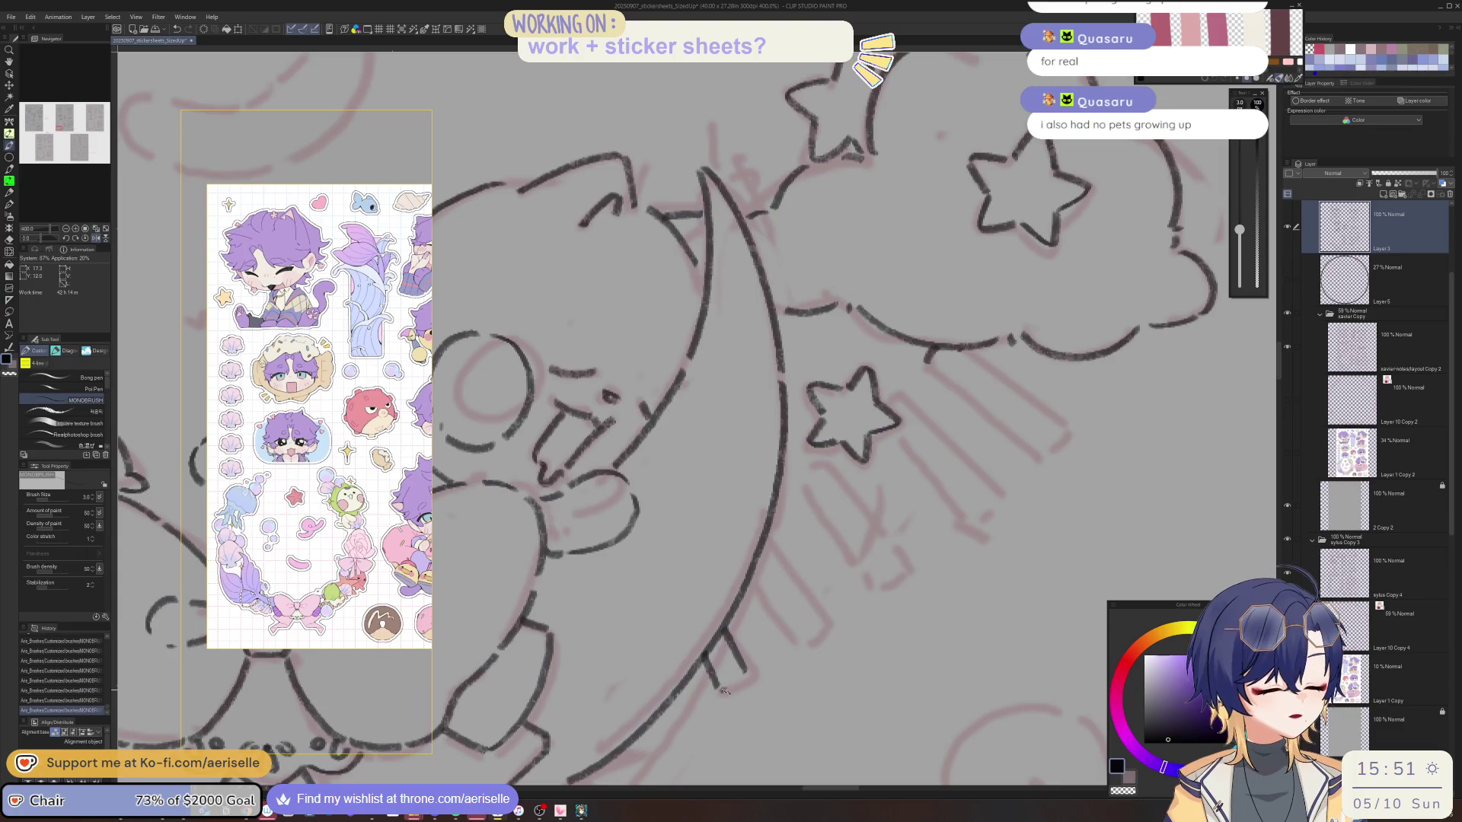
Draw new vertical hatch stripes beneath the moon, rotating the view between strokes.
{"action": "left_click_drag", "start_coordinate": [723, 690], "coordinate": [745, 667]}
{"action": "left_click_drag", "start_coordinate": [732, 613], "coordinate": [750, 669]}
{"action": "left_click_drag", "start_coordinate": [744, 567], "coordinate": [783, 649]}
{"action": "left_click_drag", "start_coordinate": [744, 566], "coordinate": [616, 612]}
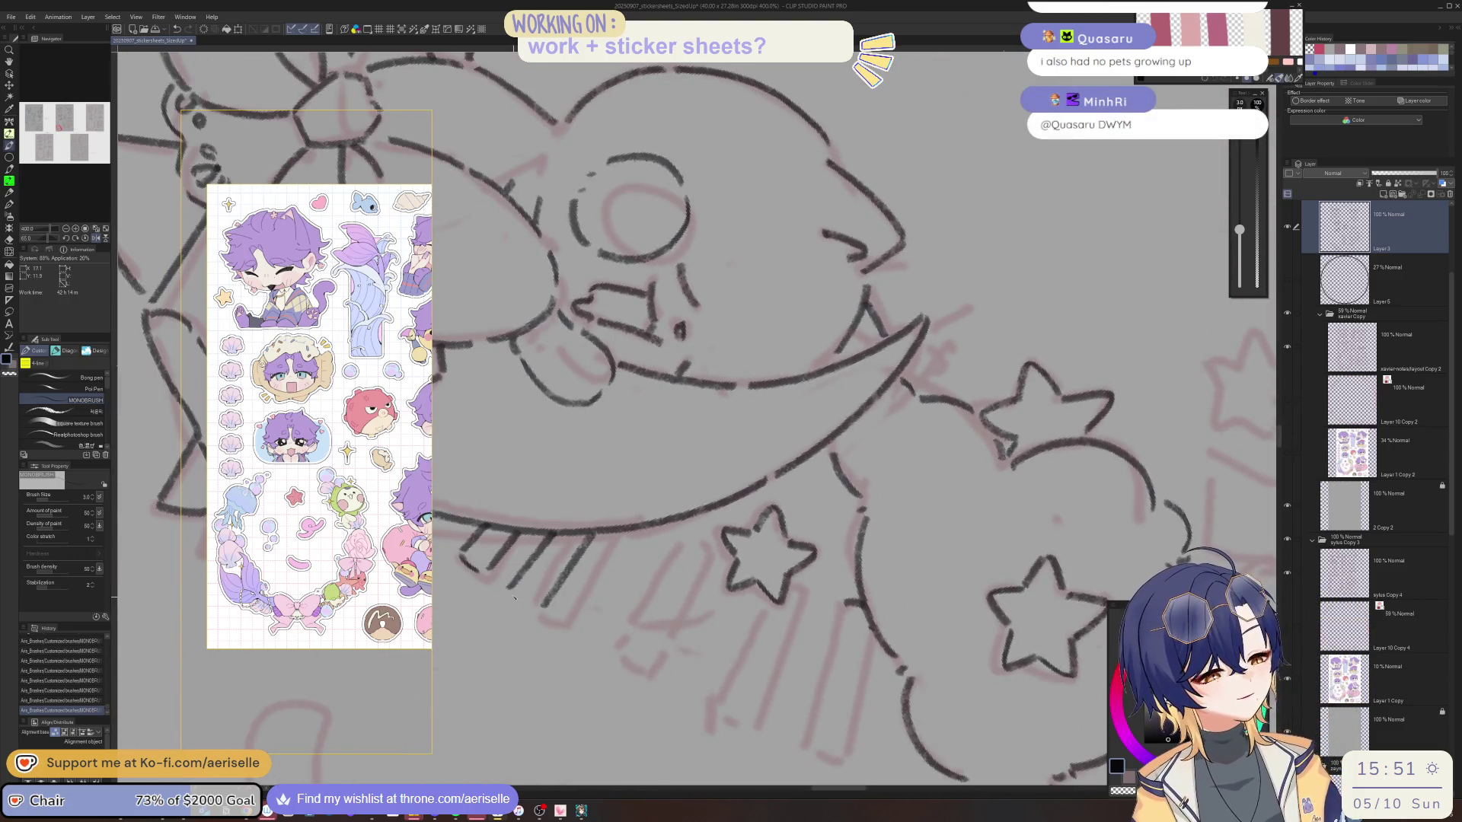
{"action": "mouse_move", "coordinate": [526, 601]}
{"action": "left_mouse_down"}
{"action": "mouse_move", "coordinate": [818, 451]}
{"action": "mouse_move", "coordinate": [800, 457]}
{"action": "left_mouse_up"}
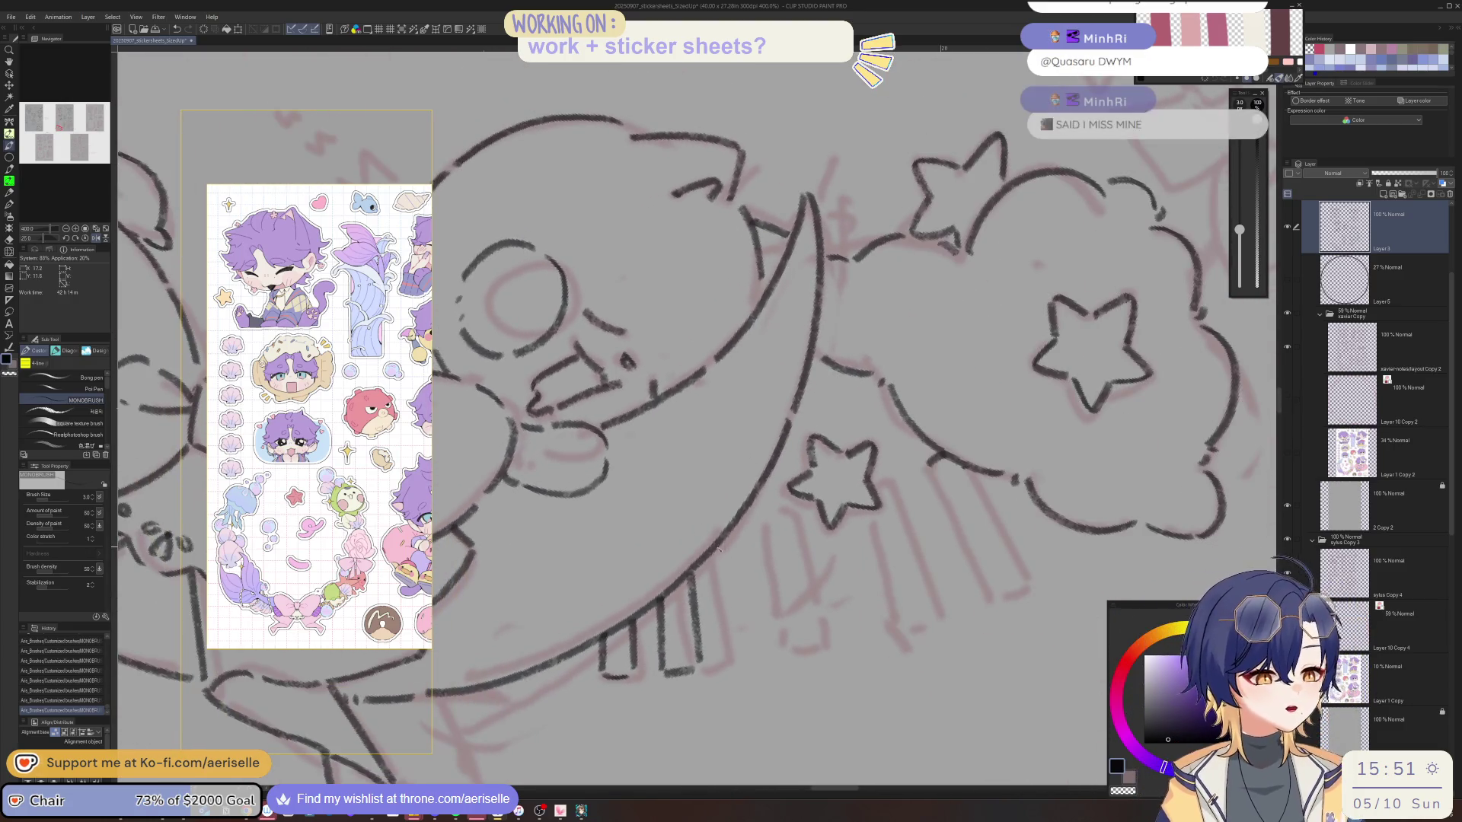
{"action": "left_click_drag", "start_coordinate": [718, 544], "coordinate": [732, 656]}
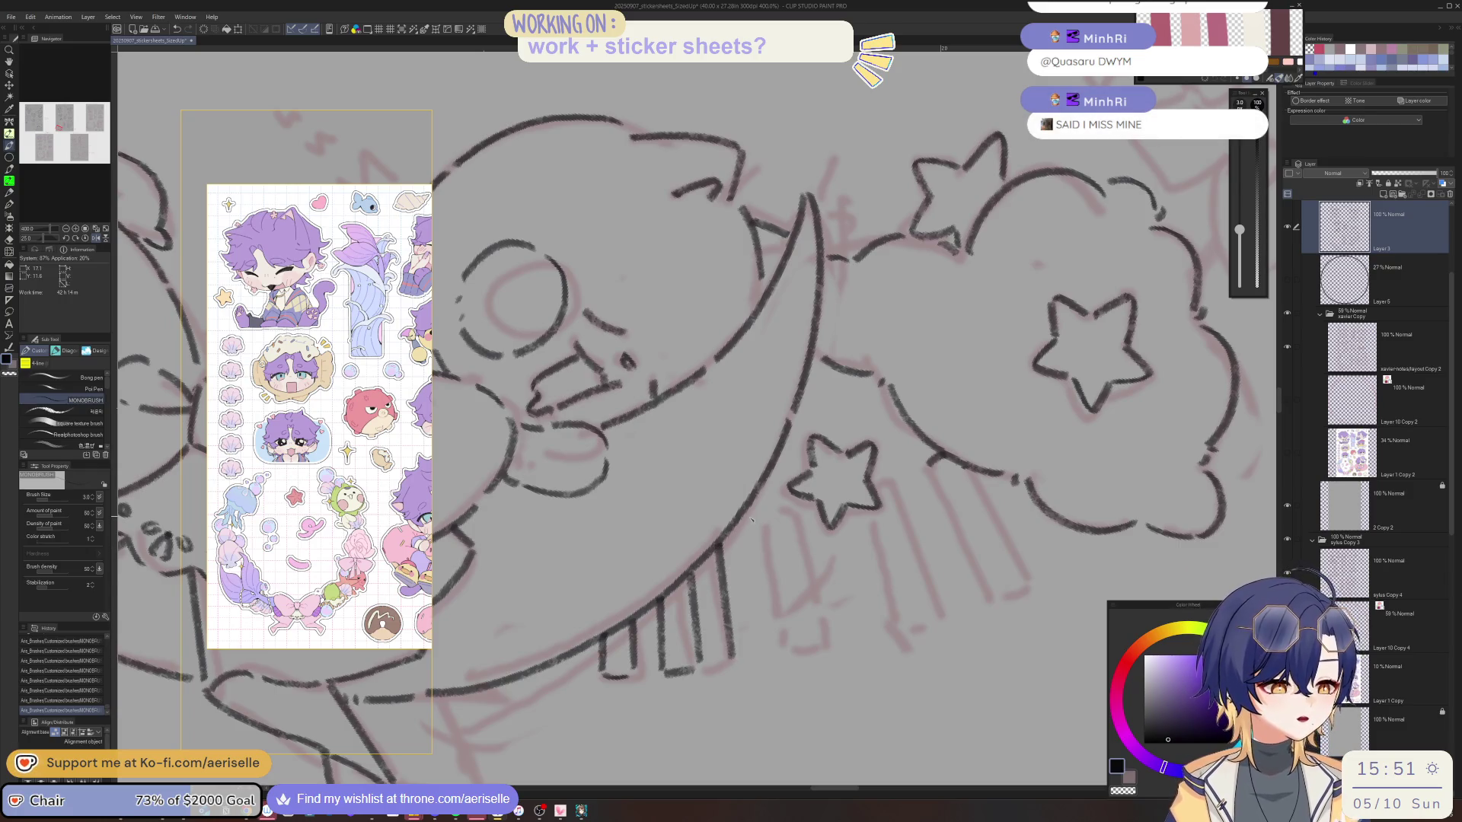
{"action": "left_click_drag", "start_coordinate": [749, 520], "coordinate": [770, 651]}
{"action": "left_click_drag", "start_coordinate": [778, 531], "coordinate": [793, 607]}
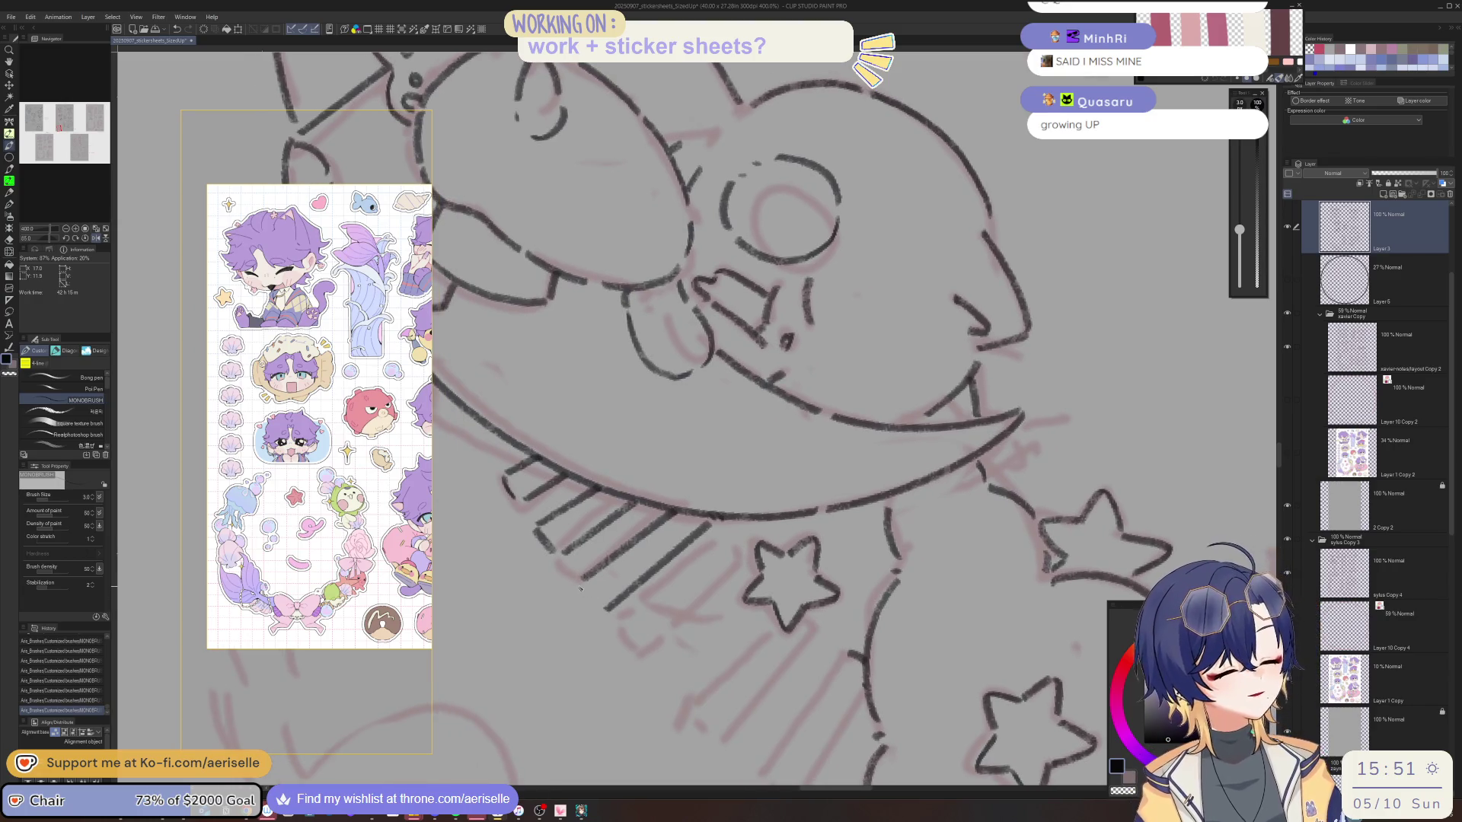
{"action": "mouse_move", "coordinate": [580, 588]}
{"action": "left_mouse_down"}
{"action": "mouse_move", "coordinate": [827, 435]}
{"action": "mouse_move", "coordinate": [855, 580]}
{"action": "left_mouse_up"}
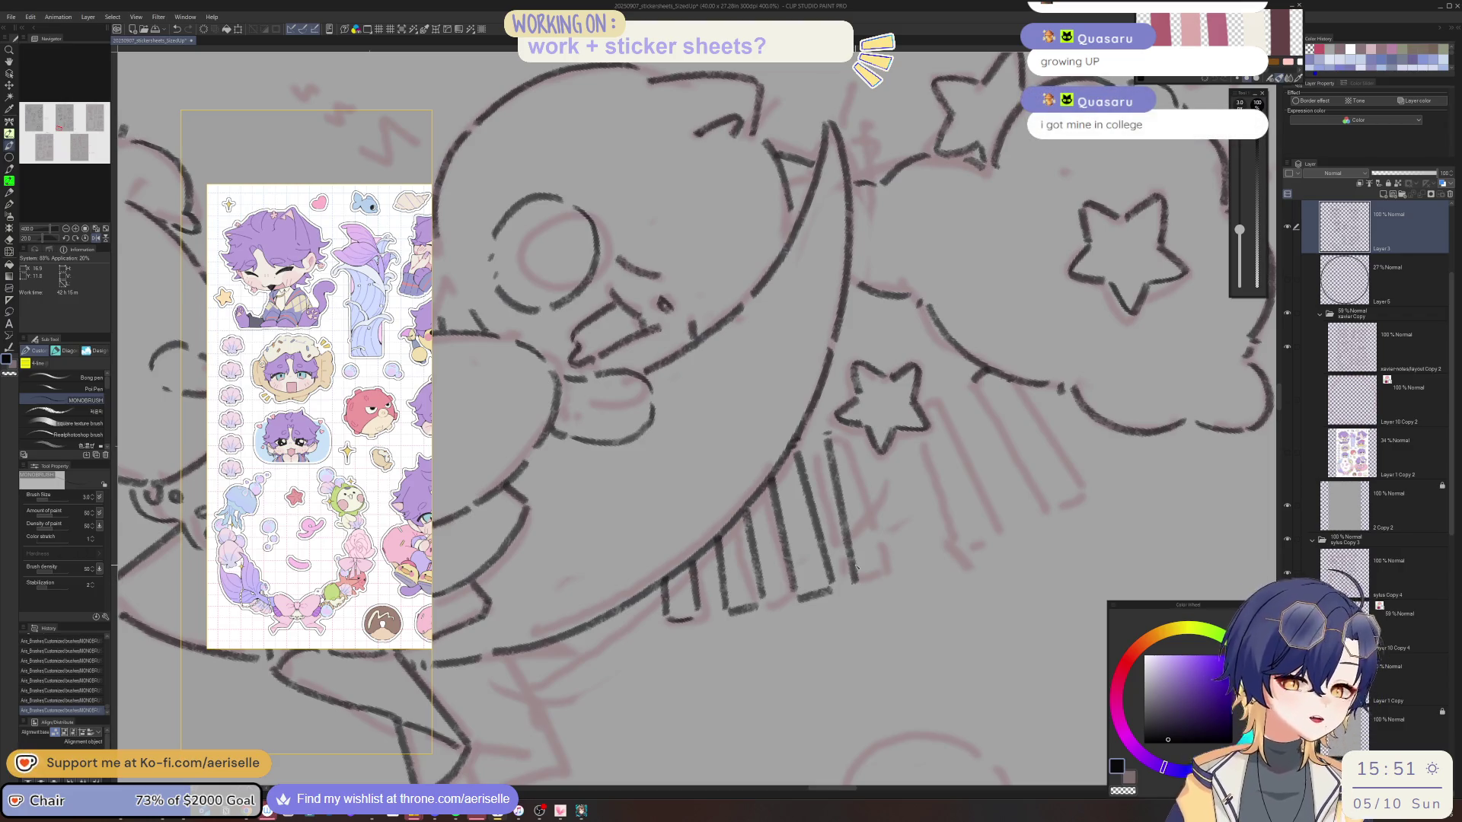
{"action": "mouse_move", "coordinate": [904, 535]}
{"action": "left_mouse_down"}
{"action": "mouse_move", "coordinate": [861, 541]}
{"action": "mouse_move", "coordinate": [818, 466]}
{"action": "mouse_move", "coordinate": [875, 556]}
{"action": "left_mouse_up"}
Lasso the stripes under the moon, rotate them to a new angle with Ctrl+T, and deselect.
{"action": "key", "text": "m"}
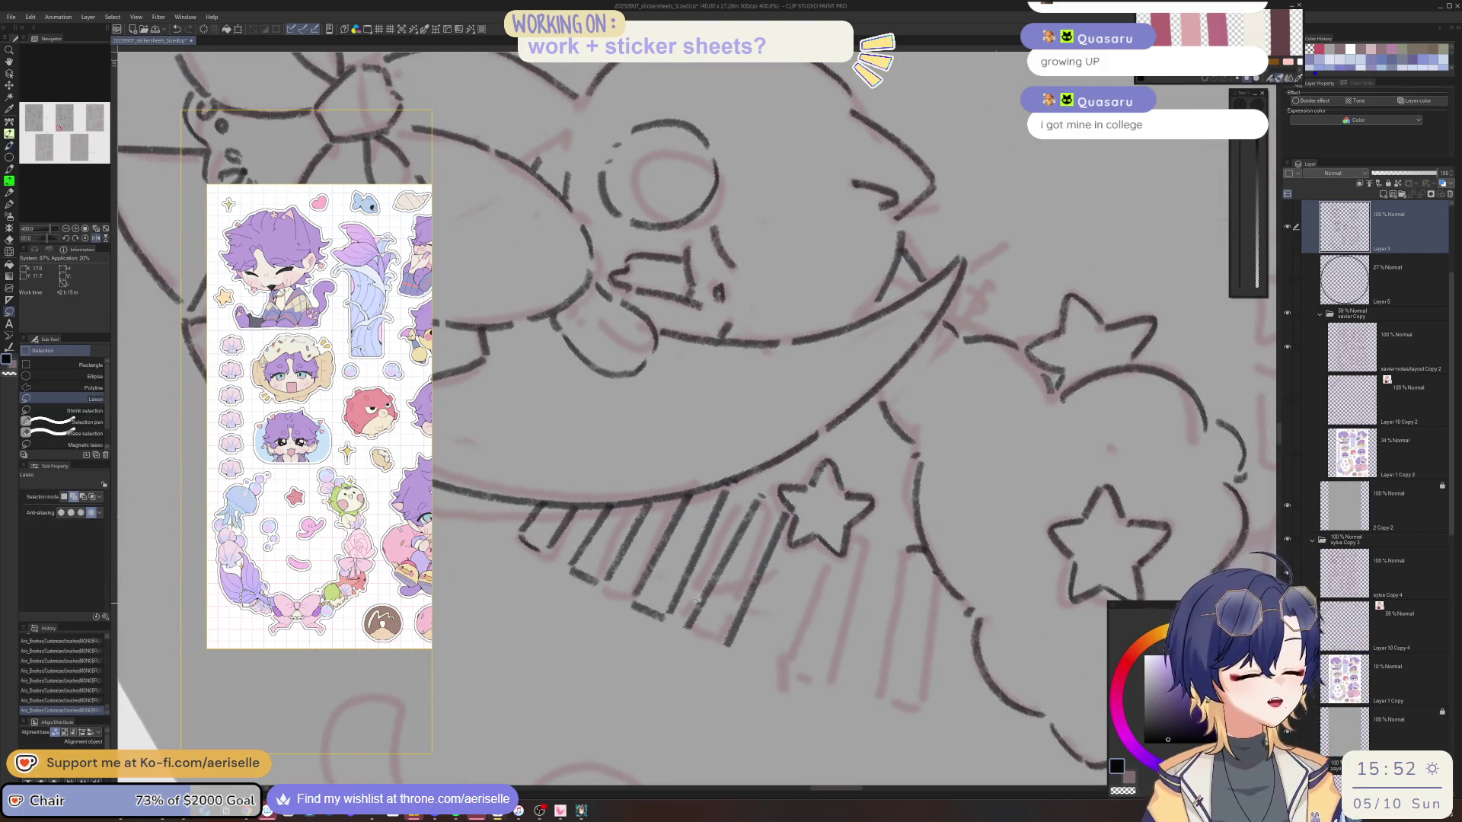
{"action": "left_click_drag", "start_coordinate": [693, 649], "coordinate": [782, 567]}
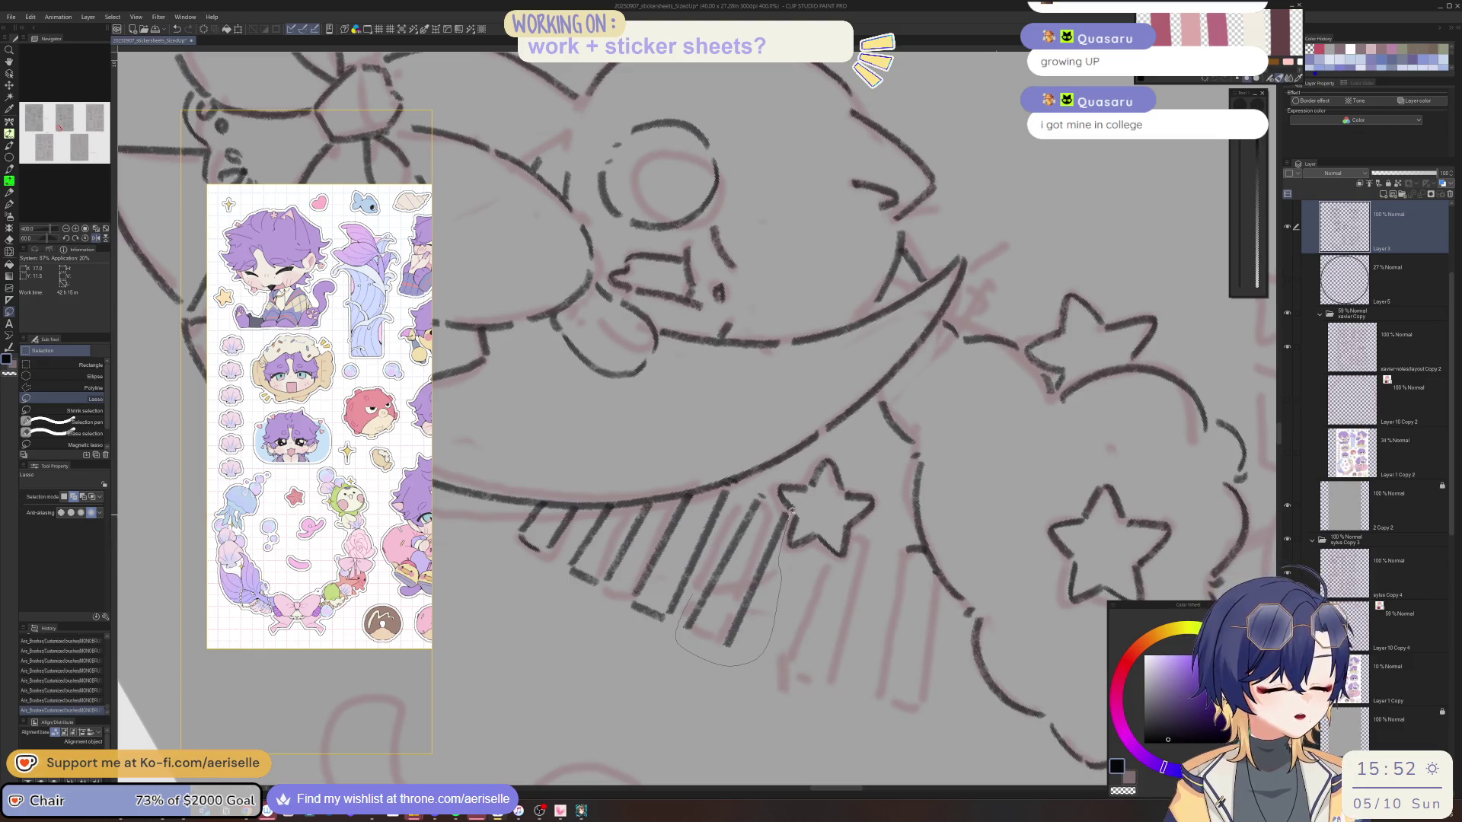
{"action": "left_click_drag", "start_coordinate": [757, 495], "coordinate": [765, 499]}
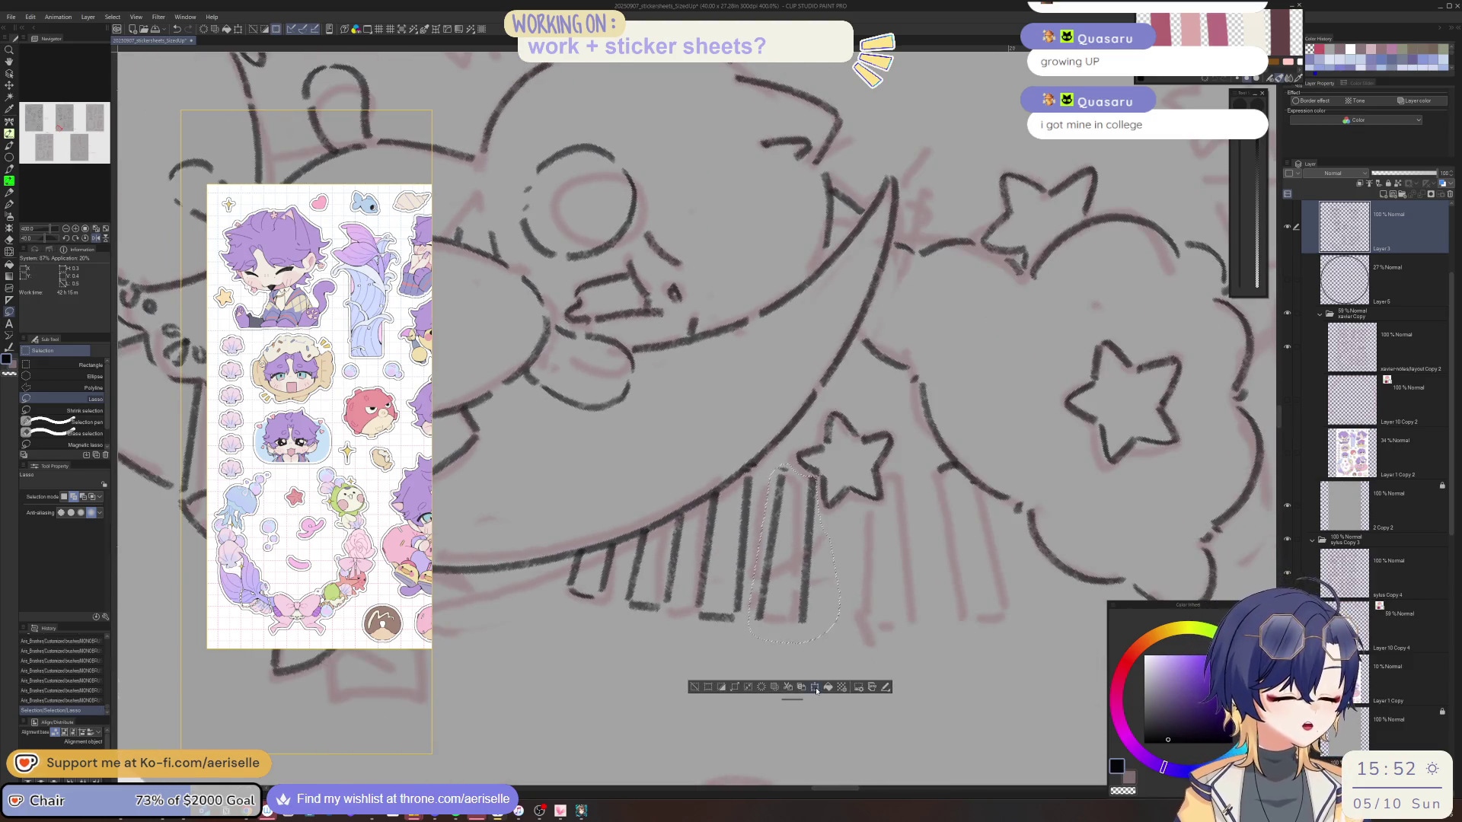
{"action": "key", "text": "ctrl+t"}
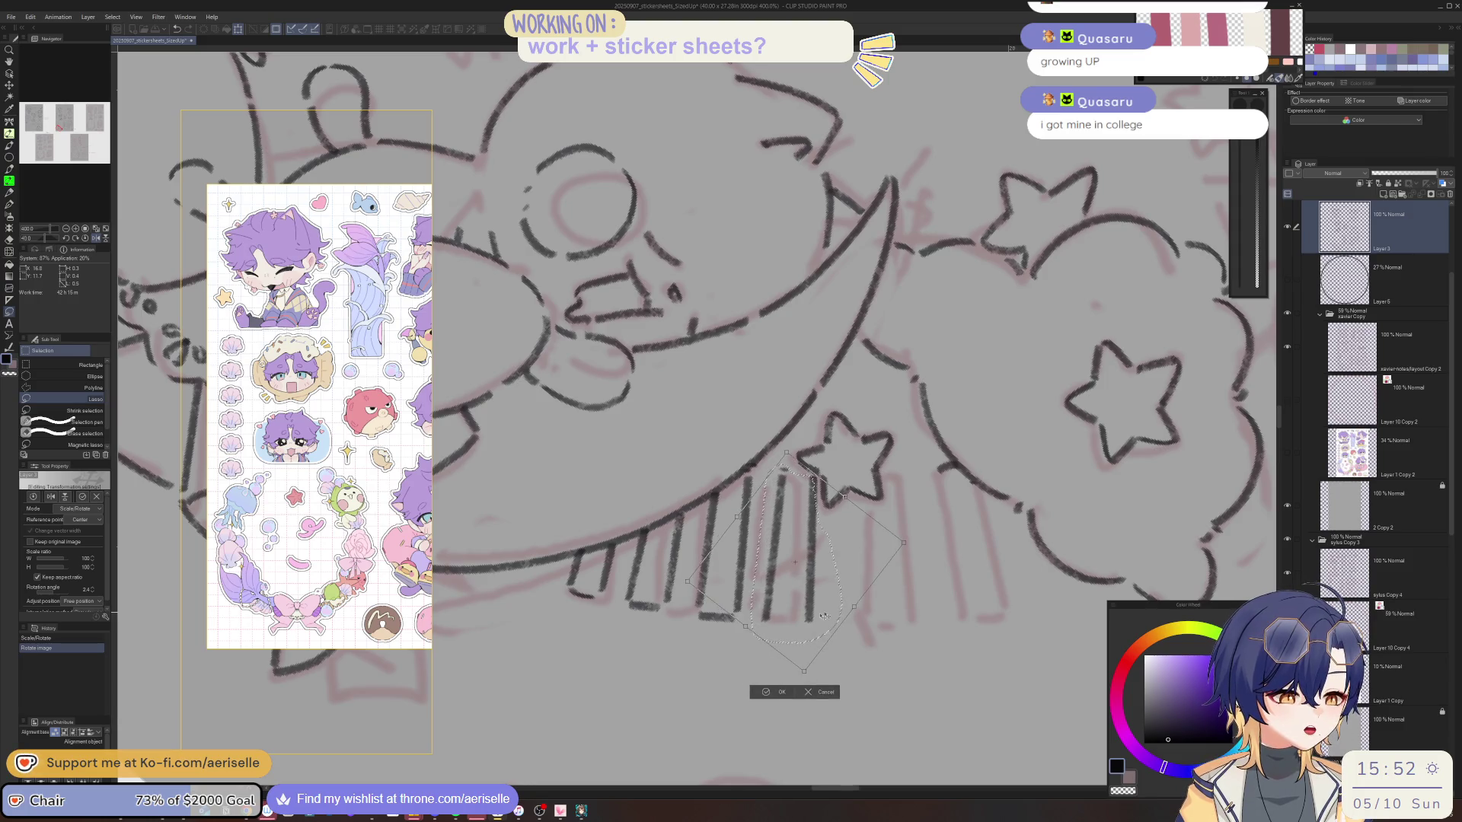
{"action": "left_click", "coordinate": [767, 693]}
{"action": "left_click", "coordinate": [702, 687]}
With the view rotated to 75°, add small ink marks and four vertical stripes beside the star.
{"action": "mouse_move", "coordinate": [709, 664]}
{"action": "left_mouse_down"}
{"action": "mouse_move", "coordinate": [644, 631]}
{"action": "mouse_move", "coordinate": [665, 648]}
{"action": "left_mouse_up"}
{"action": "key", "text": "b"}
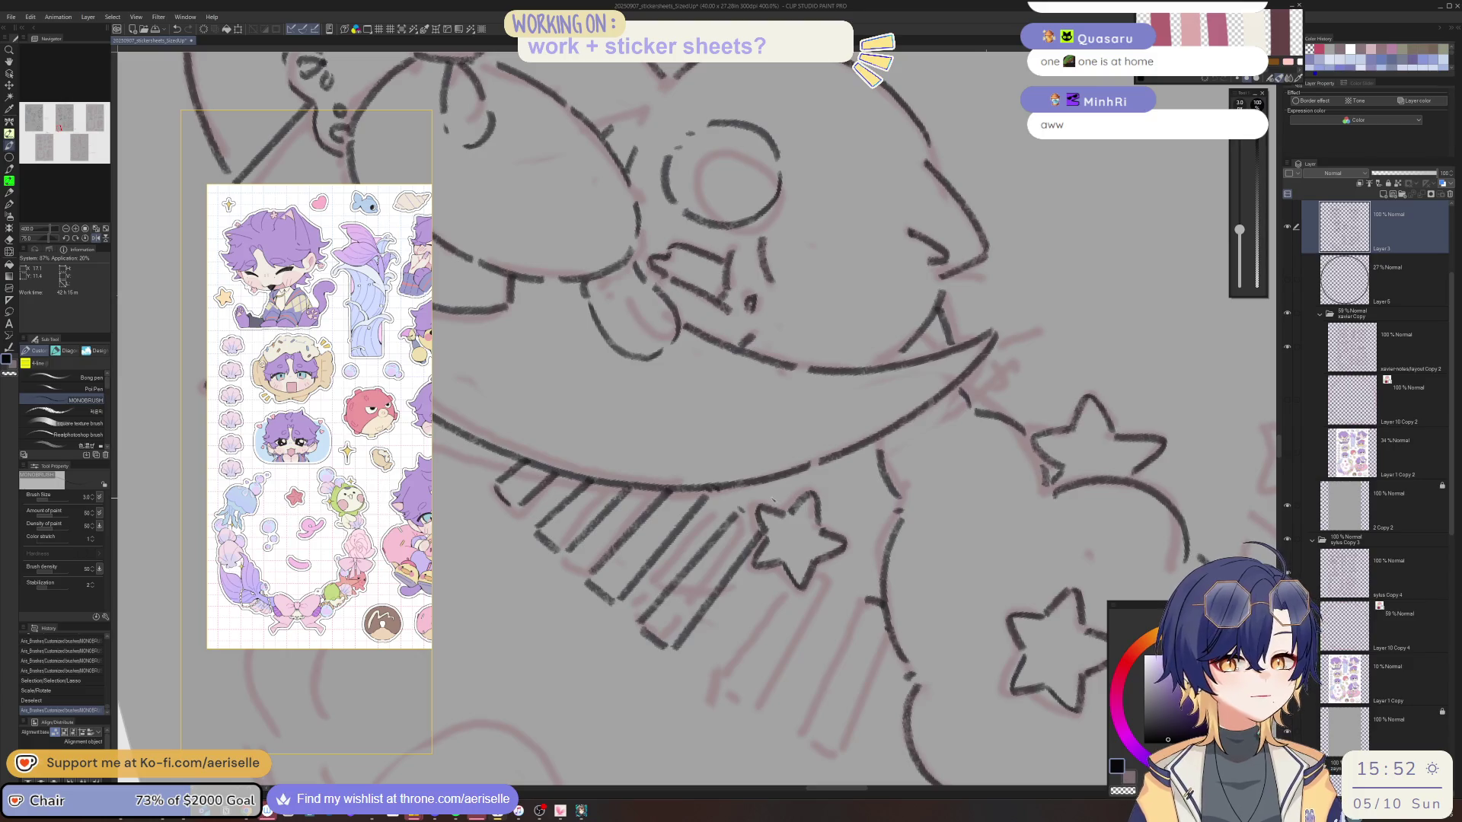
{"action": "mouse_move", "coordinate": [692, 668]}
{"action": "left_mouse_down"}
{"action": "mouse_move", "coordinate": [702, 677]}
{"action": "mouse_move", "coordinate": [785, 617]}
{"action": "mouse_move", "coordinate": [836, 511]}
{"action": "mouse_move", "coordinate": [837, 603]}
{"action": "left_mouse_up"}
{"action": "left_click_drag", "start_coordinate": [839, 501], "coordinate": [835, 626]}
{"action": "mouse_move", "coordinate": [876, 502]}
{"action": "left_mouse_down"}
{"action": "mouse_move", "coordinate": [879, 625]}
{"action": "mouse_move", "coordinate": [882, 599]}
{"action": "left_mouse_up"}
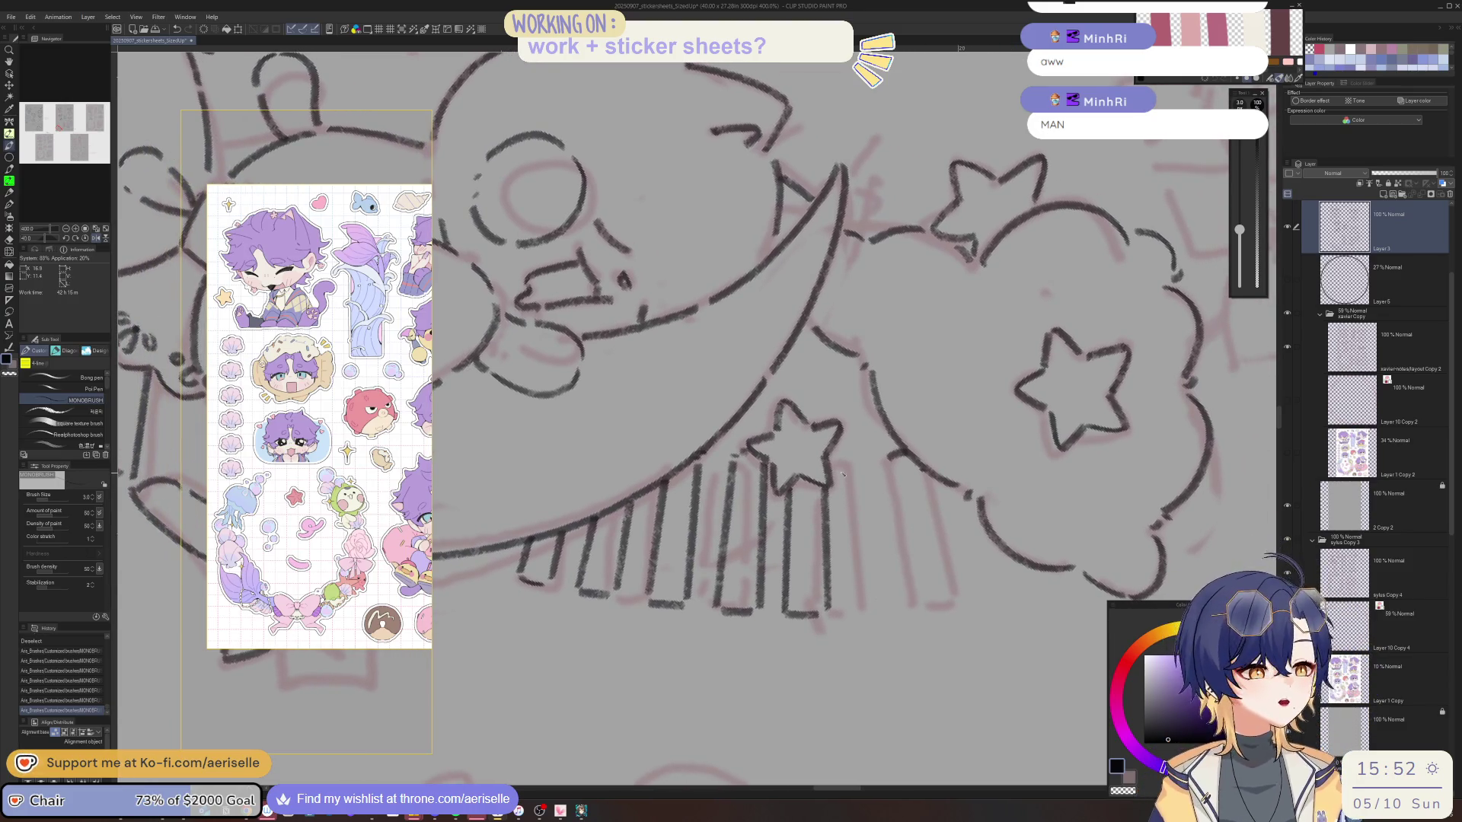
{"action": "left_click_drag", "start_coordinate": [849, 461], "coordinate": [855, 611]}
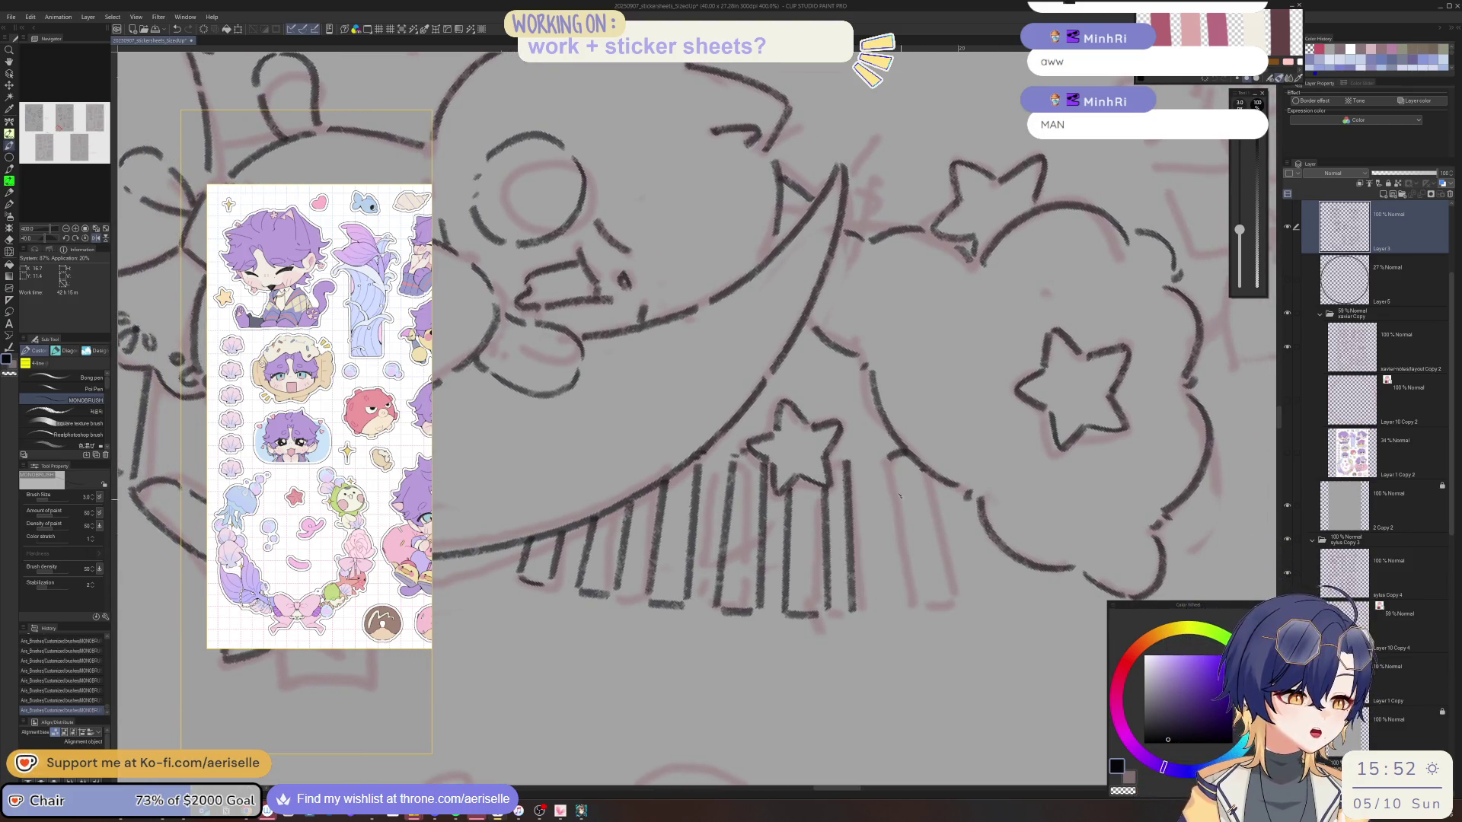
{"action": "left_click_drag", "start_coordinate": [878, 465], "coordinate": [892, 601]}
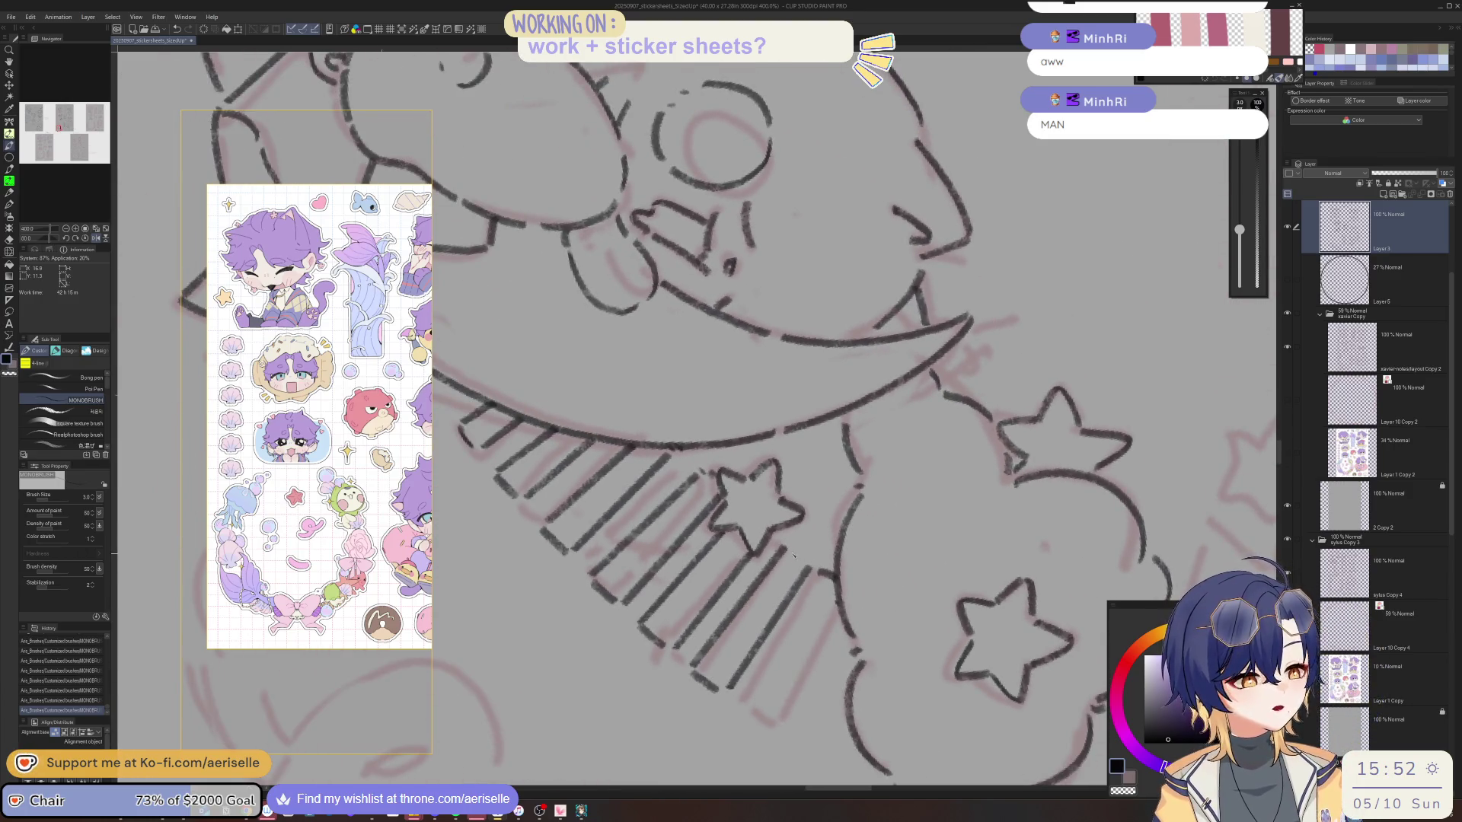
Erase stray bits of the stripes and ink thin strokes along the tail stripe edges.
{"action": "key", "text": "e"}
{"action": "left_click_drag", "start_coordinate": [818, 565], "coordinate": [831, 576]}
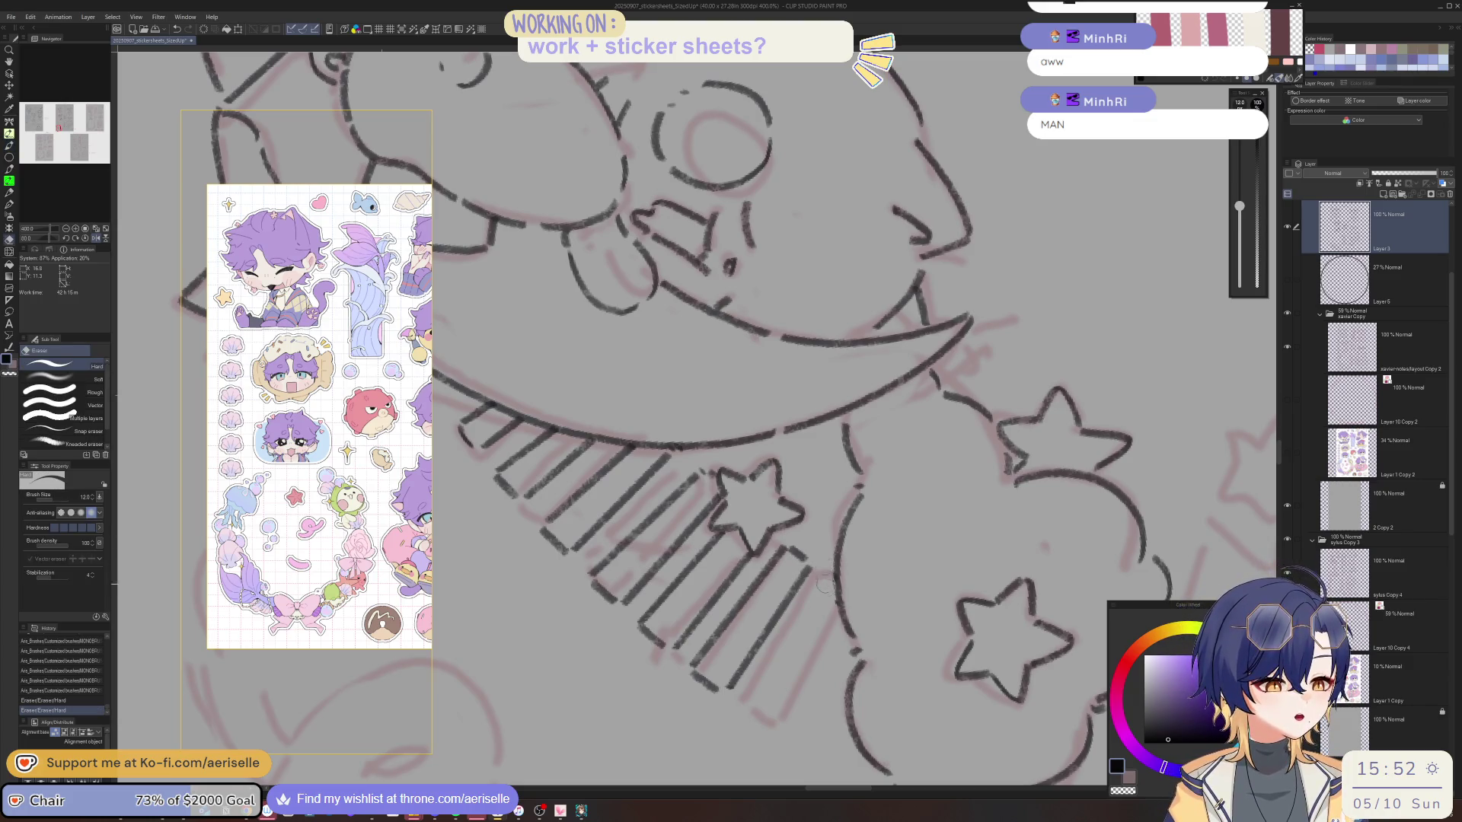
{"action": "key", "text": "p"}
{"action": "left_click_drag", "start_coordinate": [792, 414], "coordinate": [827, 519]}
{"action": "left_click_drag", "start_coordinate": [797, 440], "coordinate": [830, 548]}
{"action": "left_click_drag", "start_coordinate": [792, 414], "coordinate": [833, 568]}
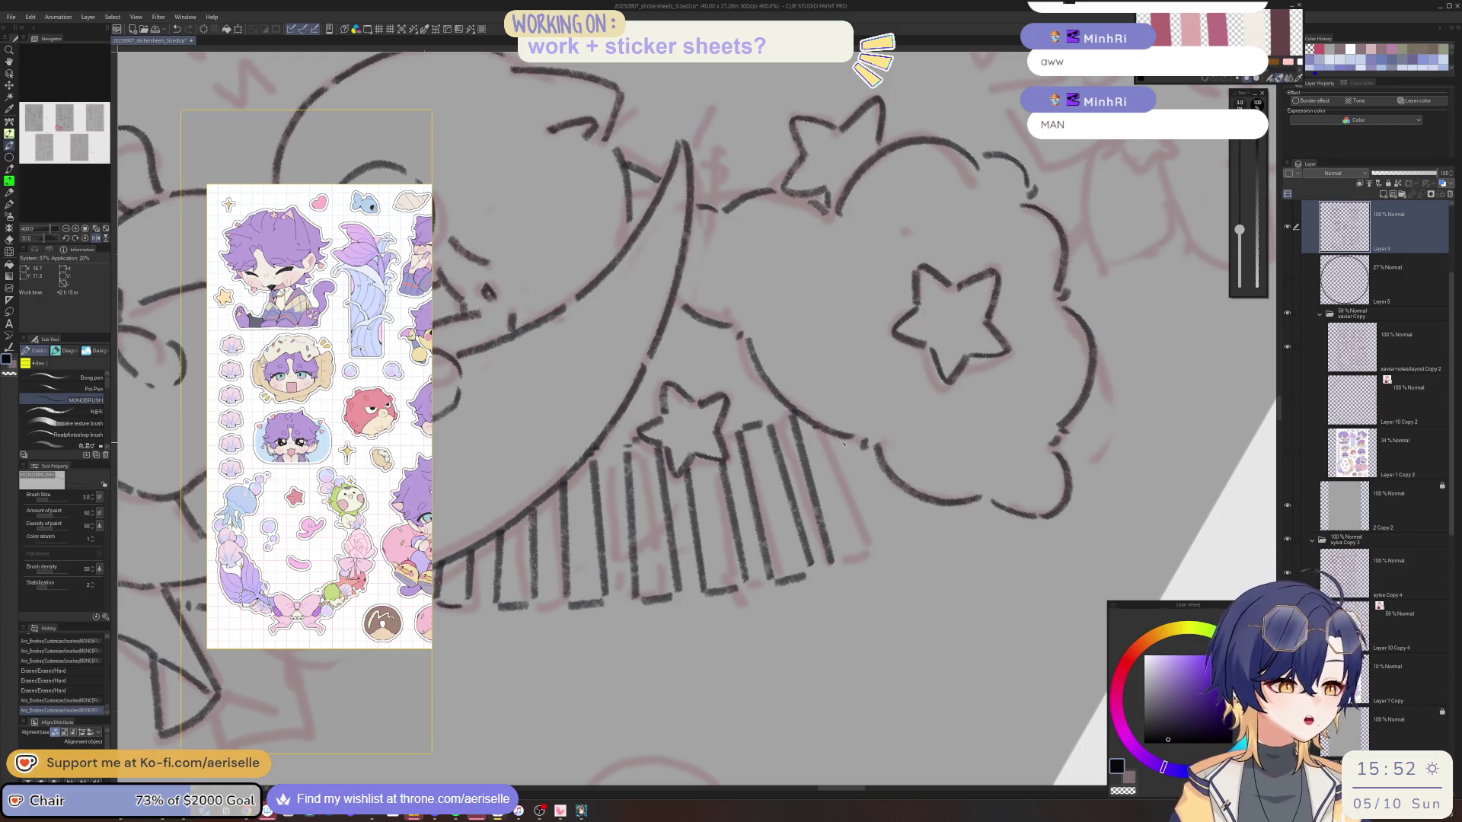
{"action": "mouse_move", "coordinate": [858, 465]}
{"action": "left_mouse_down"}
{"action": "mouse_move", "coordinate": [868, 533]}
{"action": "mouse_move", "coordinate": [670, 624]}
{"action": "mouse_move", "coordinate": [850, 511]}
{"action": "mouse_move", "coordinate": [848, 606]}
{"action": "left_mouse_up"}
Ink one more vertical tail stripe, then reset the rotation and fit the whole sheet to the window.
{"action": "mouse_move", "coordinate": [845, 509]}
{"action": "left_mouse_down"}
{"action": "mouse_move", "coordinate": [846, 603]}
{"action": "mouse_move", "coordinate": [890, 605]}
{"action": "mouse_move", "coordinate": [689, 628]}
{"action": "left_mouse_up"}
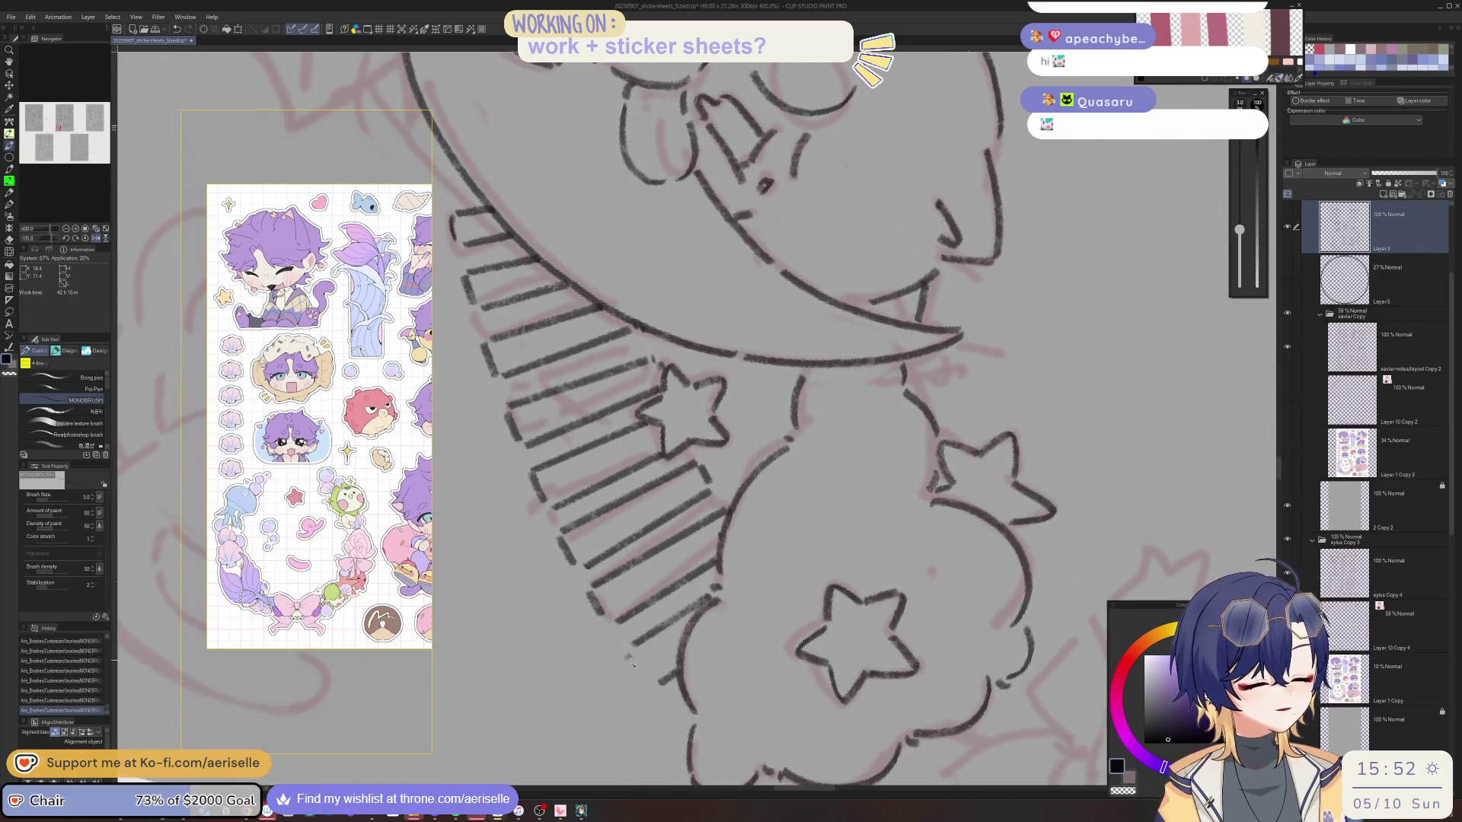
{"action": "key", "text": "ctrl+@"}
{"action": "key", "text": "ctrl+alt+0"}
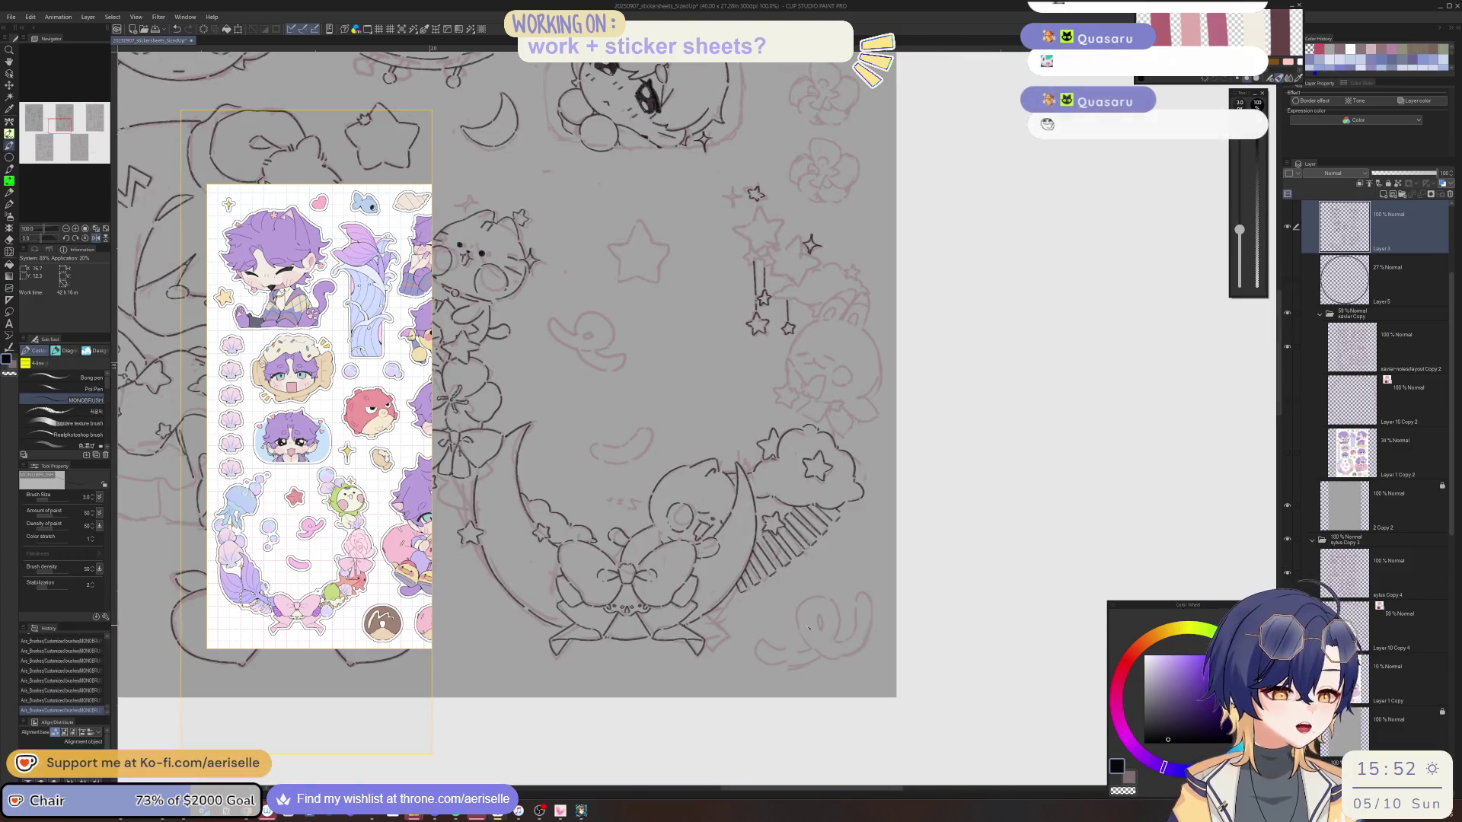
{"action": "scroll", "coordinate": [759, 525], "scroll_direction": "up", "scroll_amount": 5}
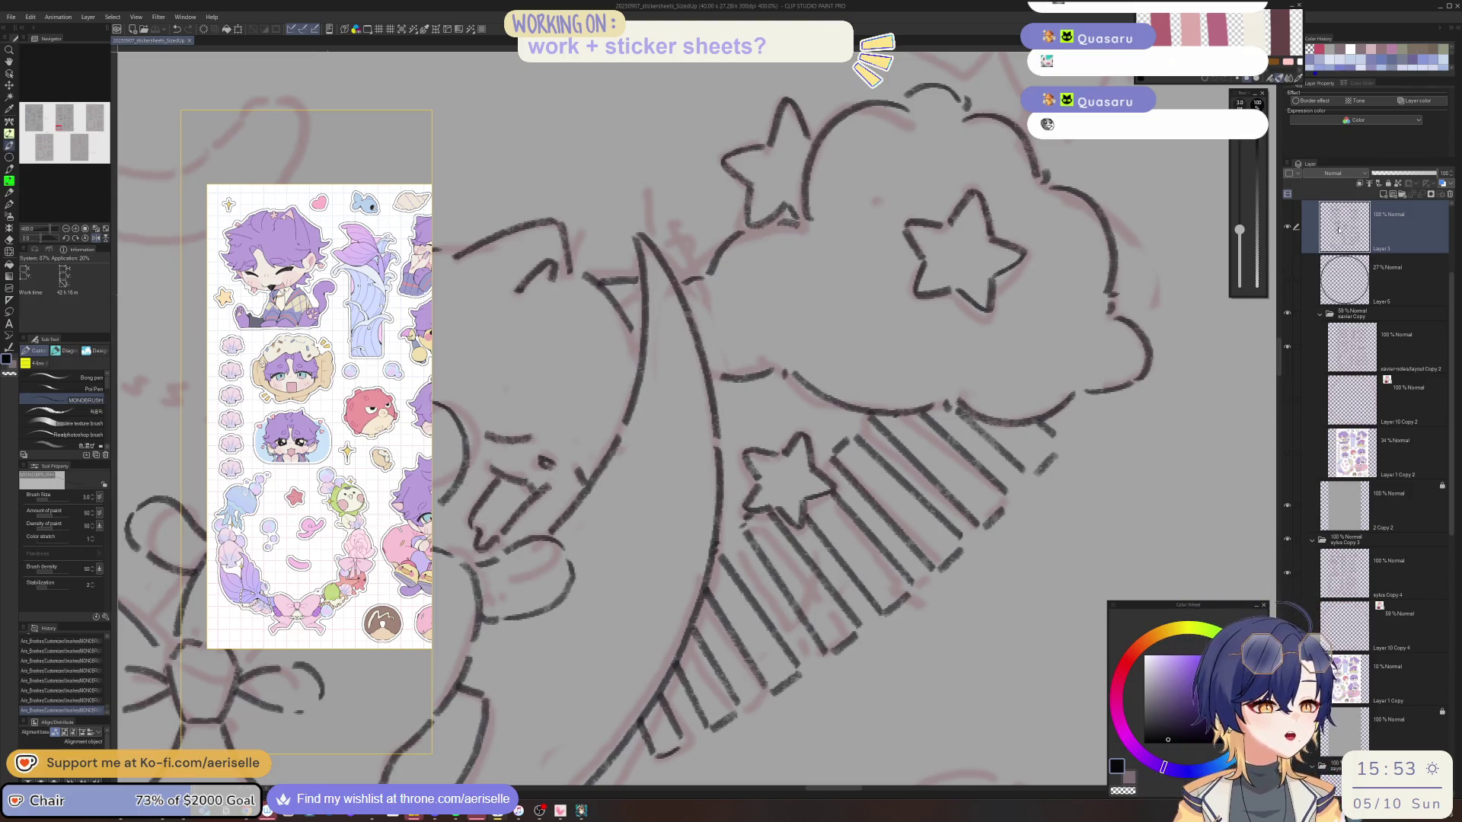
{"action": "scroll", "coordinate": [1352, 222], "scroll_direction": "up", "scroll_amount": 1}
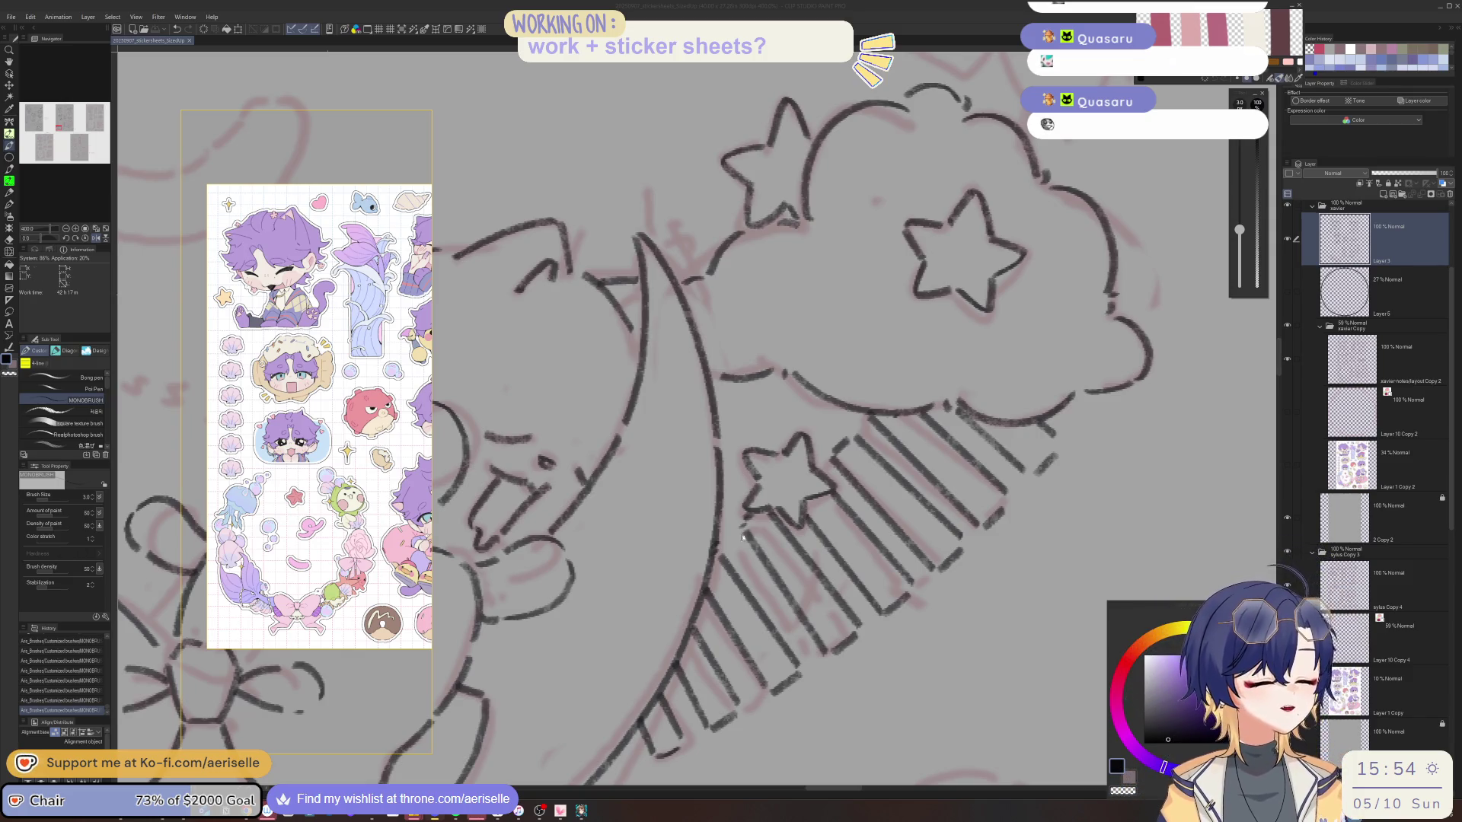
{"action": "left_click_drag", "start_coordinate": [876, 319], "coordinate": [756, 524]}
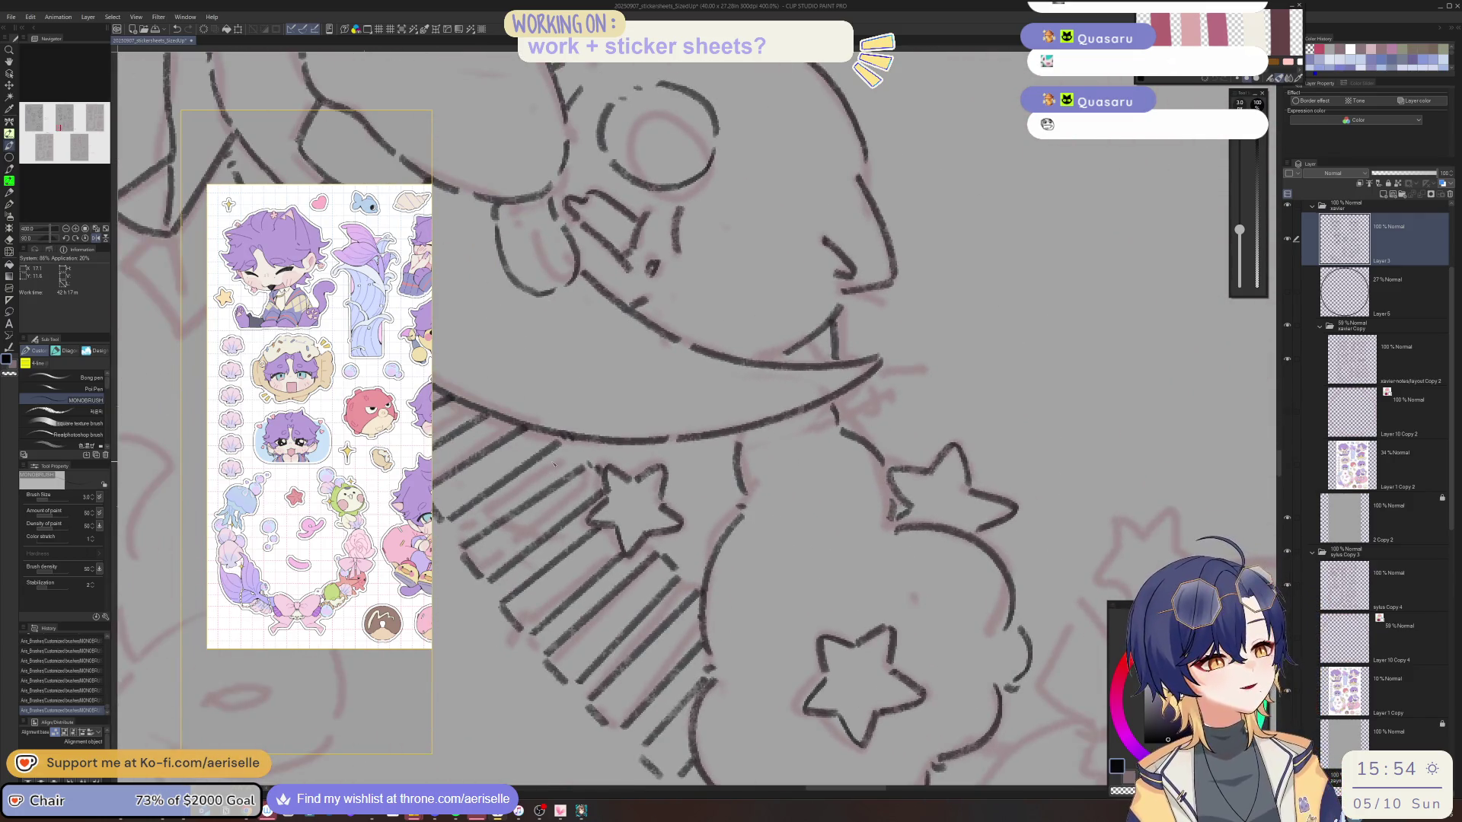
Join the tail stripe ends with two short strokes, then zoom out and back in on the star cluster.
{"action": "mouse_move", "coordinate": [547, 456]}
{"action": "left_mouse_down"}
{"action": "mouse_move", "coordinate": [565, 479]}
{"action": "mouse_move", "coordinate": [542, 481]}
{"action": "mouse_move", "coordinate": [622, 584]}
{"action": "mouse_move", "coordinate": [637, 570]}
{"action": "mouse_move", "coordinate": [706, 682]}
{"action": "mouse_move", "coordinate": [705, 655]}
{"action": "left_mouse_up"}
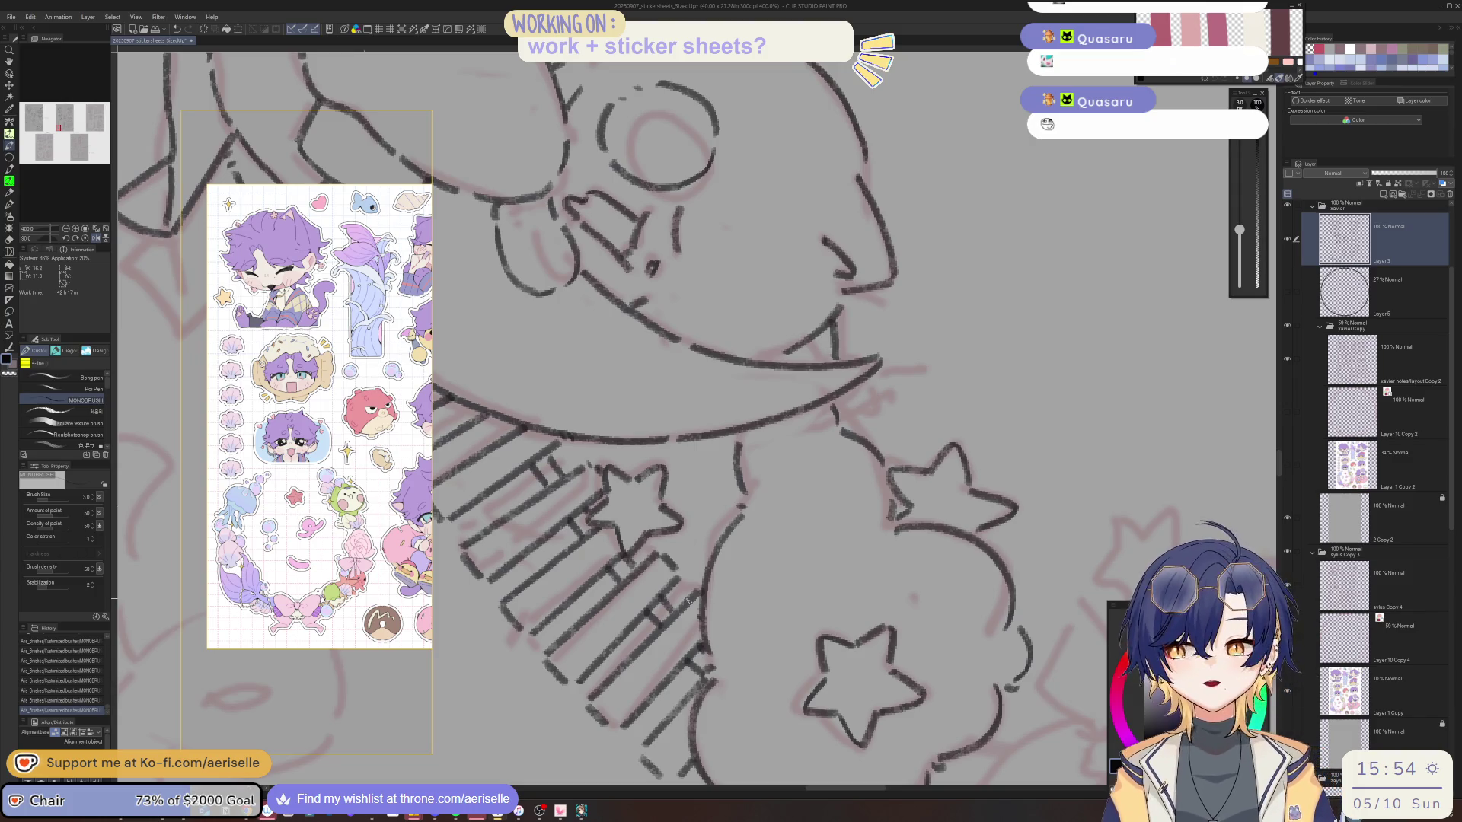
{"action": "left_click_drag", "start_coordinate": [716, 561], "coordinate": [760, 603]}
{"action": "scroll", "coordinate": [759, 602], "scroll_direction": "down", "scroll_amount": 2}
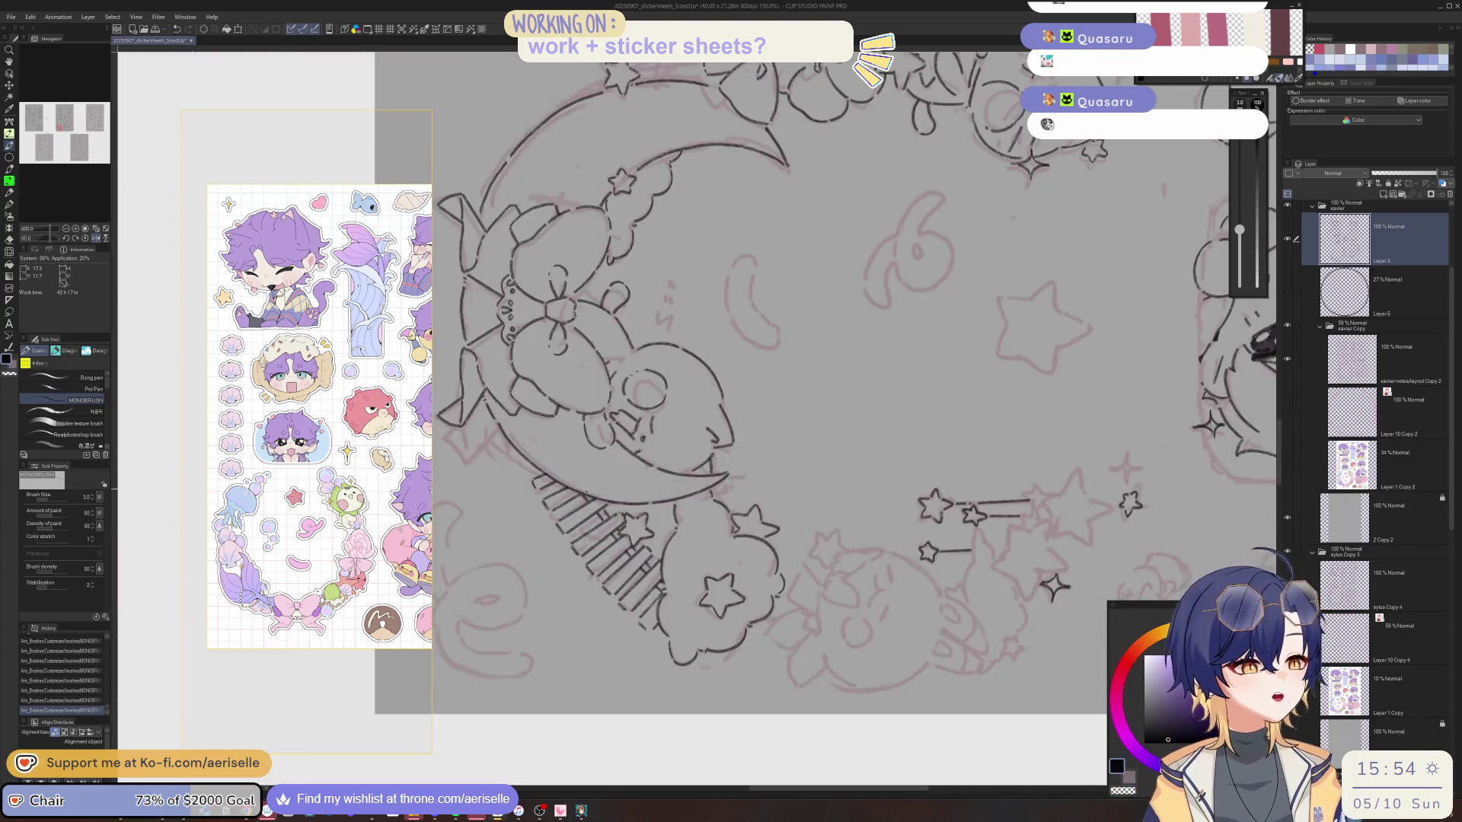
{"action": "scroll", "coordinate": [759, 602], "scroll_direction": "down", "scroll_amount": 2}
{"action": "scroll", "coordinate": [968, 617], "scroll_direction": "down", "scroll_amount": 3}
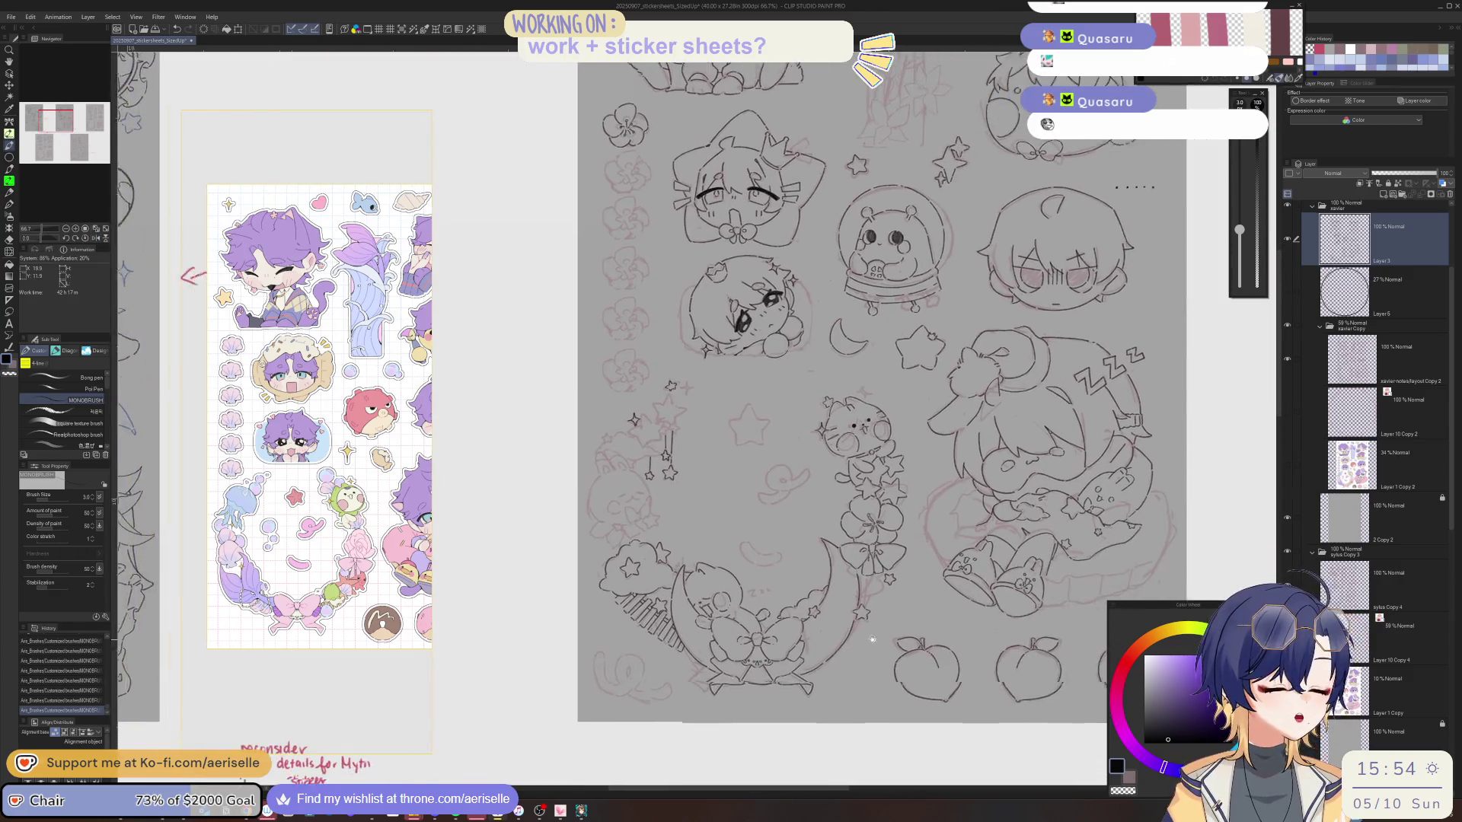
{"action": "left_click_drag", "start_coordinate": [872, 640], "coordinate": [830, 635]}
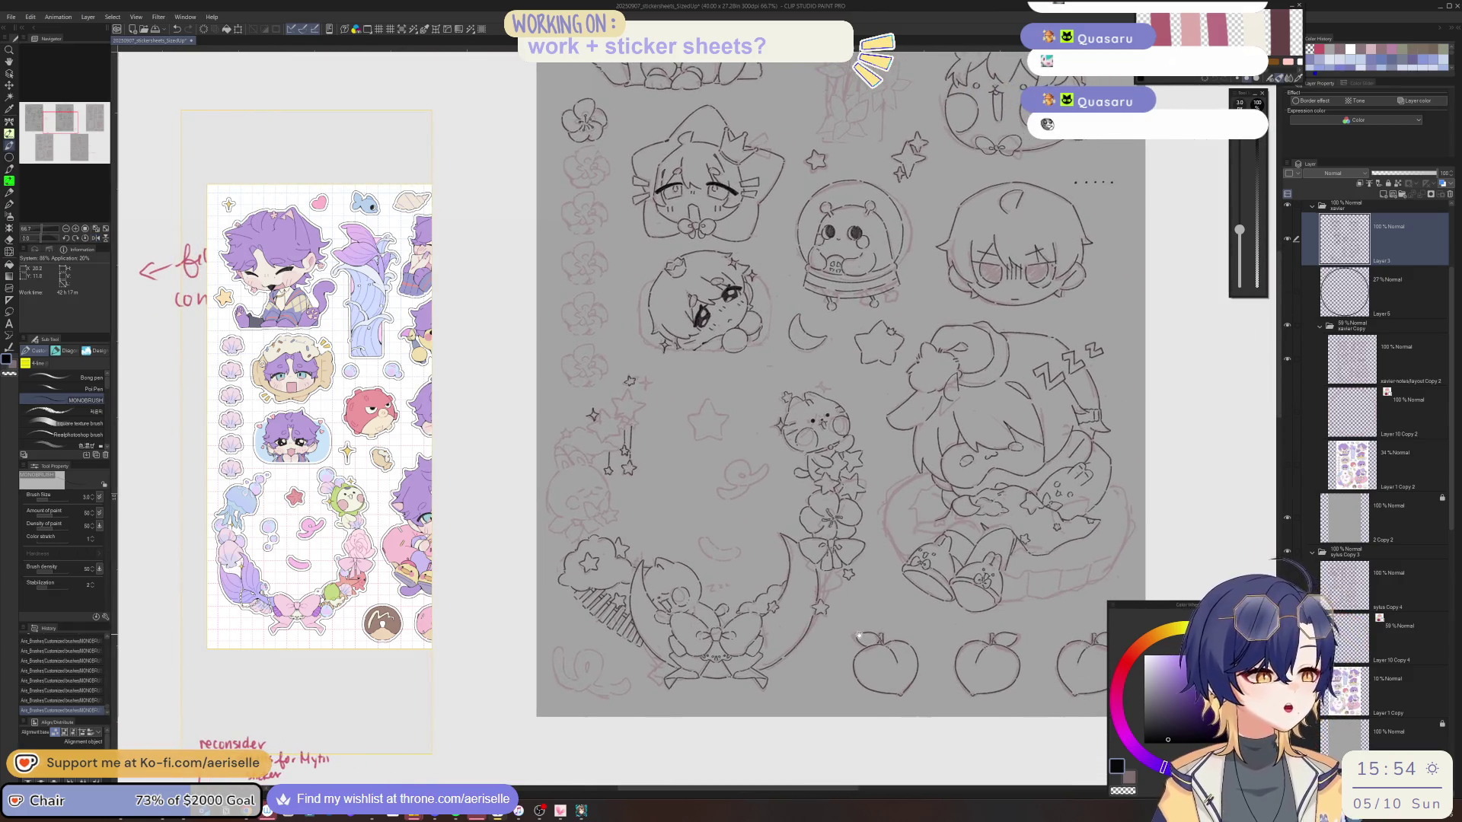
{"action": "scroll", "coordinate": [708, 384], "scroll_direction": "up", "scroll_amount": 3}
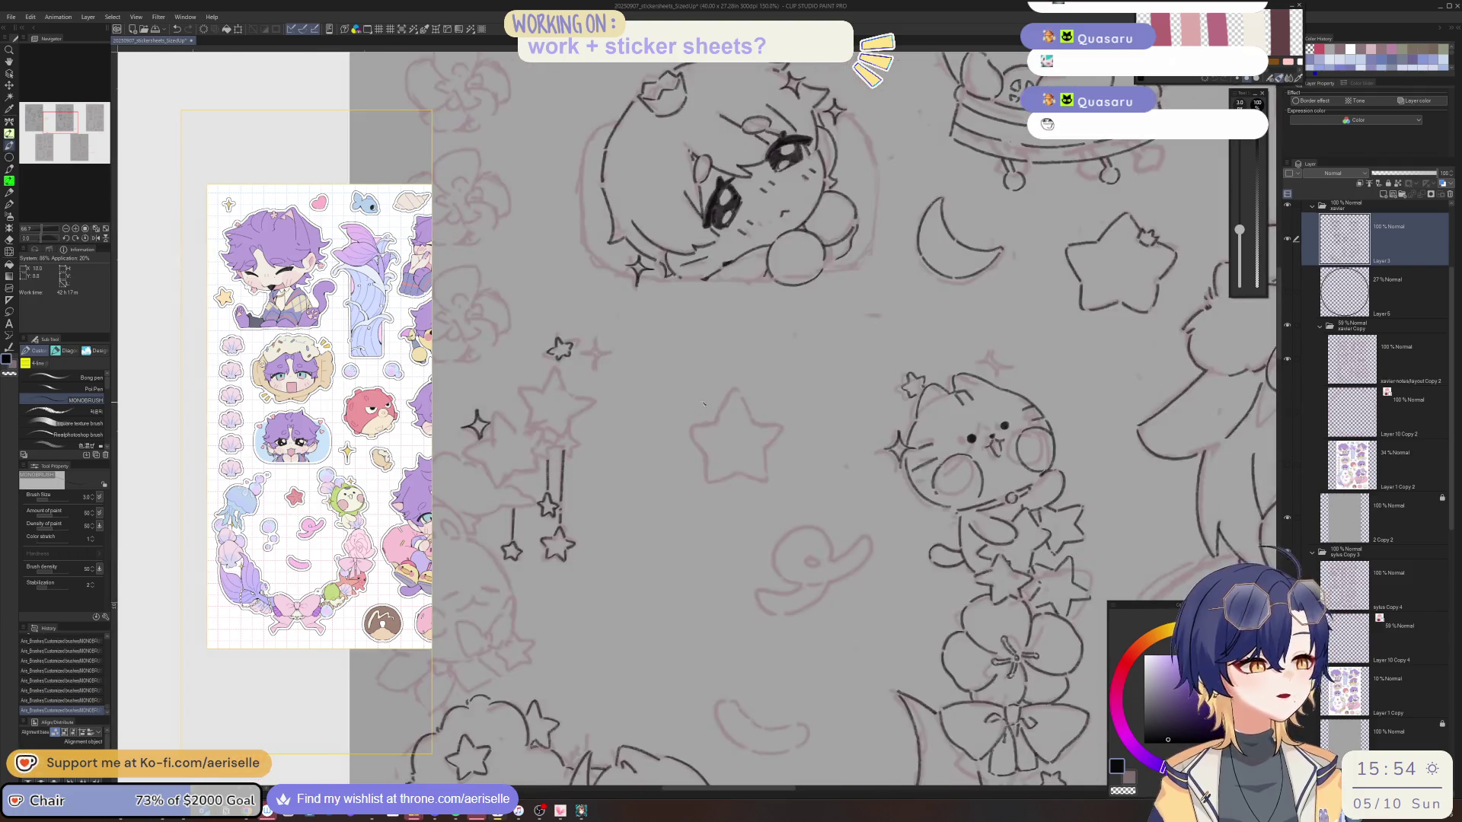
{"action": "scroll", "coordinate": [786, 467], "scroll_direction": "up", "scroll_amount": 3}
Ink the big star's points and edges, rotating the view for each stroke.
{"action": "left_click_drag", "start_coordinate": [790, 474], "coordinate": [754, 525]}
{"action": "key", "text": "minus"}
{"action": "key", "text": "minus"}
{"action": "key", "text": "minus"}
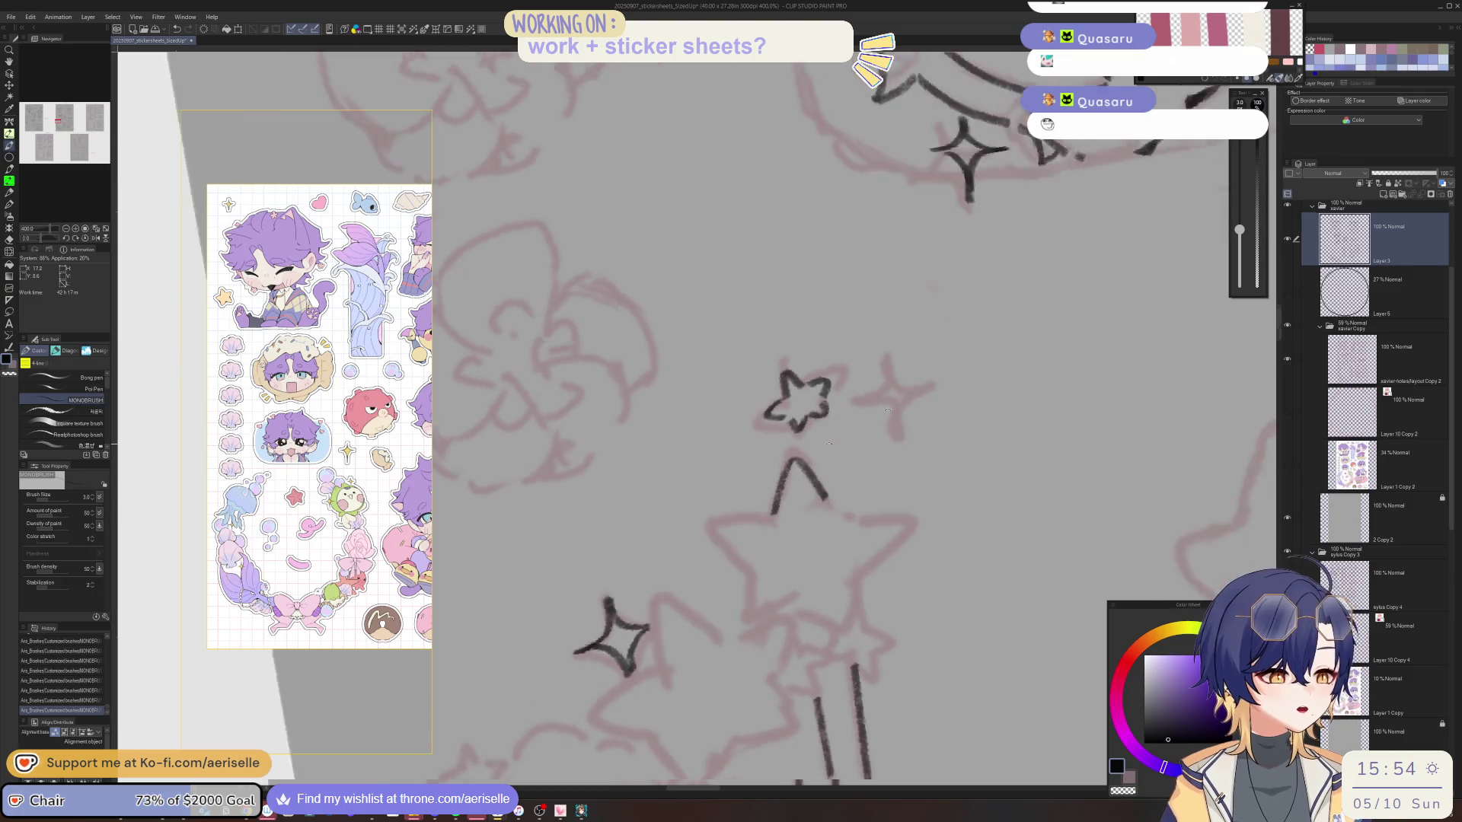
{"action": "mouse_move", "coordinate": [821, 421]}
{"action": "left_mouse_down"}
{"action": "mouse_move", "coordinate": [746, 542]}
{"action": "mouse_move", "coordinate": [697, 549]}
{"action": "mouse_move", "coordinate": [712, 580]}
{"action": "left_mouse_up"}
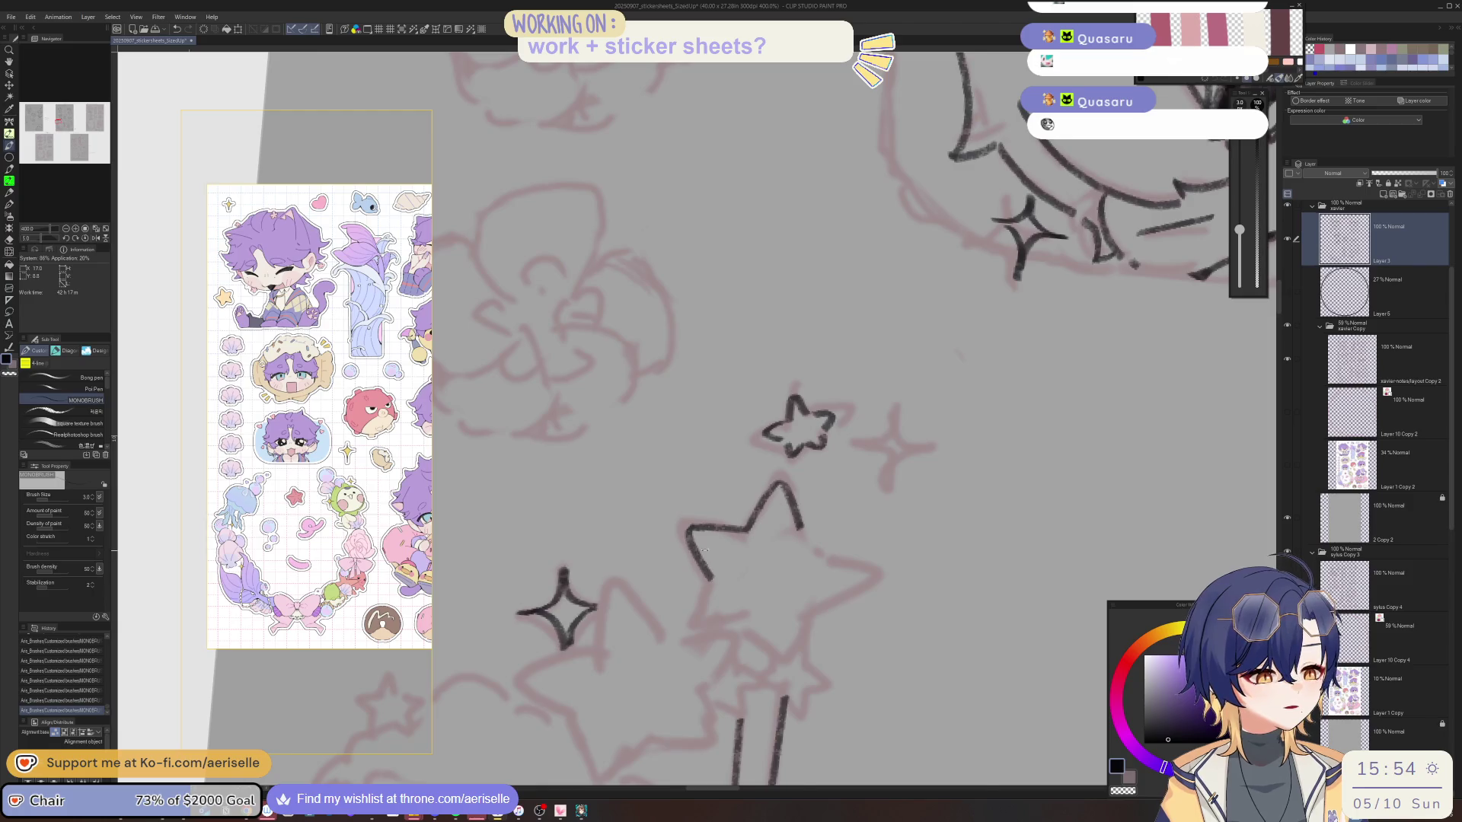
{"action": "key", "text": "minus"}
{"action": "mouse_move", "coordinate": [795, 561]}
{"action": "left_mouse_down"}
{"action": "mouse_move", "coordinate": [808, 590]}
{"action": "mouse_move", "coordinate": [826, 586]}
{"action": "left_mouse_up"}
{"action": "key", "text": "minus"}
{"action": "left_click_drag", "start_coordinate": [734, 616], "coordinate": [753, 651]}
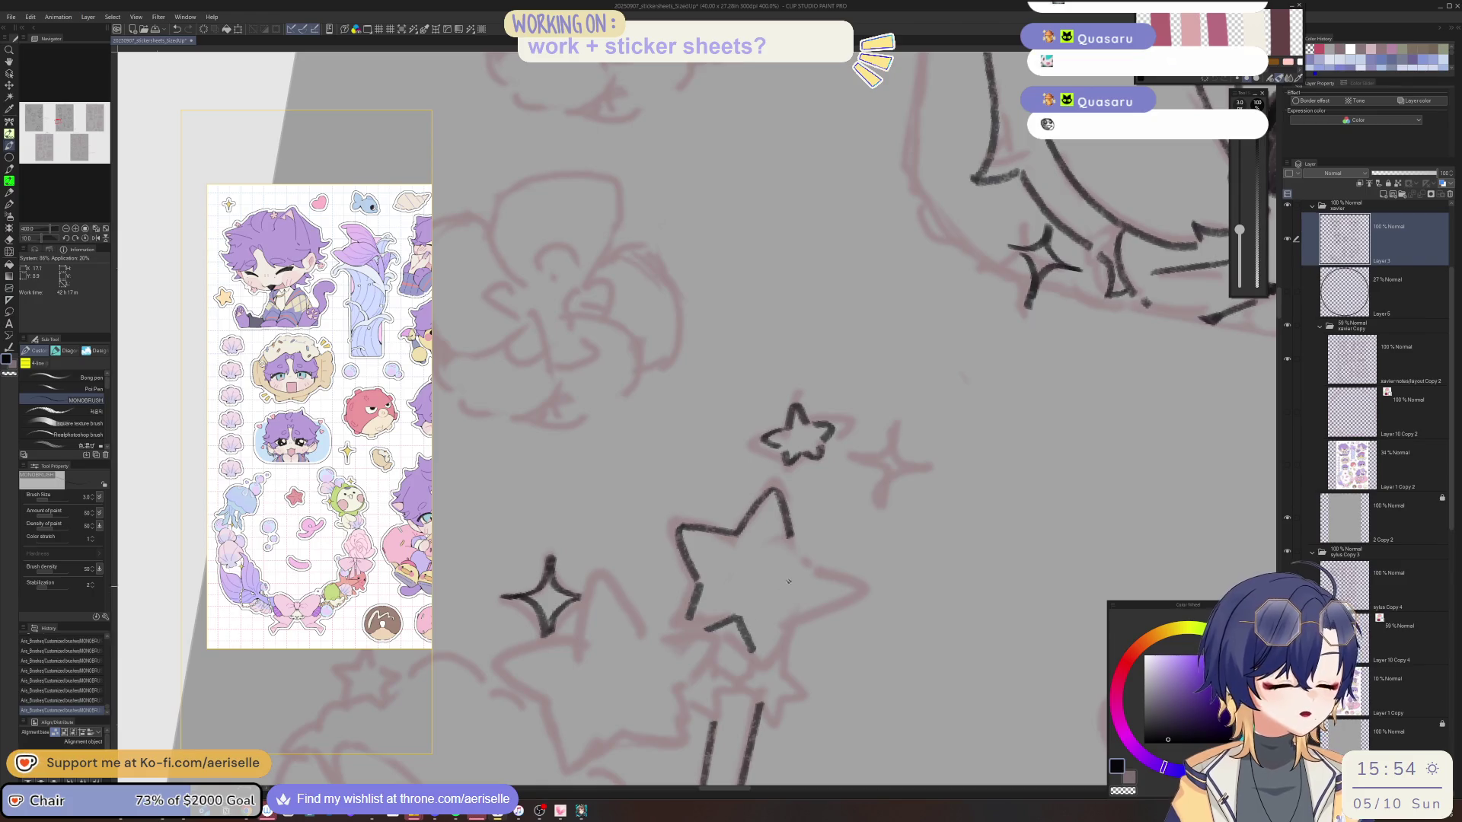
{"action": "key", "text": "minus"}
{"action": "key", "text": "minus"}
{"action": "key", "text": "minus"}
{"action": "left_click_drag", "start_coordinate": [777, 561], "coordinate": [772, 602]}
{"action": "key", "text": "minus"}
{"action": "key", "text": "minus"}
{"action": "left_click_drag", "start_coordinate": [868, 541], "coordinate": [844, 586]}
Ink the star's lower-right edge, then undo the last two unsatisfactory strokes.
{"action": "key", "text": "asciicircum"}
{"action": "key", "text": "asciicircum"}
{"action": "key", "text": "asciicircum"}
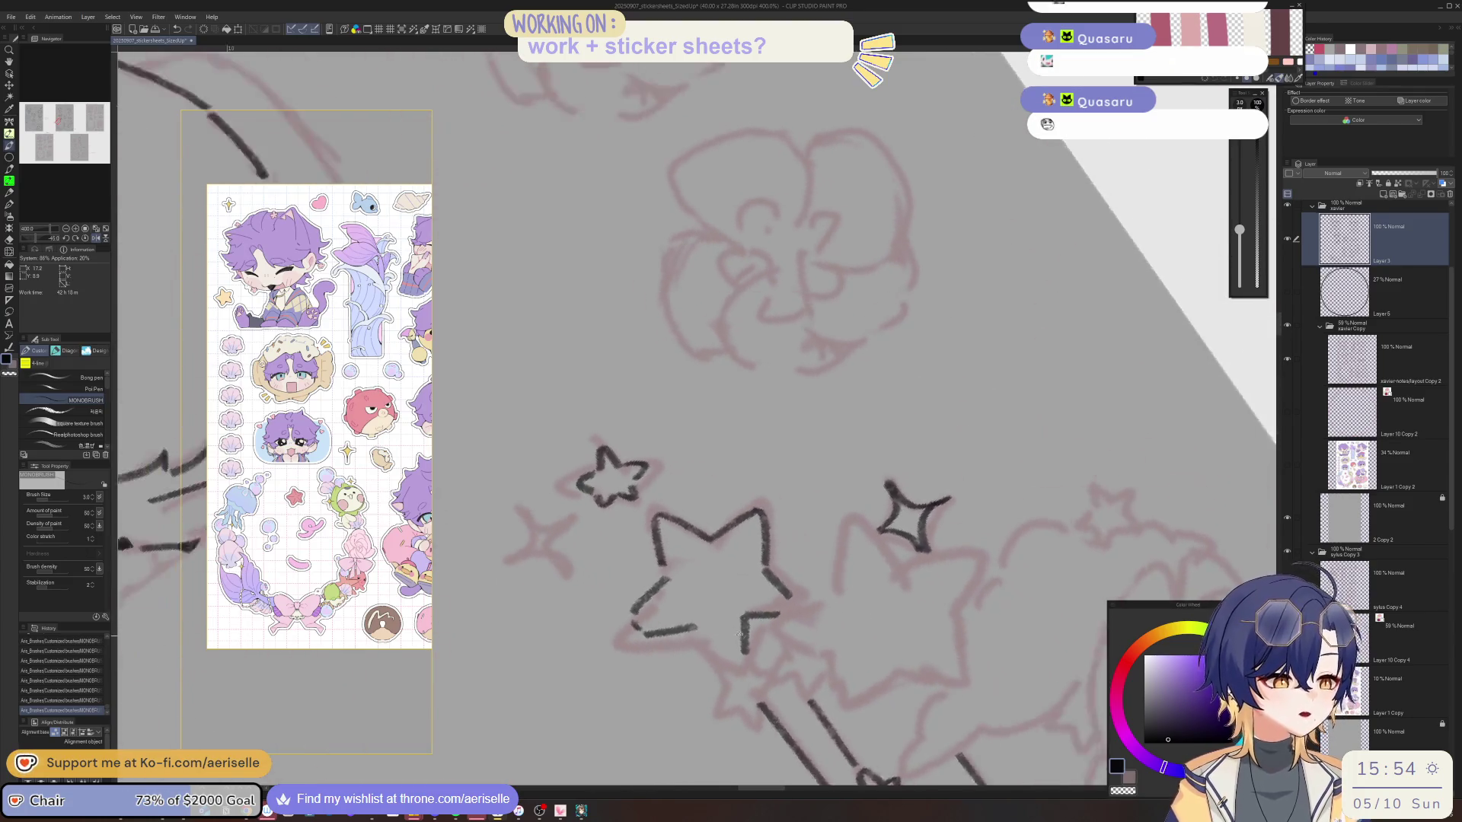
{"action": "key", "text": "asciicircum"}
{"action": "key", "text": "asciicircum"}
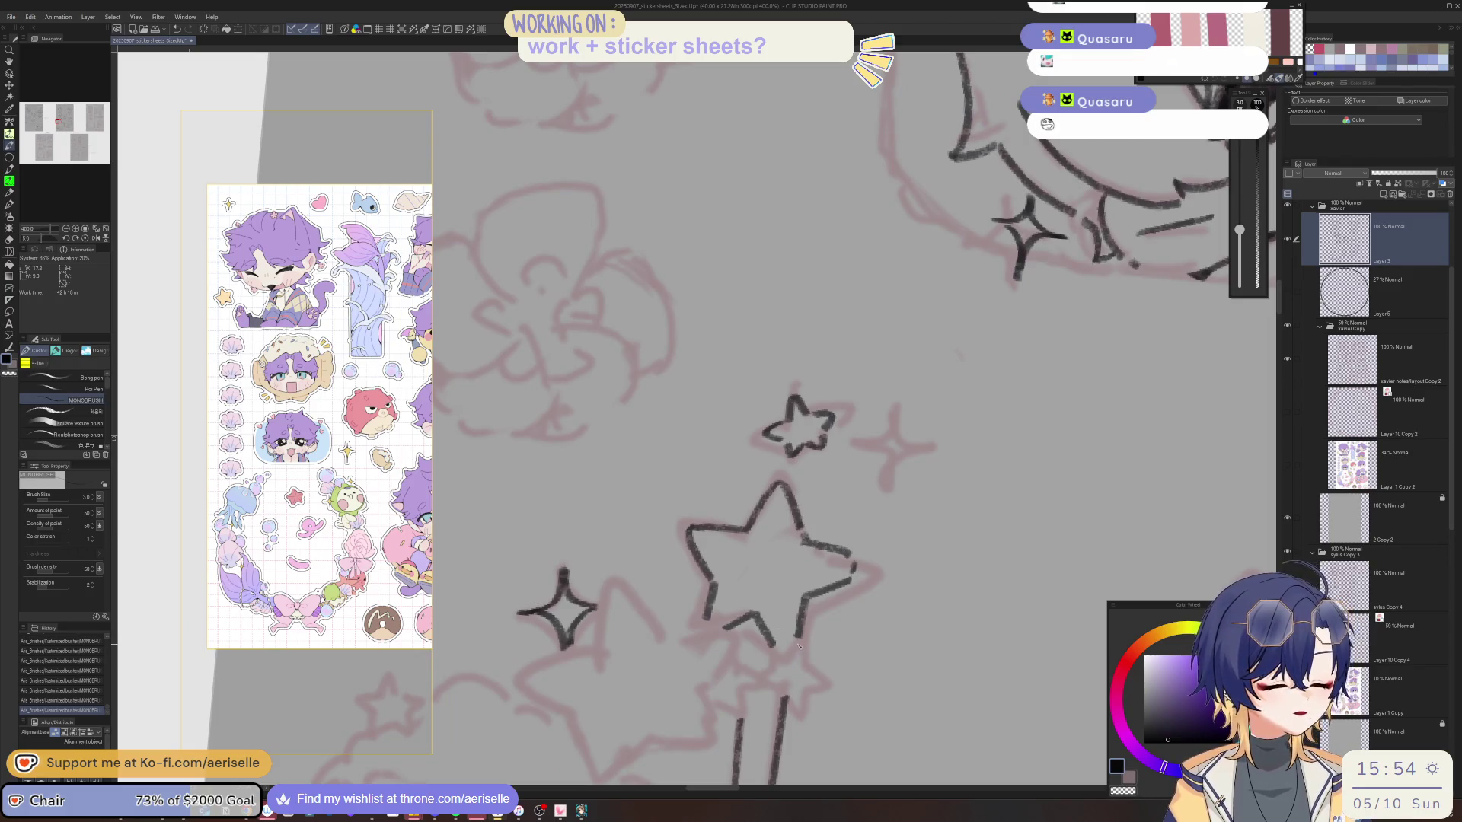
{"action": "key", "text": "minus"}
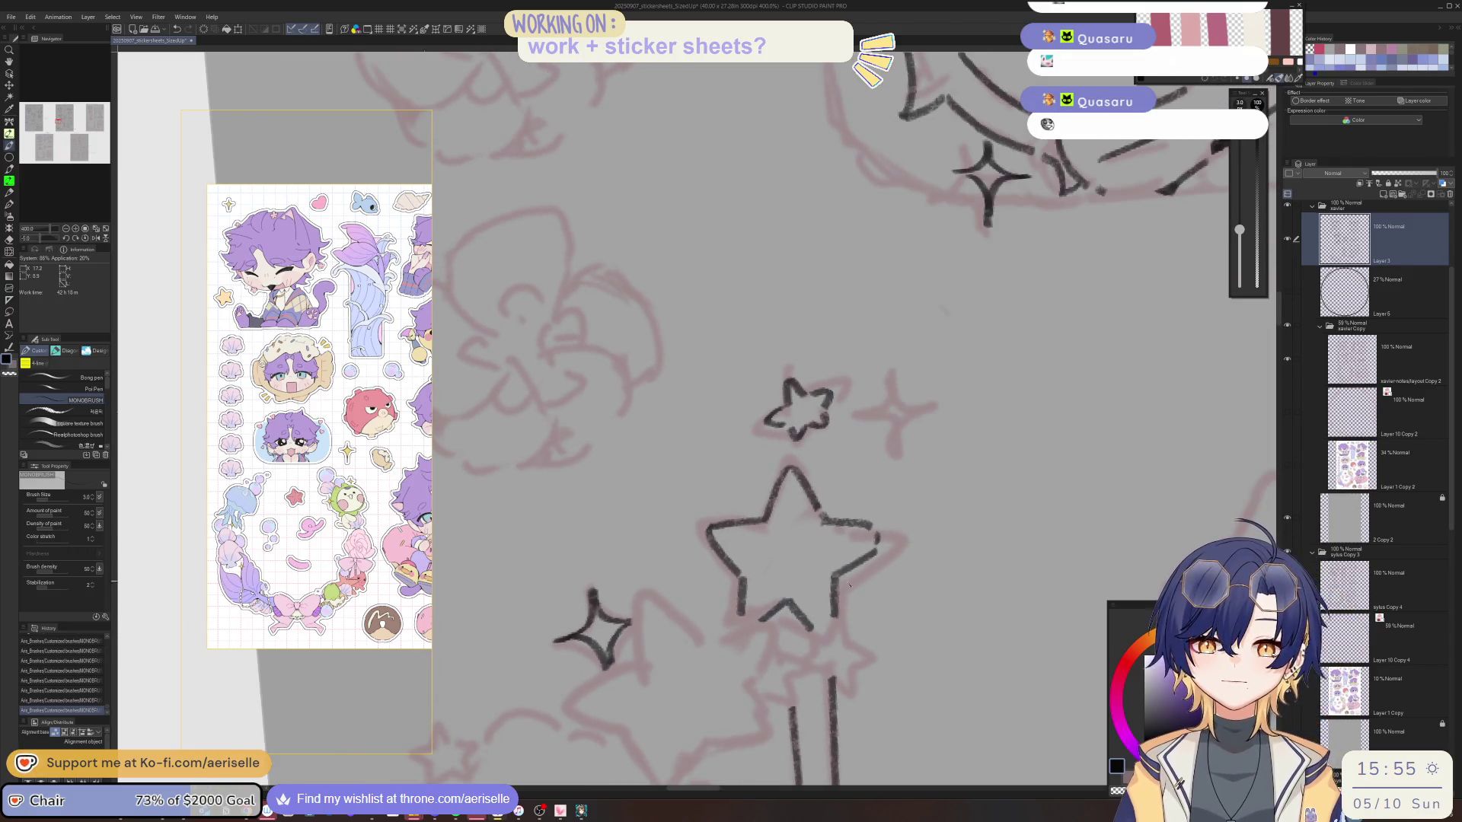
{"action": "mouse_move", "coordinate": [840, 620]}
{"action": "left_mouse_down"}
{"action": "mouse_move", "coordinate": [722, 717]}
{"action": "mouse_move", "coordinate": [573, 684]}
{"action": "mouse_move", "coordinate": [550, 642]}
{"action": "mouse_move", "coordinate": [681, 700]}
{"action": "mouse_move", "coordinate": [697, 656]}
{"action": "left_mouse_up"}
{"action": "key", "text": "ctrl+z"}
{"action": "key", "text": "ctrl+z"}
{"action": "key", "text": "bracketright"}
{"action": "key", "text": "ctrl+z"}
Ink lines beside the small star and the sparkle, mirroring the view to check them.
{"action": "left_click_drag", "start_coordinate": [677, 596], "coordinate": [683, 669]}
{"action": "key", "text": "h"}
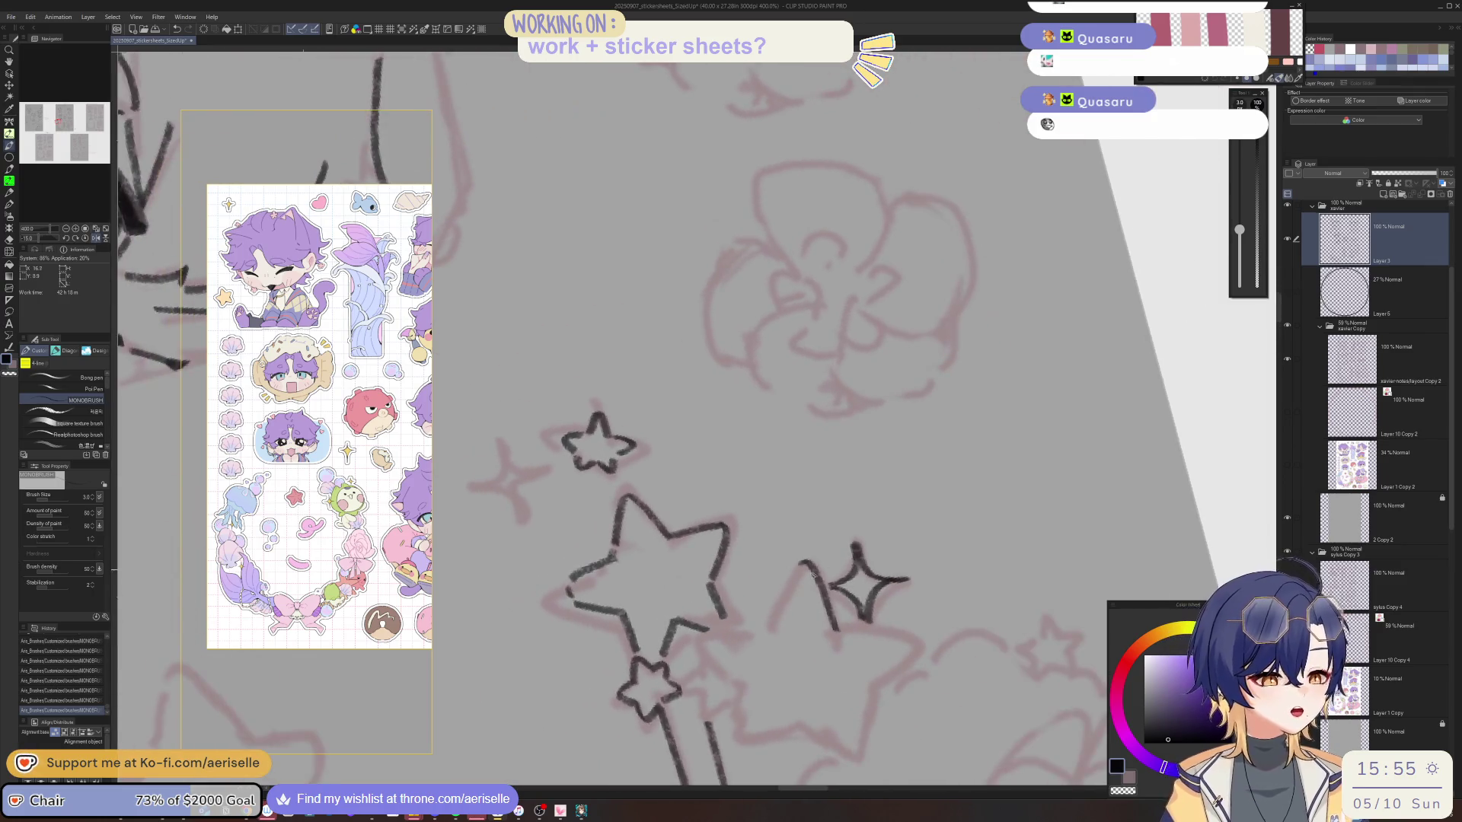
{"action": "key", "text": "h"}
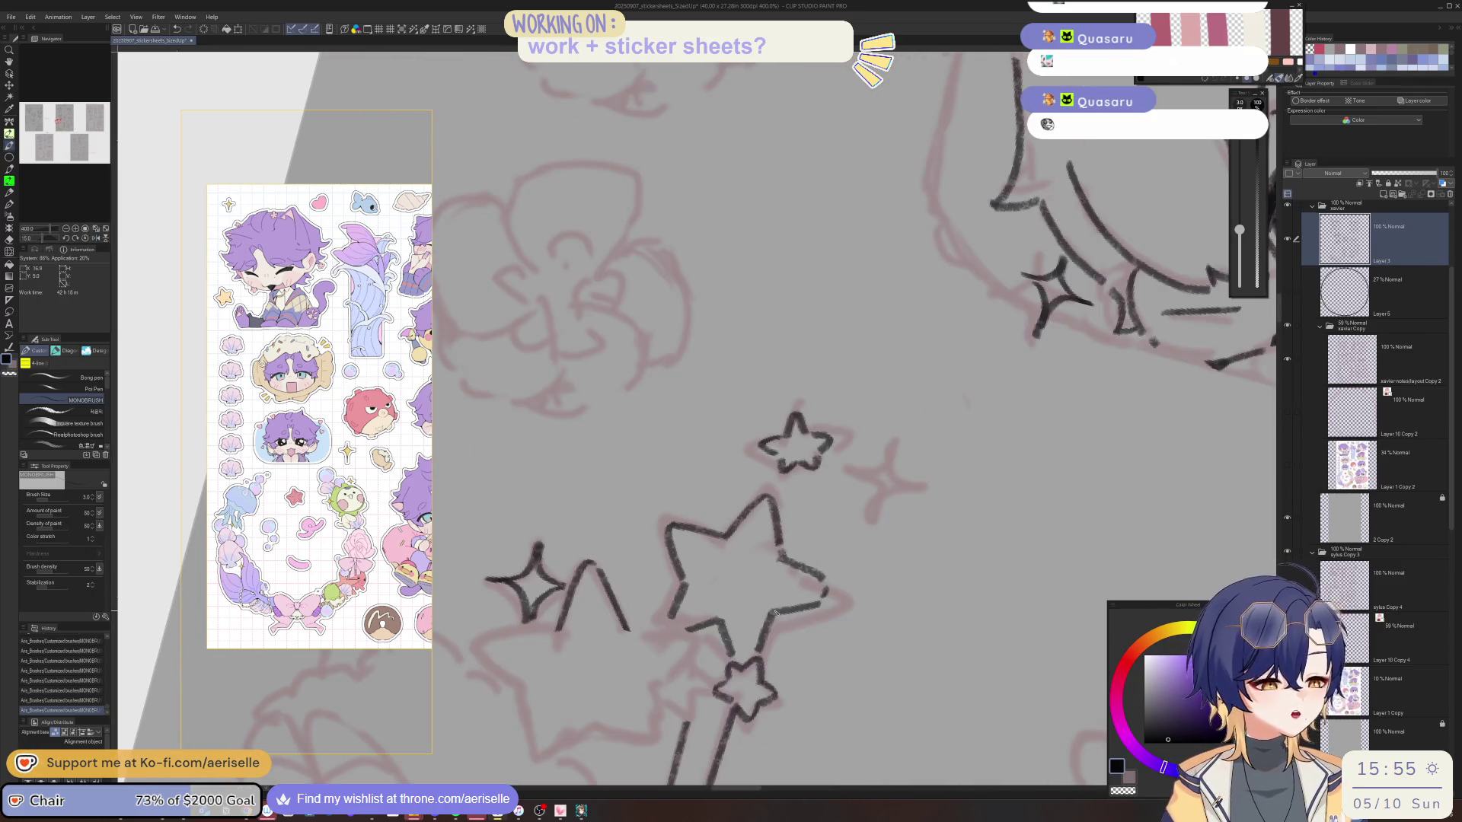
{"action": "left_click_drag", "start_coordinate": [830, 637], "coordinate": [815, 697]}
{"action": "key", "text": "asciicircum"}
{"action": "key", "text": "asciicircum"}
{"action": "key", "text": "asciicircum"}
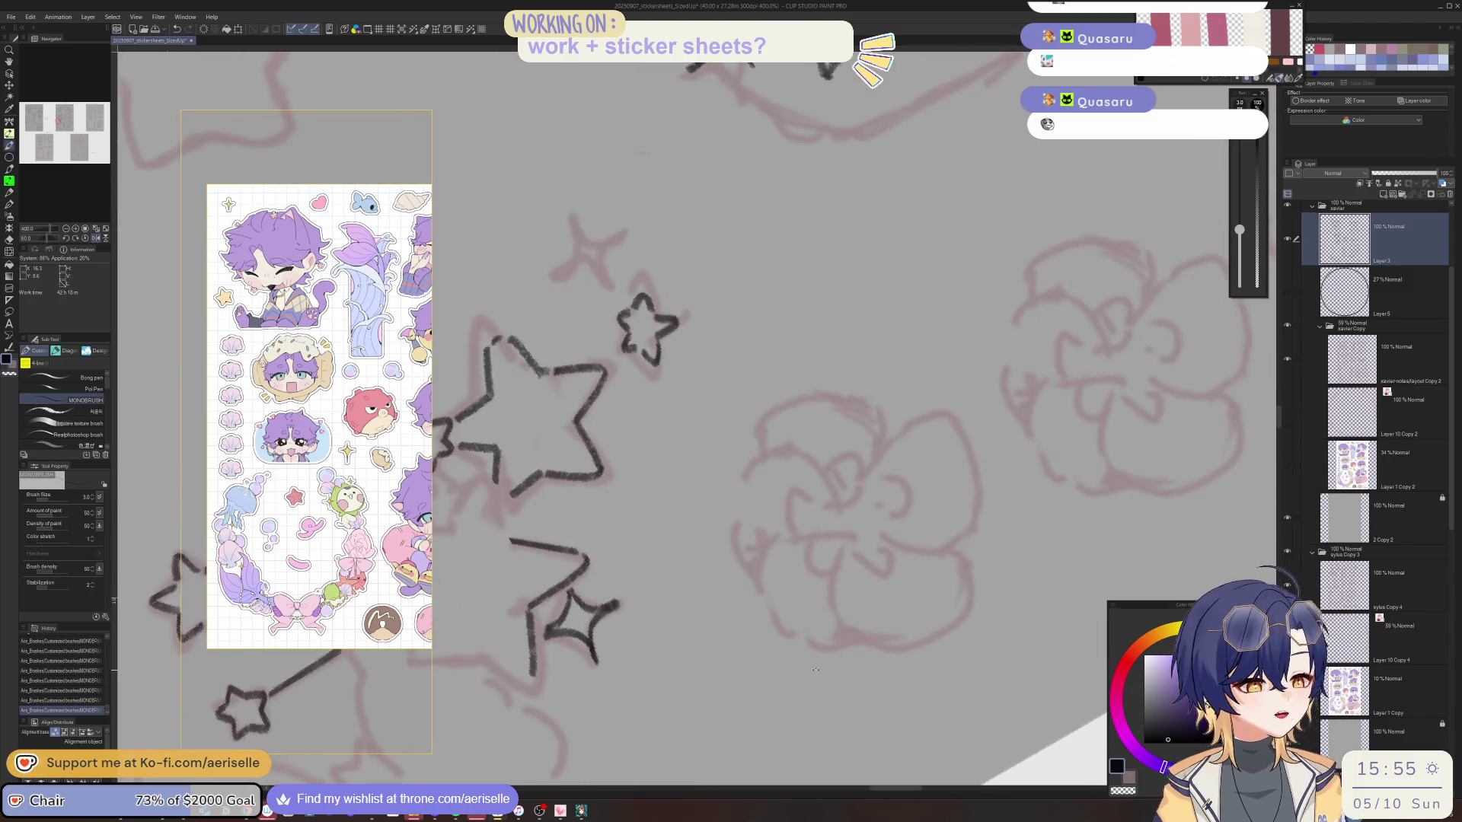
Ink a final short diagonal tail line, then bring up Arknights and continue past its results screen.
{"action": "left_click_drag", "start_coordinate": [634, 561], "coordinate": [667, 603]}
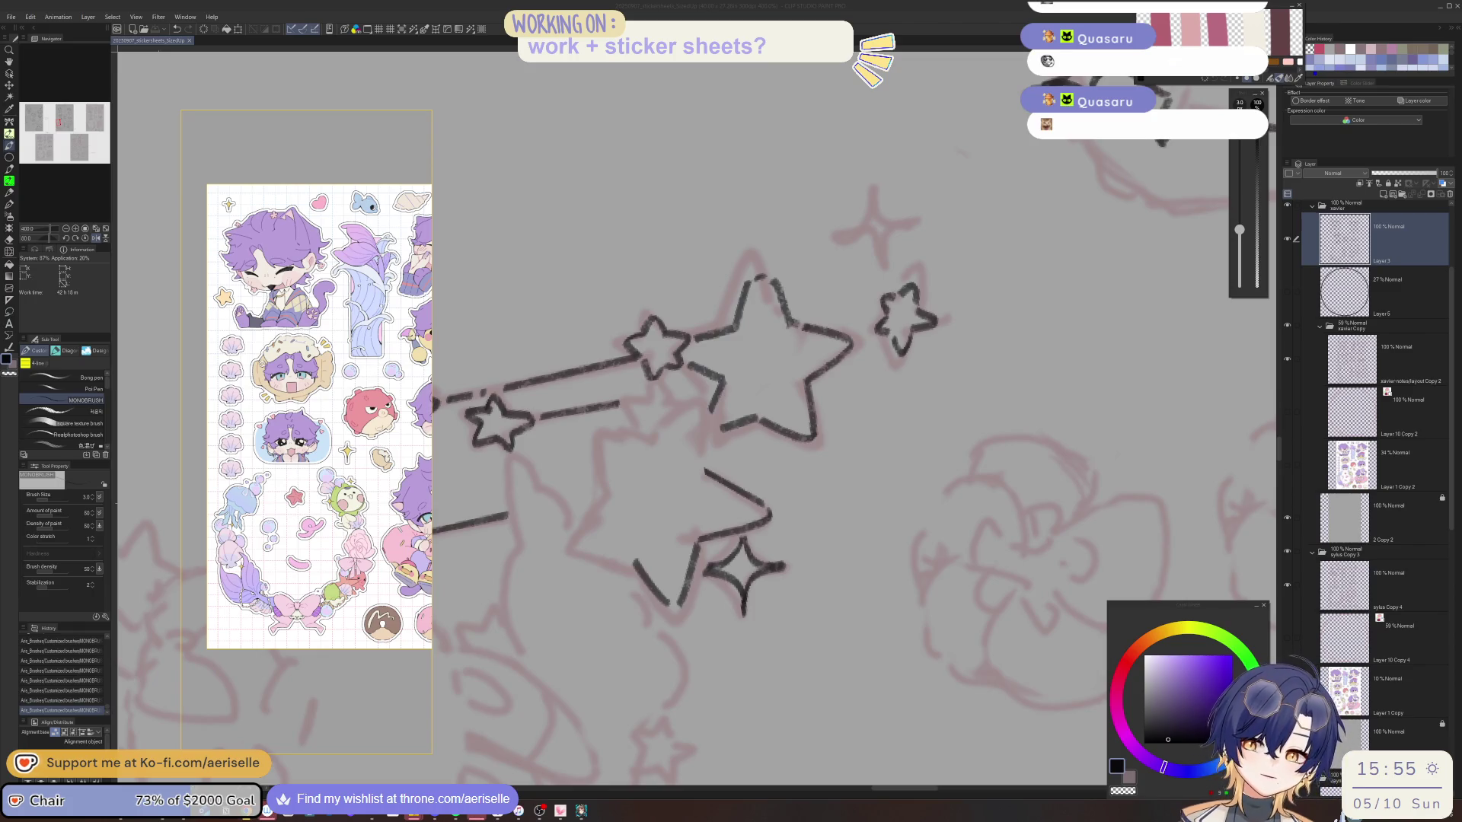
{"action": "left_click", "coordinate": [653, 810]}
{"action": "left_click", "coordinate": [998, 378]}
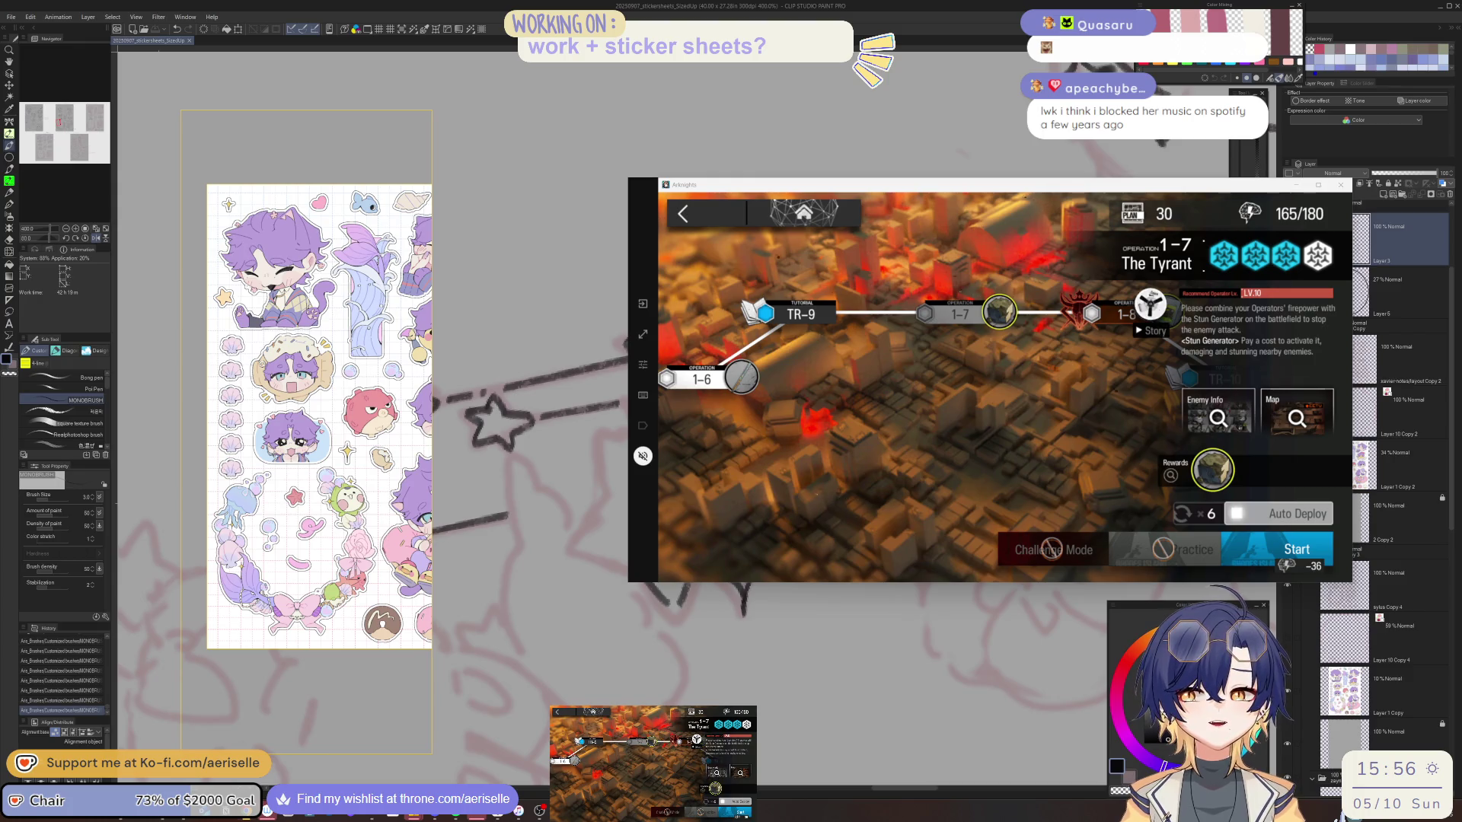
Launch Arknights operation 1-7 The Tyrant with the current squad, then return to the canvas's shooting stars.
{"action": "left_click", "coordinate": [1256, 560]}
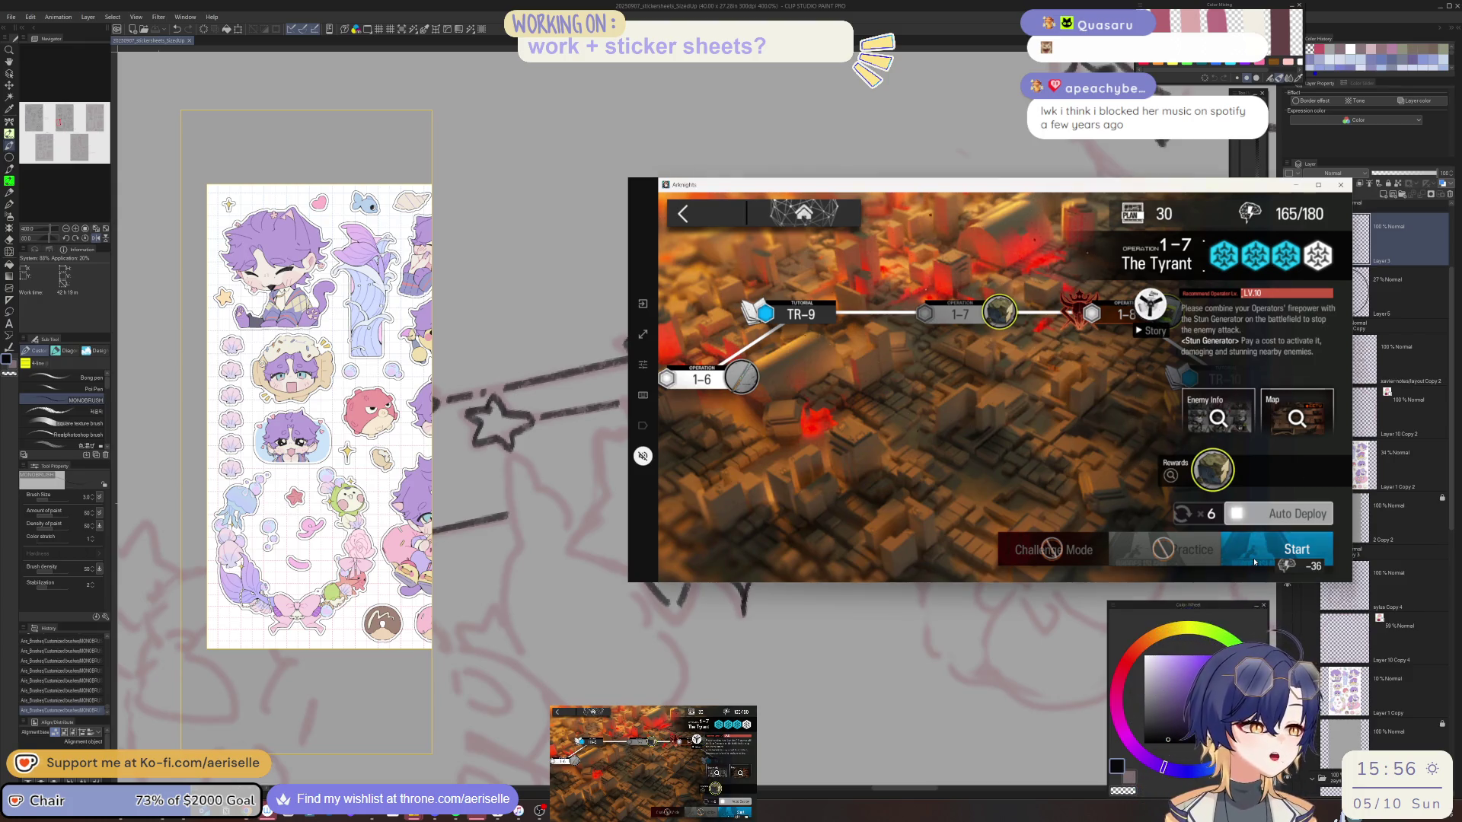
{"action": "left_click", "coordinate": [1255, 533]}
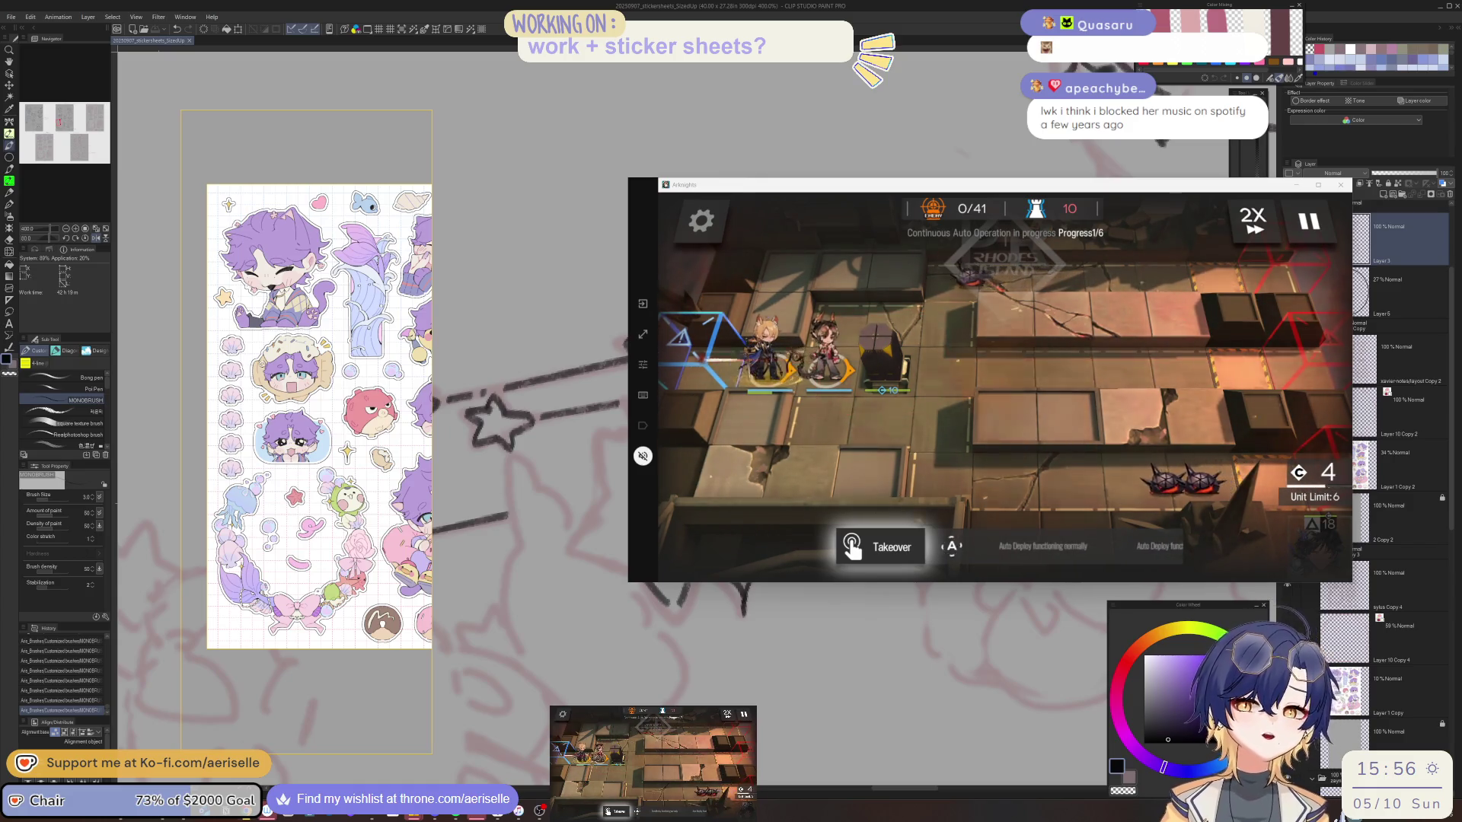
{"action": "key", "text": "alt+Tab"}
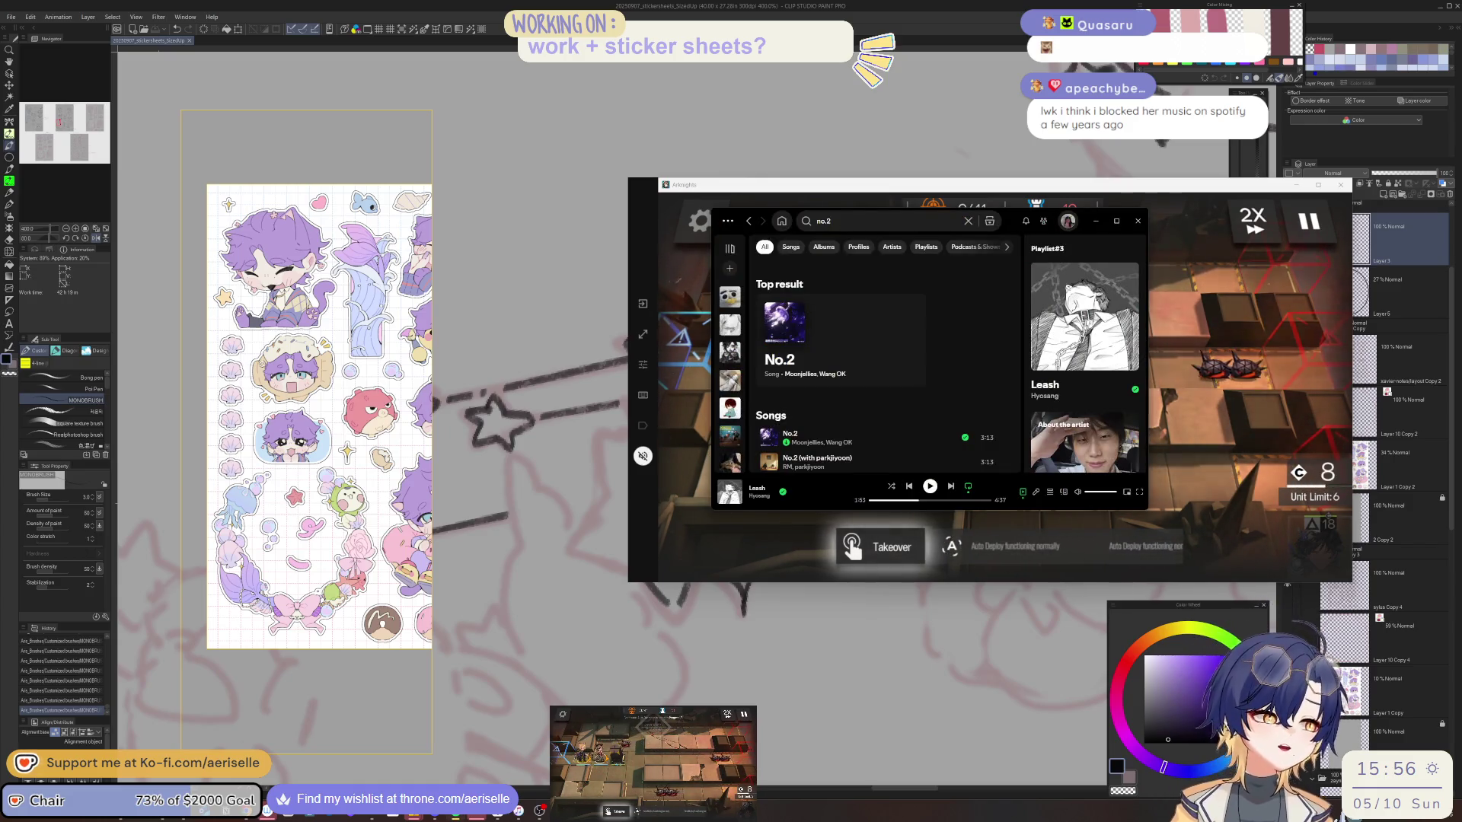
{"action": "key", "text": "alt+Tab"}
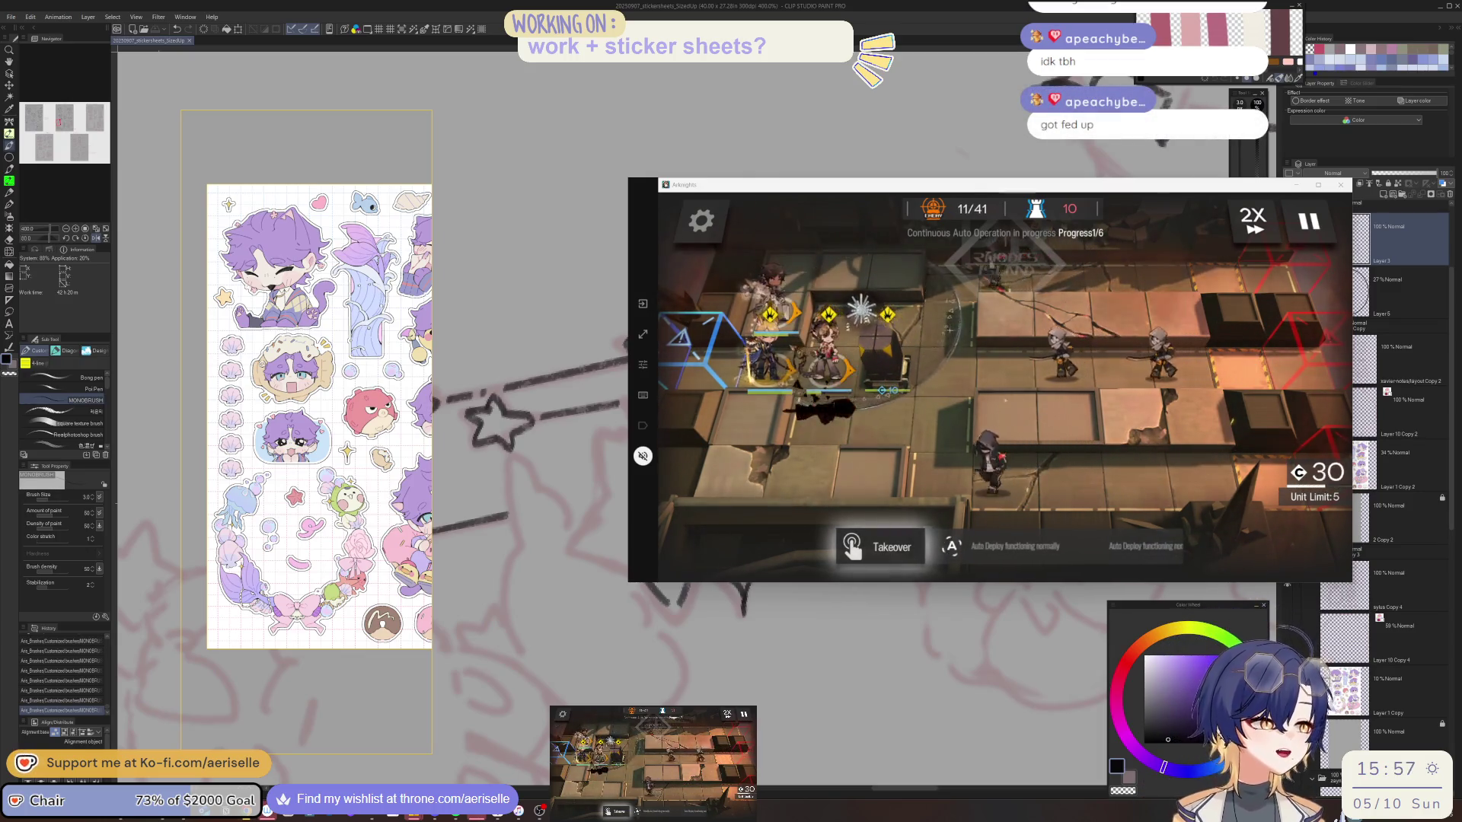
{"action": "left_click", "coordinate": [625, 350]}
{"action": "left_click_drag", "start_coordinate": [624, 350], "coordinate": [723, 516]}
{"action": "mouse_move", "coordinate": [517, 323]}
{"action": "left_mouse_down"}
{"action": "mouse_move", "coordinate": [1165, 313]}
{"action": "mouse_move", "coordinate": [1170, 334]}
{"action": "left_mouse_up"}
{"action": "key", "text": "ctrl+z"}
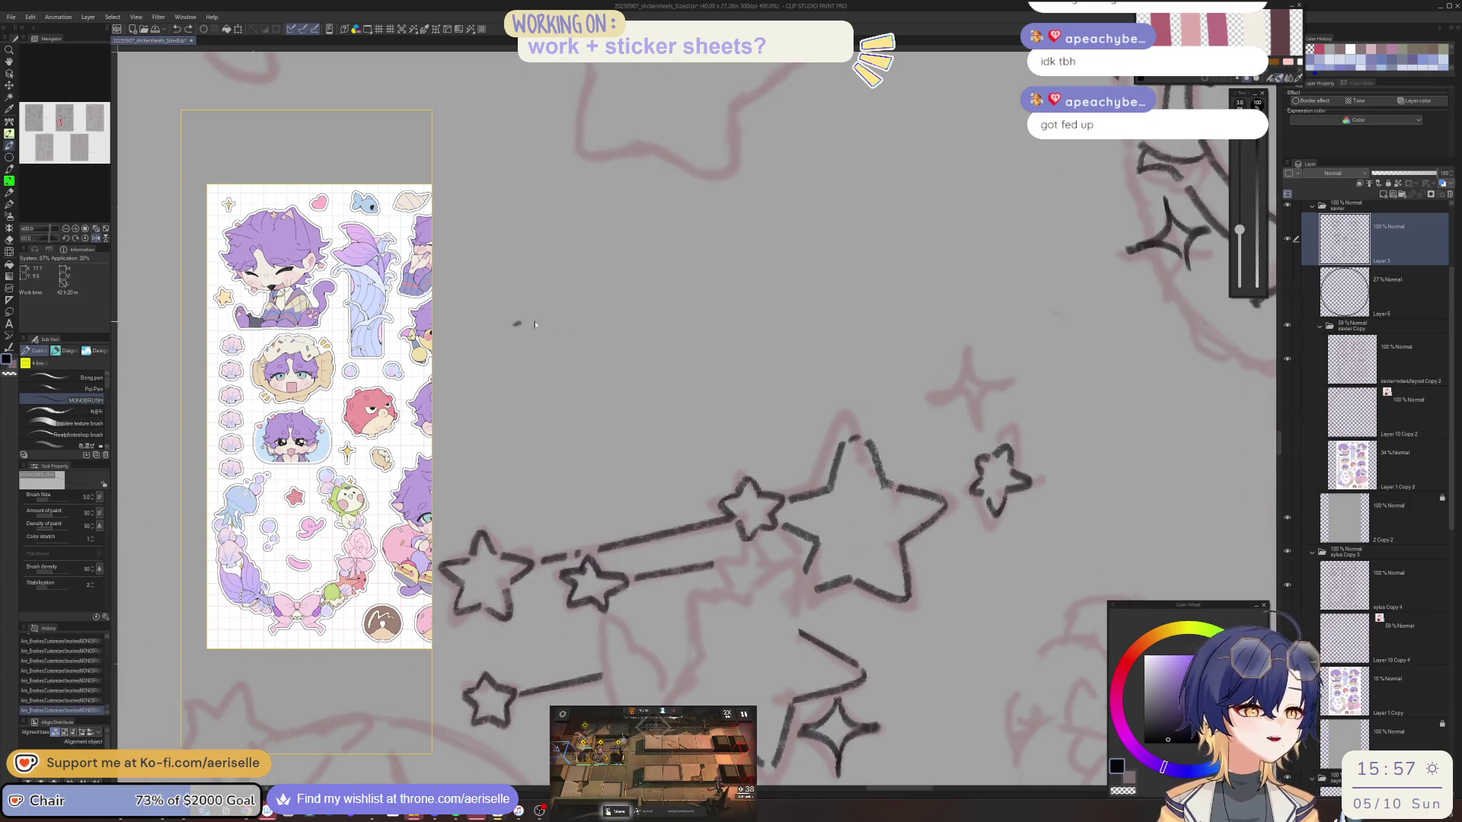
{"action": "left_click_drag", "start_coordinate": [515, 321], "coordinate": [1168, 313]}
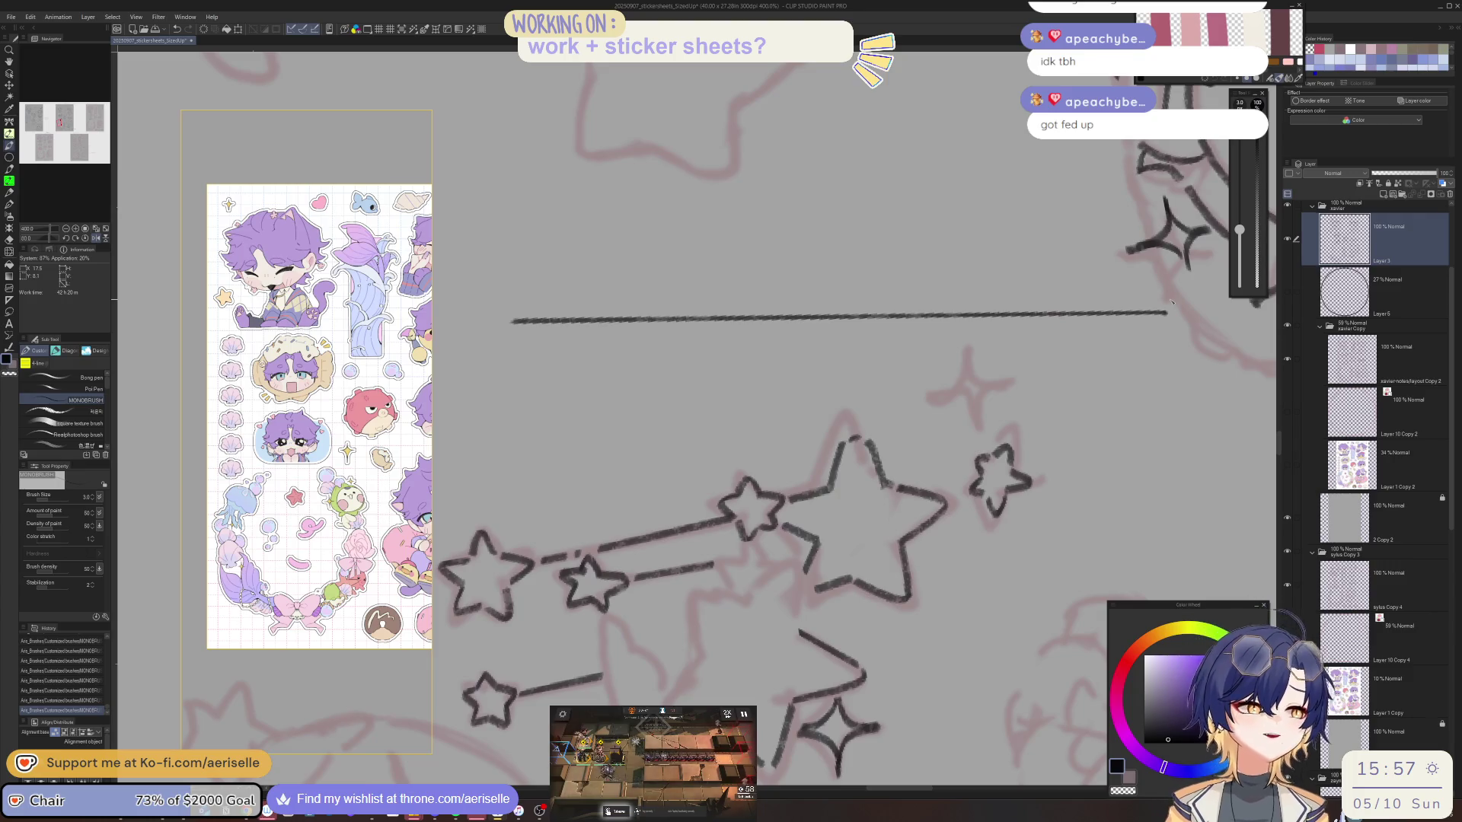
{"action": "key", "text": "ctrl+z"}
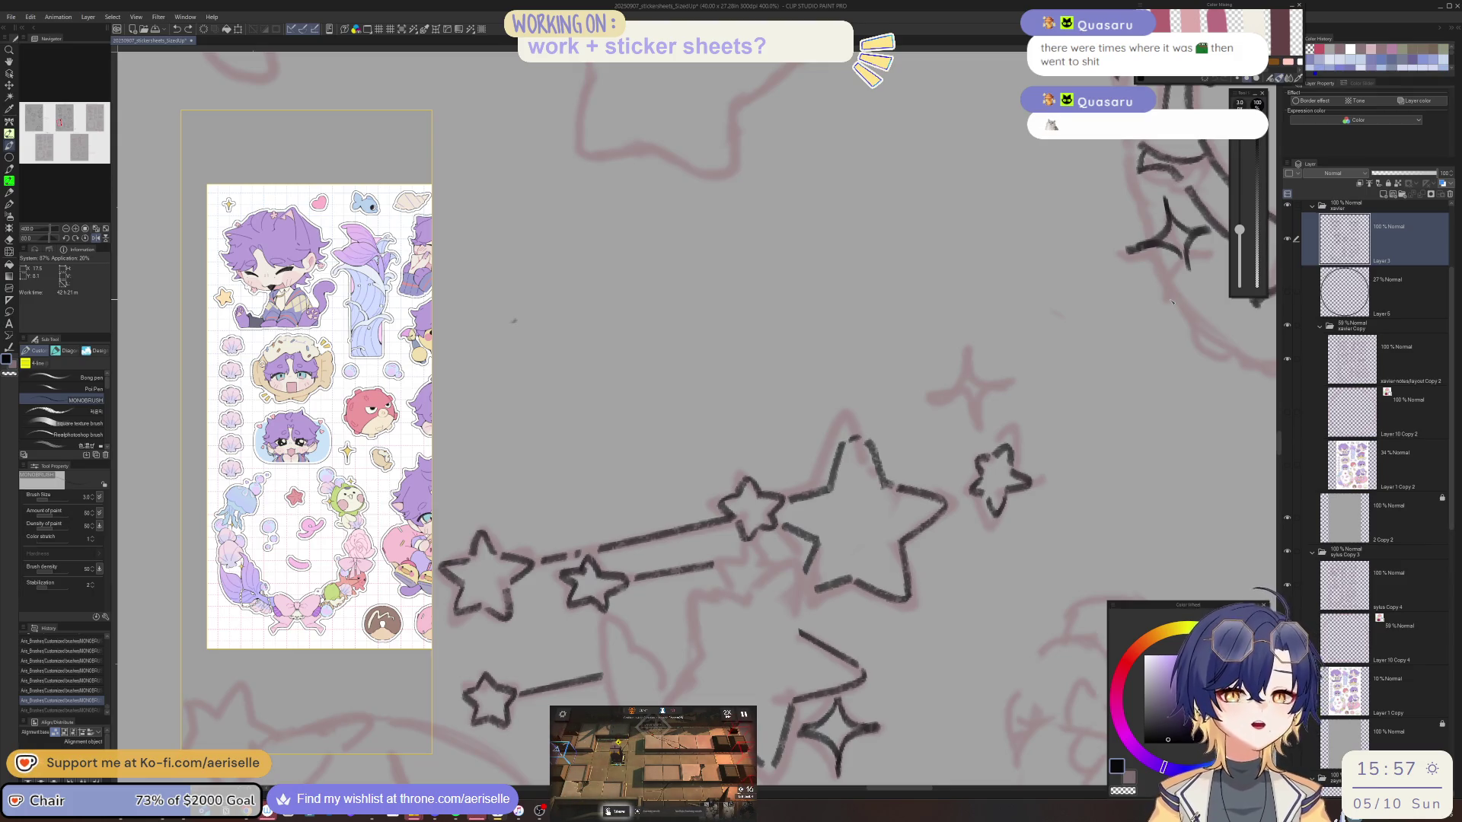
Search Spotify's Playlist#3 for 'taylo', widen the player window, then hide it again.
{"action": "left_click", "coordinate": [663, 810]}
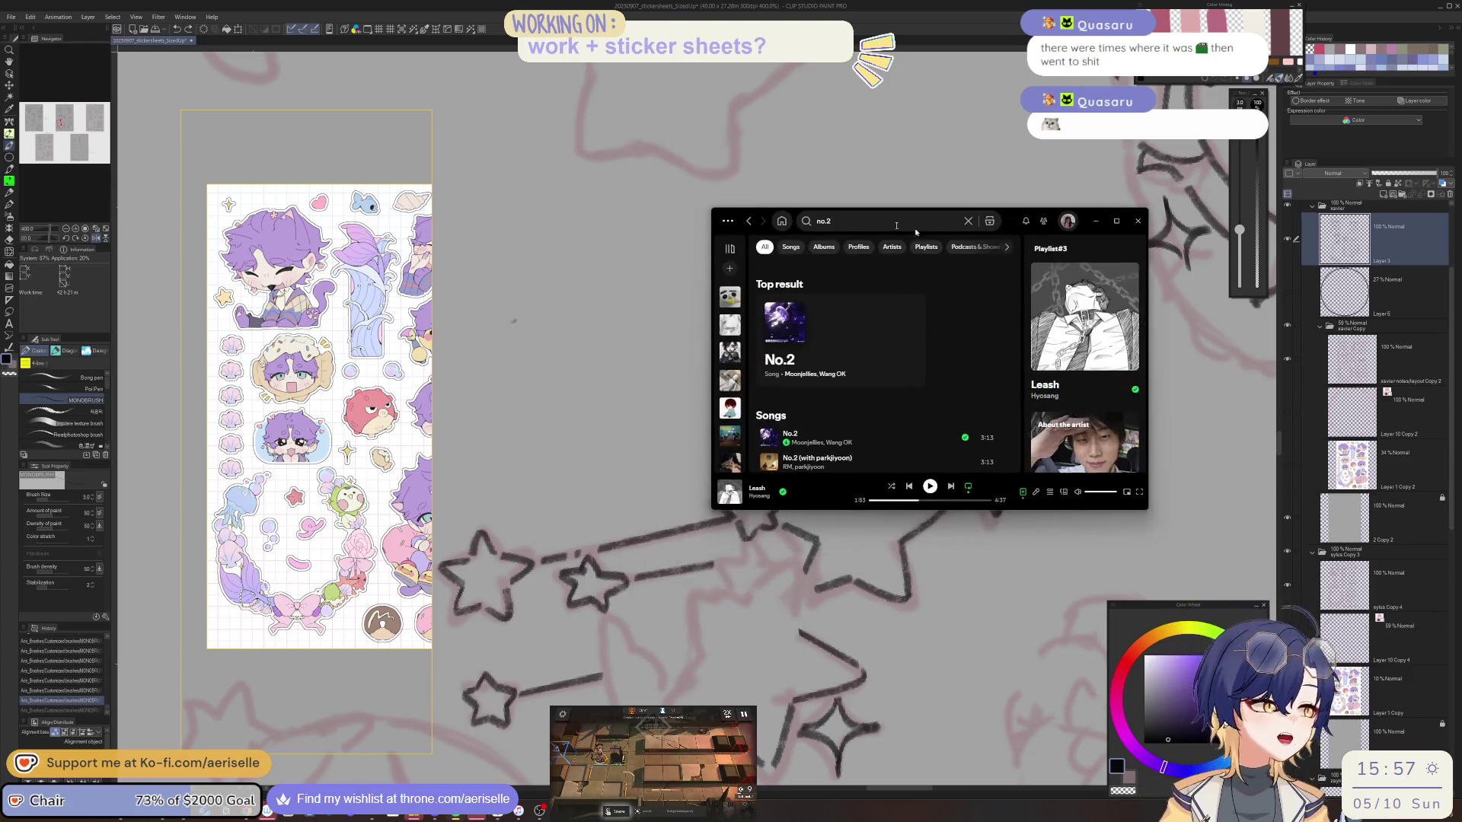
{"action": "left_click", "coordinate": [932, 340]}
{"action": "type", "text": "taylo"}
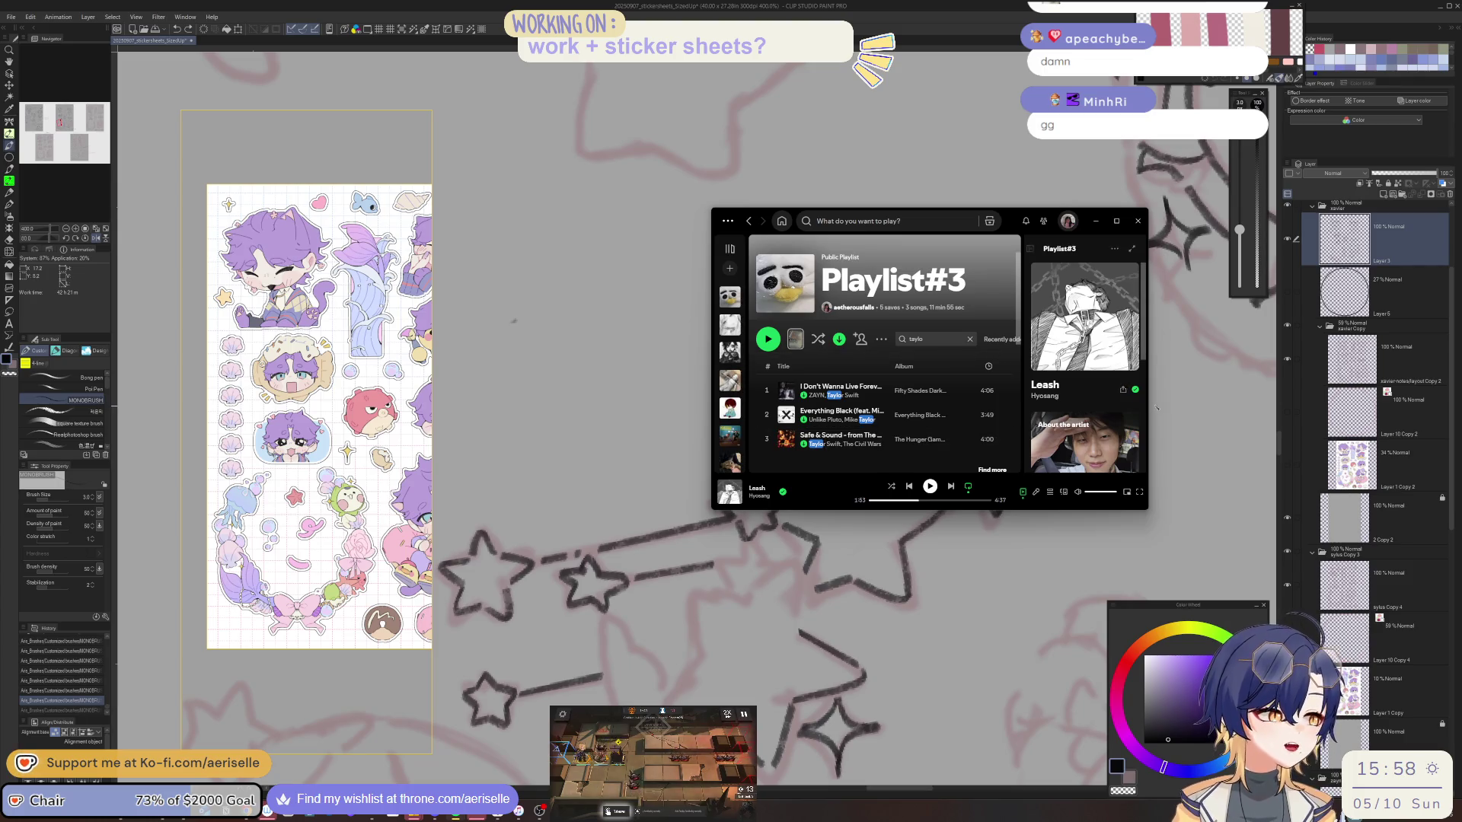
{"action": "left_click_drag", "start_coordinate": [1146, 398], "coordinate": [1389, 399]}
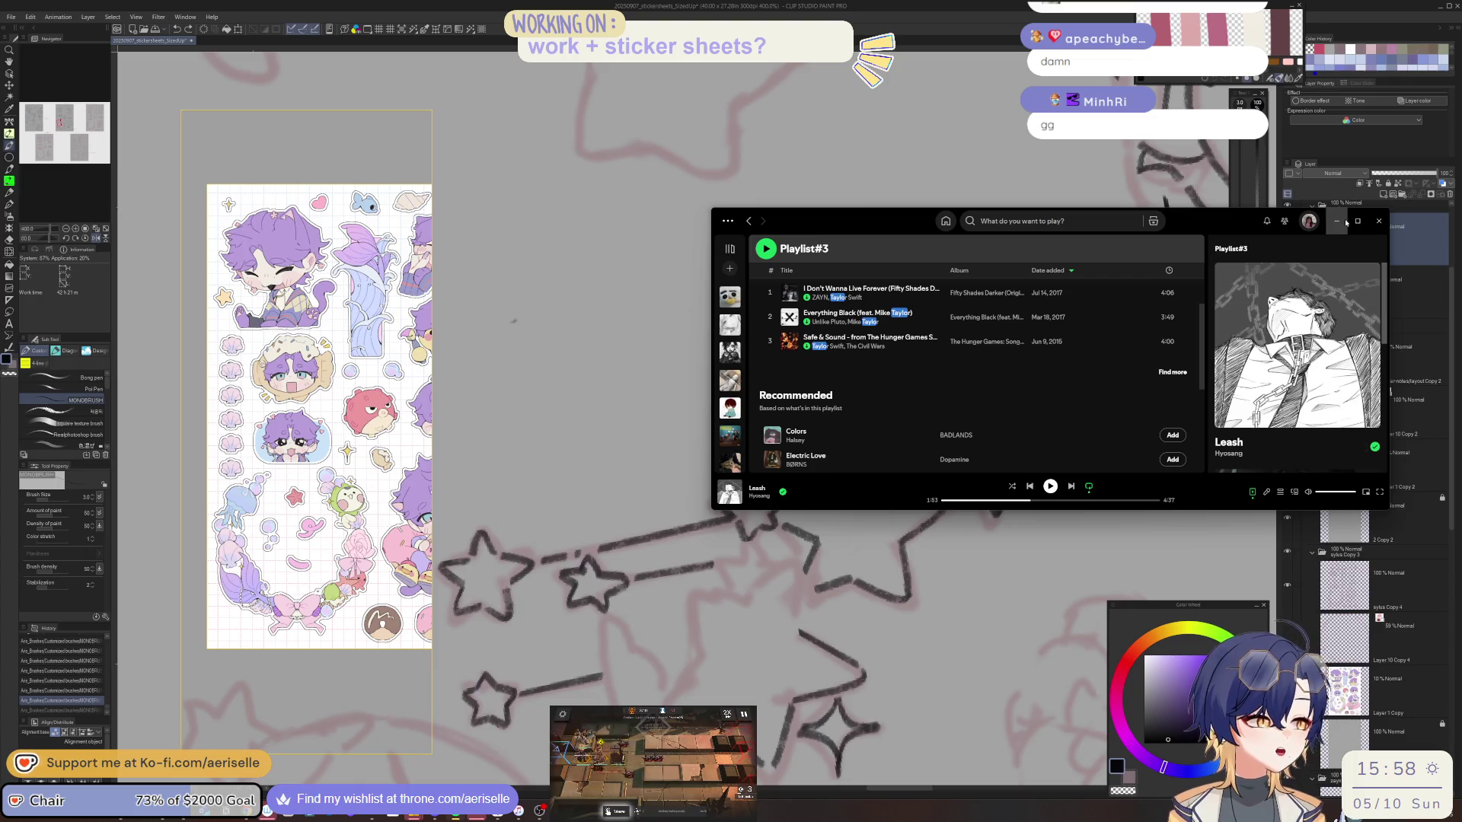
{"action": "key", "text": "alt+Tab"}
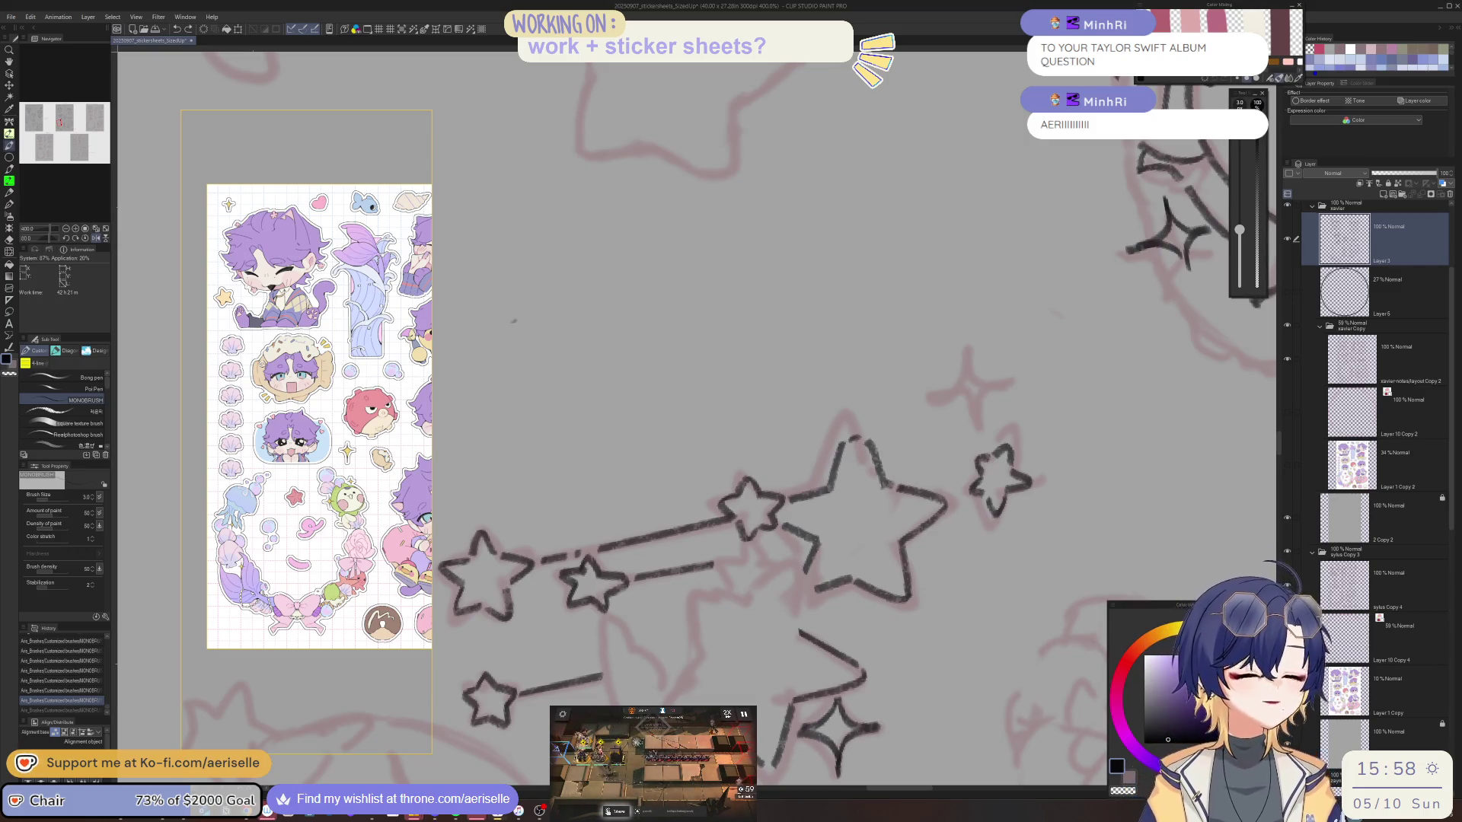
Ink the last star-wand strokes and the line connecting the small stars, then reset rotation and zoom out.
{"action": "left_click", "coordinate": [812, 587]}
{"action": "key", "text": "minus"}
{"action": "key", "text": "minus"}
{"action": "key", "text": "minus"}
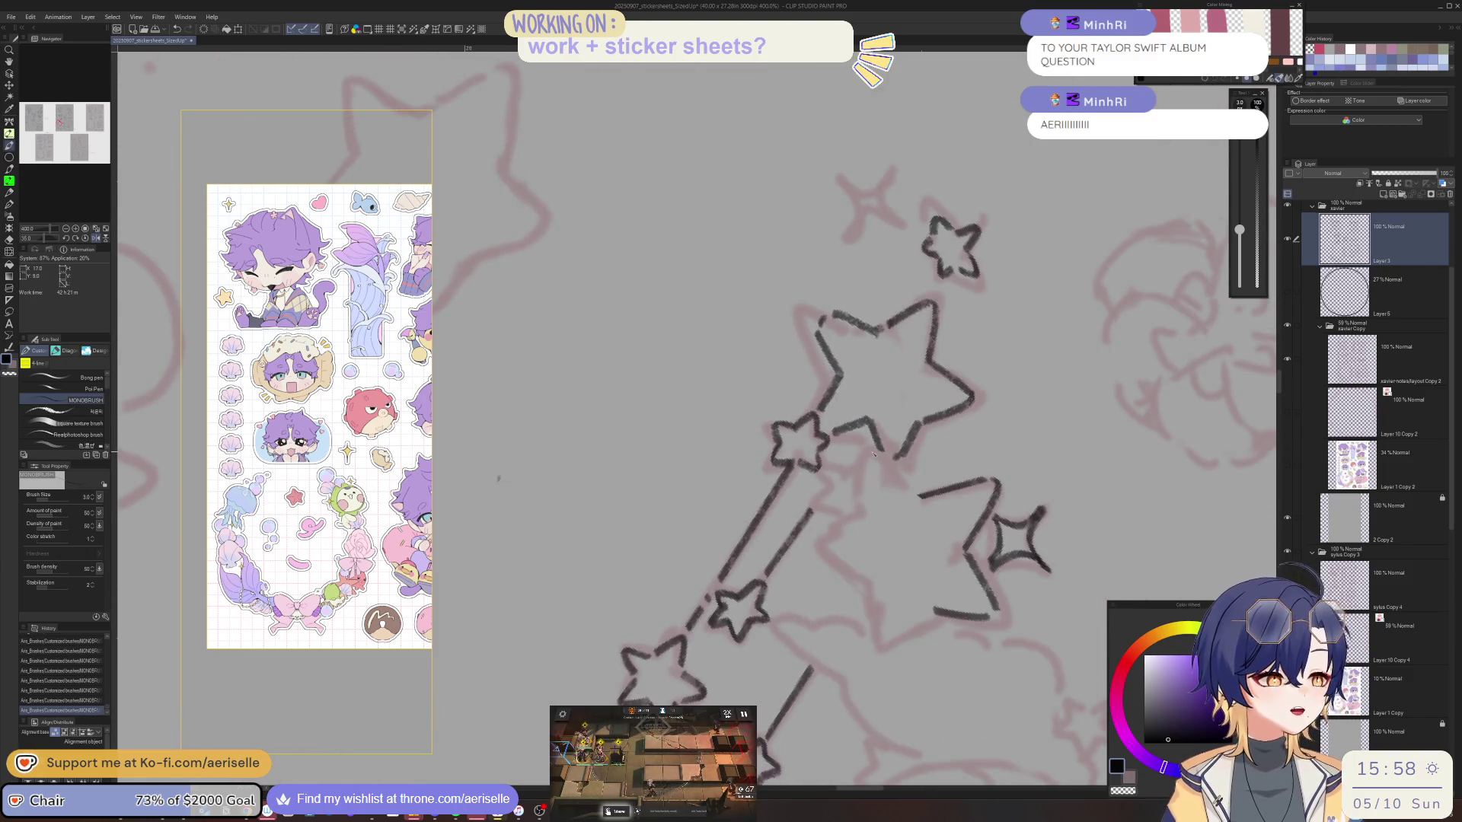
{"action": "left_click_drag", "start_coordinate": [868, 460], "coordinate": [854, 514]}
{"action": "key", "text": "asciicircum"}
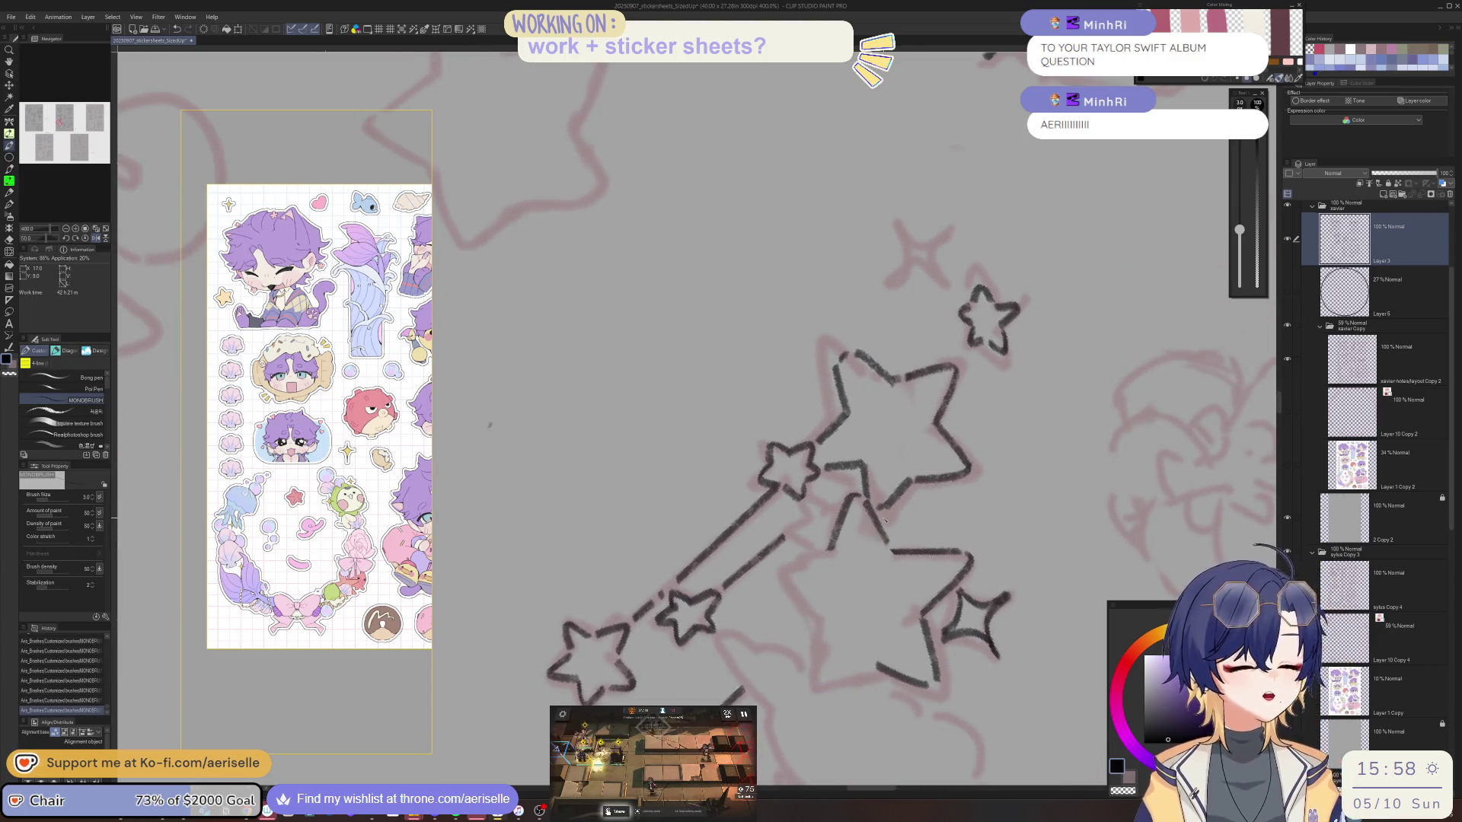
{"action": "key", "text": "h"}
{"action": "left_click_drag", "start_coordinate": [863, 434], "coordinate": [818, 590]}
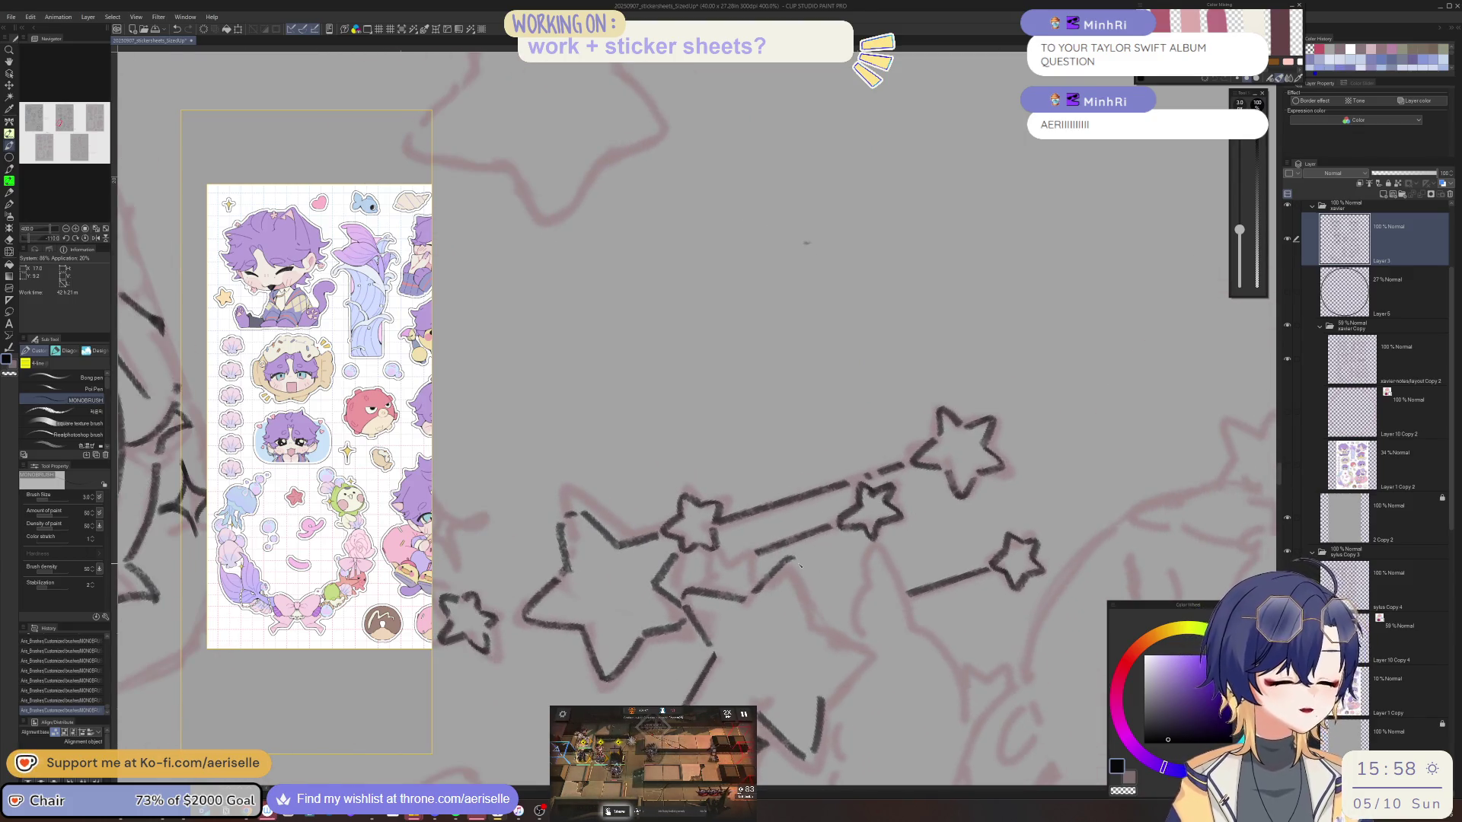
{"action": "mouse_move", "coordinate": [817, 588]}
{"action": "left_mouse_down"}
{"action": "mouse_move", "coordinate": [835, 654]}
{"action": "mouse_move", "coordinate": [894, 478]}
{"action": "left_mouse_up"}
{"action": "left_click_drag", "start_coordinate": [472, 616], "coordinate": [508, 652]}
{"action": "key", "text": "ctrl+at"}
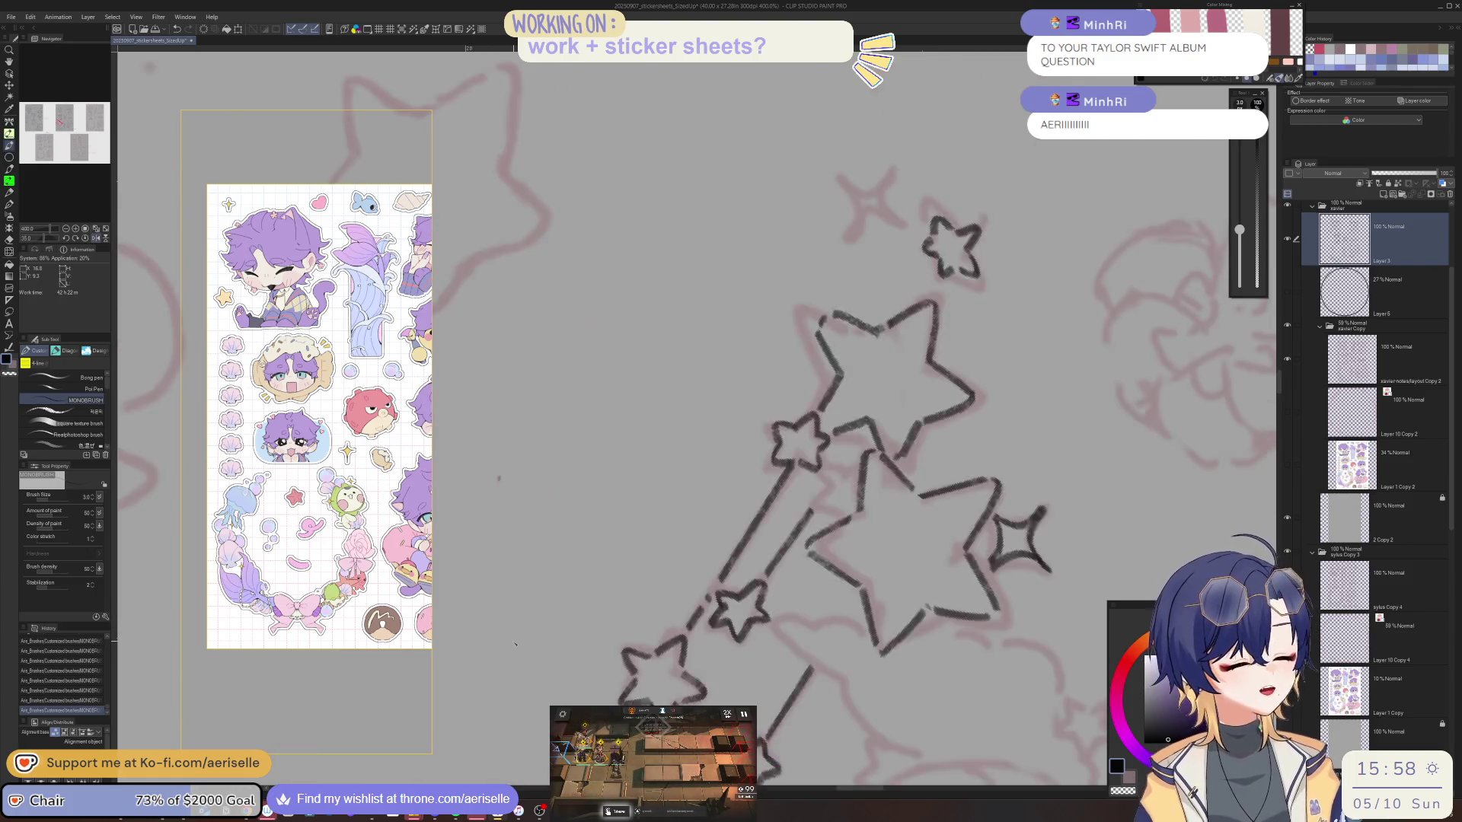
{"action": "key", "text": "ctrl+minus"}
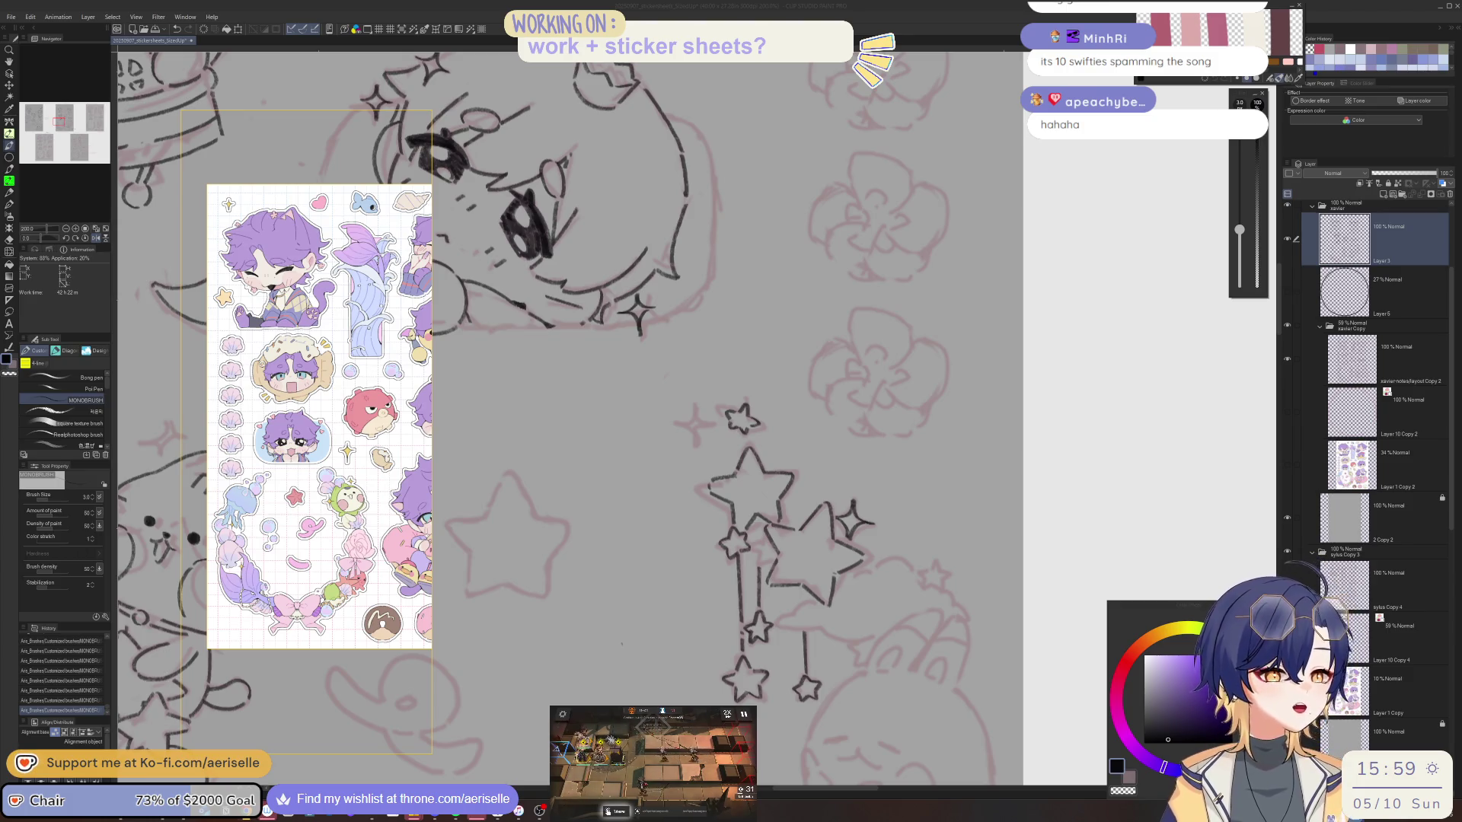
{"action": "scroll", "coordinate": [869, 481], "scroll_direction": "down", "scroll_amount": 1}
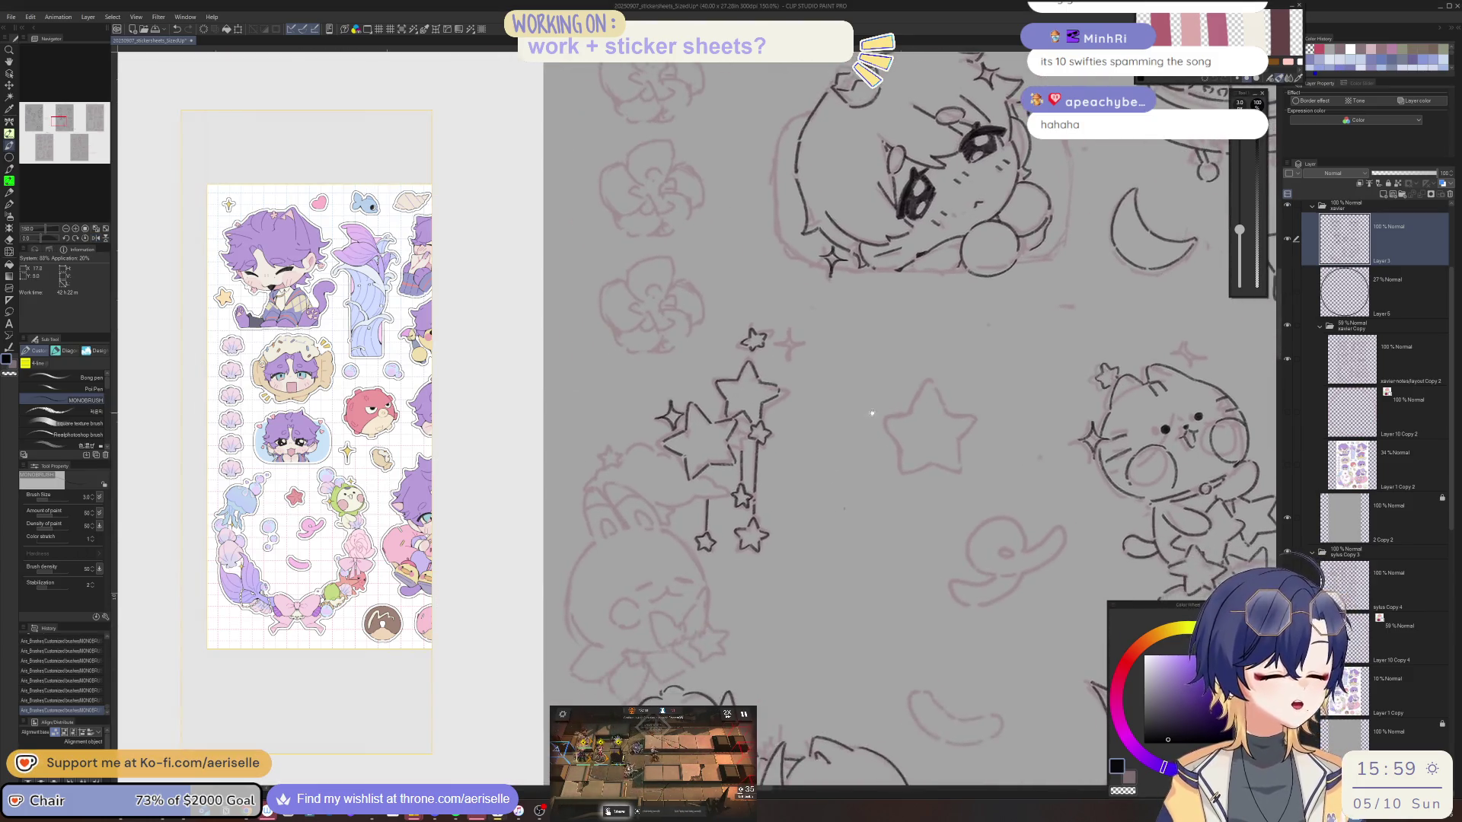
Draw a rounded dome with little toes below the stars, then erase it completely.
{"action": "scroll", "coordinate": [1016, 501], "scroll_direction": "up", "scroll_amount": 1}
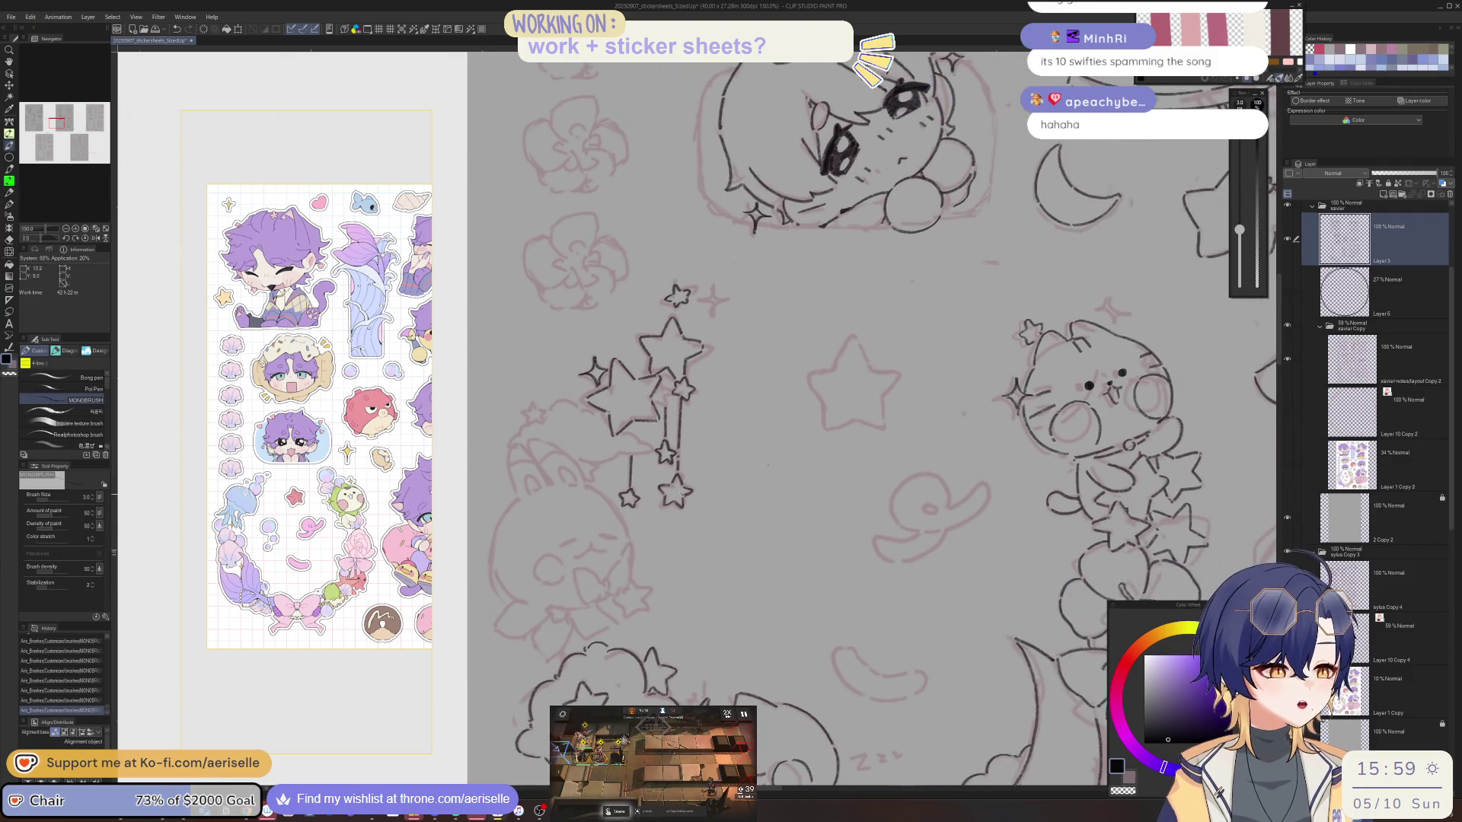
{"action": "mouse_move", "coordinate": [677, 586]}
{"action": "left_mouse_down"}
{"action": "mouse_move", "coordinate": [687, 525]}
{"action": "mouse_move", "coordinate": [834, 471]}
{"action": "mouse_move", "coordinate": [891, 571]}
{"action": "mouse_move", "coordinate": [893, 558]}
{"action": "mouse_move", "coordinate": [921, 577]}
{"action": "mouse_move", "coordinate": [880, 574]}
{"action": "mouse_move", "coordinate": [887, 588]}
{"action": "mouse_move", "coordinate": [907, 581]}
{"action": "mouse_move", "coordinate": [911, 604]}
{"action": "mouse_move", "coordinate": [923, 592]}
{"action": "left_mouse_up"}
{"action": "left_click_drag", "start_coordinate": [721, 583], "coordinate": [800, 587]}
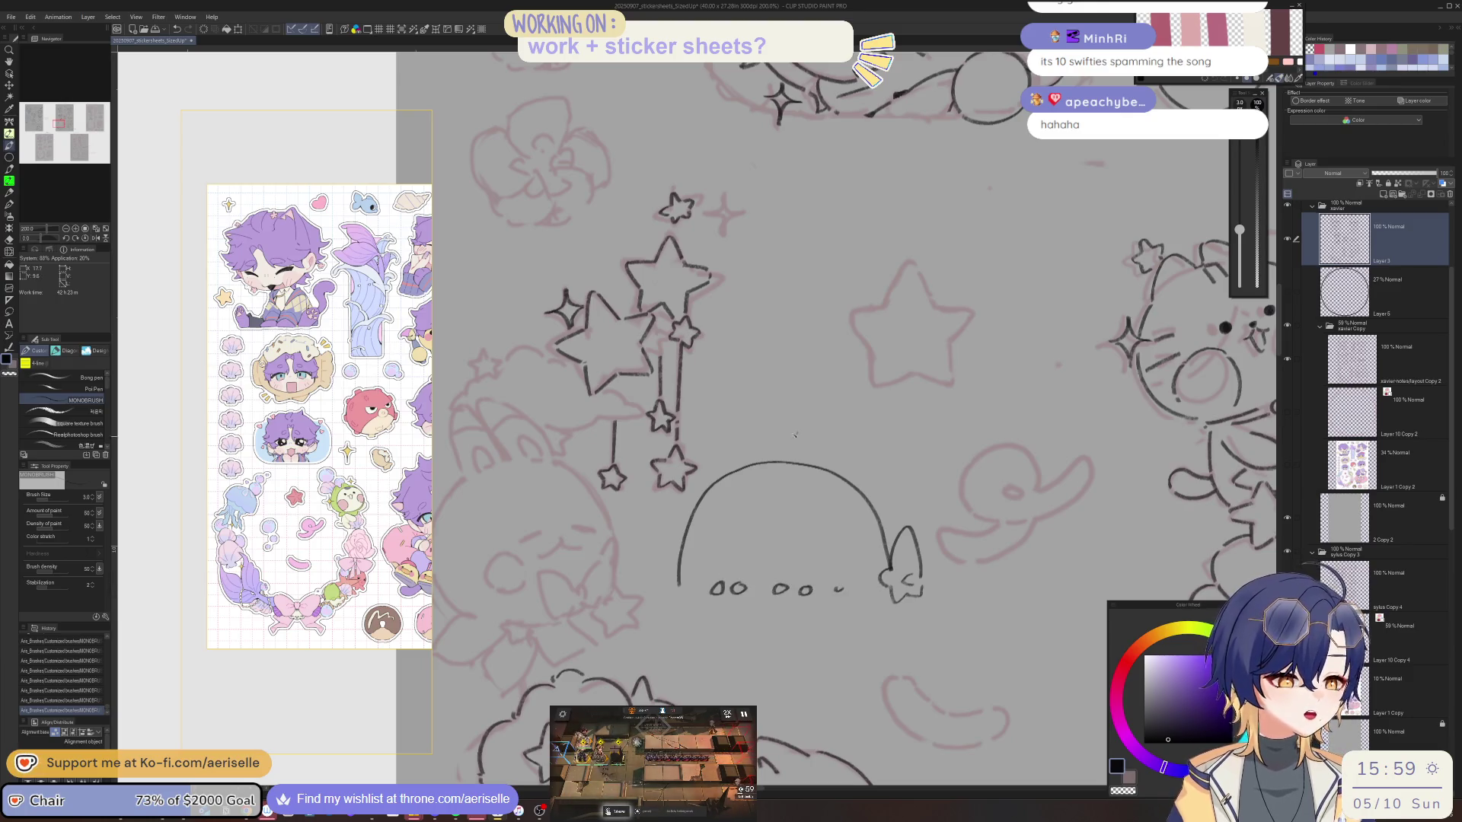
{"action": "key", "text": "e"}
{"action": "mouse_move", "coordinate": [811, 466]}
{"action": "left_mouse_down"}
{"action": "mouse_move", "coordinate": [681, 563]}
{"action": "mouse_move", "coordinate": [738, 581]}
{"action": "mouse_move", "coordinate": [871, 518]}
{"action": "mouse_move", "coordinate": [925, 602]}
{"action": "mouse_move", "coordinate": [807, 582]}
{"action": "left_mouse_up"}
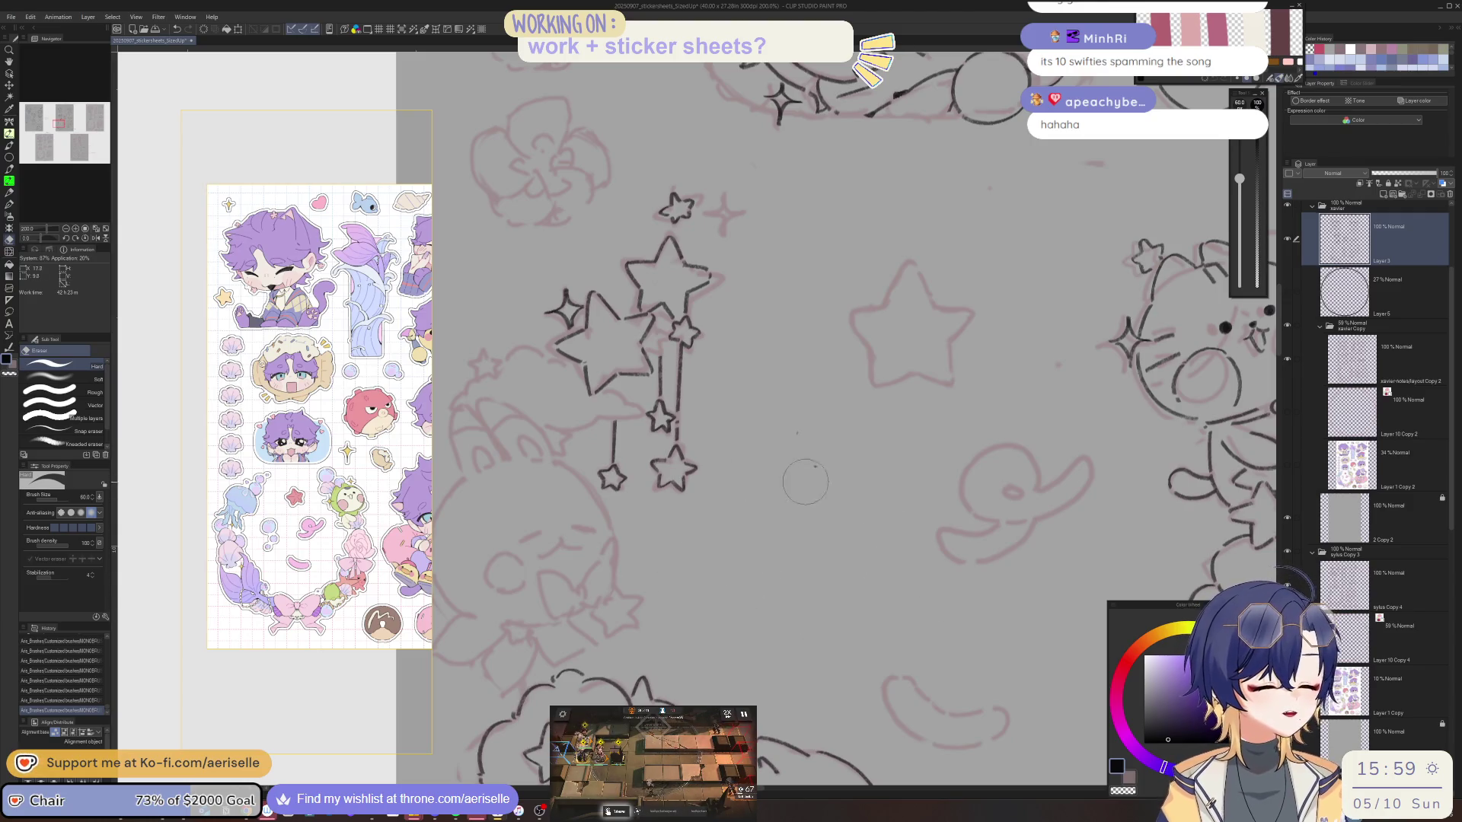
{"action": "mouse_move", "coordinate": [884, 382]}
{"action": "left_mouse_down"}
{"action": "mouse_move", "coordinate": [838, 515]}
{"action": "mouse_move", "coordinate": [800, 404]}
{"action": "mouse_move", "coordinate": [881, 447]}
{"action": "left_mouse_up"}
{"action": "mouse_move", "coordinate": [746, 571]}
{"action": "left_mouse_down"}
{"action": "mouse_move", "coordinate": [900, 509]}
{"action": "mouse_move", "coordinate": [934, 591]}
{"action": "left_mouse_up"}
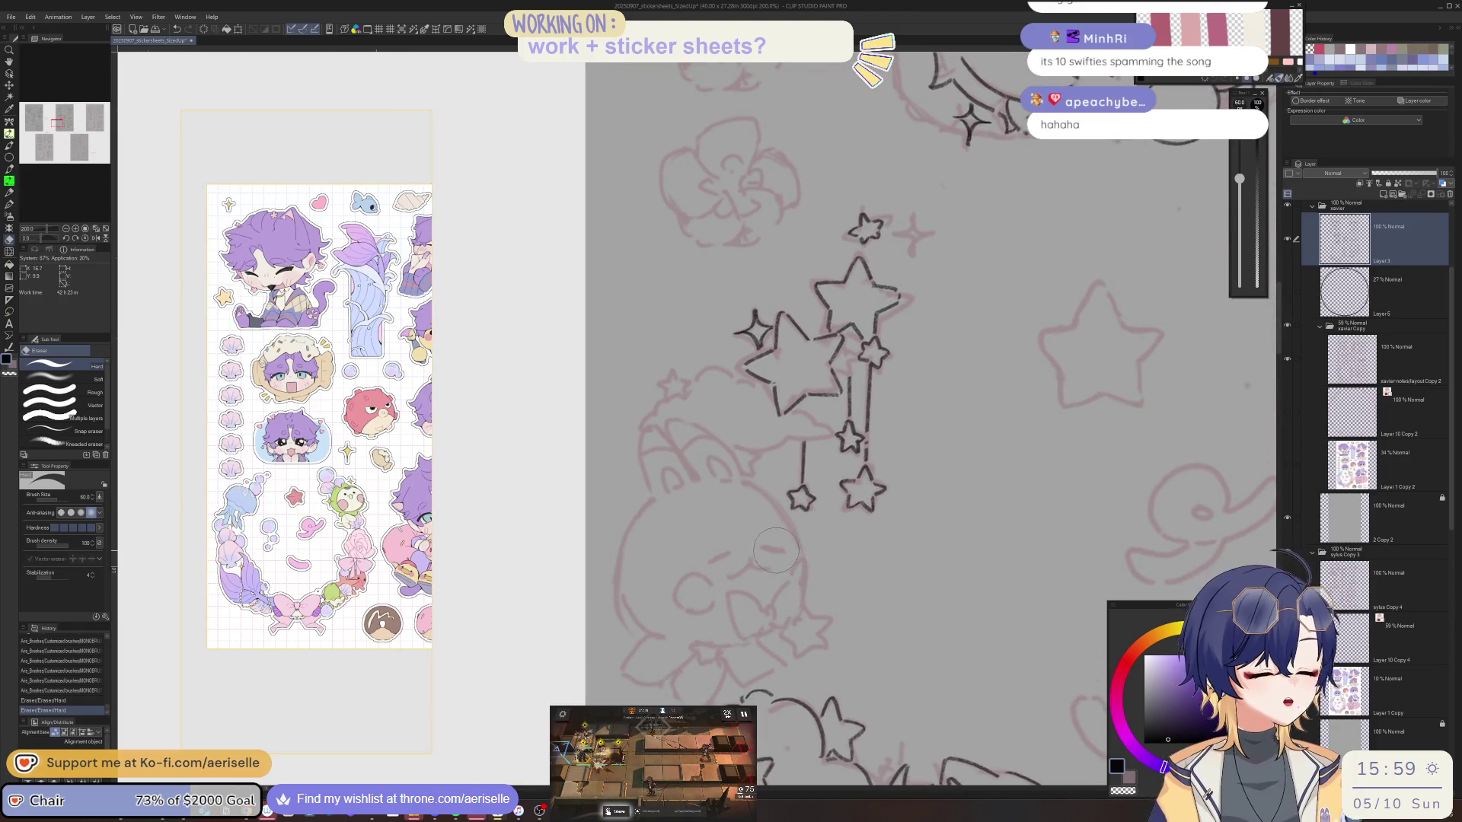
Ink the first black mark on the bunny's face with the pen.
{"action": "scroll", "coordinate": [923, 457], "scroll_direction": "up", "scroll_amount": 2}
{"action": "key", "text": "p"}
{"action": "mouse_move", "coordinate": [784, 525]}
{"action": "left_mouse_down"}
{"action": "mouse_move", "coordinate": [767, 572]}
{"action": "mouse_move", "coordinate": [803, 517]}
{"action": "left_mouse_up"}
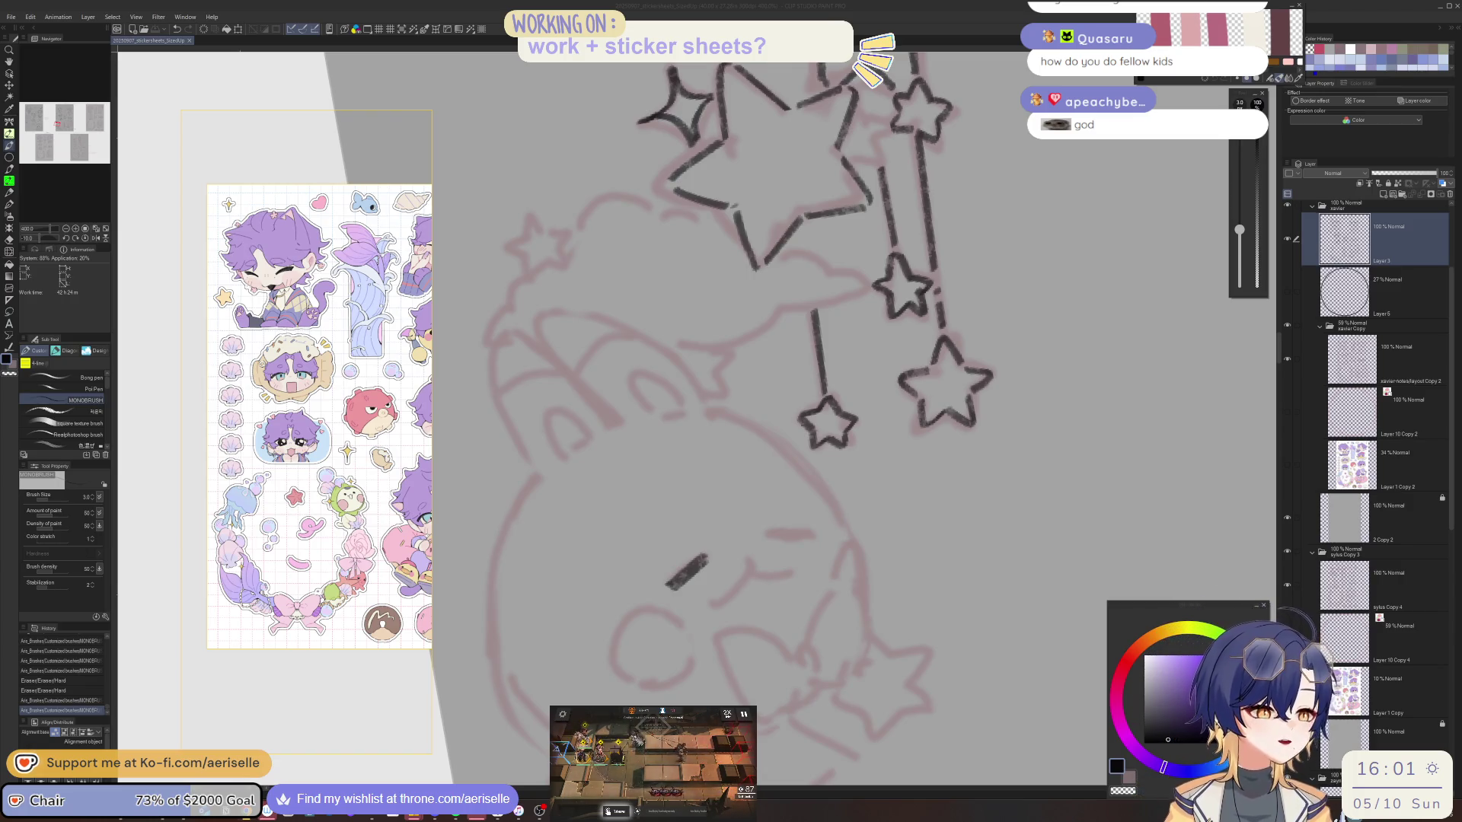
Ink the bunny's other closed eye and the two curves of its smiling mouth.
{"action": "left_click", "coordinate": [1366, 238]}
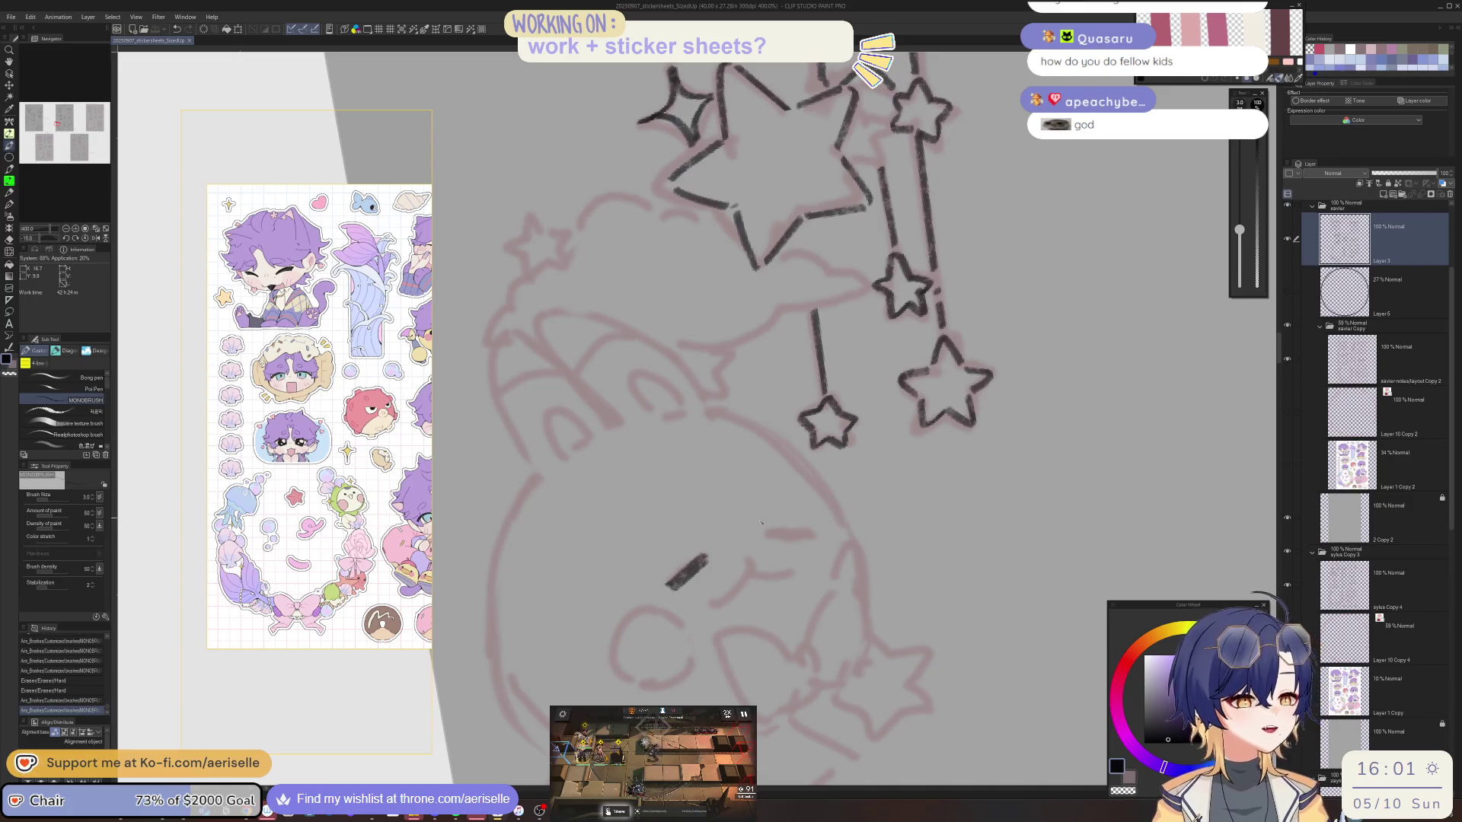
{"action": "mouse_move", "coordinate": [767, 512]}
{"action": "left_mouse_down"}
{"action": "mouse_move", "coordinate": [685, 555]}
{"action": "mouse_move", "coordinate": [705, 583]}
{"action": "left_mouse_up"}
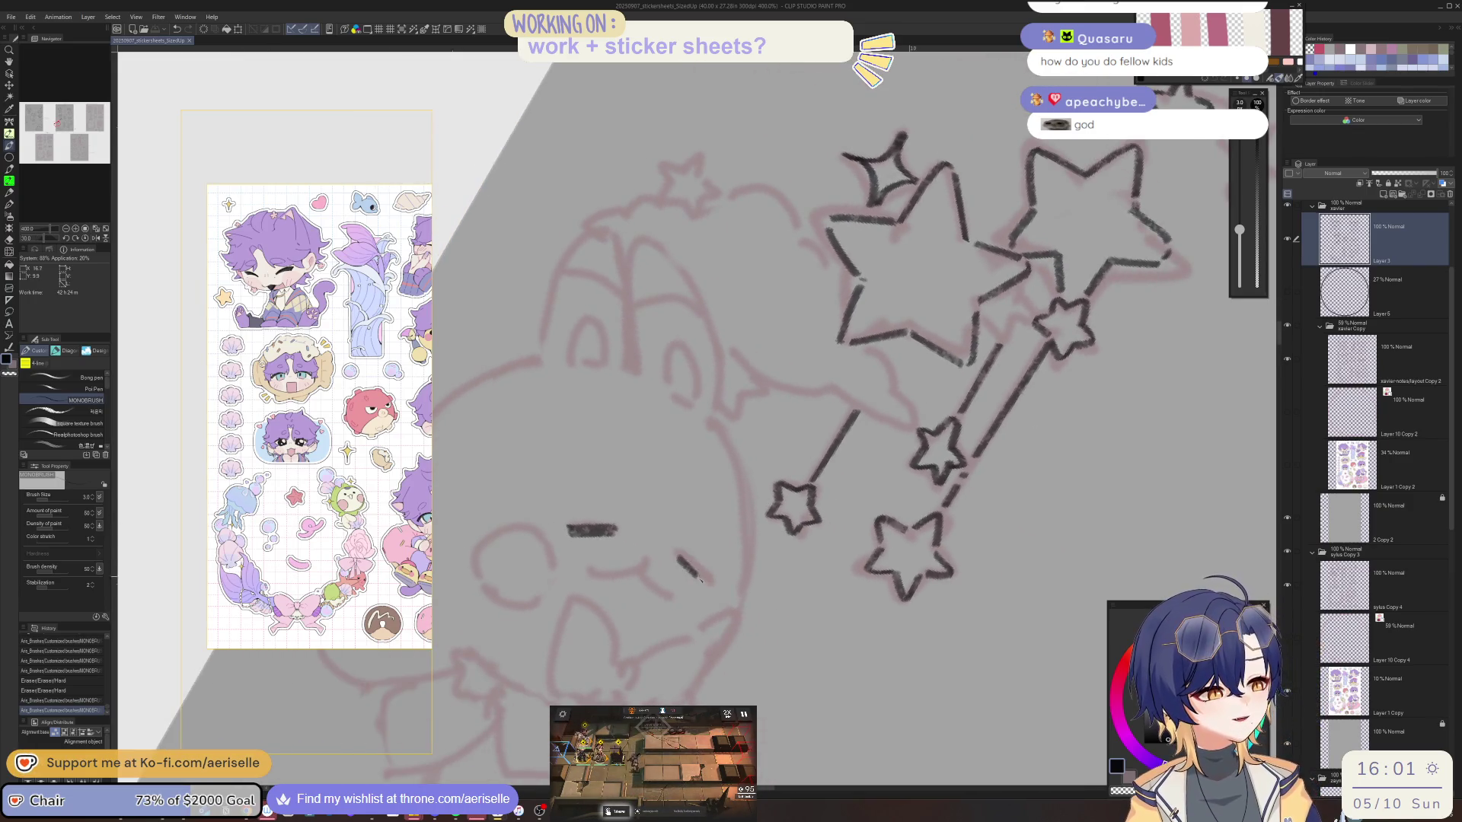
{"action": "key", "text": "minus"}
{"action": "key", "text": "minus"}
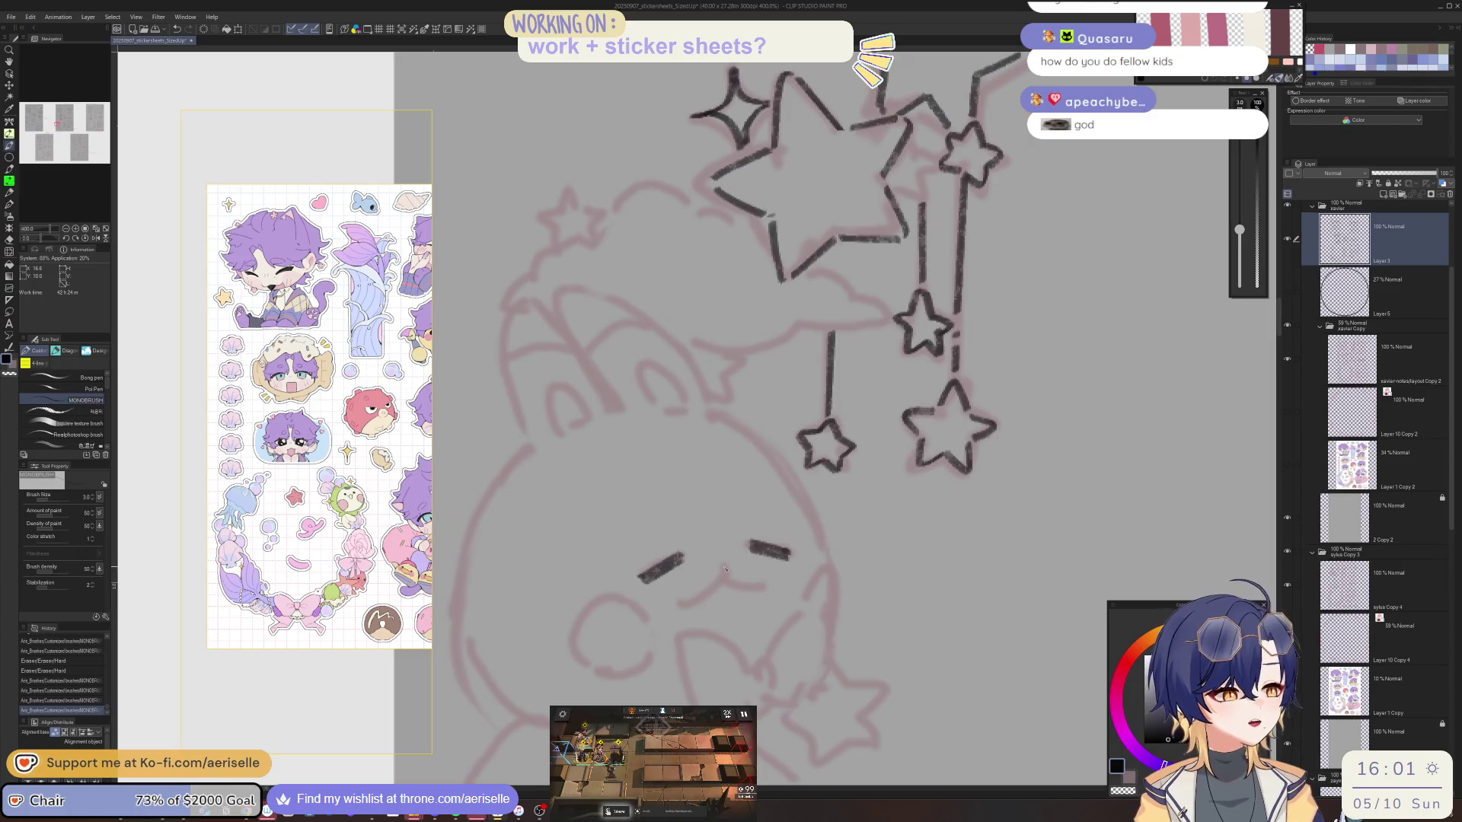
{"action": "key", "text": "h"}
{"action": "key", "text": "asciicircum"}
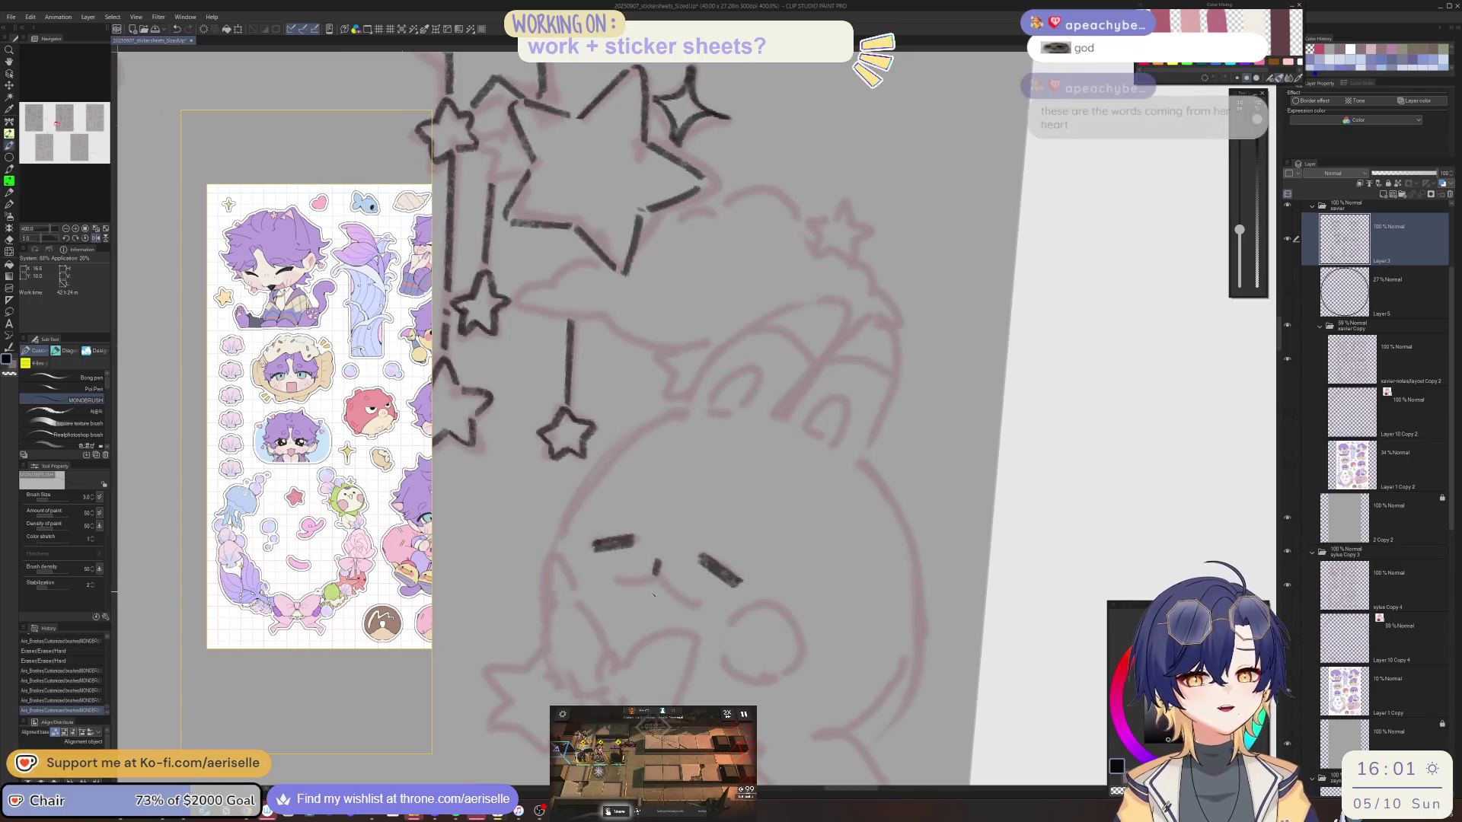
{"action": "left_click_drag", "start_coordinate": [659, 577], "coordinate": [691, 604]}
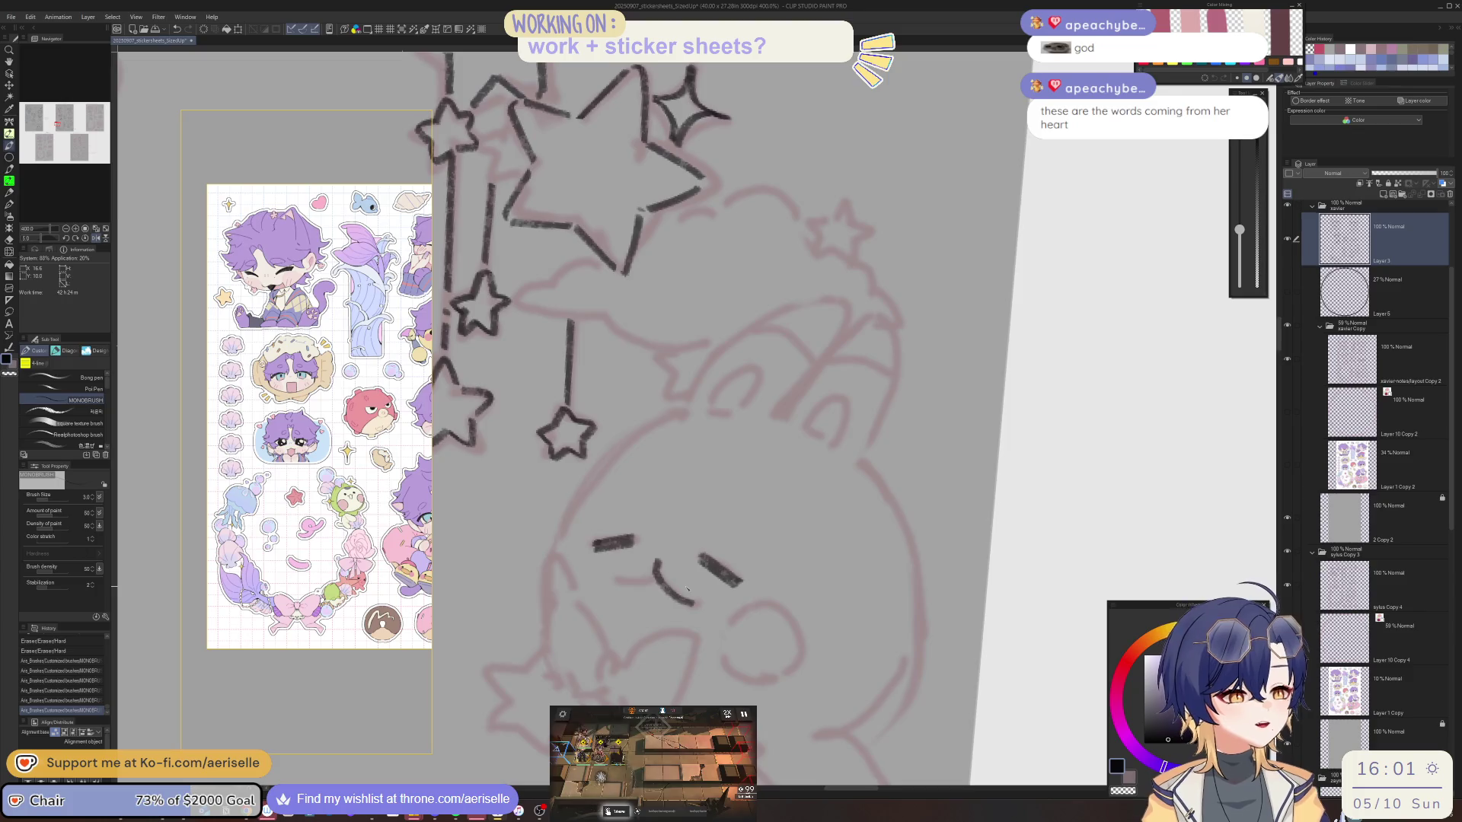
{"action": "key", "text": "asciicircum"}
{"action": "key", "text": "asciicircum"}
{"action": "left_click_drag", "start_coordinate": [557, 533], "coordinate": [590, 542]}
{"action": "key", "text": "minus"}
{"action": "key", "text": "minus"}
{"action": "key", "text": "minus"}
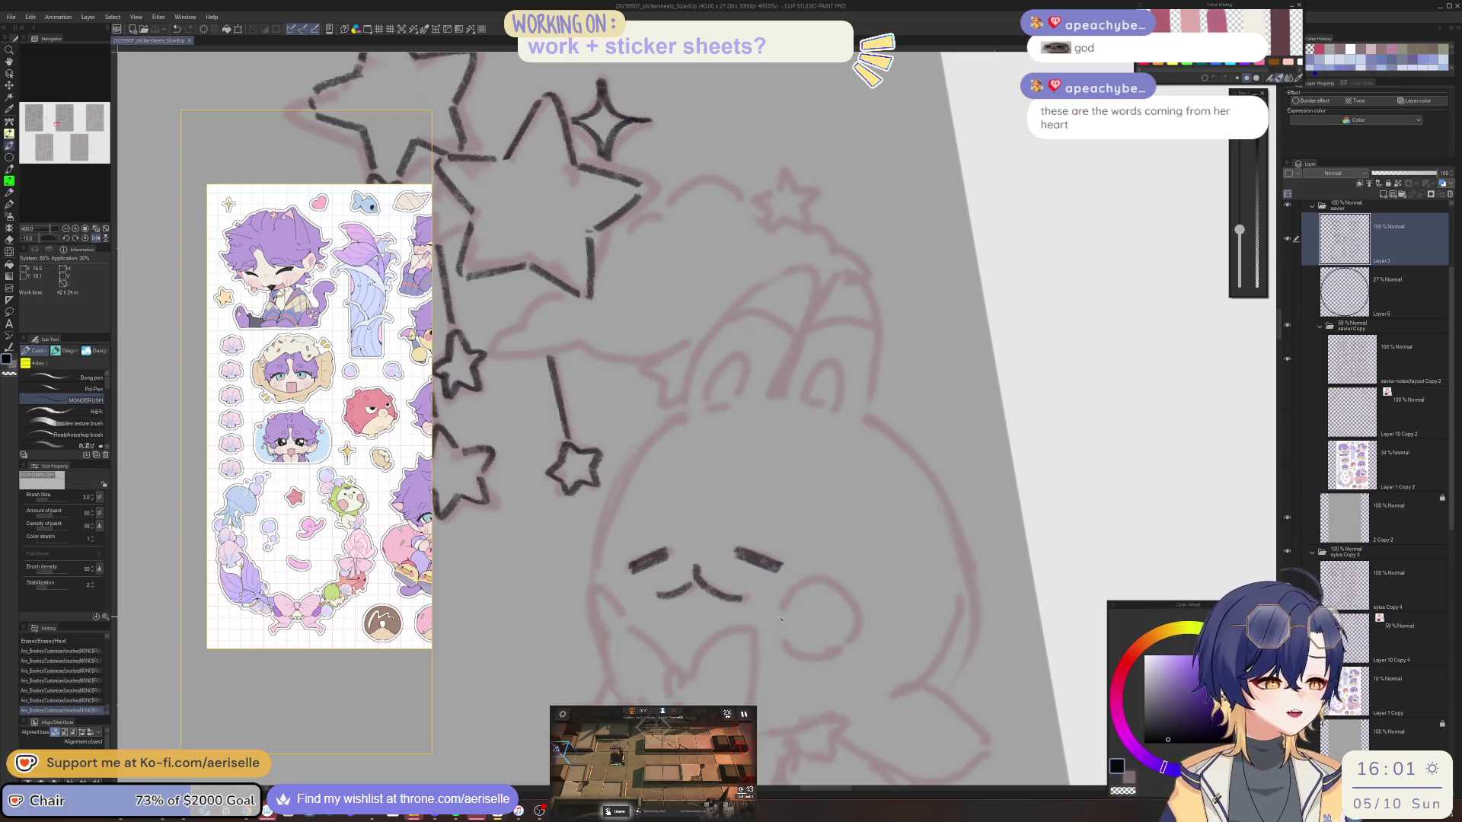
Ink the bunny's cheek circle, the hooked strokes below its mouth and the bow curve.
{"action": "scroll", "coordinate": [868, 294], "scroll_direction": "down", "scroll_amount": 3}
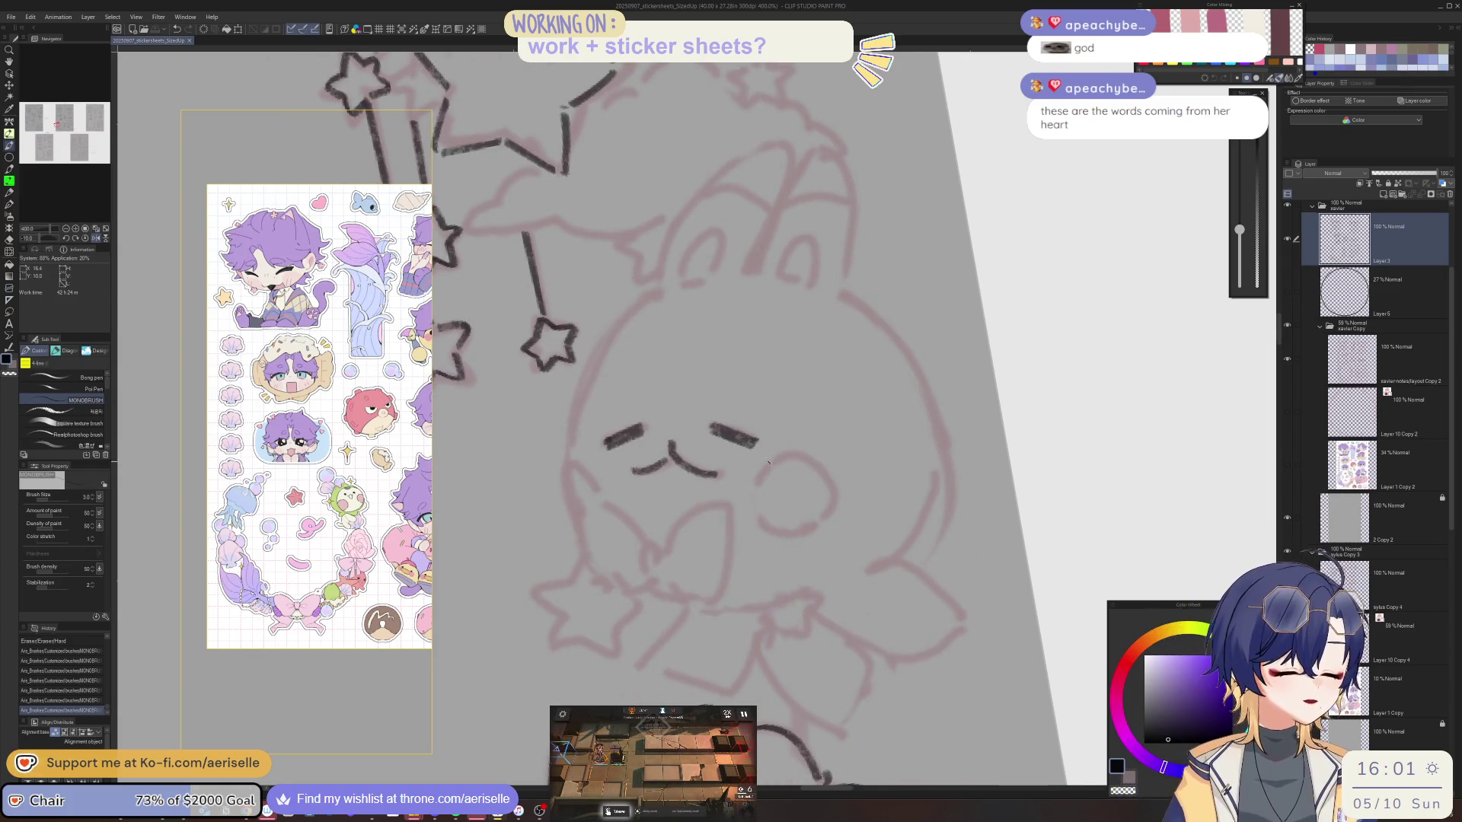
{"action": "left_click_drag", "start_coordinate": [779, 458], "coordinate": [750, 511]}
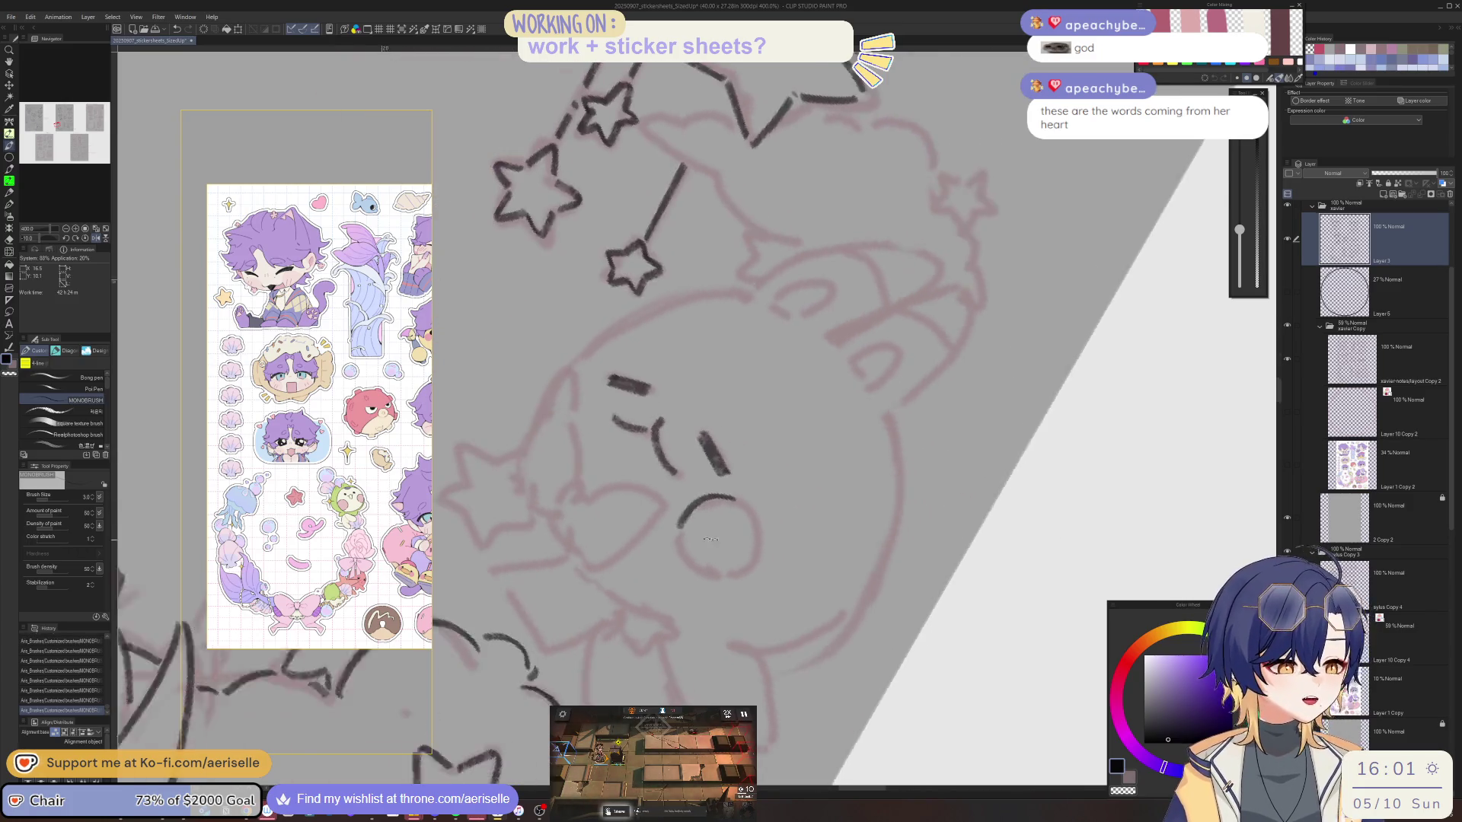
{"action": "mouse_move", "coordinate": [672, 536]}
{"action": "left_mouse_down"}
{"action": "mouse_move", "coordinate": [668, 563]}
{"action": "mouse_move", "coordinate": [695, 577]}
{"action": "left_mouse_up"}
{"action": "left_click_drag", "start_coordinate": [731, 502], "coordinate": [748, 558]}
{"action": "left_click_drag", "start_coordinate": [810, 520], "coordinate": [805, 528]}
{"action": "left_click_drag", "start_coordinate": [560, 427], "coordinate": [579, 466]}
{"action": "mouse_move", "coordinate": [694, 551]}
{"action": "left_mouse_down"}
{"action": "mouse_move", "coordinate": [682, 556]}
{"action": "mouse_move", "coordinate": [688, 585]}
{"action": "mouse_move", "coordinate": [725, 505]}
{"action": "mouse_move", "coordinate": [749, 501]}
{"action": "mouse_move", "coordinate": [761, 543]}
{"action": "mouse_move", "coordinate": [745, 588]}
{"action": "left_mouse_up"}
{"action": "mouse_move", "coordinate": [755, 536]}
{"action": "left_mouse_down"}
{"action": "mouse_move", "coordinate": [791, 500]}
{"action": "mouse_move", "coordinate": [810, 527]}
{"action": "mouse_move", "coordinate": [787, 582]}
{"action": "mouse_move", "coordinate": [746, 570]}
{"action": "left_mouse_up"}
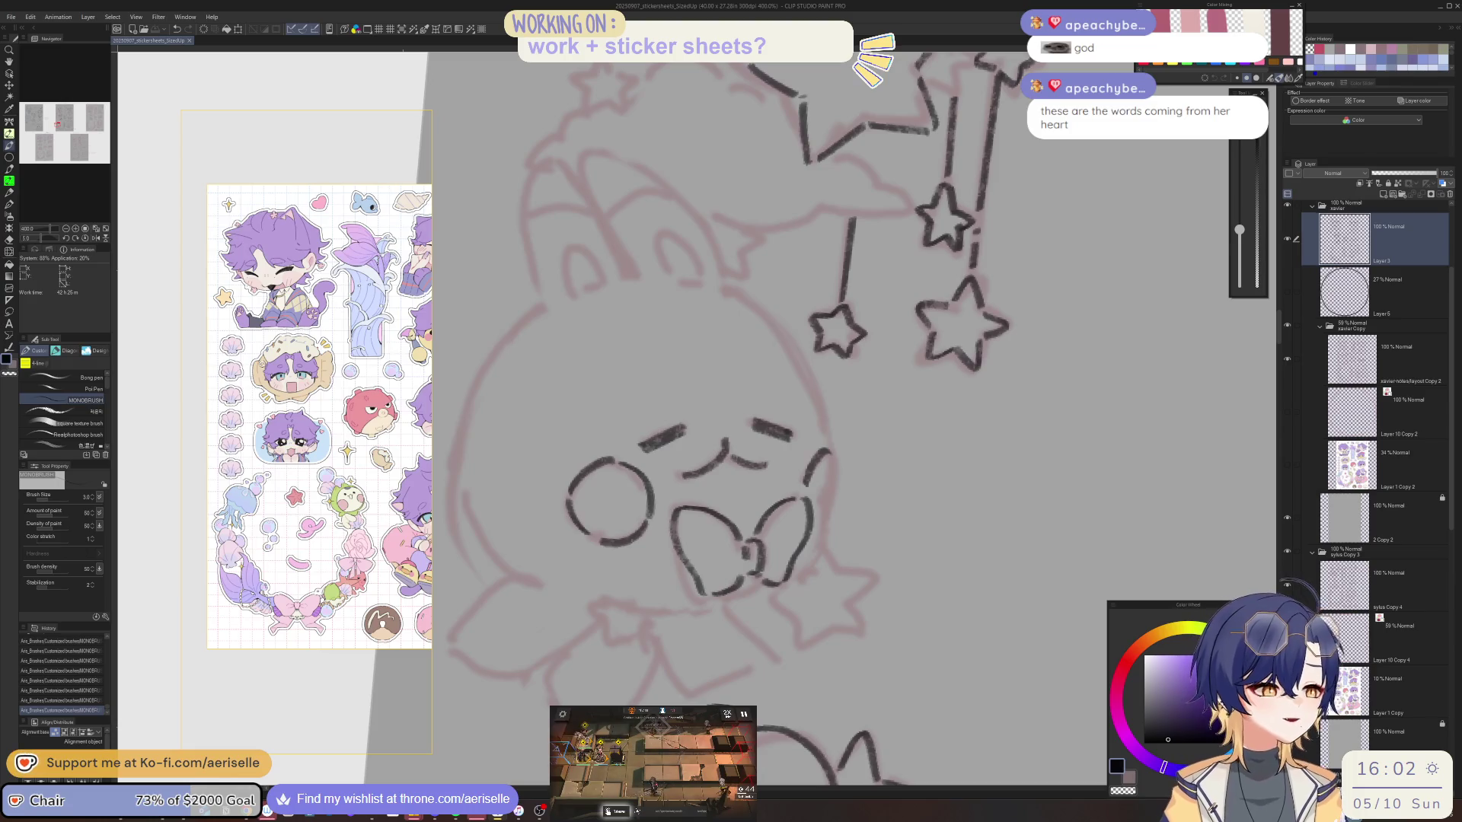
Ink the bunny's head side, an ear's outer and inner curves, and extend the left outline.
{"action": "key", "text": "h"}
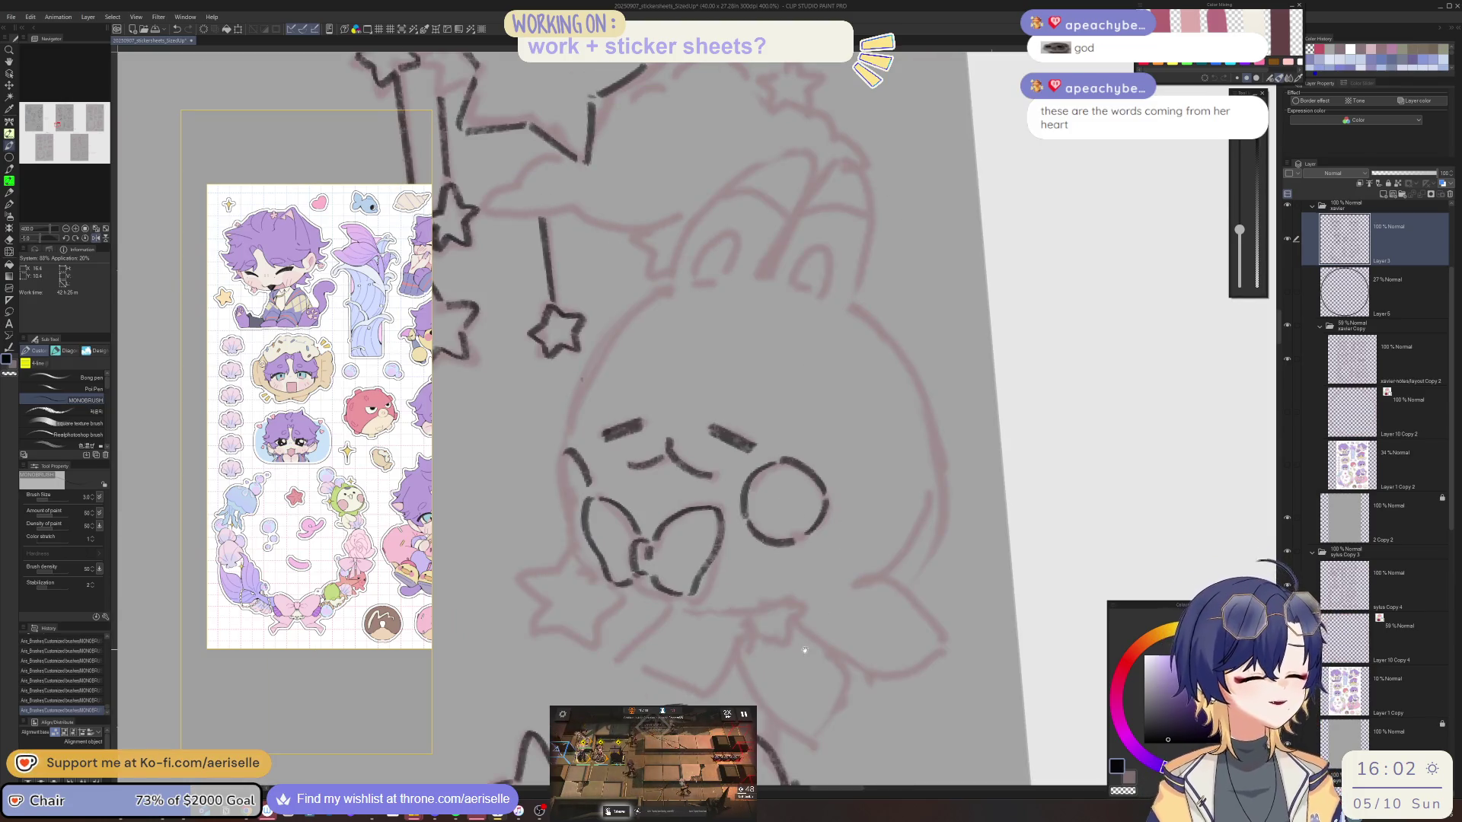
{"action": "left_click_drag", "start_coordinate": [804, 650], "coordinate": [808, 675]}
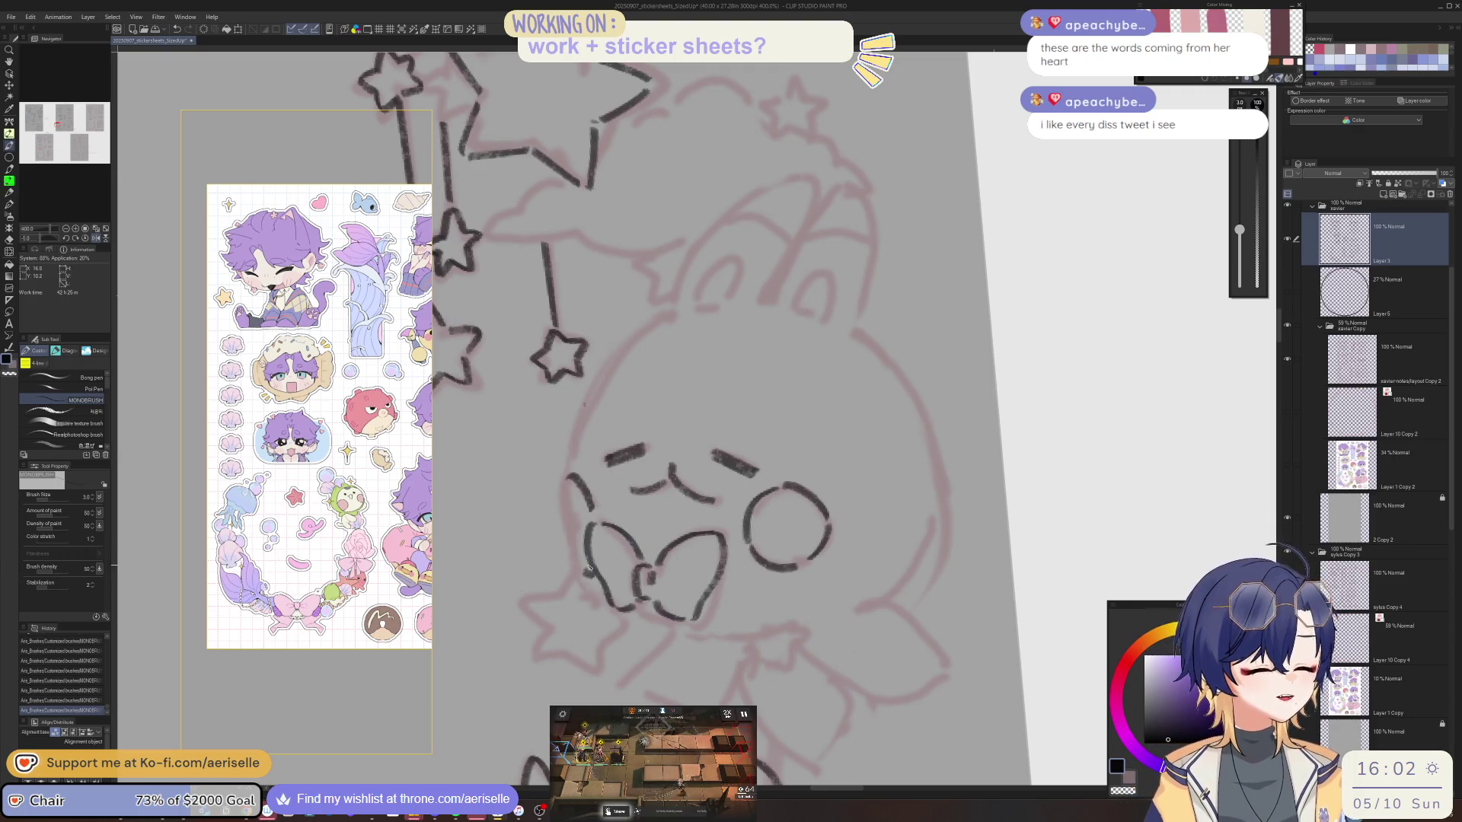
{"action": "key", "text": "minus"}
{"action": "left_click_drag", "start_coordinate": [663, 225], "coordinate": [648, 307]}
{"action": "scroll", "coordinate": [815, 327], "scroll_direction": "up", "scroll_amount": 5}
{"action": "left_click_drag", "start_coordinate": [712, 502], "coordinate": [736, 472]}
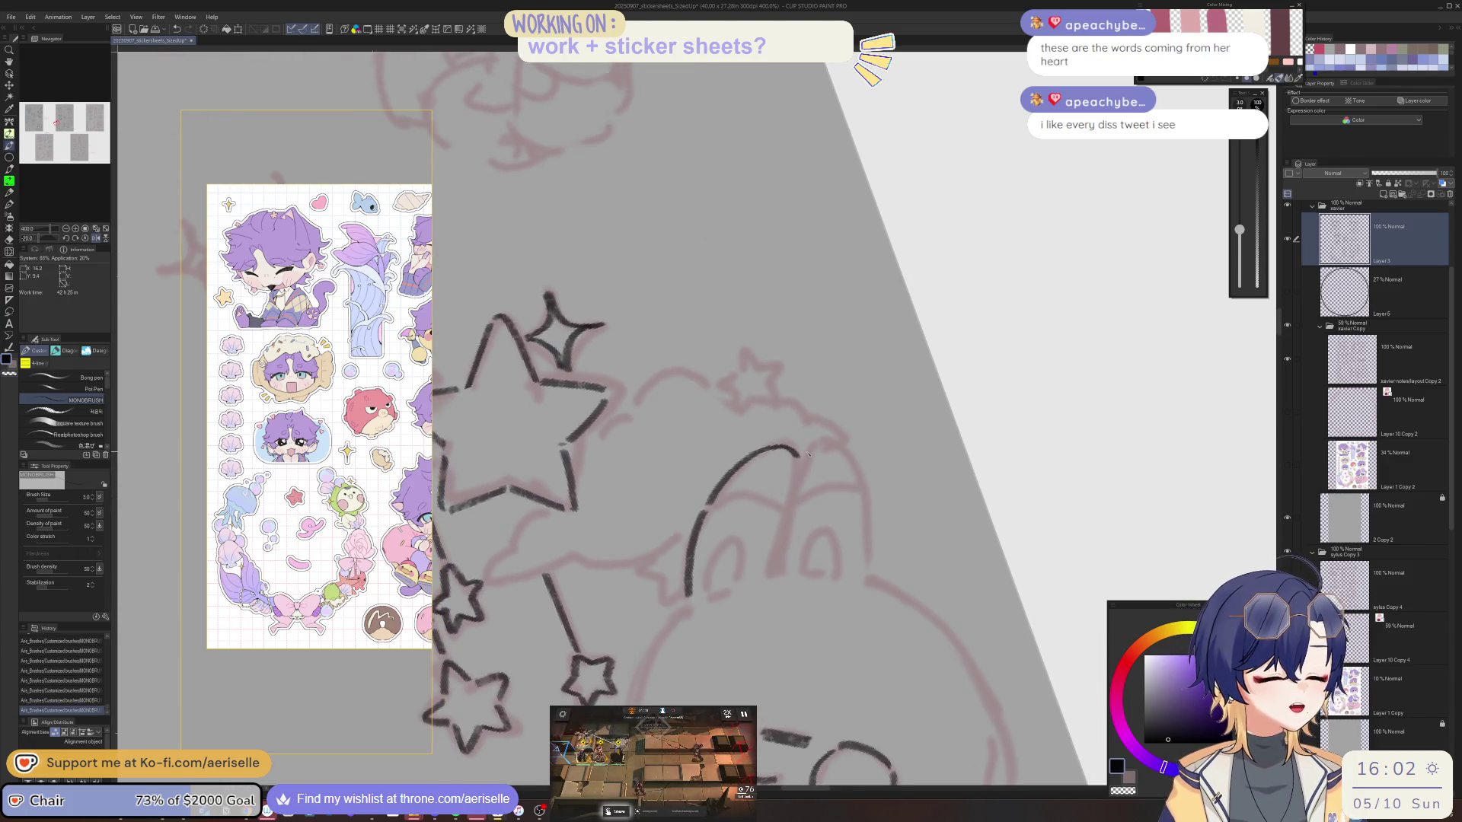
{"action": "mouse_move", "coordinate": [836, 441]}
{"action": "left_mouse_down"}
{"action": "mouse_move", "coordinate": [862, 476]}
{"action": "mouse_move", "coordinate": [872, 559]}
{"action": "left_mouse_up"}
{"action": "left_click_drag", "start_coordinate": [795, 479], "coordinate": [779, 549]}
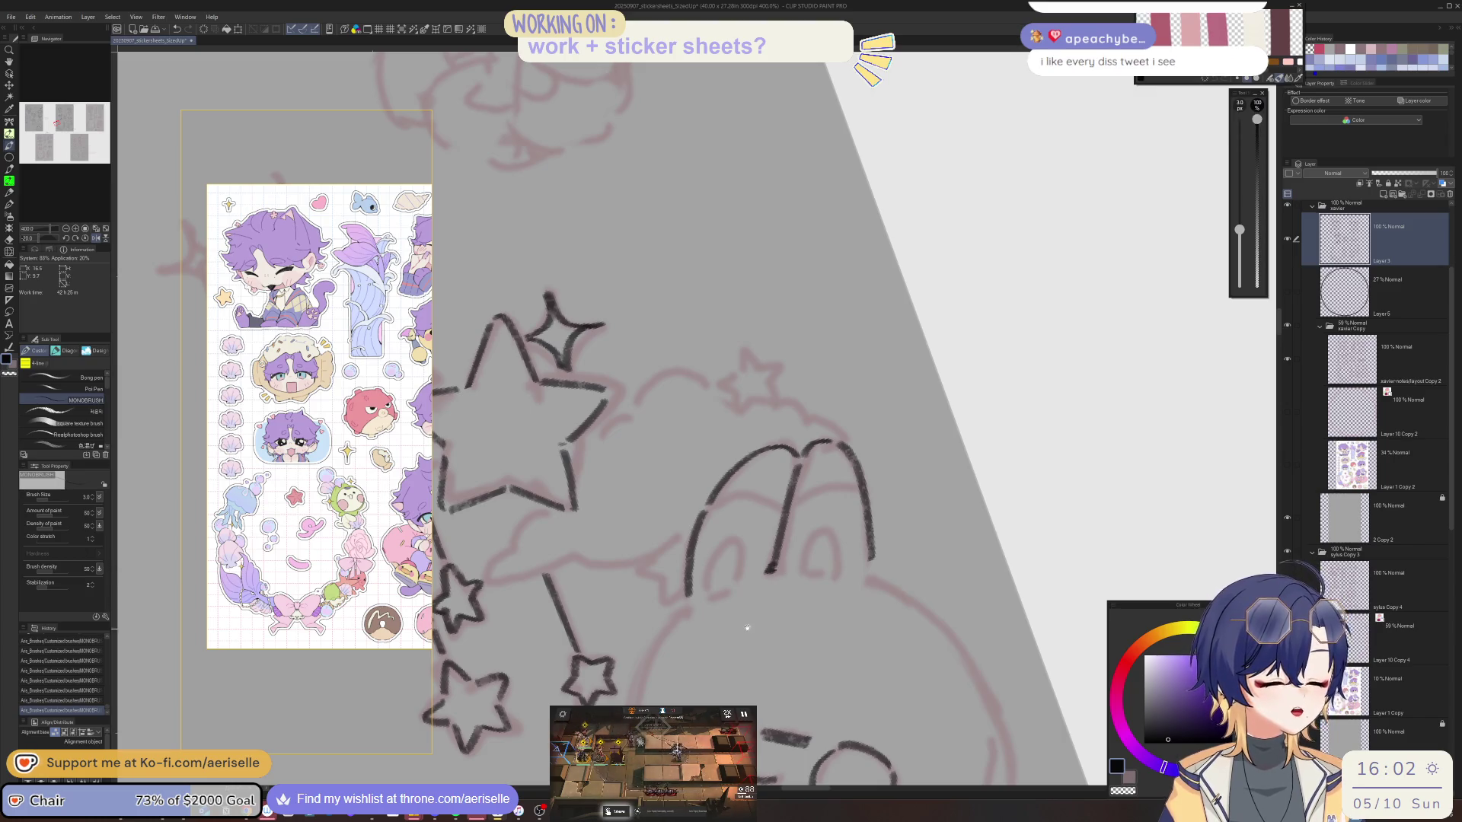
{"action": "scroll", "coordinate": [694, 407], "scroll_direction": "down", "scroll_amount": 5}
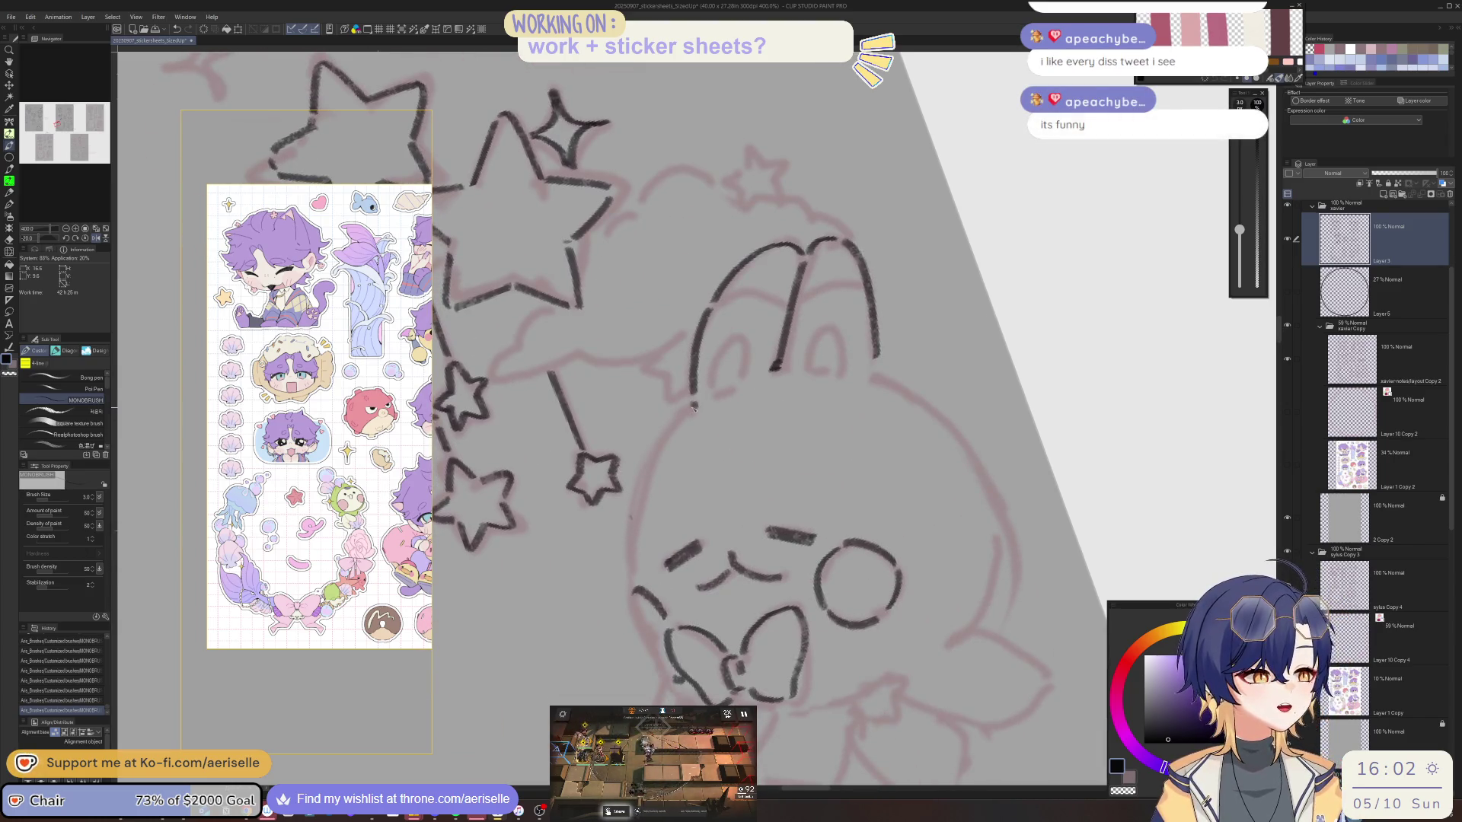
{"action": "mouse_move", "coordinate": [655, 458]}
{"action": "left_mouse_down"}
{"action": "mouse_move", "coordinate": [629, 558]}
{"action": "mouse_move", "coordinate": [640, 630]}
{"action": "left_mouse_up"}
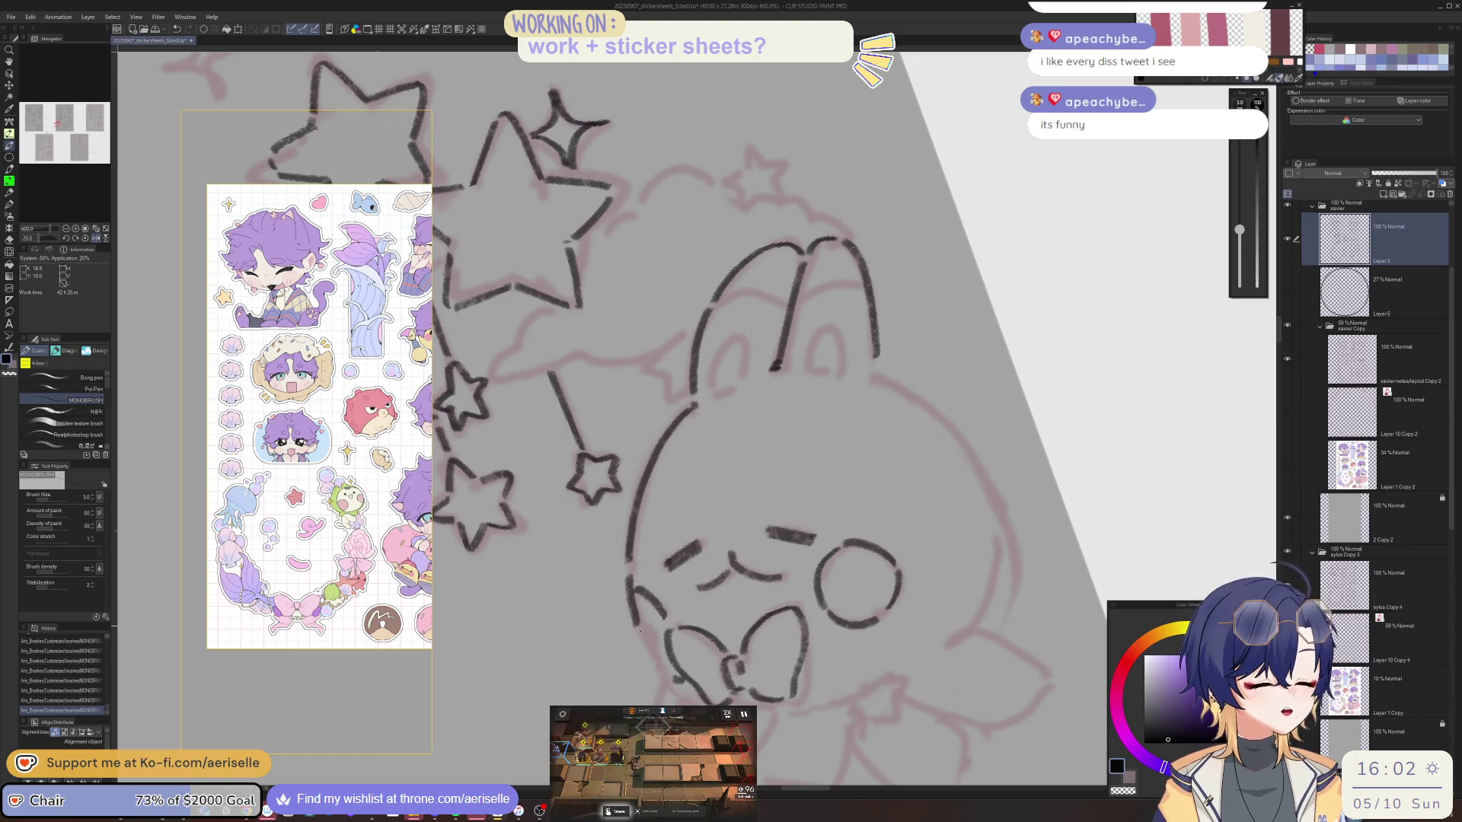
Redo the bunny's lower-left face line as a longer stroke and erase a stray bit.
{"action": "key", "text": "h"}
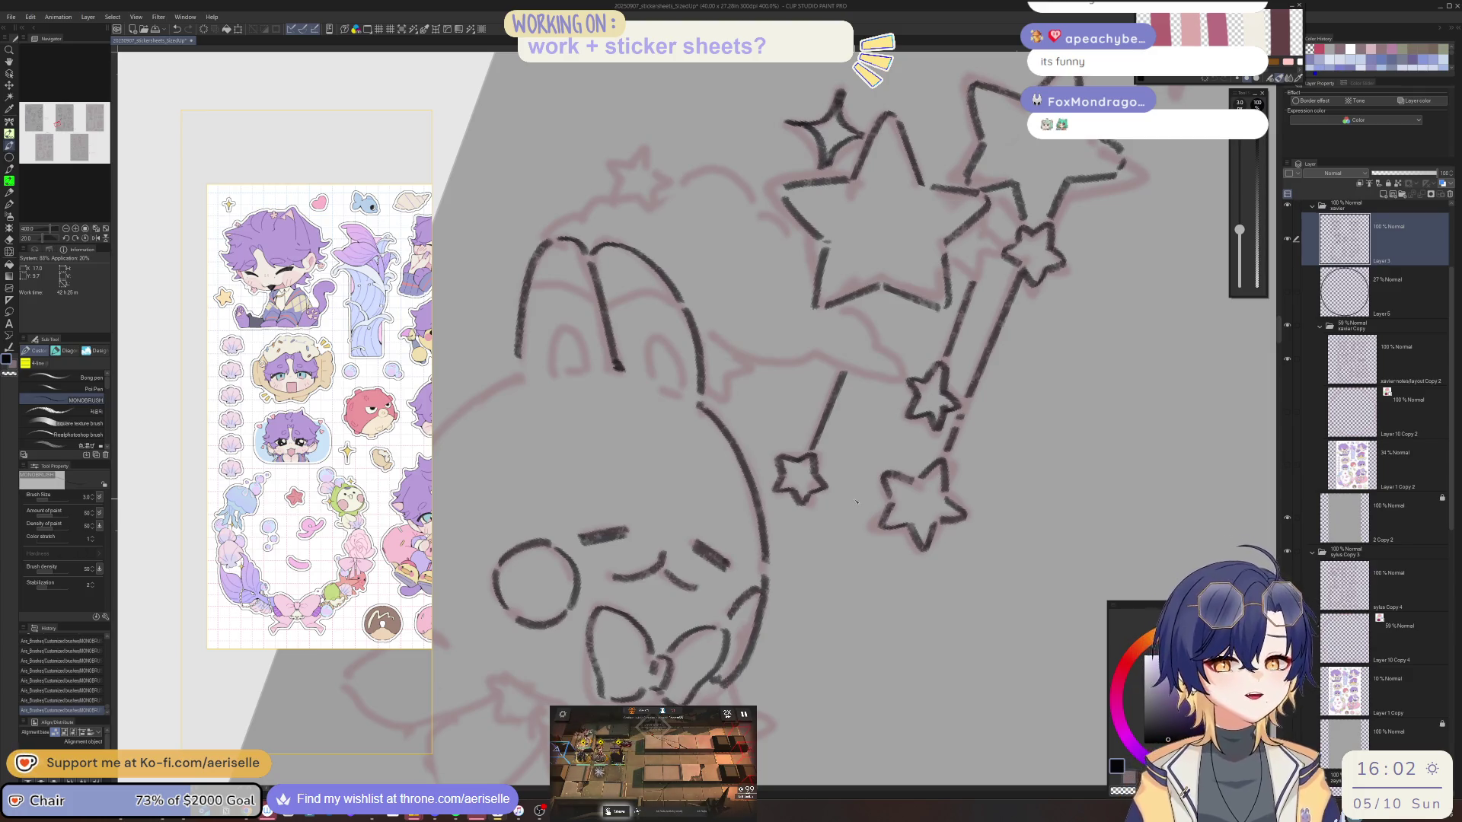
{"action": "key", "text": "ctrl+z"}
{"action": "key", "text": "h"}
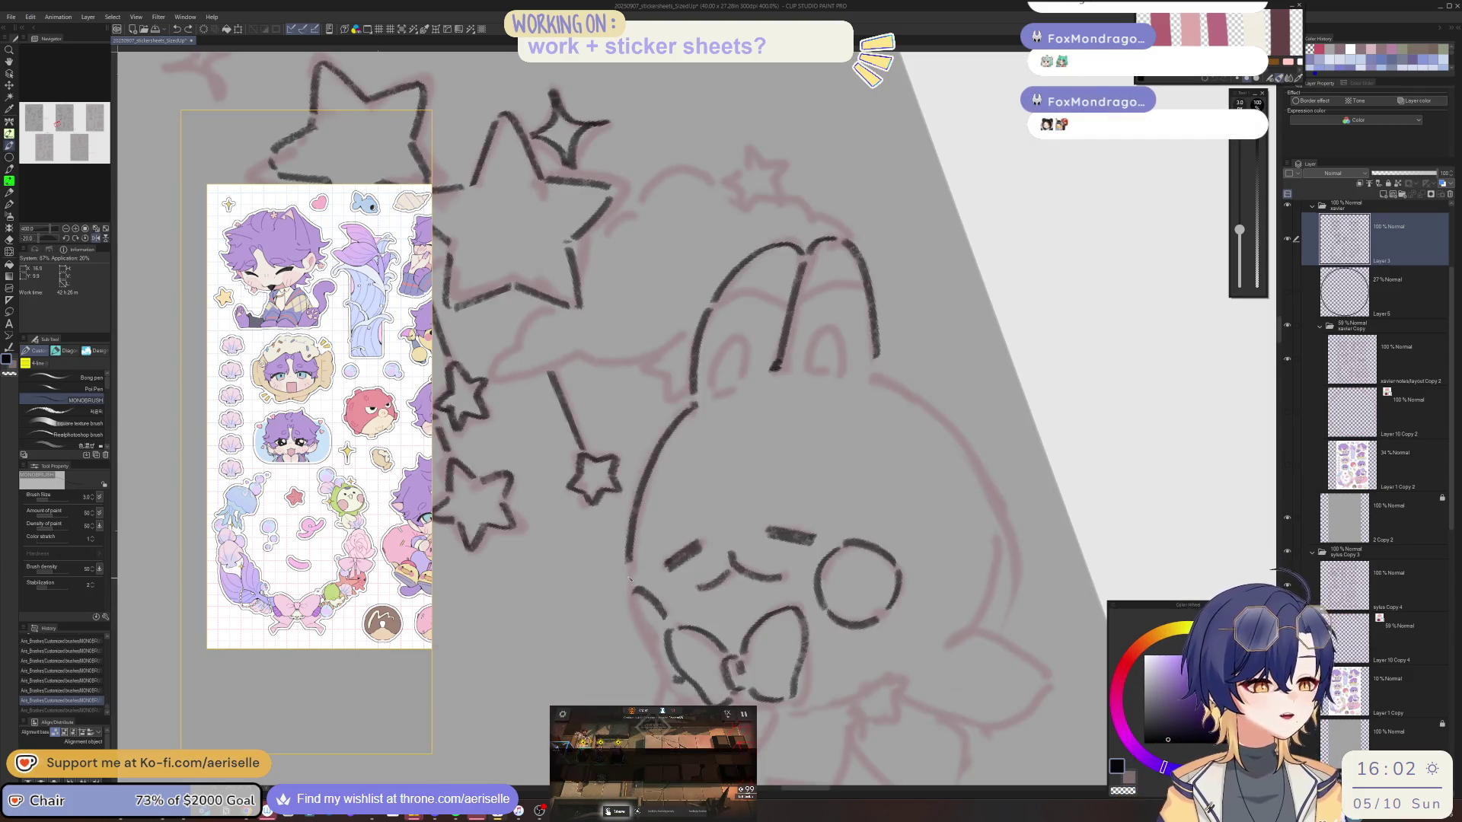
{"action": "left_click_drag", "start_coordinate": [661, 672], "coordinate": [673, 690]}
{"action": "key", "text": "ctrl+z"}
{"action": "mouse_move", "coordinate": [630, 573]}
{"action": "left_mouse_down"}
{"action": "mouse_move", "coordinate": [633, 623]}
{"action": "mouse_move", "coordinate": [673, 692]}
{"action": "left_mouse_up"}
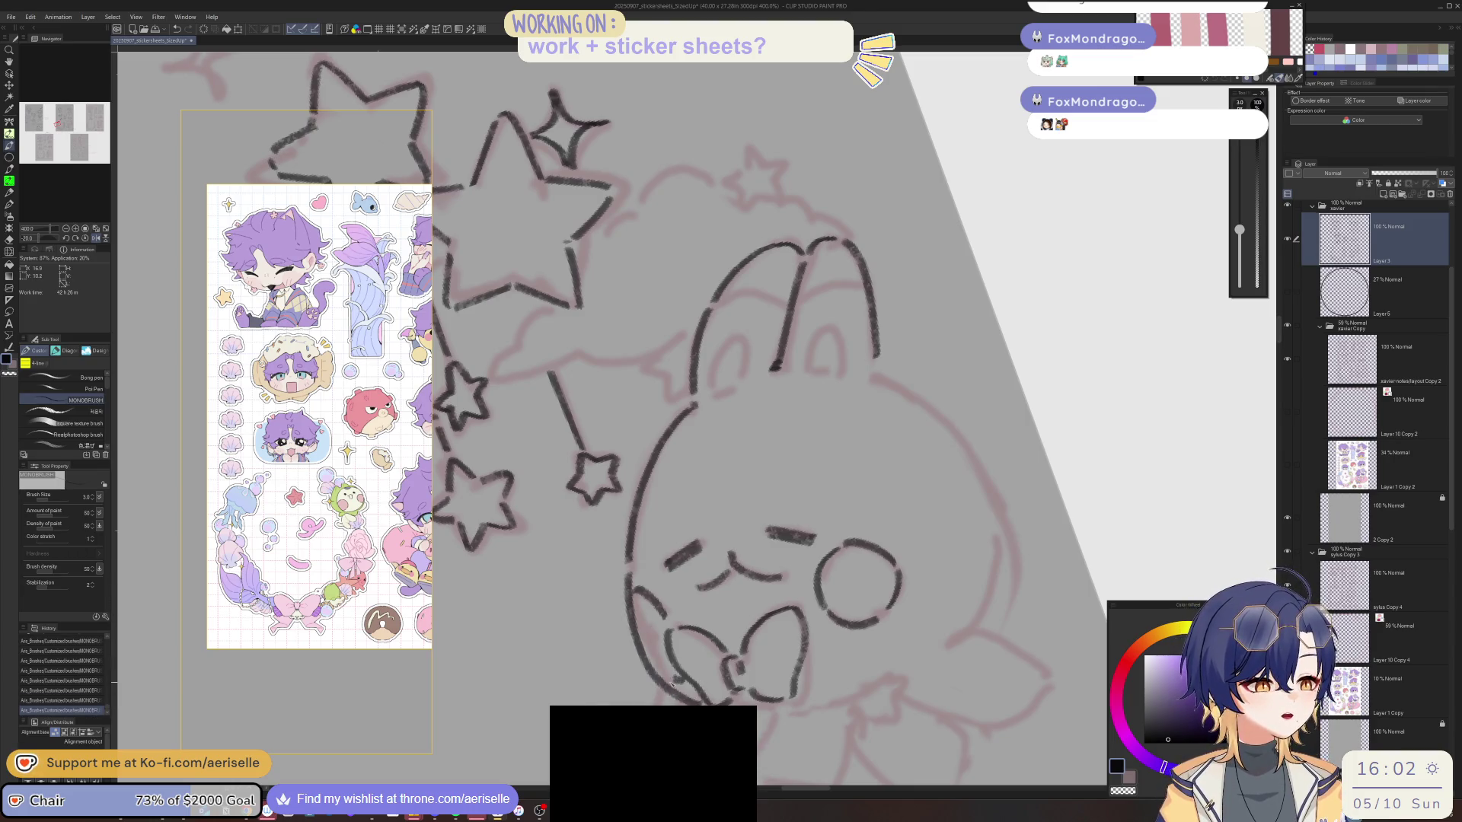
{"action": "key", "text": "e"}
{"action": "left_click_drag", "start_coordinate": [673, 683], "coordinate": [687, 681]}
{"action": "key", "text": "b"}
Add further bunny strokes and ink its lower-right and lower-left outline.
{"action": "key", "text": "h"}
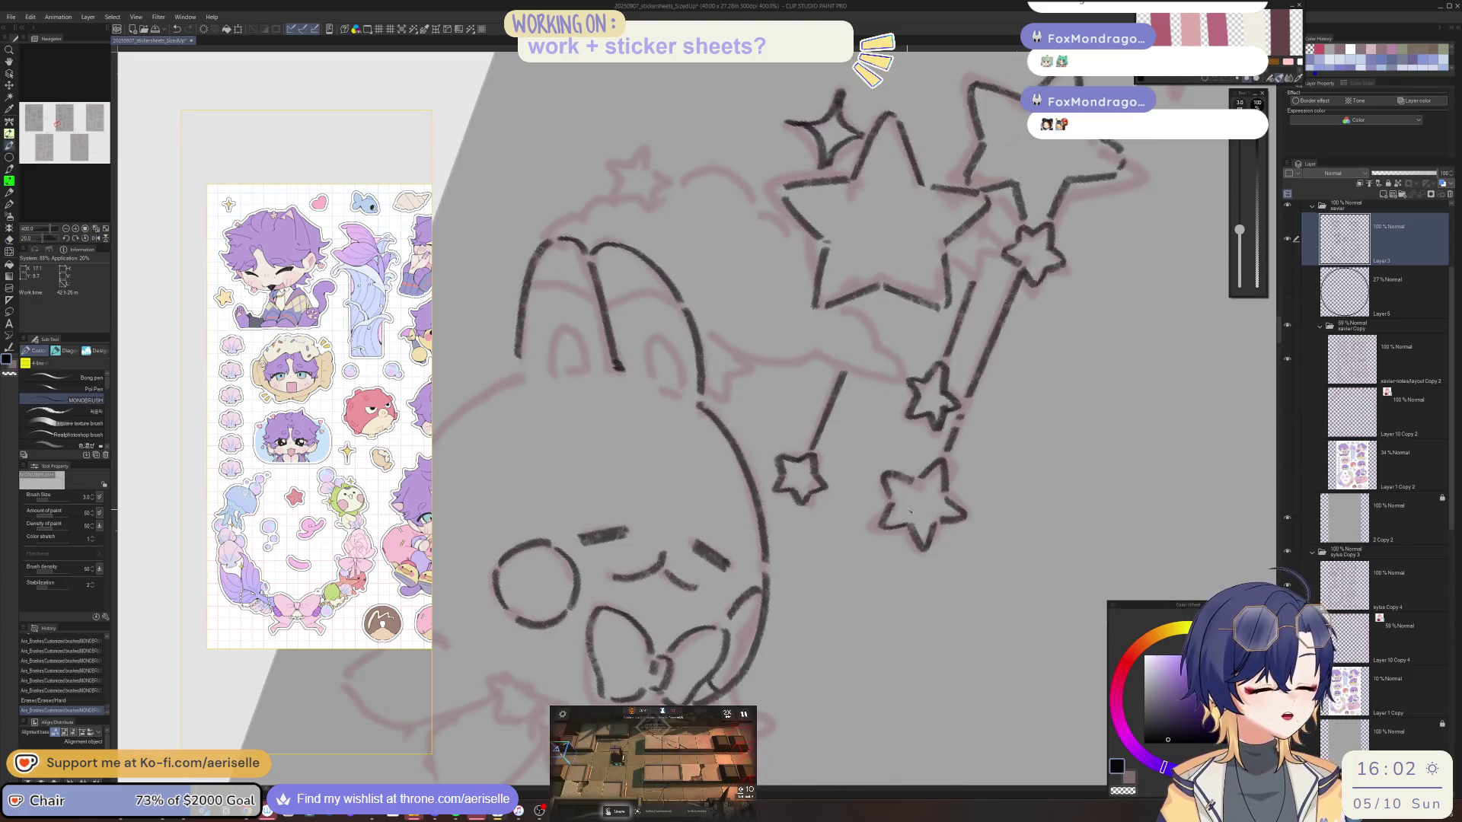
{"action": "key", "text": "h"}
{"action": "left_click_drag", "start_coordinate": [676, 565], "coordinate": [687, 615]}
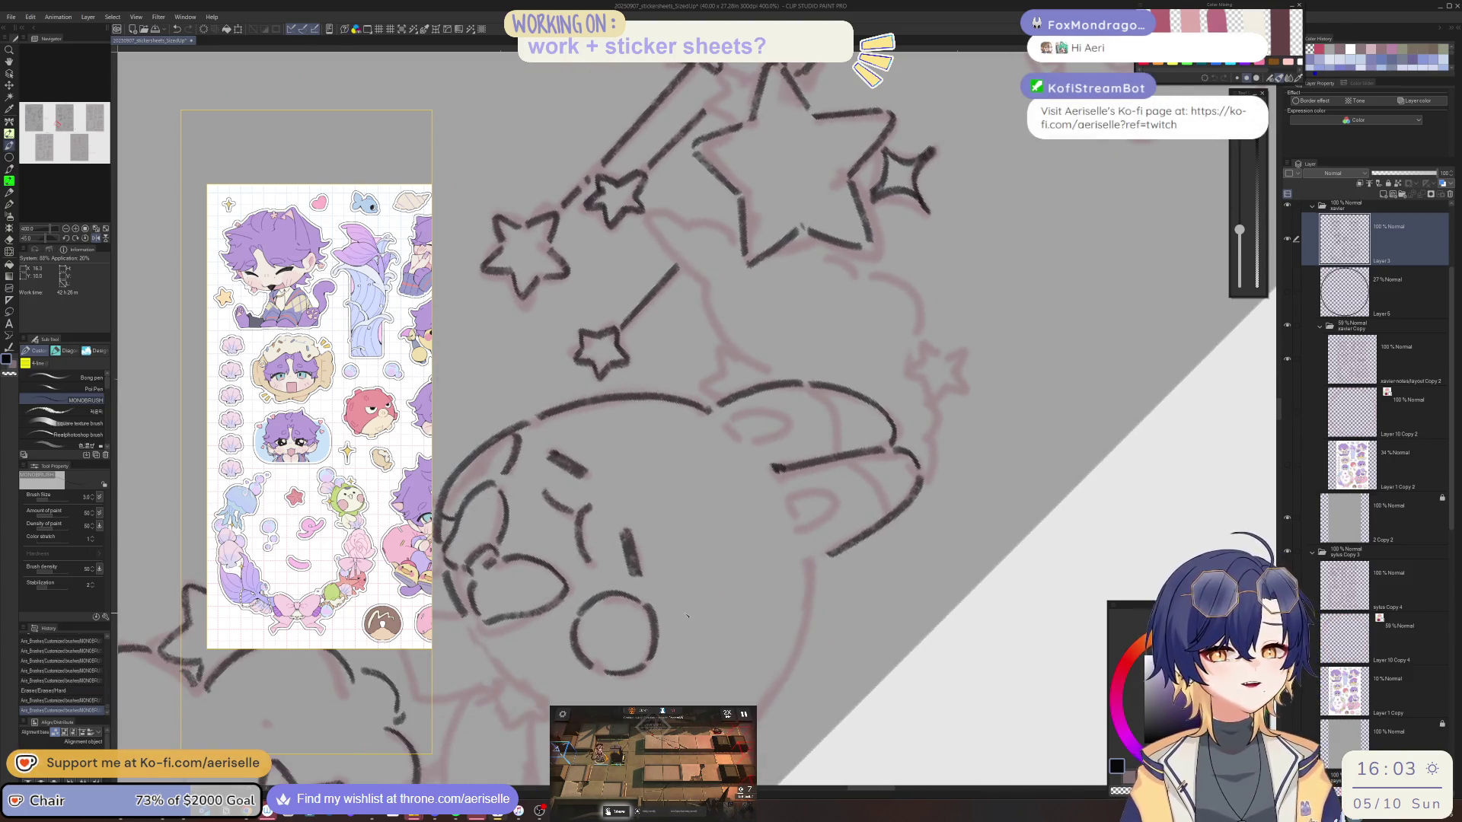
{"action": "left_click_drag", "start_coordinate": [488, 651], "coordinate": [506, 682]}
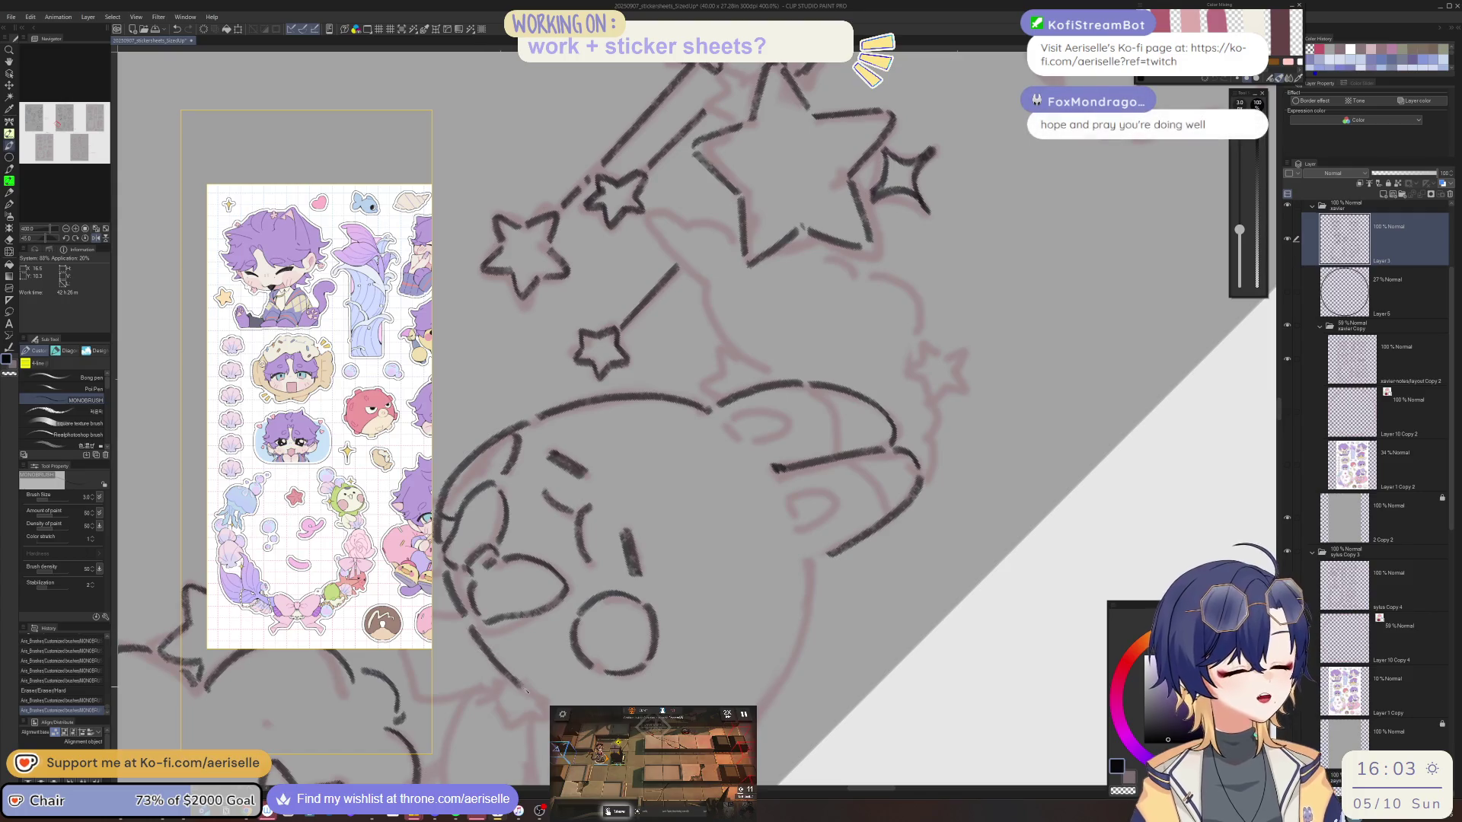
{"action": "mouse_move", "coordinate": [949, 550]}
{"action": "left_mouse_down"}
{"action": "mouse_move", "coordinate": [890, 426]}
{"action": "mouse_move", "coordinate": [941, 500]}
{"action": "mouse_move", "coordinate": [964, 585]}
{"action": "mouse_move", "coordinate": [933, 489]}
{"action": "mouse_move", "coordinate": [968, 555]}
{"action": "left_mouse_up"}
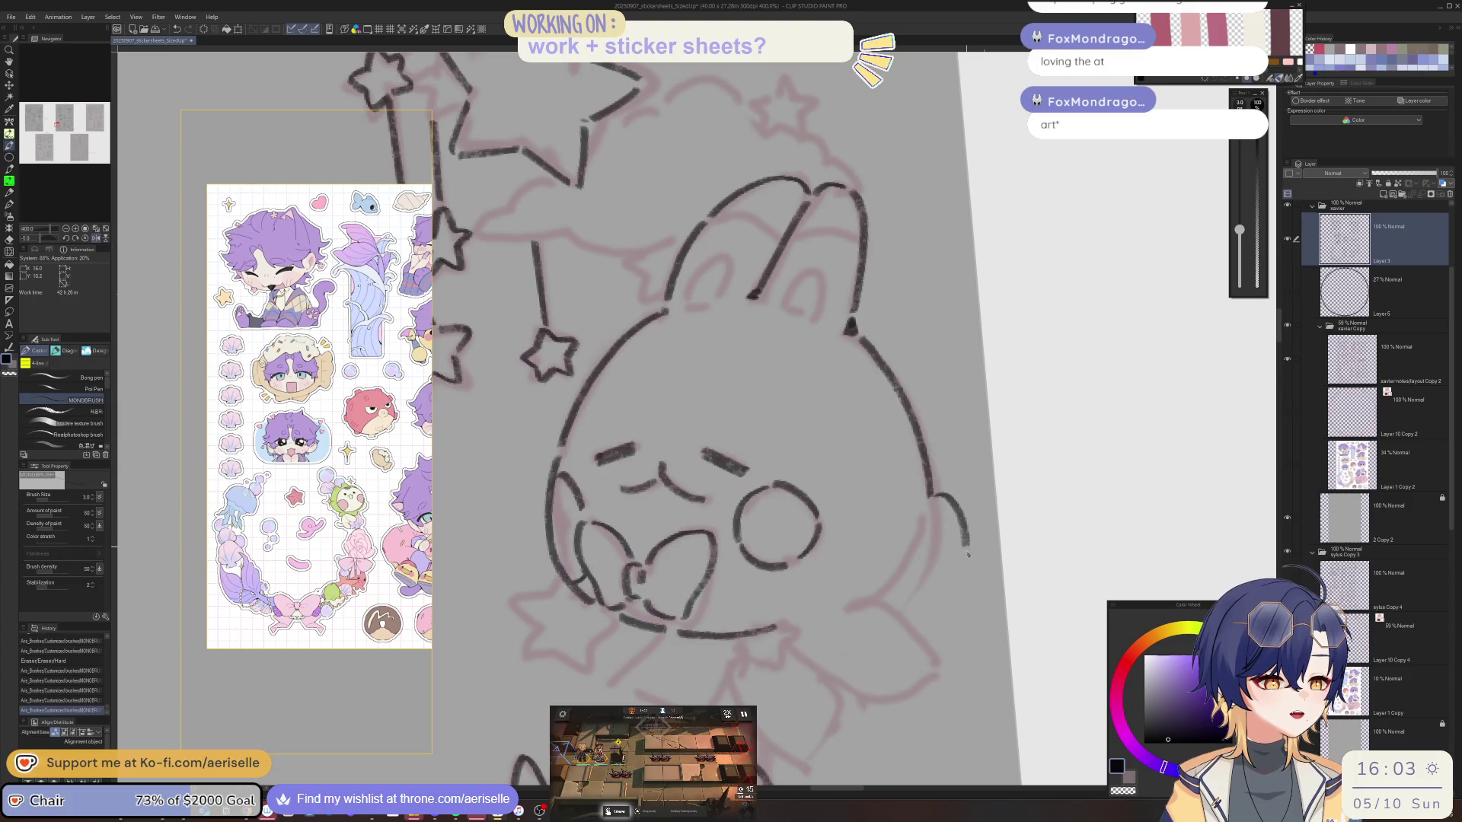
{"action": "left_click_drag", "start_coordinate": [922, 601], "coordinate": [893, 598]}
{"action": "key", "text": "h"}
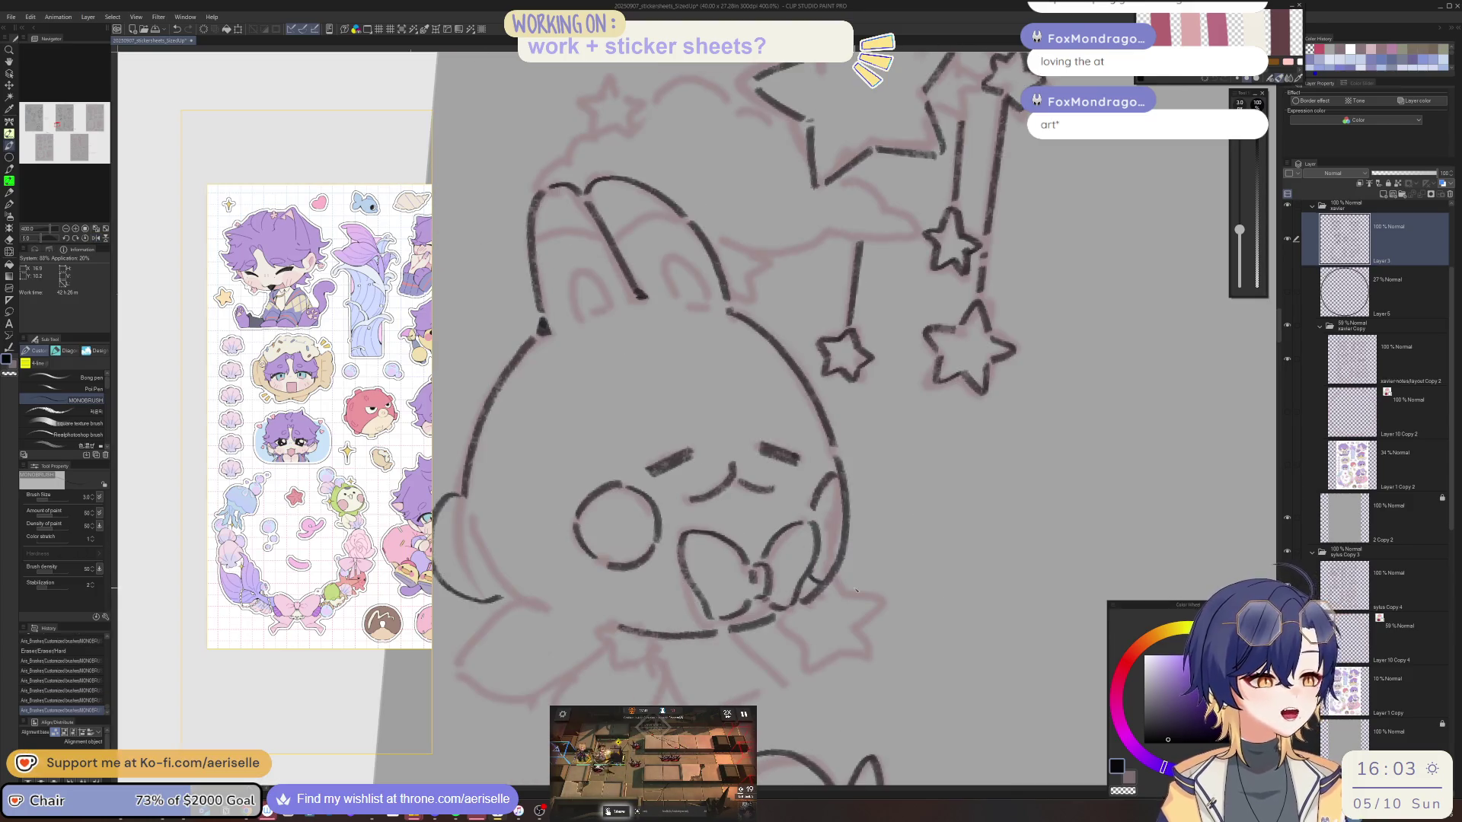
{"action": "mouse_move", "coordinate": [475, 536]}
{"action": "left_mouse_down"}
{"action": "mouse_move", "coordinate": [524, 597]}
{"action": "mouse_move", "coordinate": [578, 615]}
{"action": "left_mouse_up"}
Touch up a bunny face line and ink the inner line of its left ear.
{"action": "scroll", "coordinate": [578, 616], "scroll_direction": "down", "scroll_amount": 4}
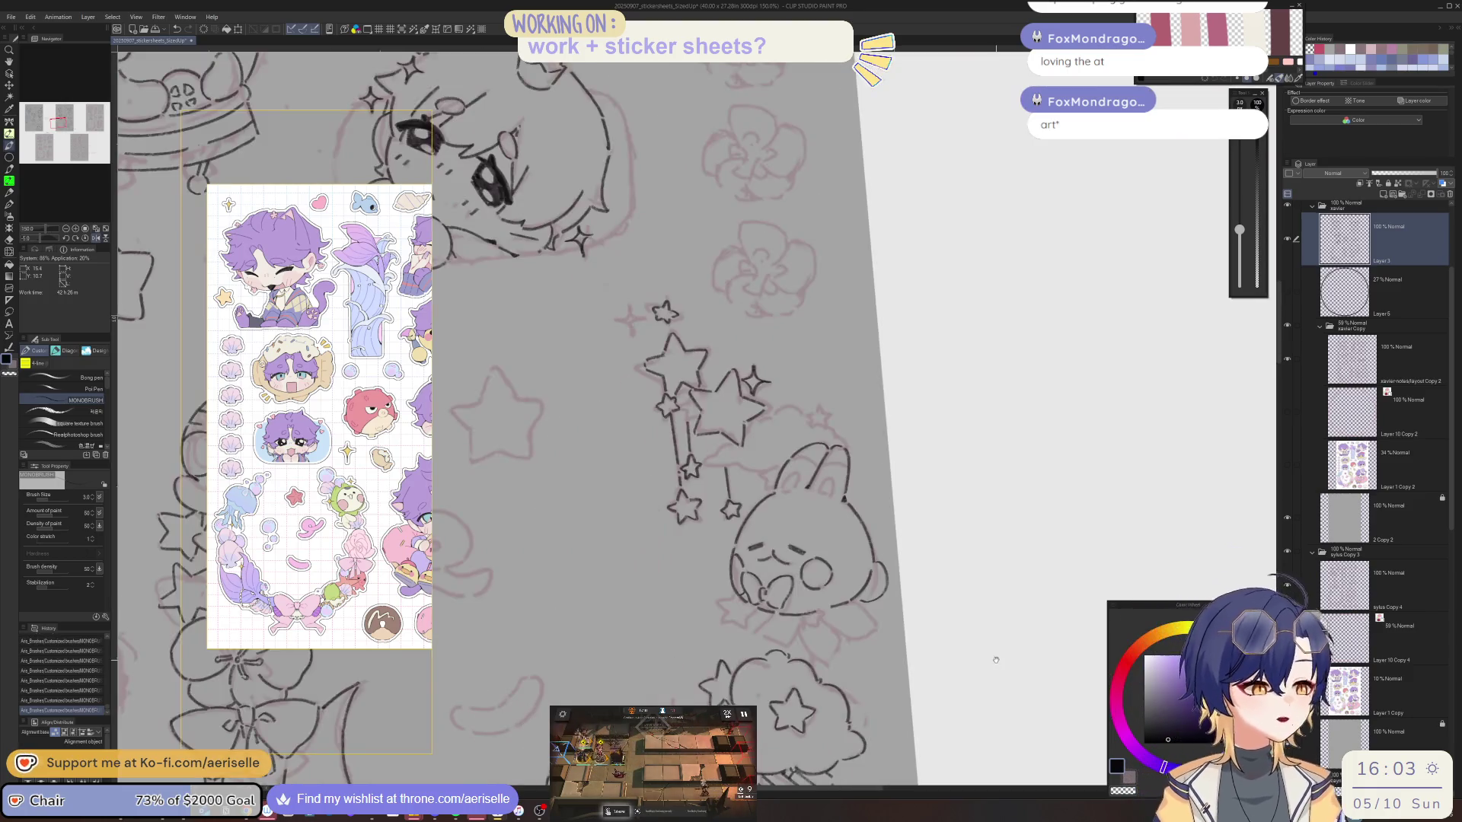
{"action": "scroll", "coordinate": [727, 526], "scroll_direction": "up", "scroll_amount": 5}
{"action": "key", "text": "e"}
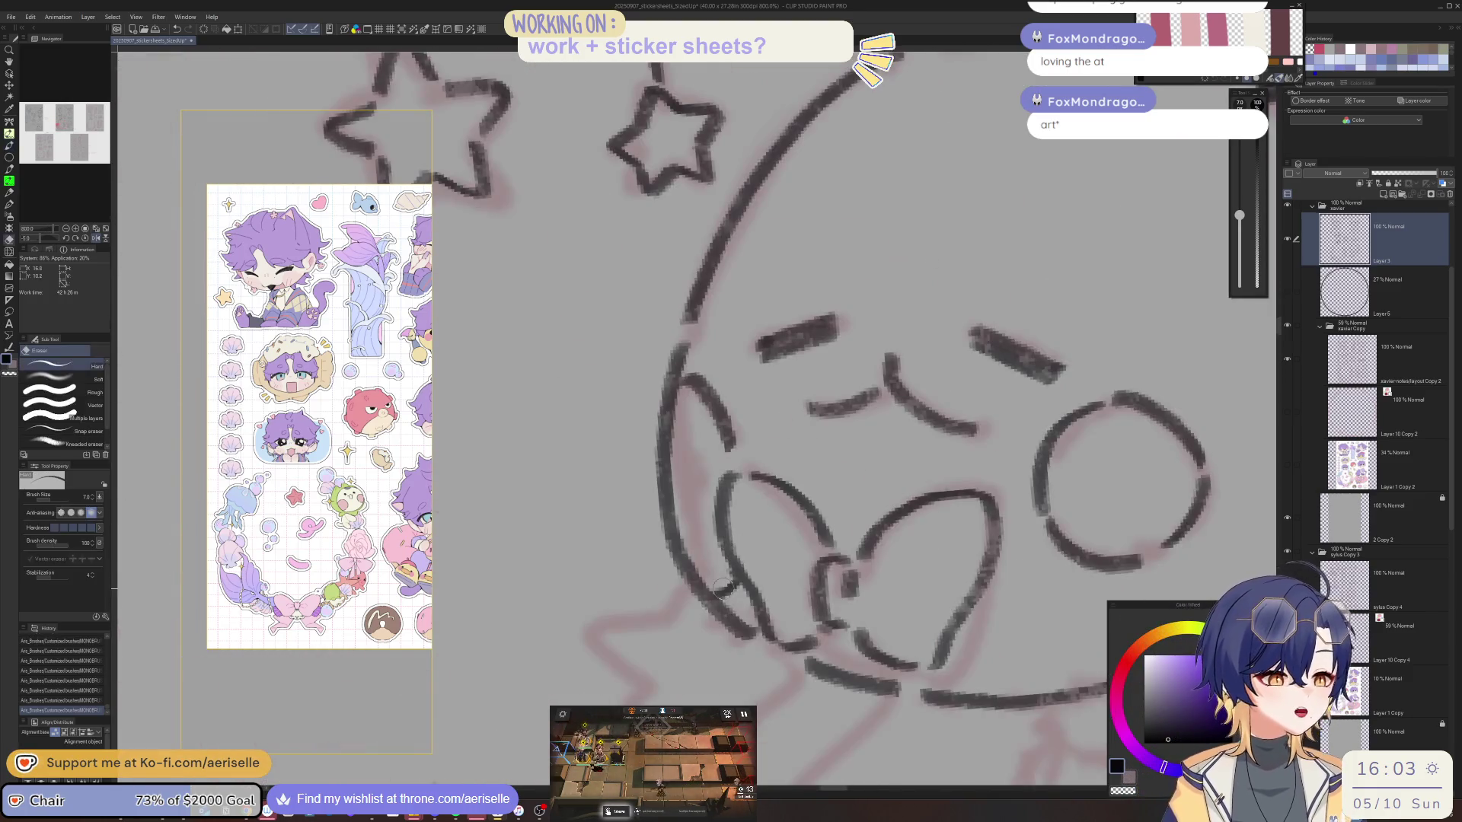
{"action": "key", "text": "p"}
{"action": "left_click_drag", "start_coordinate": [715, 554], "coordinate": [689, 552]}
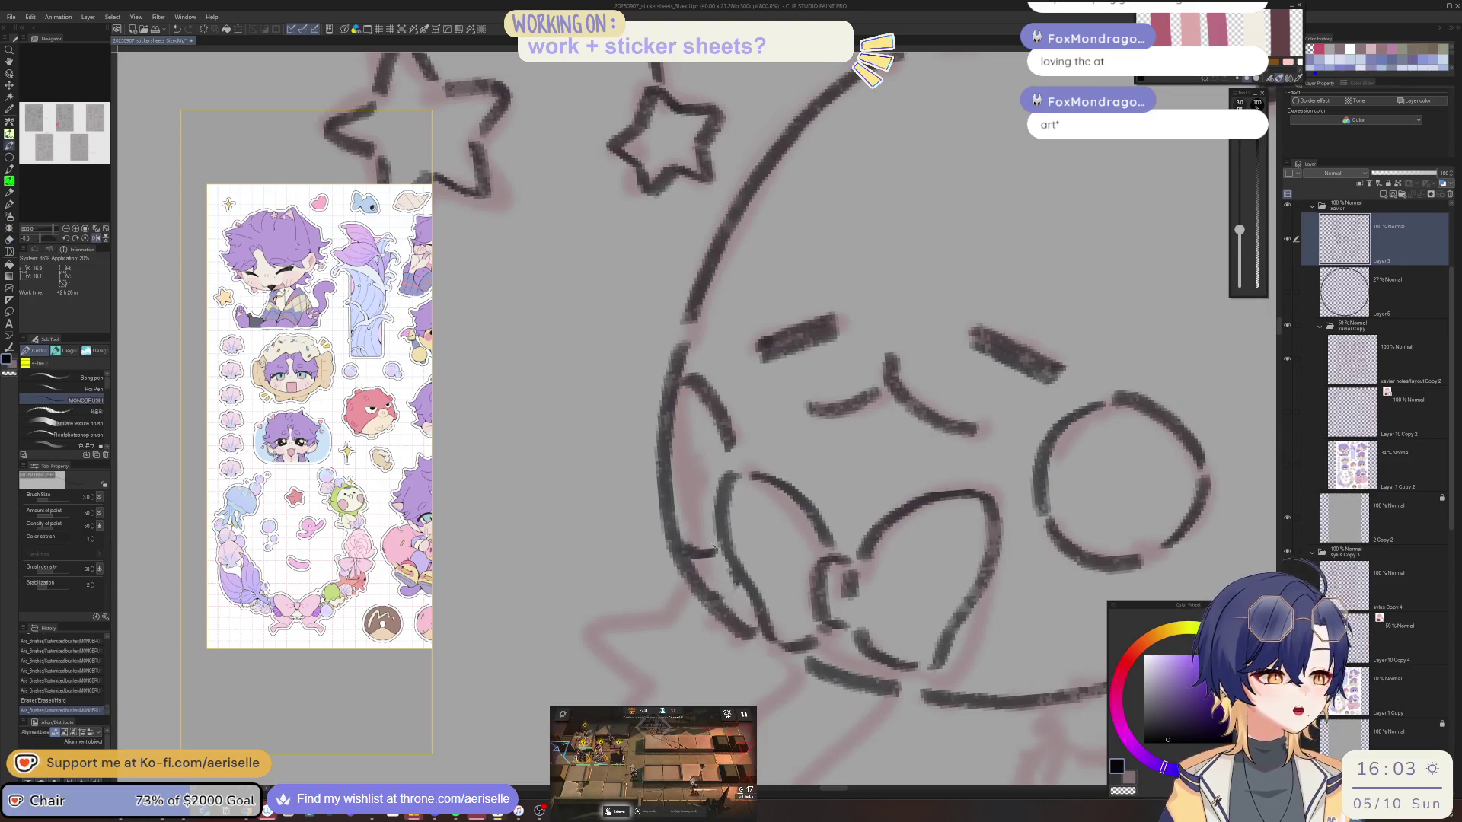
{"action": "scroll", "coordinate": [1014, 556], "scroll_direction": "down", "scroll_amount": 5}
{"action": "scroll", "coordinate": [701, 519], "scroll_direction": "up", "scroll_amount": 3}
{"action": "key", "text": "ctrl+z"}
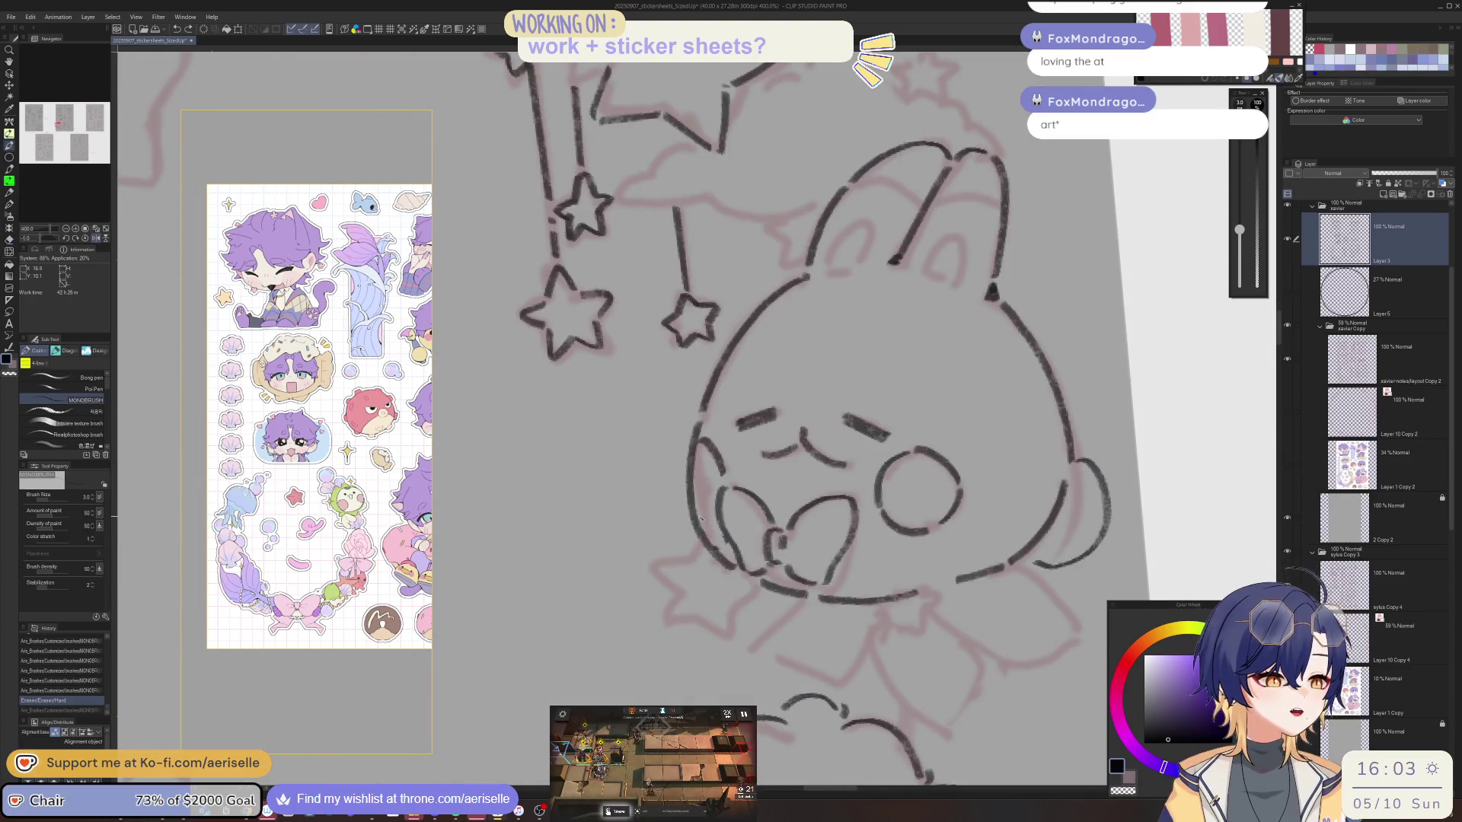
{"action": "key", "text": "ctrl+y"}
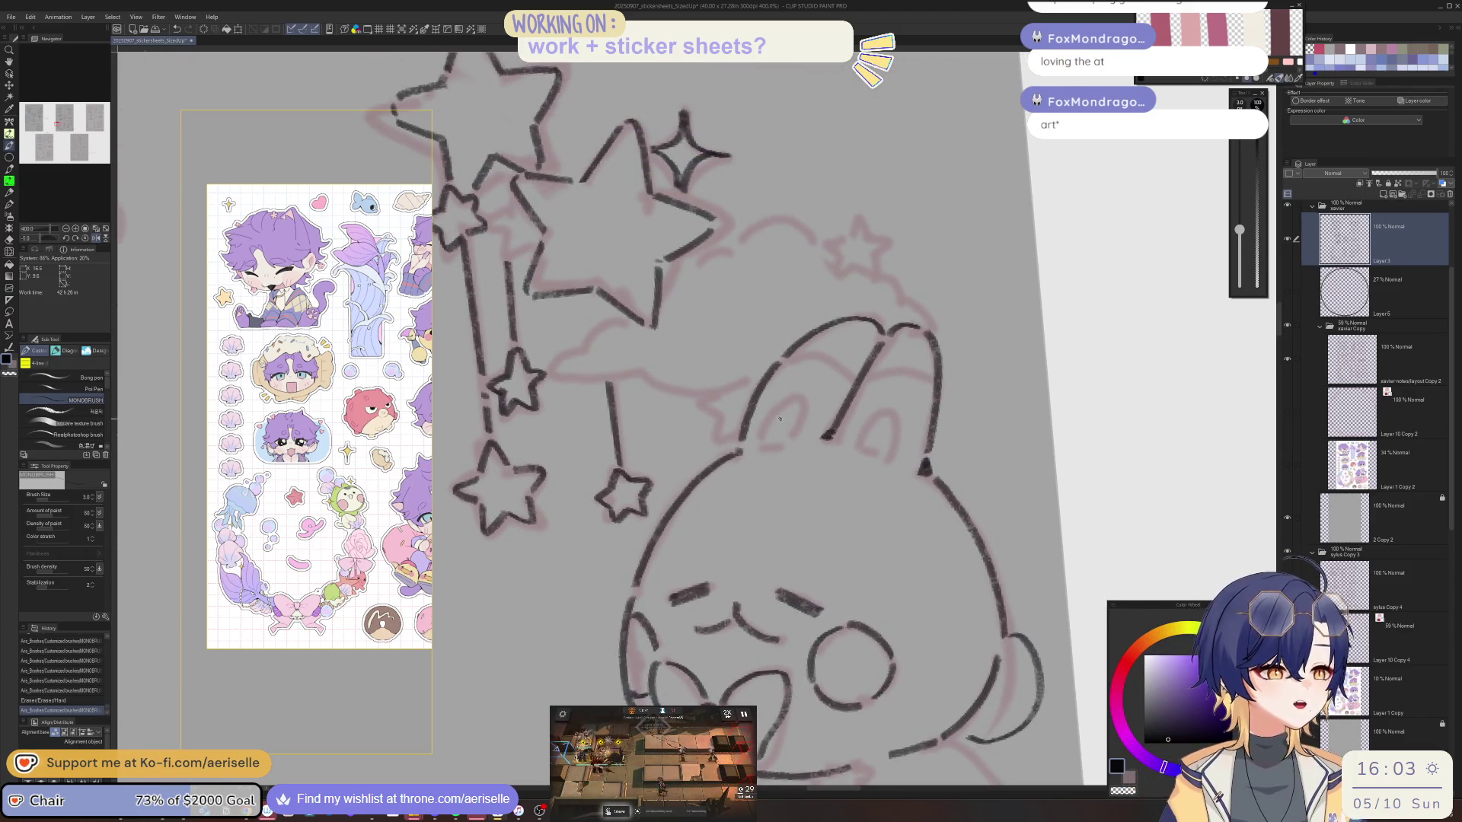
{"action": "mouse_move", "coordinate": [768, 444]}
{"action": "left_mouse_down"}
{"action": "mouse_move", "coordinate": [803, 397]}
{"action": "mouse_move", "coordinate": [792, 442]}
{"action": "mouse_move", "coordinate": [732, 478]}
{"action": "left_mouse_up"}
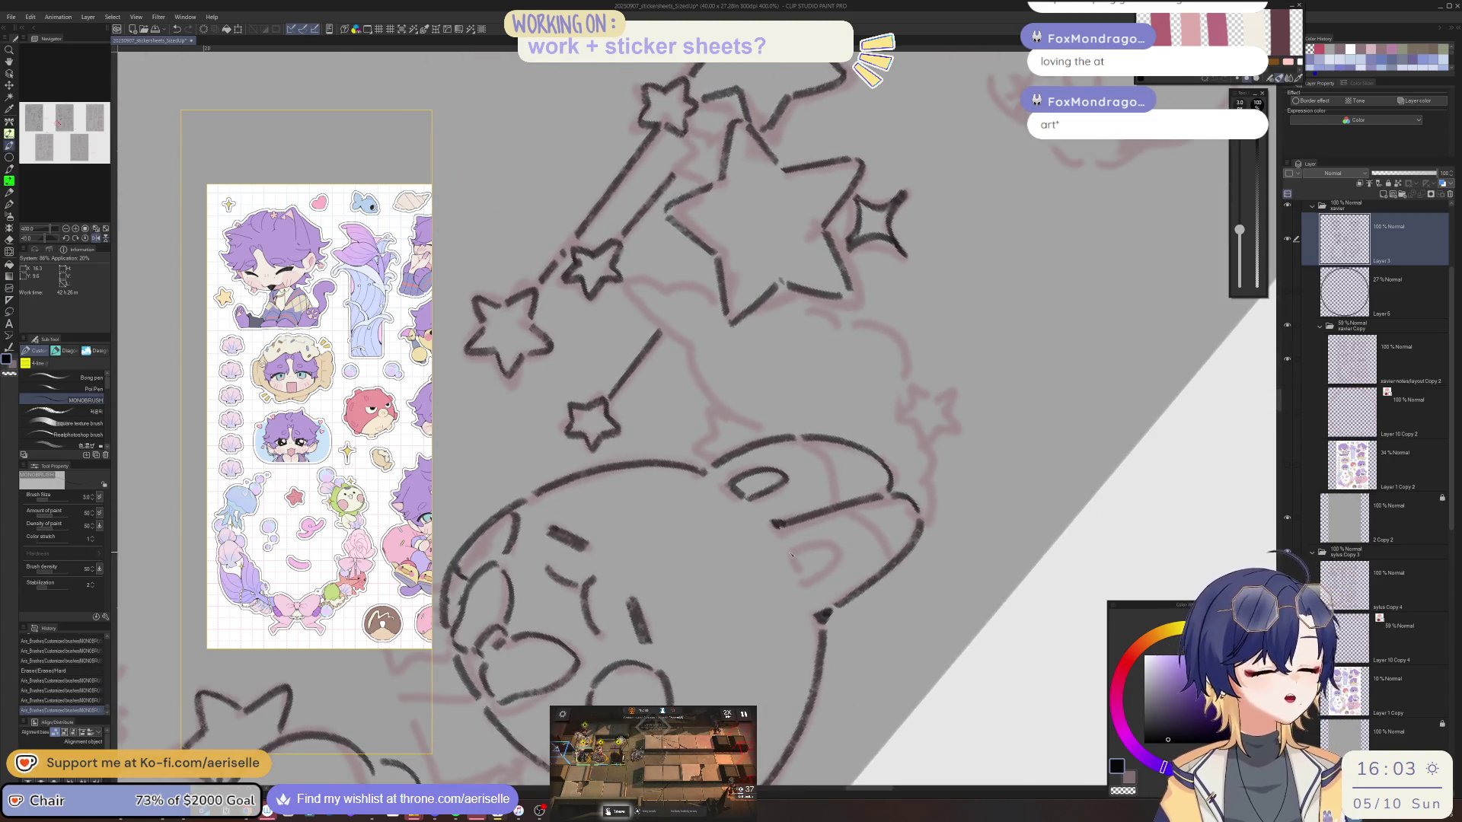
Reset the view and zoom out to survey the neighbouring sticker sketch pages.
{"action": "mouse_move", "coordinate": [791, 554]}
{"action": "left_mouse_down"}
{"action": "mouse_move", "coordinate": [855, 458]}
{"action": "mouse_move", "coordinate": [883, 443]}
{"action": "mouse_move", "coordinate": [876, 488]}
{"action": "left_mouse_up"}
{"action": "key", "text": "ctrl+0"}
{"action": "scroll", "coordinate": [870, 477], "scroll_direction": "down", "scroll_amount": 3}
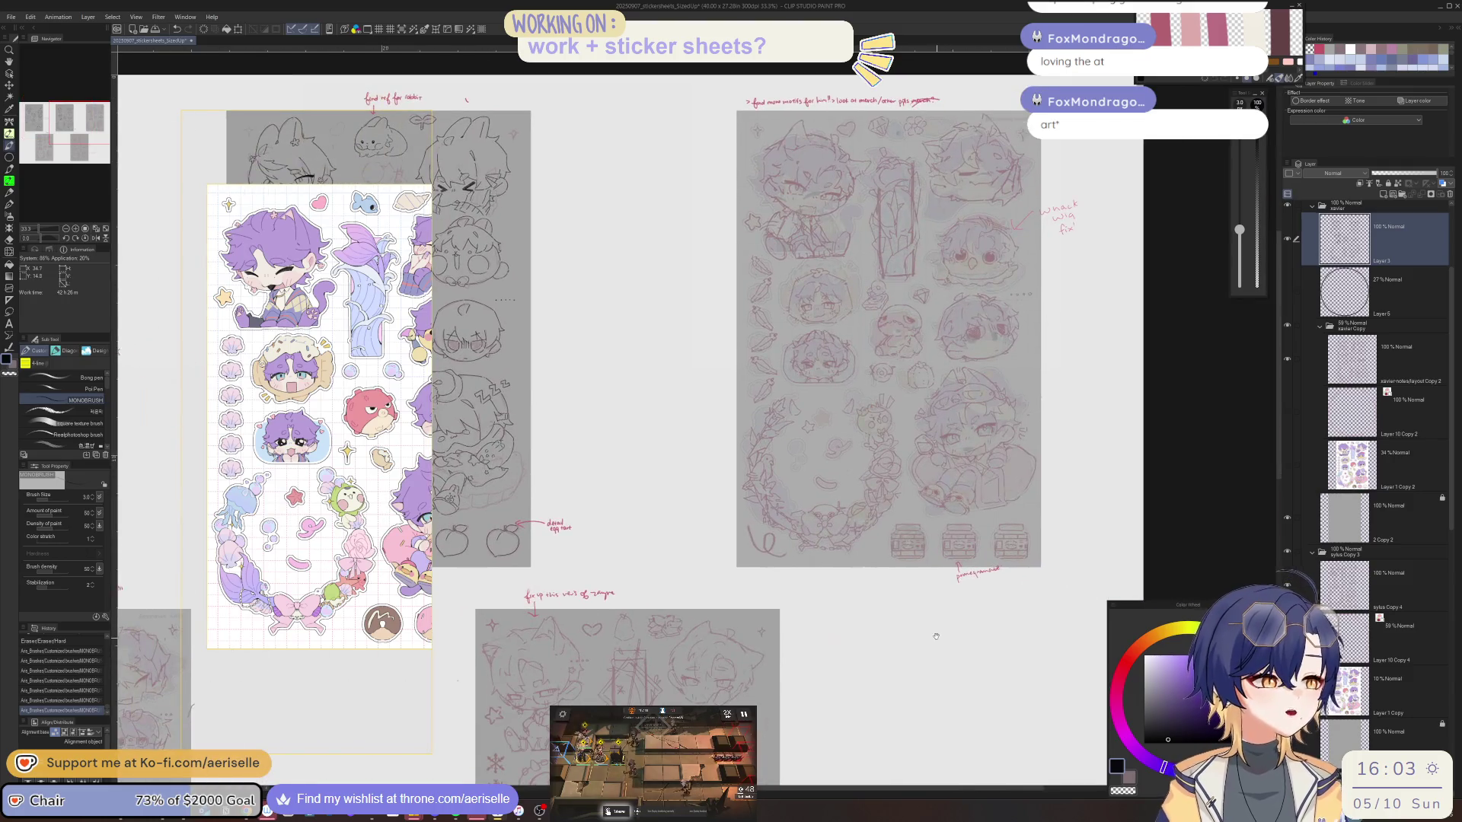
{"action": "left_click_drag", "start_coordinate": [936, 635], "coordinate": [869, 702]}
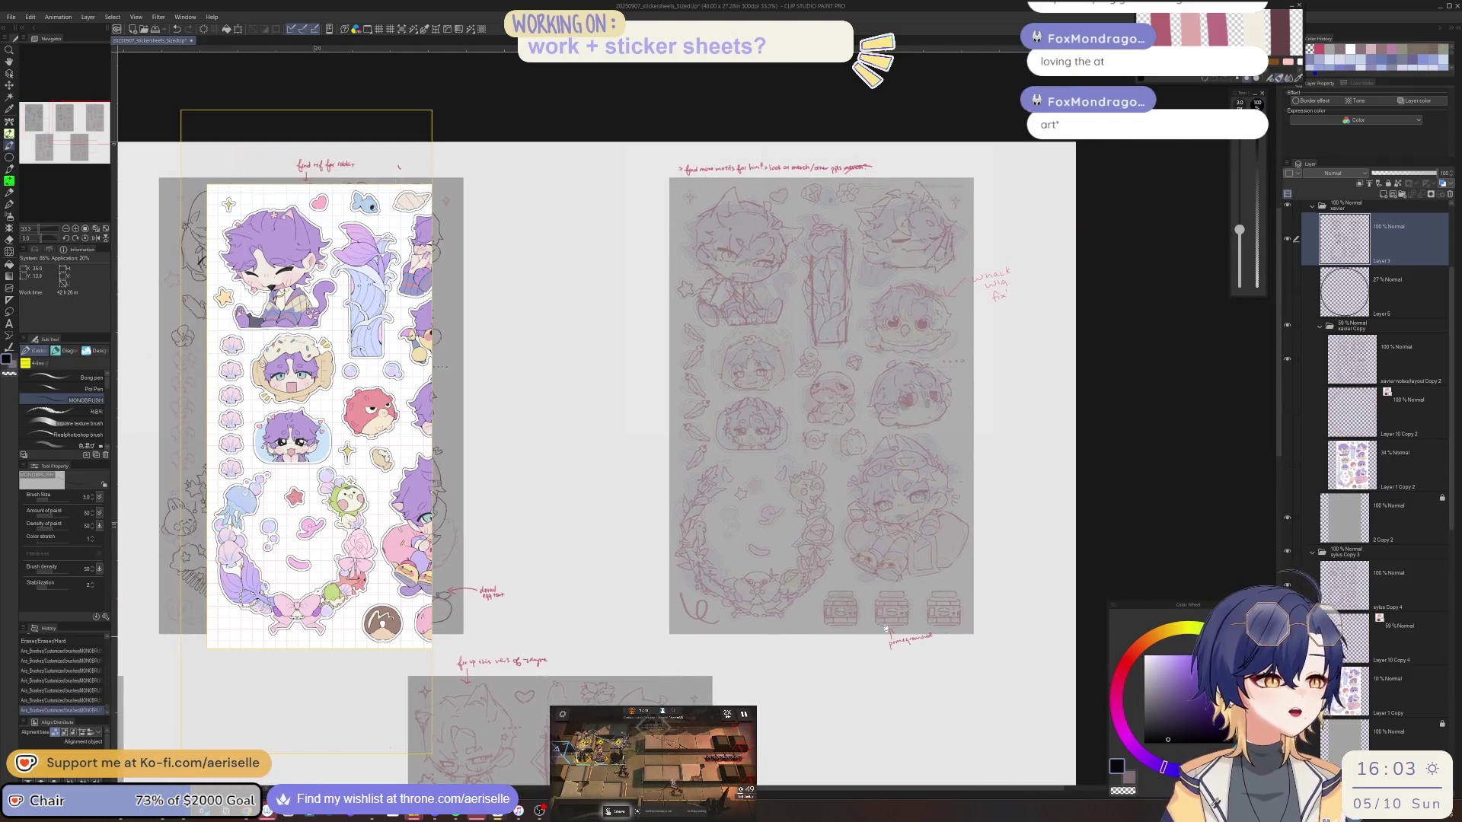
{"action": "scroll", "coordinate": [896, 575], "scroll_direction": "up", "scroll_amount": 2}
{"action": "scroll", "coordinate": [897, 574], "scroll_direction": "down", "scroll_amount": 3}
{"action": "mouse_move", "coordinate": [838, 761]}
{"action": "left_mouse_down"}
{"action": "mouse_move", "coordinate": [944, 639]}
{"action": "mouse_move", "coordinate": [977, 639]}
{"action": "left_mouse_up"}
{"action": "scroll", "coordinate": [976, 639], "scroll_direction": "up", "scroll_amount": 1}
{"action": "scroll", "coordinate": [977, 639], "scroll_direction": "down", "scroll_amount": 1}
{"action": "left_click_drag", "start_coordinate": [968, 574], "coordinate": [970, 741]}
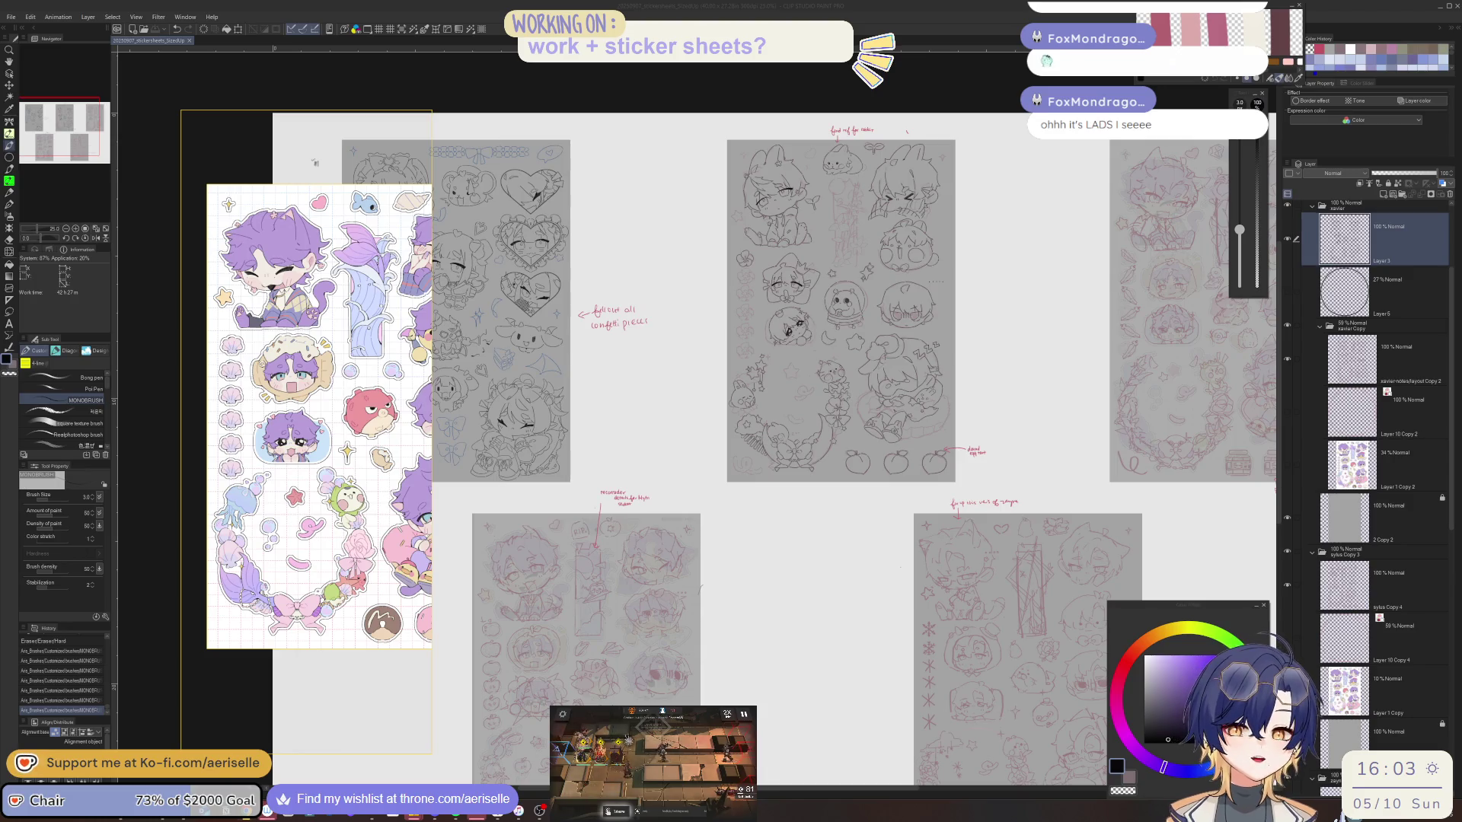
{"action": "left_click", "coordinate": [693, 424]}
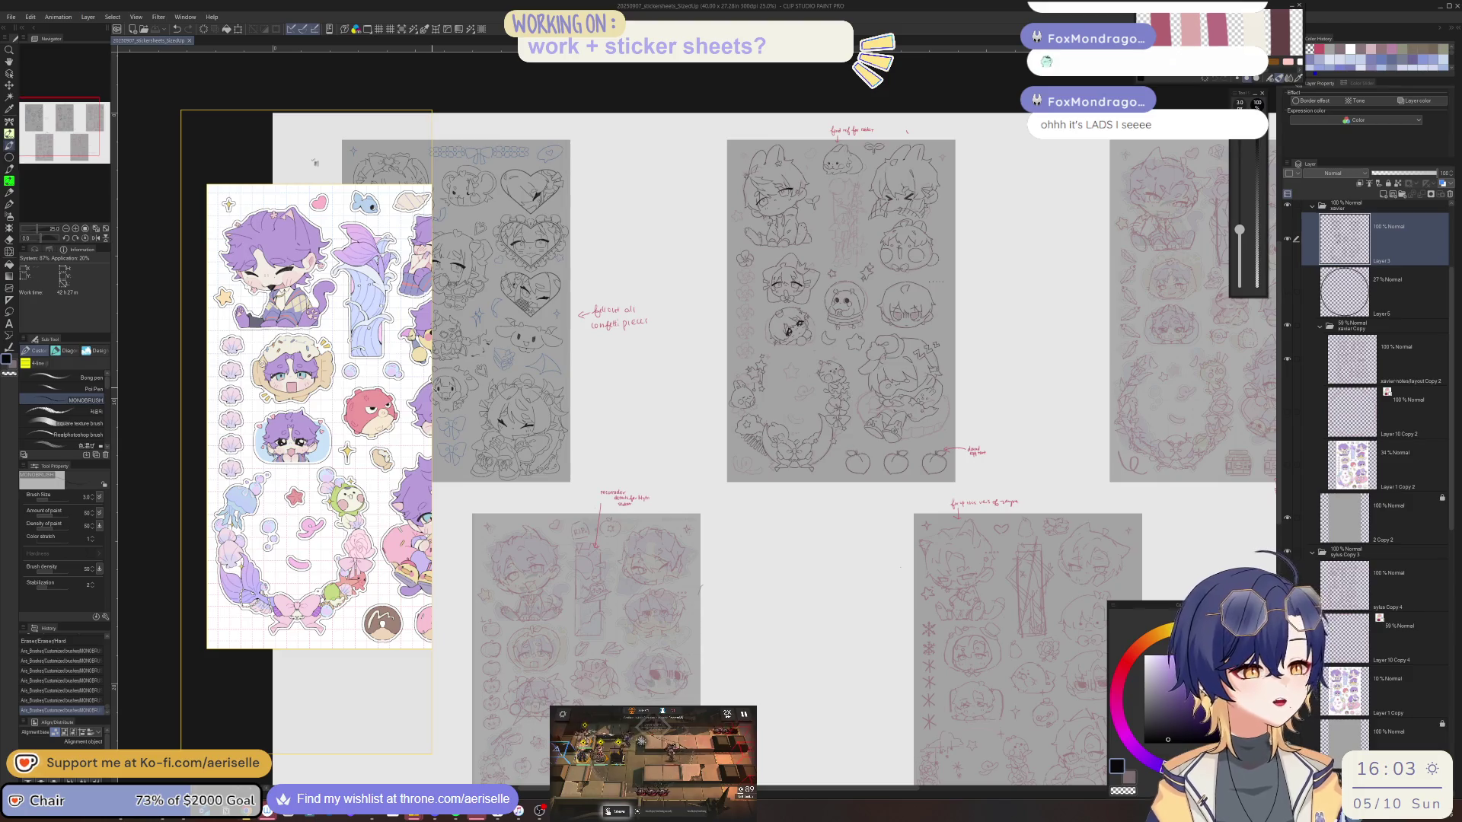
{"action": "scroll", "coordinate": [564, 420], "scroll_direction": "up", "scroll_amount": 3}
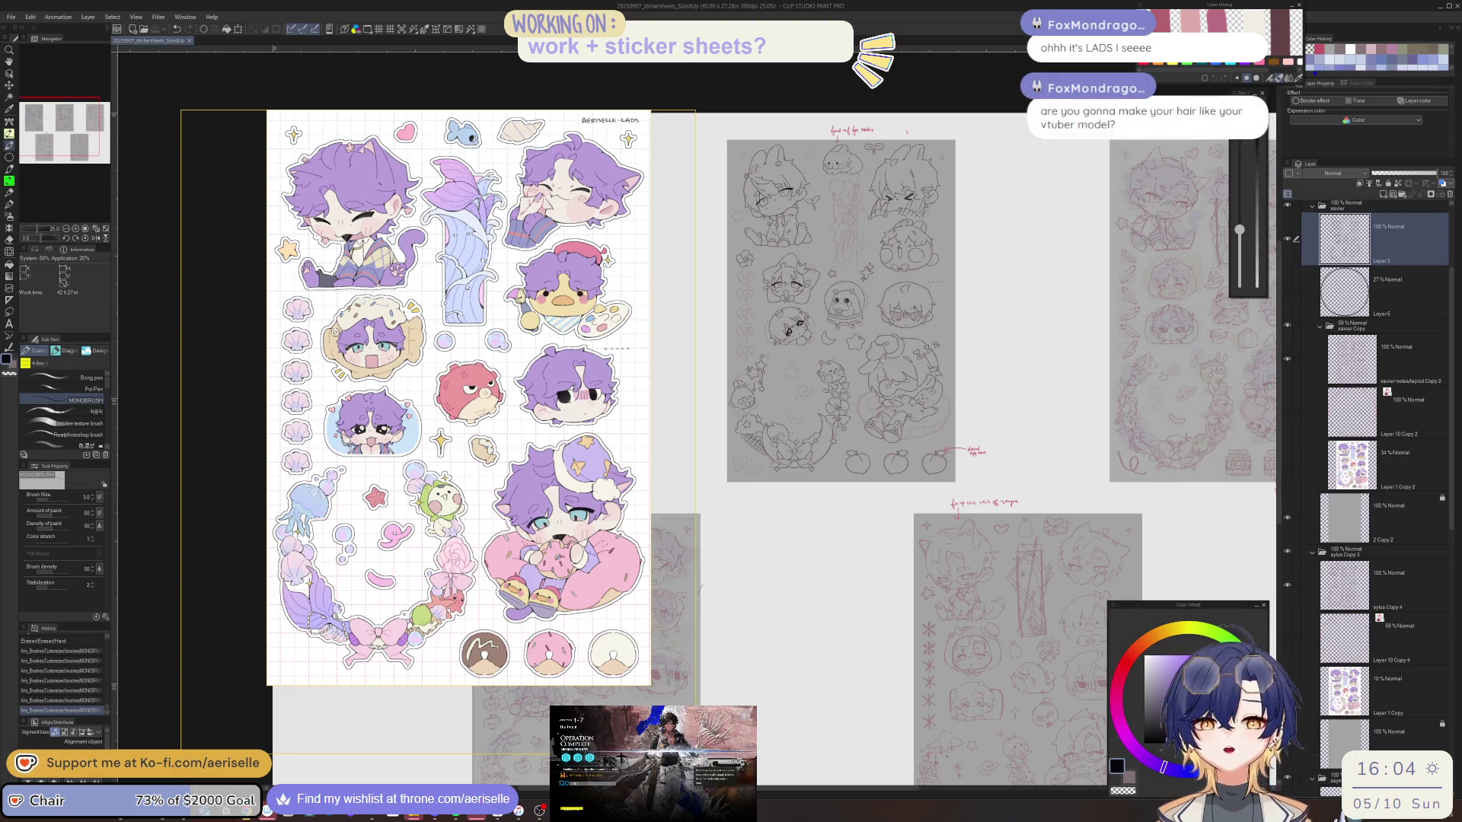
{"action": "scroll", "coordinate": [776, 503], "scroll_direction": "up", "scroll_amount": 8}
Redraw the doodled face's cheeks and add hair and fringe strands around the eyes.
{"action": "left_click_drag", "start_coordinate": [686, 491], "coordinate": [710, 529]}
{"action": "mouse_move", "coordinate": [807, 544]}
{"action": "left_mouse_down"}
{"action": "mouse_move", "coordinate": [834, 537]}
{"action": "mouse_move", "coordinate": [865, 487]}
{"action": "mouse_move", "coordinate": [836, 524]}
{"action": "left_mouse_up"}
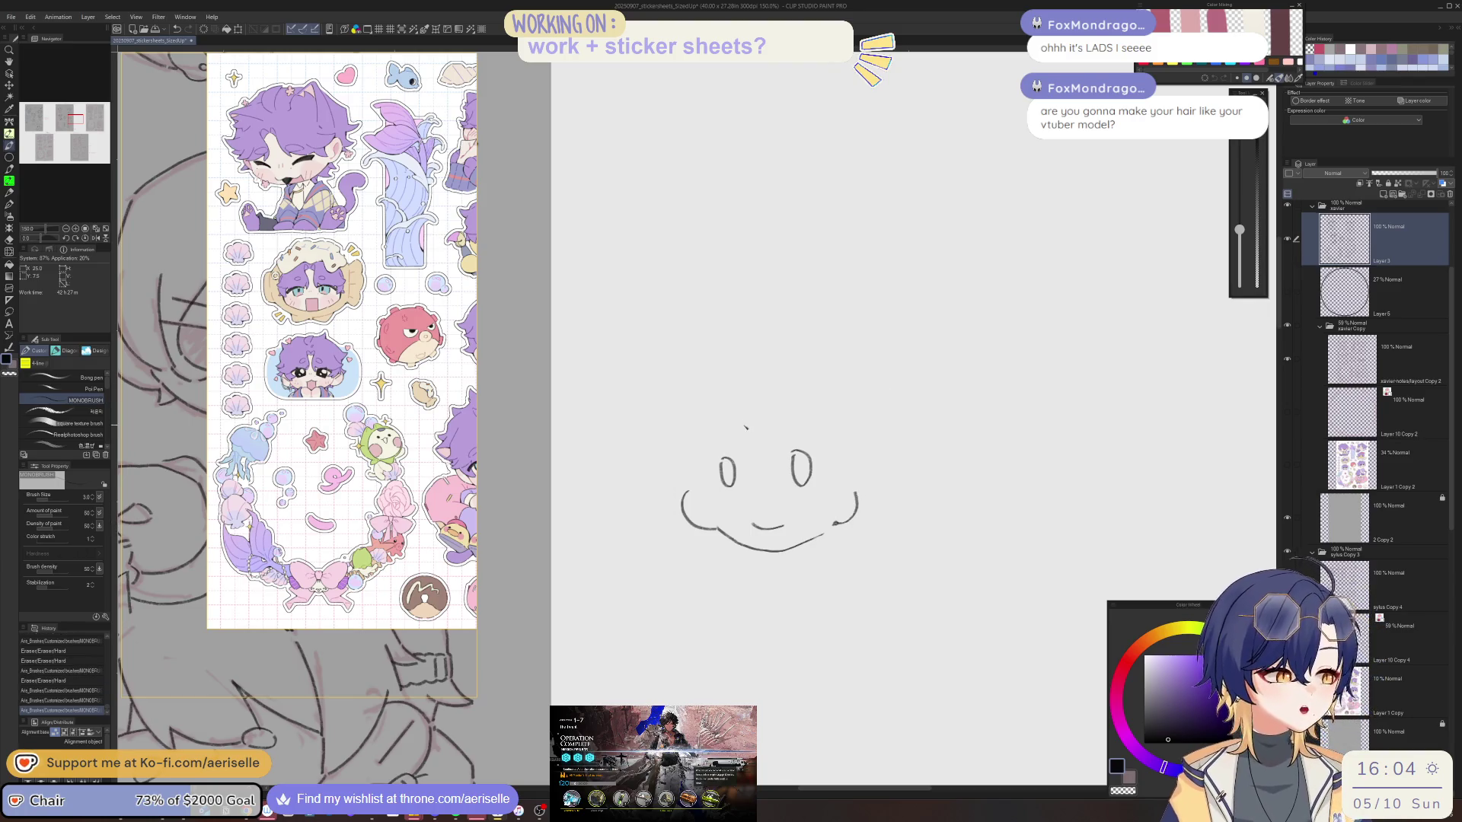
{"action": "mouse_move", "coordinate": [799, 421]}
{"action": "left_mouse_down"}
{"action": "mouse_move", "coordinate": [822, 515]}
{"action": "mouse_move", "coordinate": [859, 491]}
{"action": "mouse_move", "coordinate": [859, 541]}
{"action": "mouse_move", "coordinate": [850, 522]}
{"action": "left_mouse_up"}
{"action": "key", "text": "e"}
{"action": "key", "text": "b"}
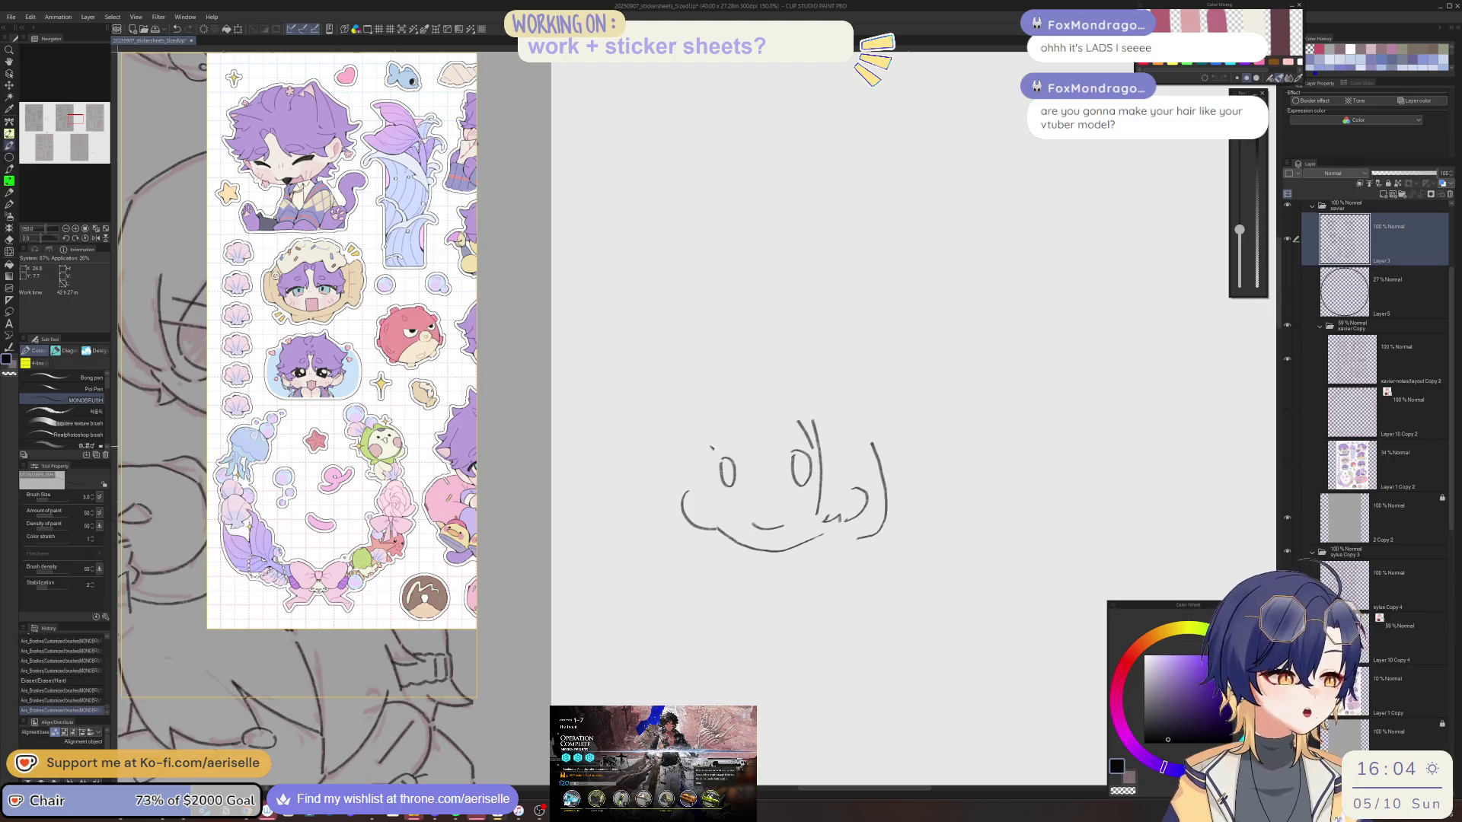
{"action": "left_click_drag", "start_coordinate": [720, 425], "coordinate": [716, 500]}
{"action": "left_click", "coordinate": [694, 455]}
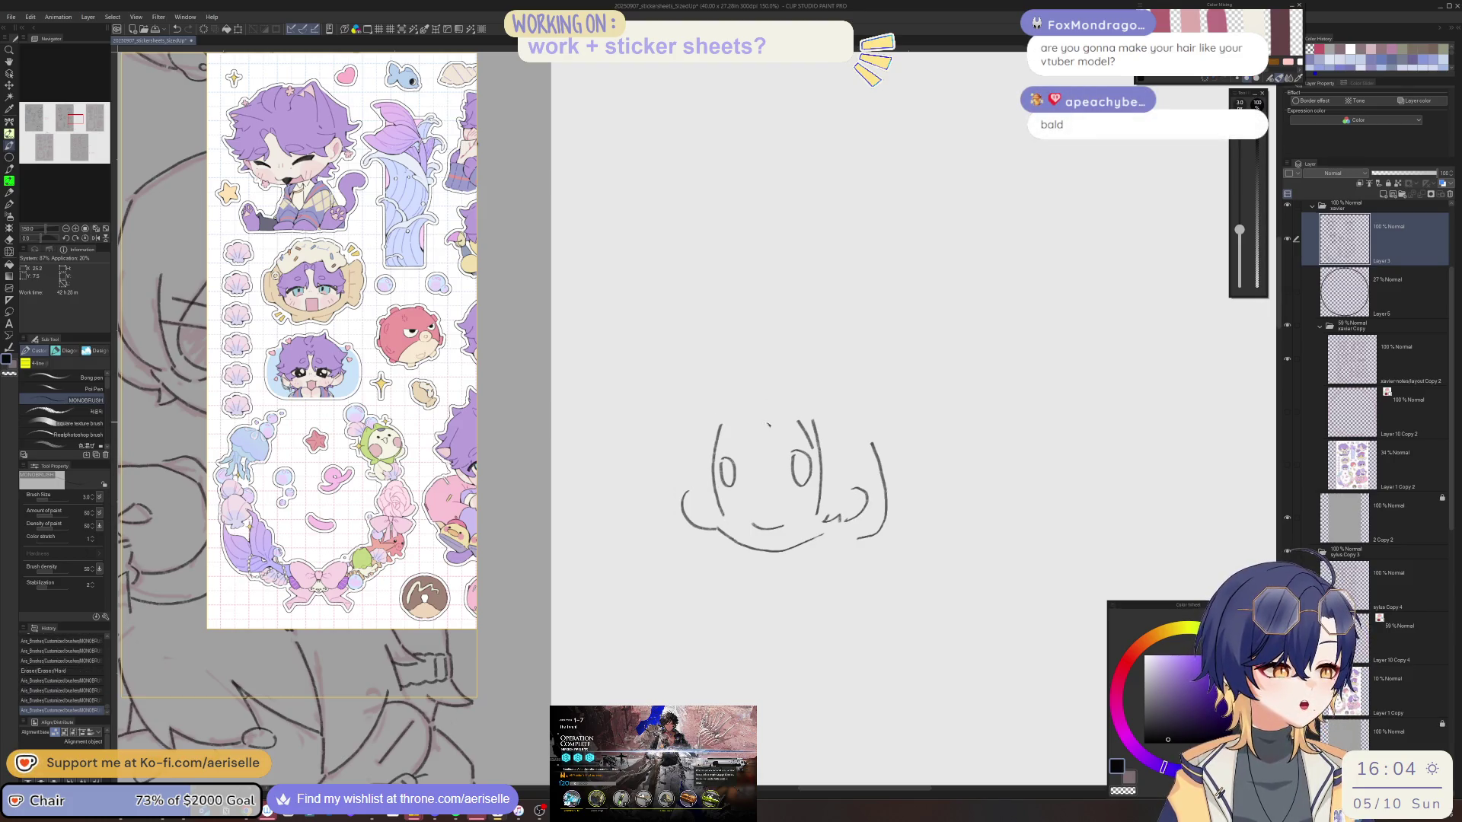
{"action": "left_click_drag", "start_coordinate": [777, 415], "coordinate": [768, 461]}
{"action": "mouse_move", "coordinate": [725, 414]}
{"action": "left_mouse_down"}
{"action": "mouse_move", "coordinate": [715, 454]}
{"action": "mouse_move", "coordinate": [740, 465]}
{"action": "left_mouse_up"}
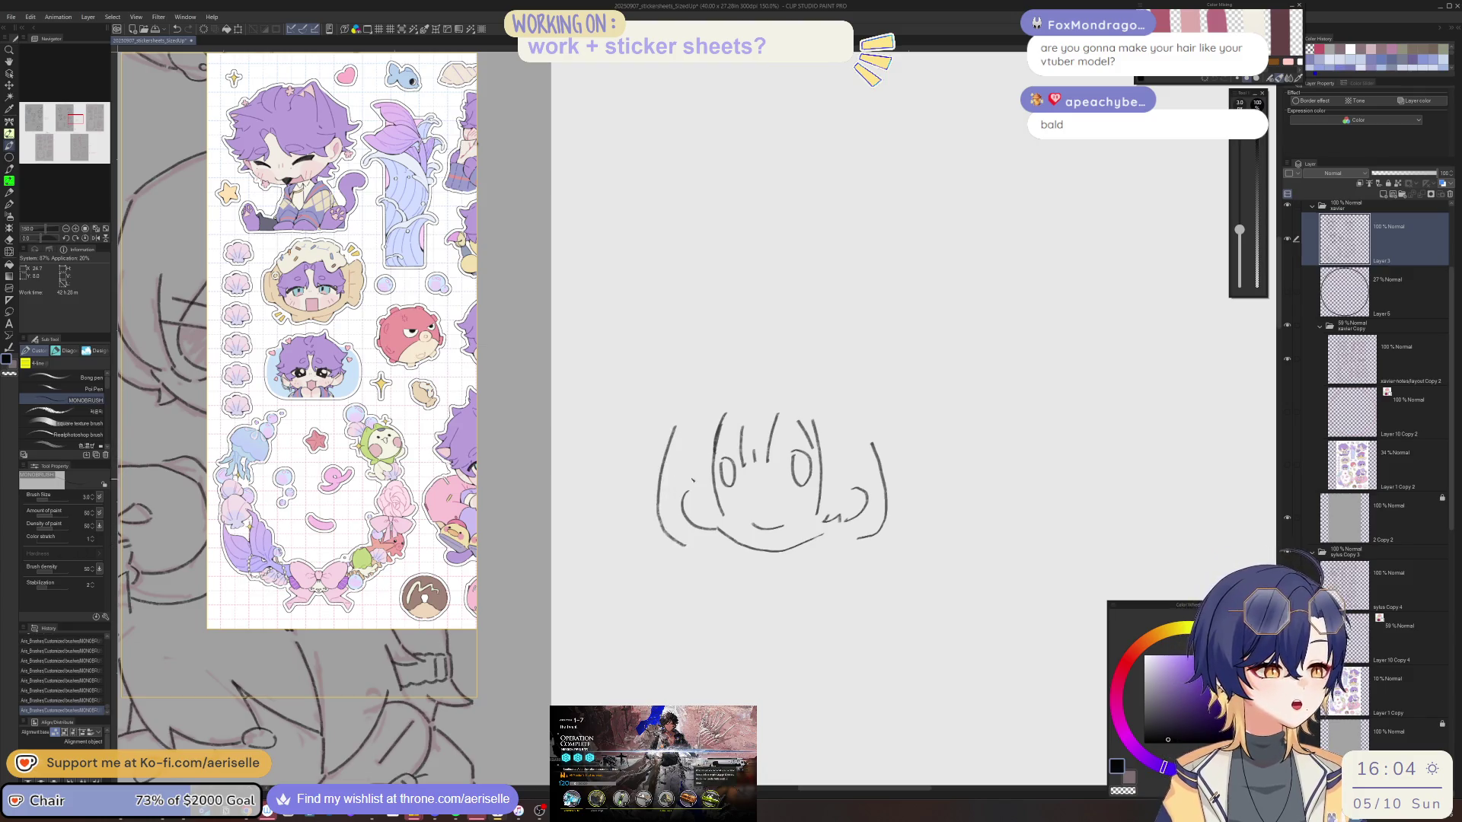
{"action": "mouse_move", "coordinate": [696, 430]}
{"action": "left_mouse_down"}
{"action": "mouse_move", "coordinate": [688, 466]}
{"action": "mouse_move", "coordinate": [709, 531]}
{"action": "left_mouse_up"}
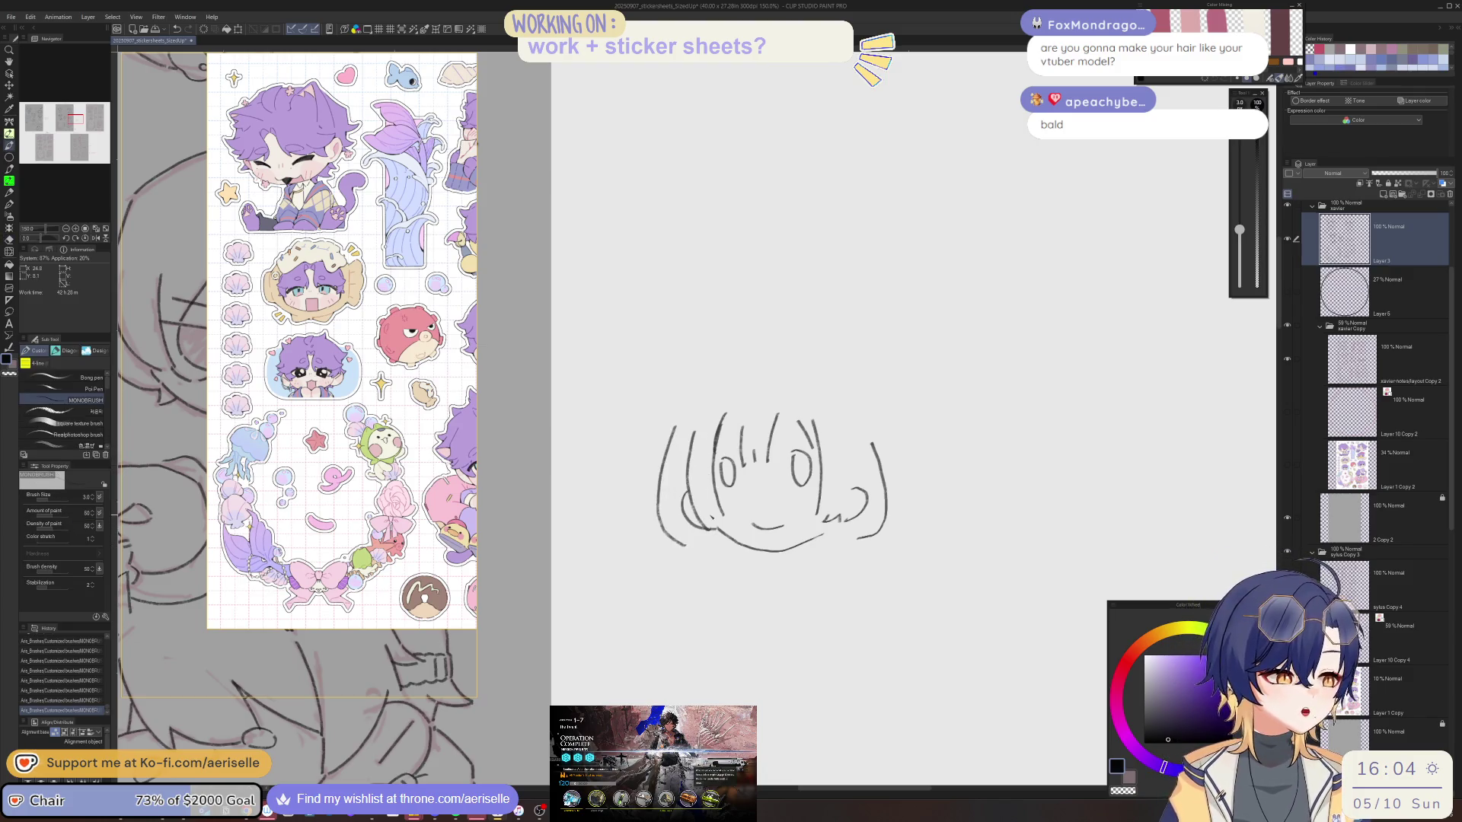
Rework the left face outline, neck and hair arc, undoing stray strokes.
{"action": "key", "text": "e"}
{"action": "key", "text": "p"}
{"action": "left_click_drag", "start_coordinate": [664, 430], "coordinate": [682, 542]}
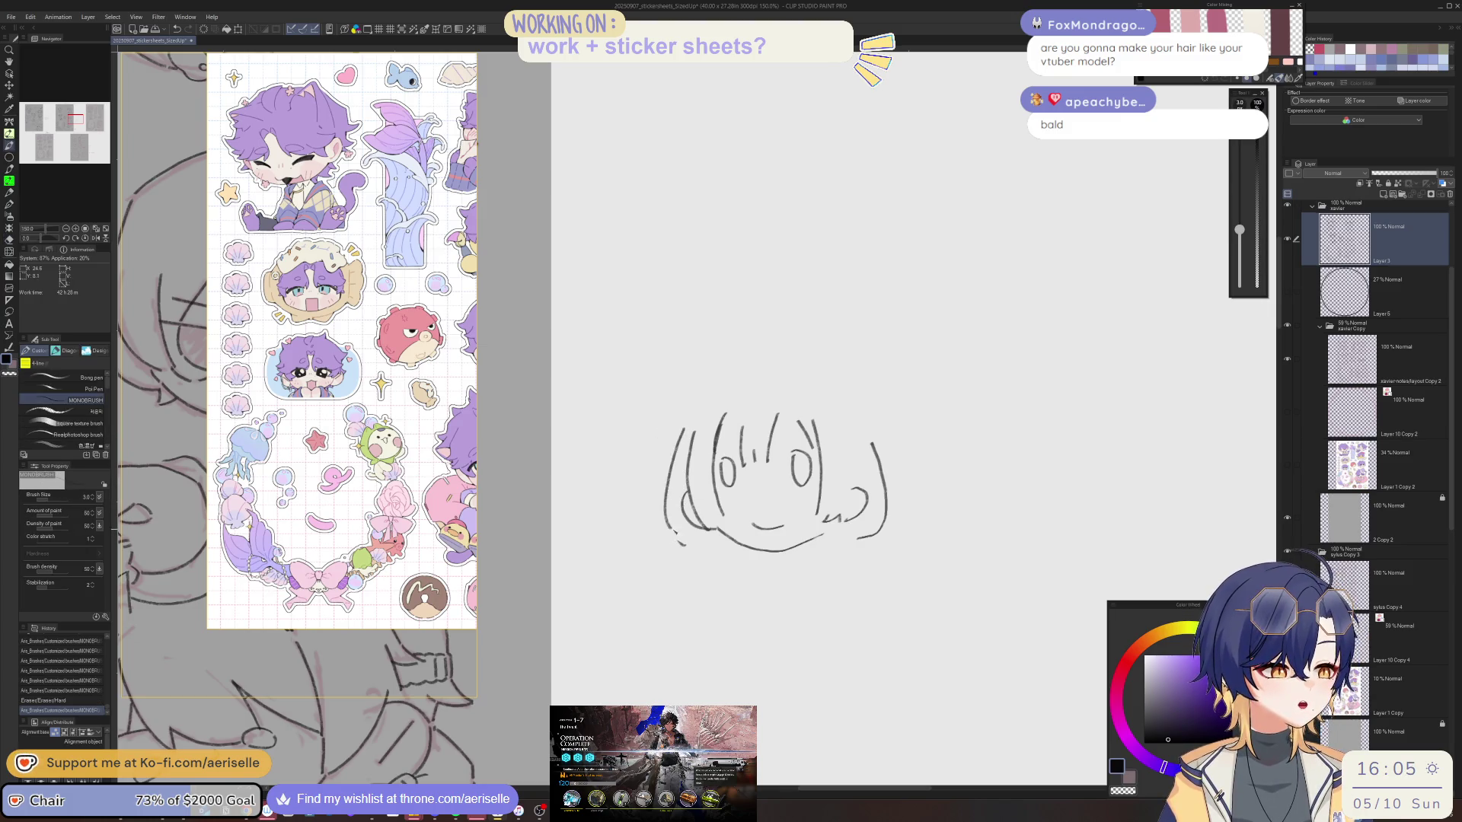
{"action": "key", "text": "ctrl+z"}
{"action": "key", "text": "ctrl+z"}
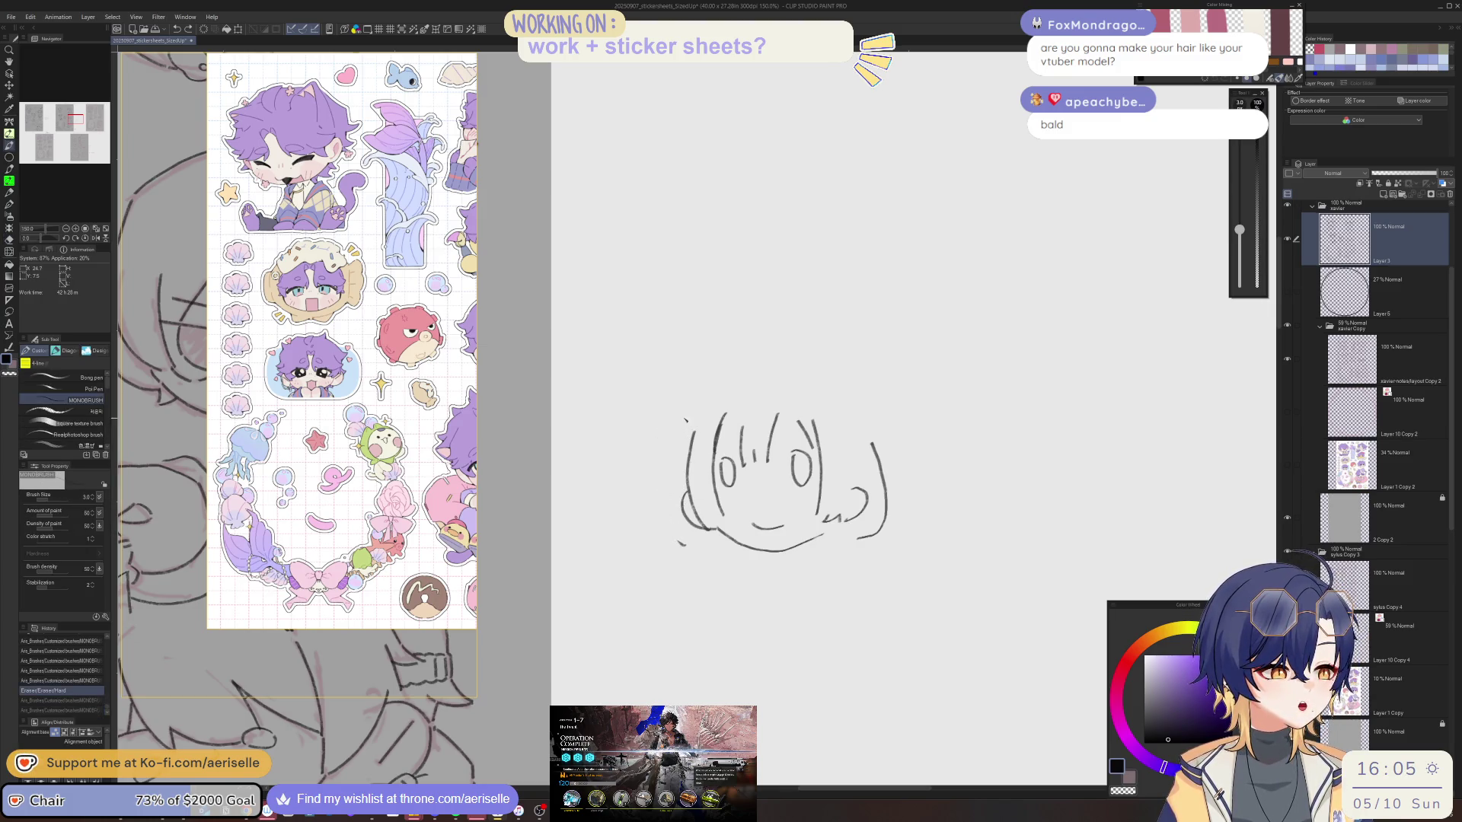
{"action": "mouse_move", "coordinate": [658, 516]}
{"action": "left_mouse_down"}
{"action": "mouse_move", "coordinate": [688, 544]}
{"action": "mouse_move", "coordinate": [716, 626]}
{"action": "left_mouse_up"}
{"action": "left_click_drag", "start_coordinate": [835, 540], "coordinate": [843, 637]}
{"action": "mouse_move", "coordinate": [699, 391]}
{"action": "left_mouse_down"}
{"action": "mouse_move", "coordinate": [763, 361]}
{"action": "mouse_move", "coordinate": [791, 380]}
{"action": "mouse_move", "coordinate": [766, 387]}
{"action": "mouse_move", "coordinate": [864, 420]}
{"action": "left_mouse_up"}
{"action": "key", "text": "ctrl+z"}
{"action": "key", "text": "ctrl+z"}
{"action": "left_click_drag", "start_coordinate": [807, 373], "coordinate": [875, 449]}
{"action": "key", "text": "ctrl+z"}
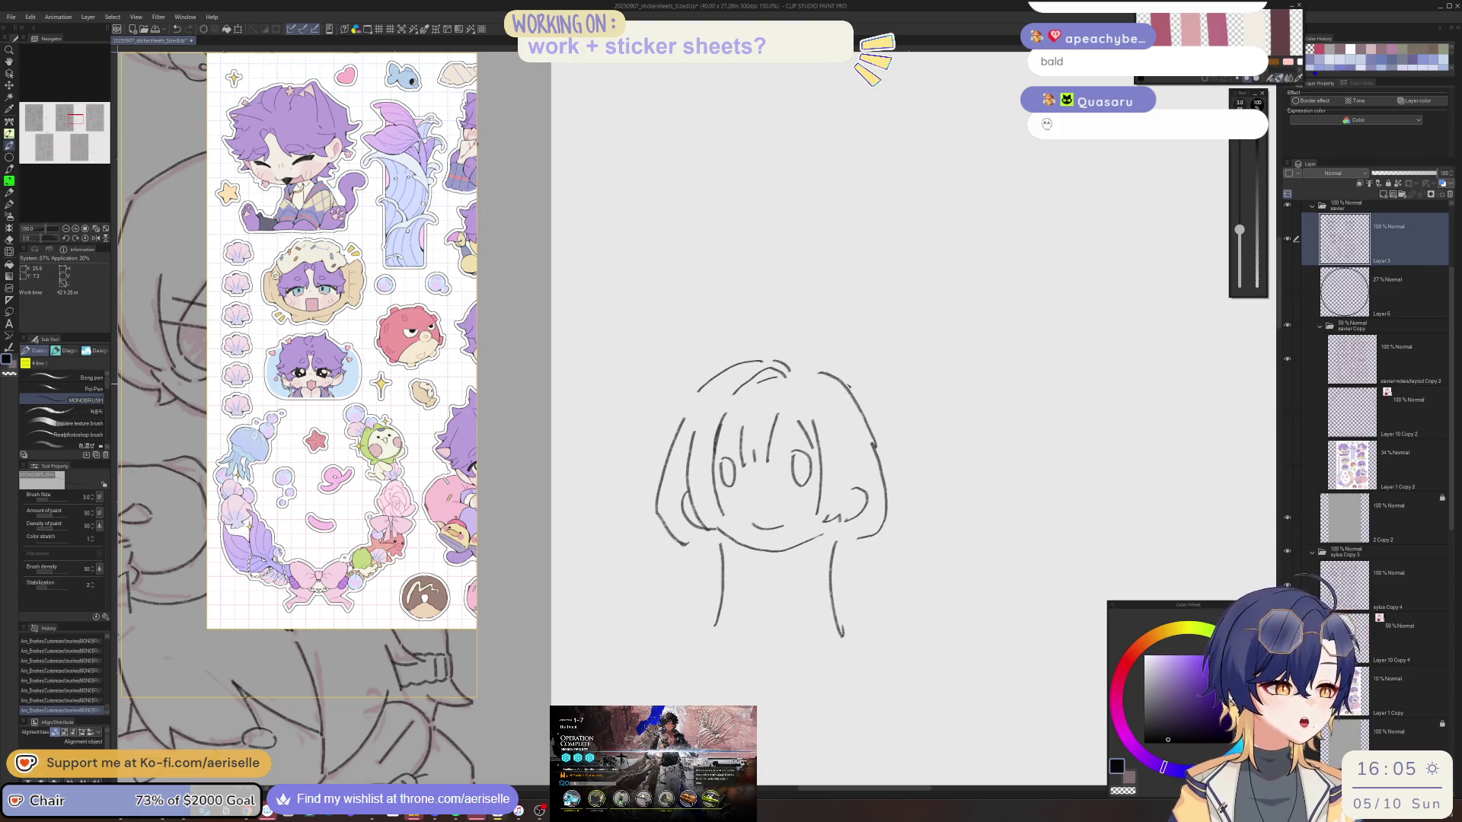
Switch to a bright blue colour and replace the grey neck lines with purple strokes.
{"action": "left_click", "coordinate": [1202, 768]}
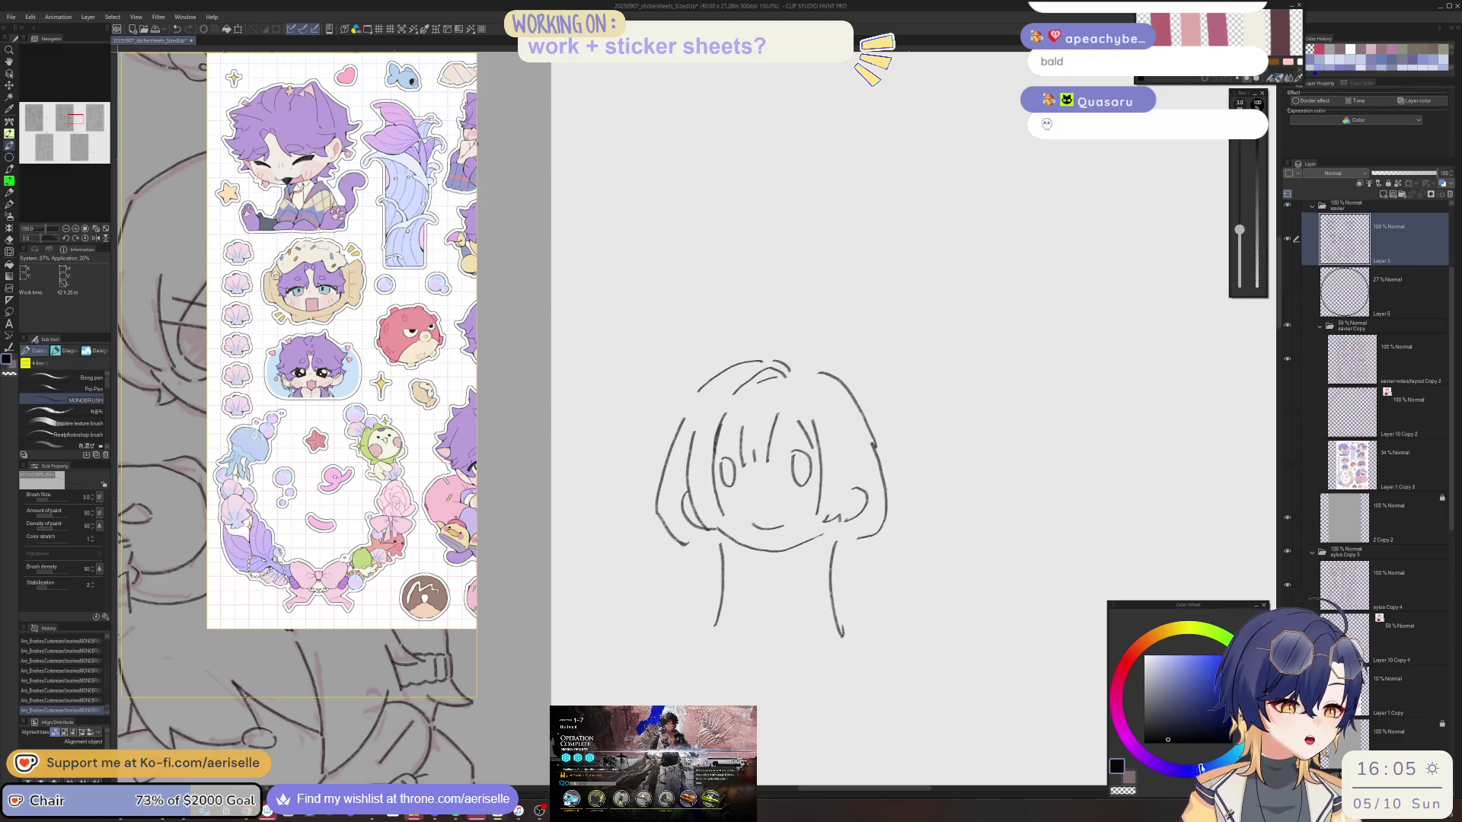
{"action": "left_click", "coordinate": [1174, 679]}
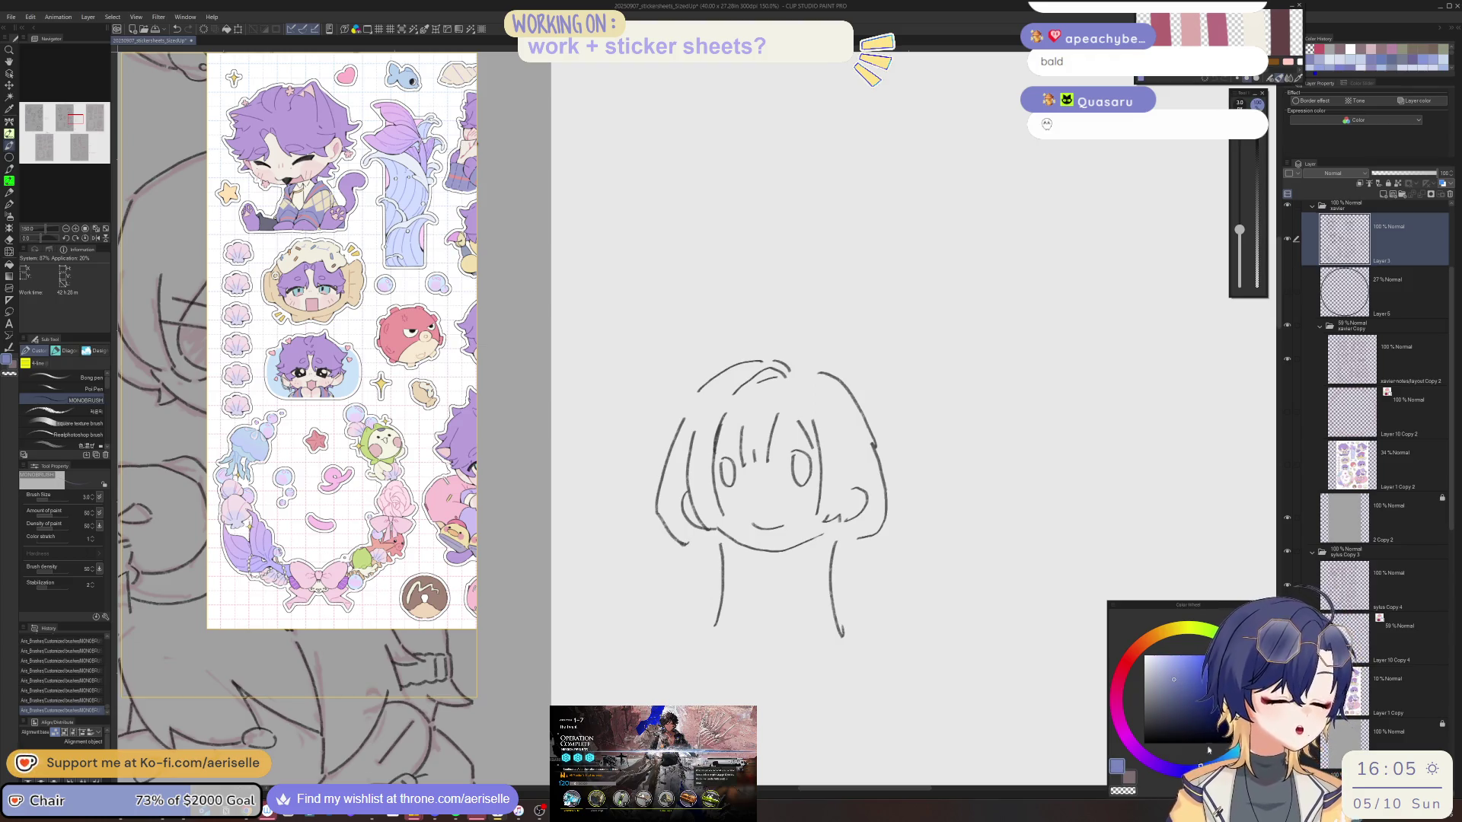
{"action": "key", "text": "e"}
{"action": "left_click_drag", "start_coordinate": [720, 542], "coordinate": [718, 621]}
{"action": "key", "text": "p"}
{"action": "left_click_drag", "start_coordinate": [719, 541], "coordinate": [725, 636]}
{"action": "key", "text": "e"}
{"action": "mouse_move", "coordinate": [836, 542]}
{"action": "left_mouse_down"}
{"action": "mouse_move", "coordinate": [842, 635]}
{"action": "mouse_move", "coordinate": [818, 622]}
{"action": "mouse_move", "coordinate": [825, 638]}
{"action": "left_mouse_up"}
{"action": "key", "text": "p"}
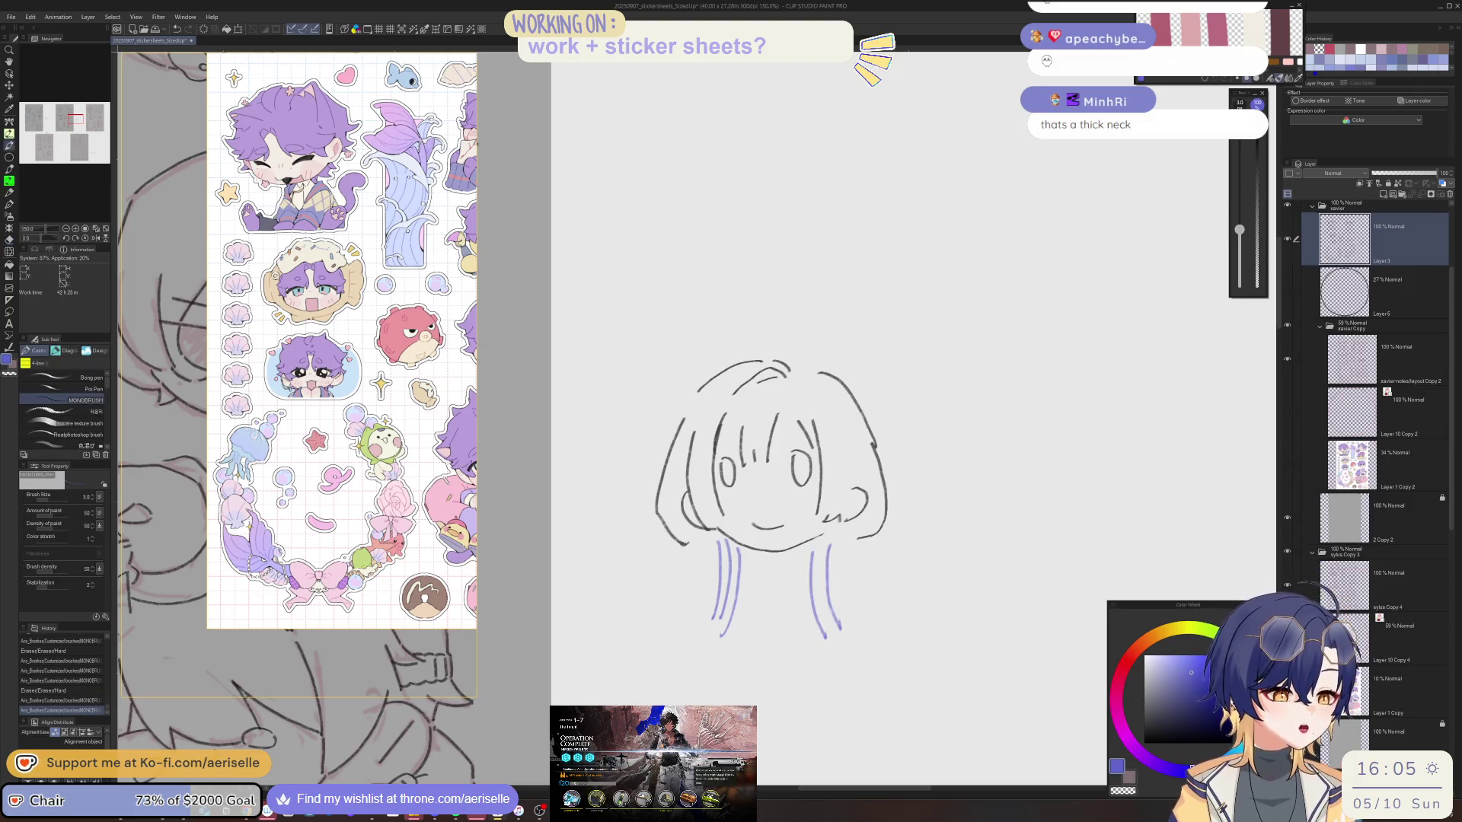
Erase the purple neck strokes and redraw the neck as a zigzag hairline.
{"action": "key", "text": "e"}
{"action": "left_click_drag", "start_coordinate": [711, 547], "coordinate": [729, 638]}
{"action": "left_click_drag", "start_coordinate": [813, 550], "coordinate": [834, 628]}
{"action": "key", "text": "p"}
{"action": "left_click_drag", "start_coordinate": [718, 542], "coordinate": [702, 620]}
{"action": "key", "text": "ctrl+z"}
{"action": "mouse_move", "coordinate": [722, 542]}
{"action": "left_mouse_down"}
{"action": "mouse_move", "coordinate": [708, 615]}
{"action": "mouse_move", "coordinate": [745, 597]}
{"action": "left_mouse_up"}
{"action": "mouse_move", "coordinate": [832, 542]}
{"action": "left_mouse_down"}
{"action": "mouse_move", "coordinate": [851, 606]}
{"action": "mouse_move", "coordinate": [773, 613]}
{"action": "left_mouse_up"}
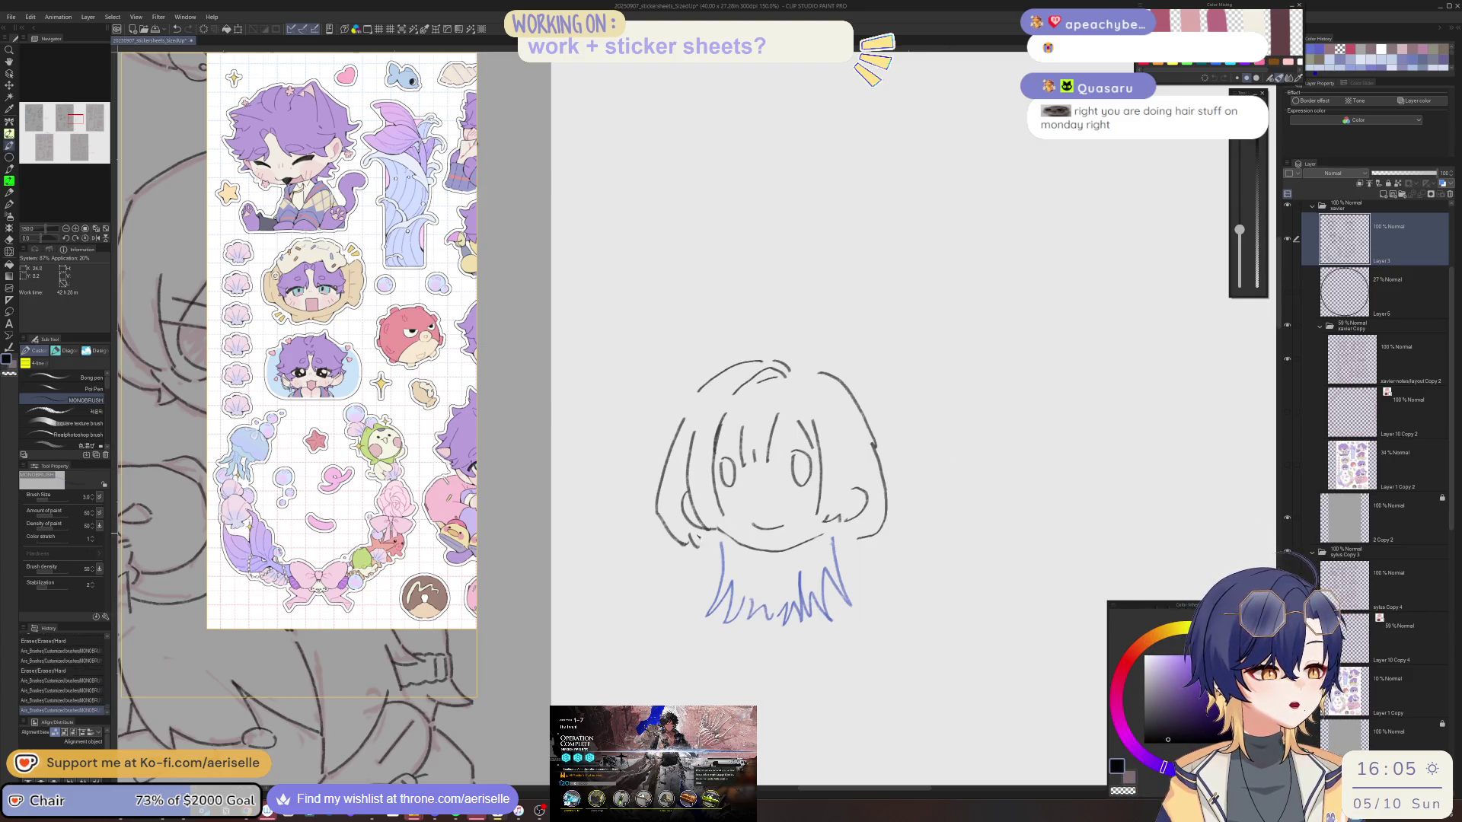
Add short strands where the hair meets each jaw, then erase the head doodle.
{"action": "left_click_drag", "start_coordinate": [717, 534], "coordinate": [714, 567]}
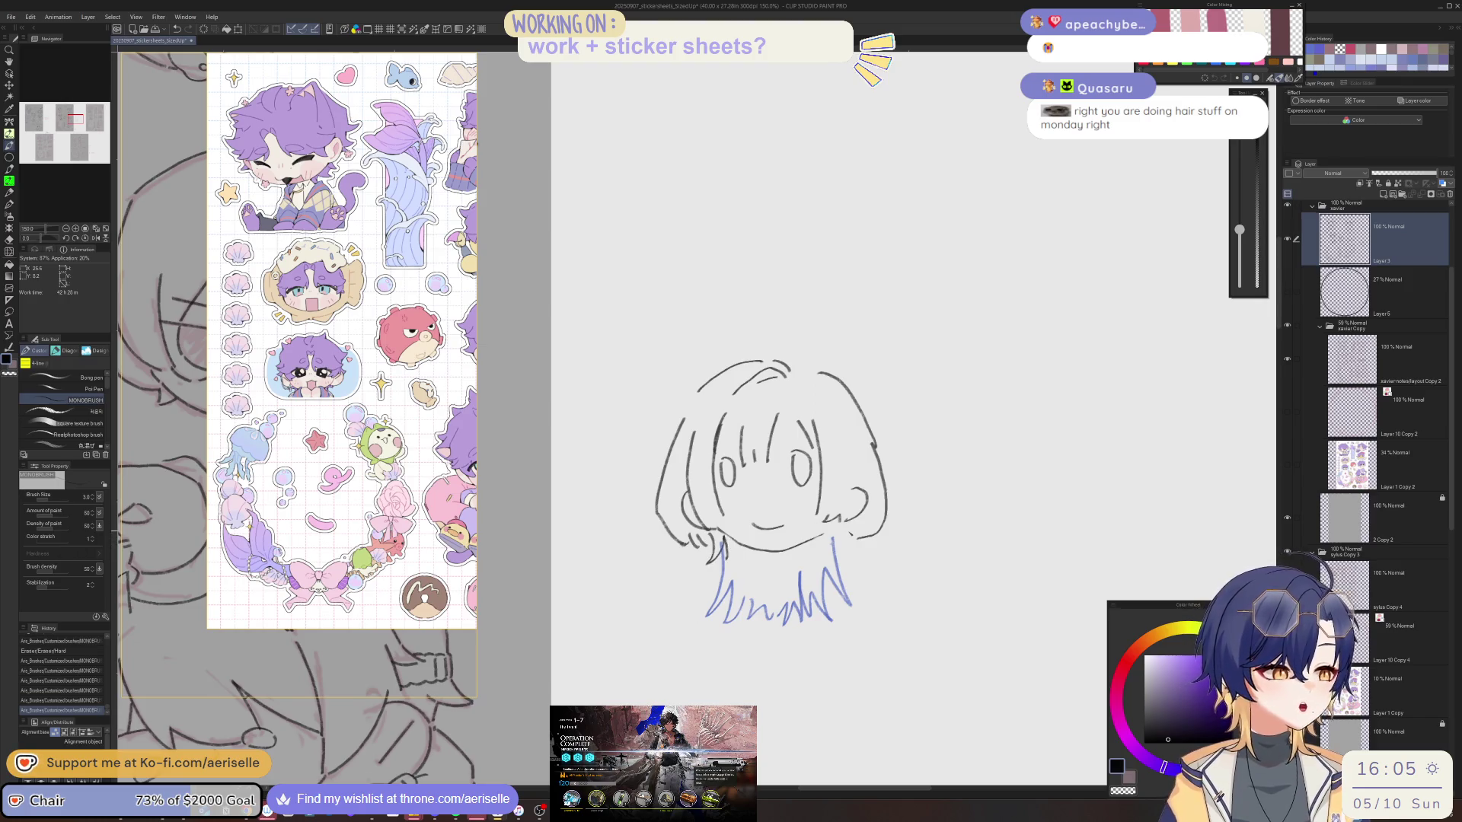
{"action": "left_click_drag", "start_coordinate": [846, 537], "coordinate": [821, 562]}
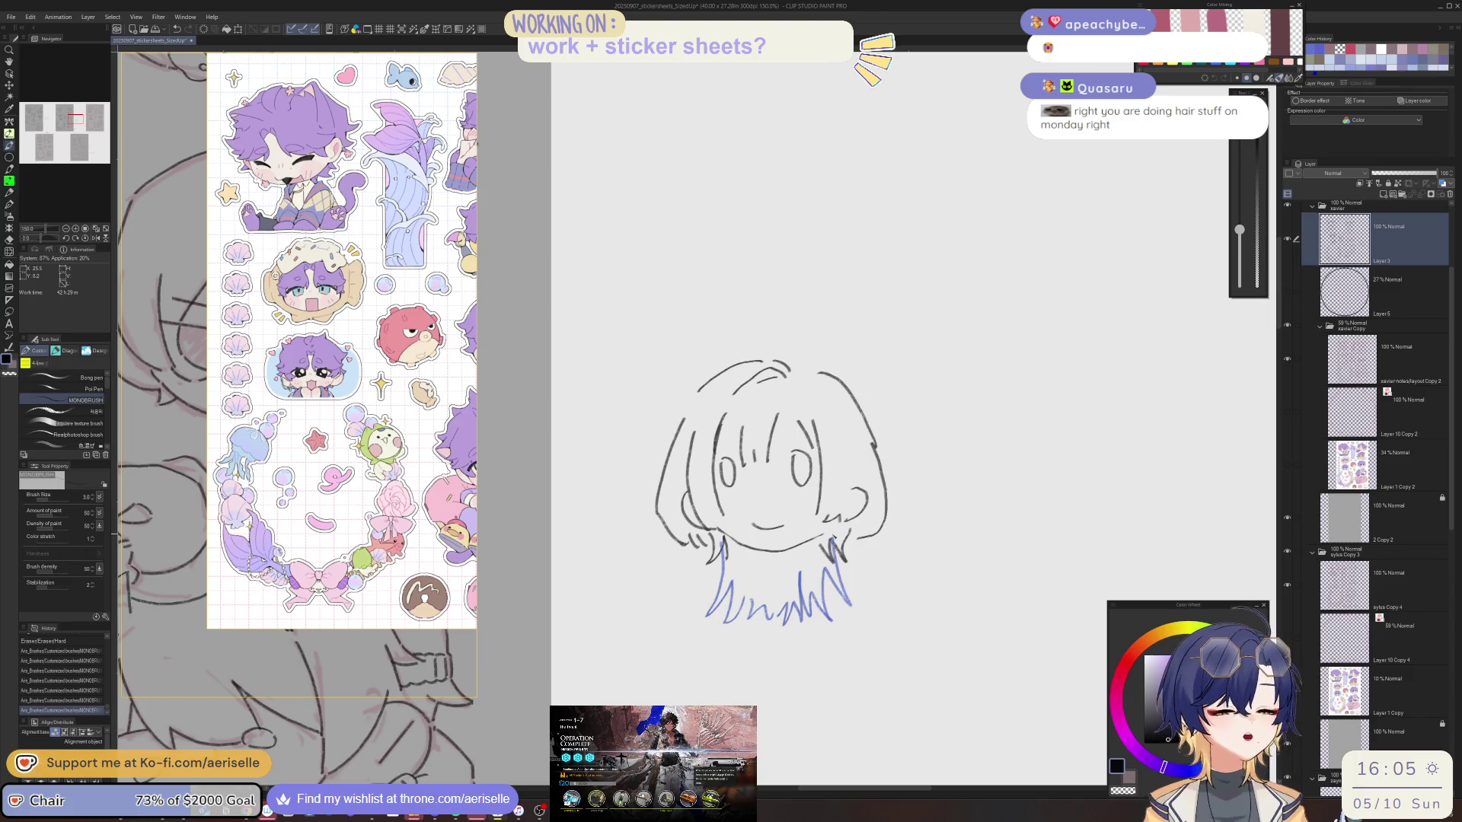
{"action": "mouse_move", "coordinate": [831, 572]}
{"action": "left_mouse_down"}
{"action": "mouse_move", "coordinate": [864, 588]}
{"action": "mouse_move", "coordinate": [876, 662]}
{"action": "left_mouse_up"}
{"action": "key", "text": "ctrl+z"}
{"action": "key", "text": "ctrl+z"}
{"action": "key", "text": "e"}
{"action": "mouse_move", "coordinate": [858, 447]}
{"action": "left_mouse_down"}
{"action": "mouse_move", "coordinate": [858, 483]}
{"action": "mouse_move", "coordinate": [910, 539]}
{"action": "mouse_move", "coordinate": [925, 531]}
{"action": "left_mouse_up"}
{"action": "scroll", "coordinate": [858, 483], "scroll_direction": "down", "scroll_amount": 5}
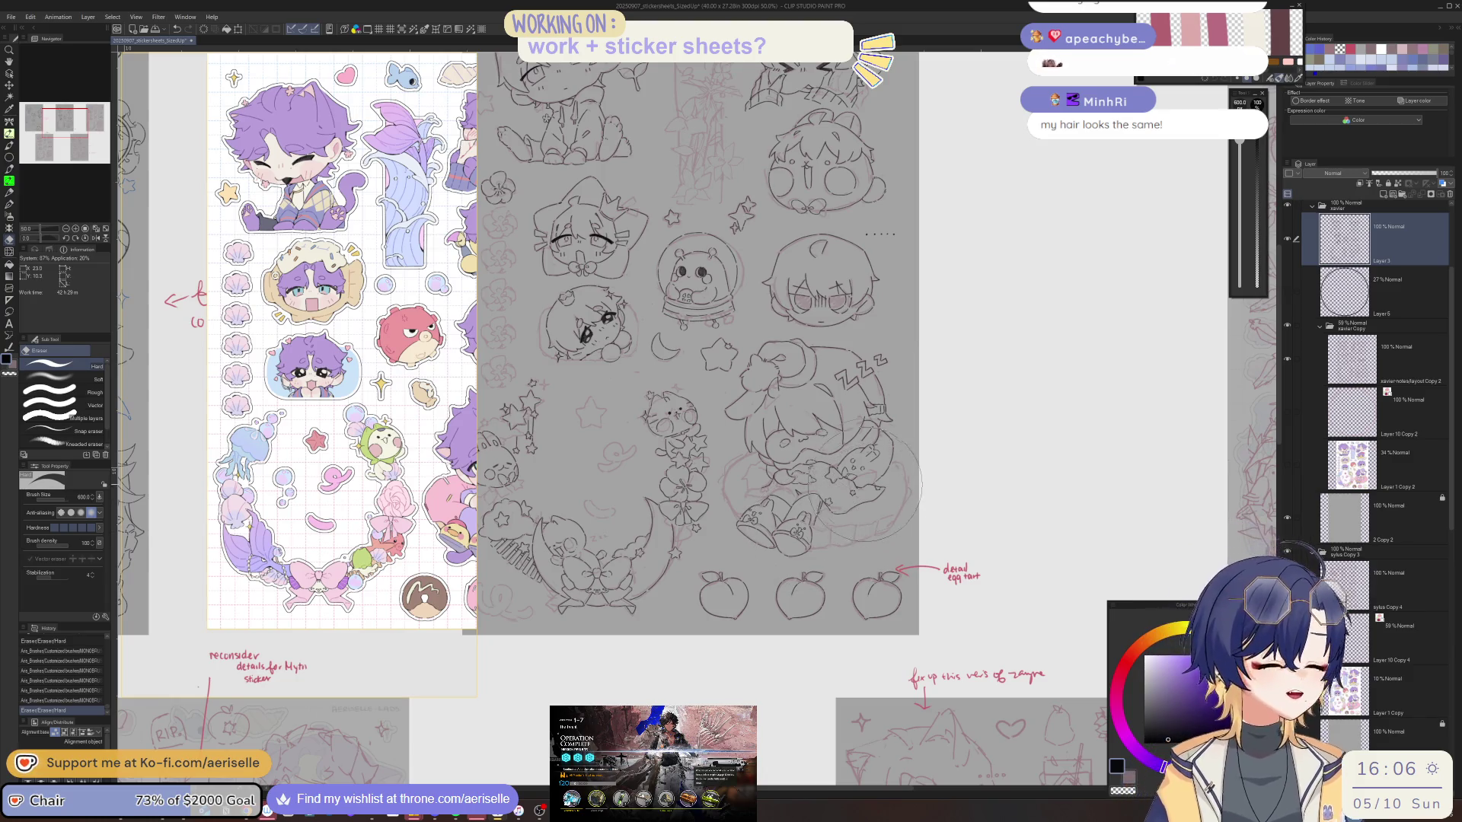
Move and zoom the view to the stars and add short ink strokes near them.
{"action": "scroll", "coordinate": [876, 479], "scroll_direction": "up", "scroll_amount": 2}
{"action": "scroll", "coordinate": [902, 508], "scroll_direction": "up", "scroll_amount": 1}
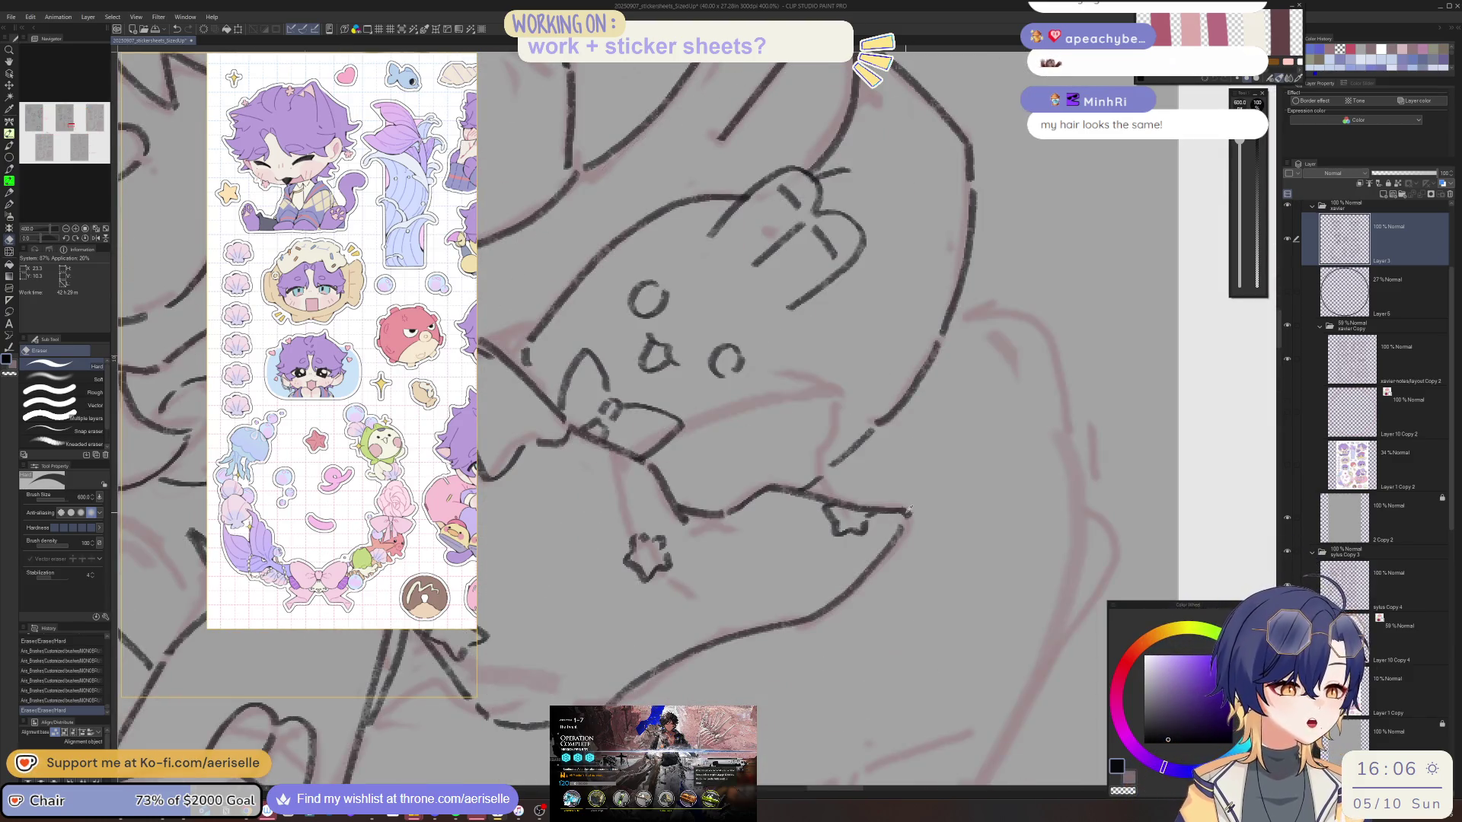
{"action": "scroll", "coordinate": [951, 465], "scroll_direction": "down", "scroll_amount": 3}
{"action": "key", "text": "b"}
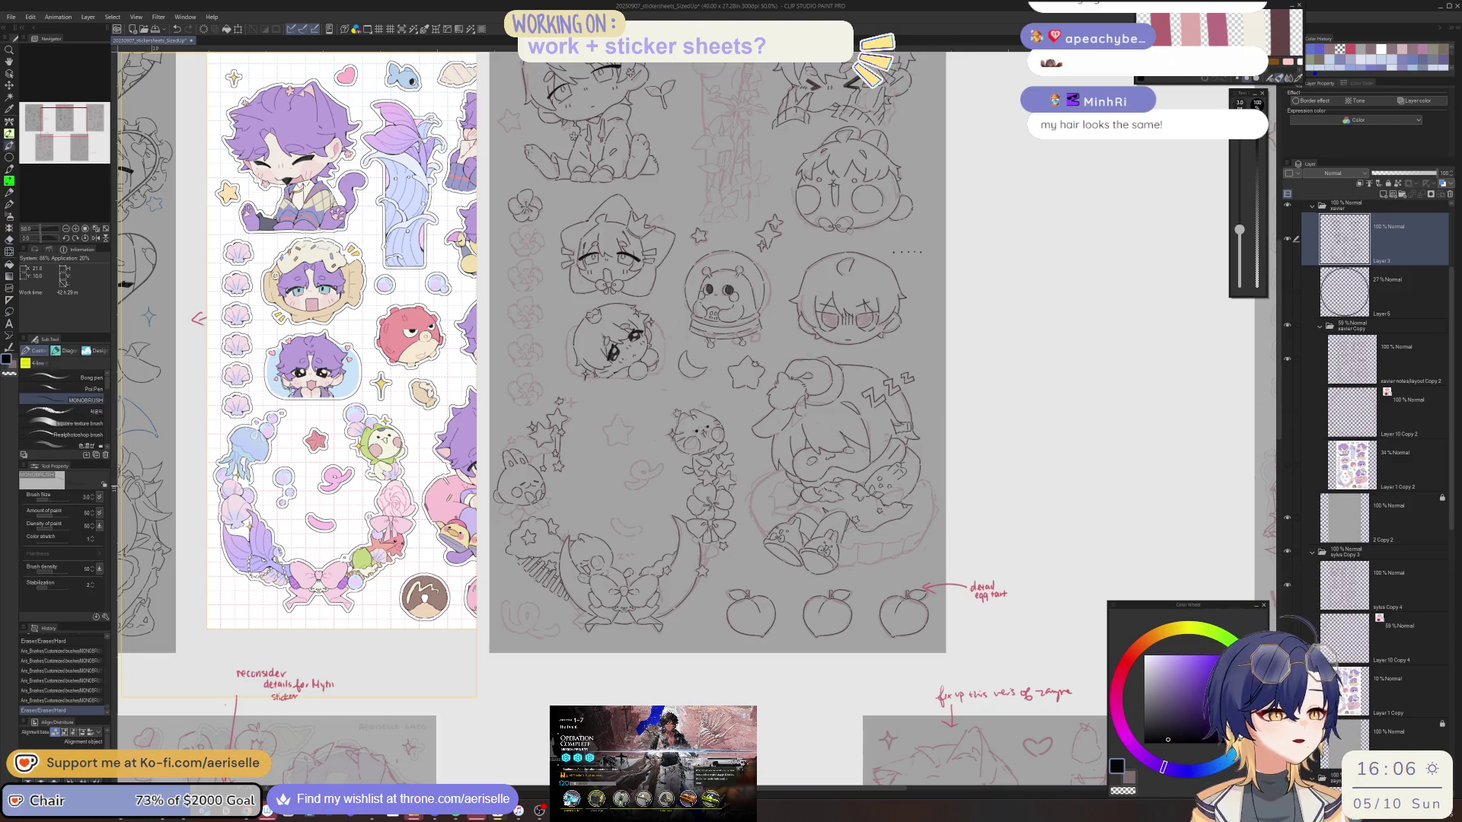
{"action": "left_click_drag", "start_coordinate": [747, 443], "coordinate": [969, 492]}
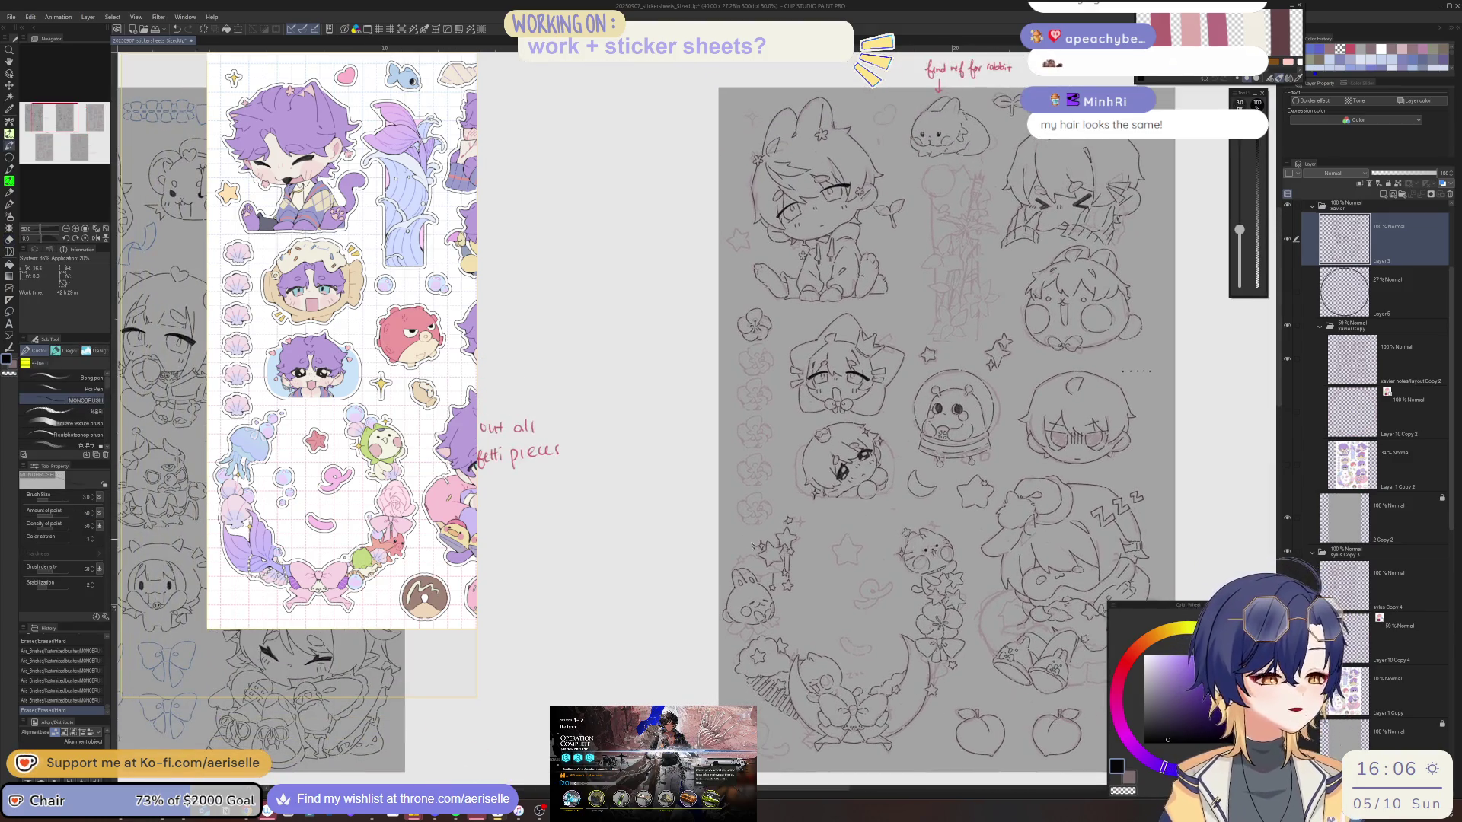
{"action": "scroll", "coordinate": [753, 518], "scroll_direction": "up", "scroll_amount": 4}
{"action": "left_click", "coordinate": [756, 583]}
{"action": "key", "text": "minus"}
{"action": "scroll", "coordinate": [695, 580], "scroll_direction": "up", "scroll_amount": 2}
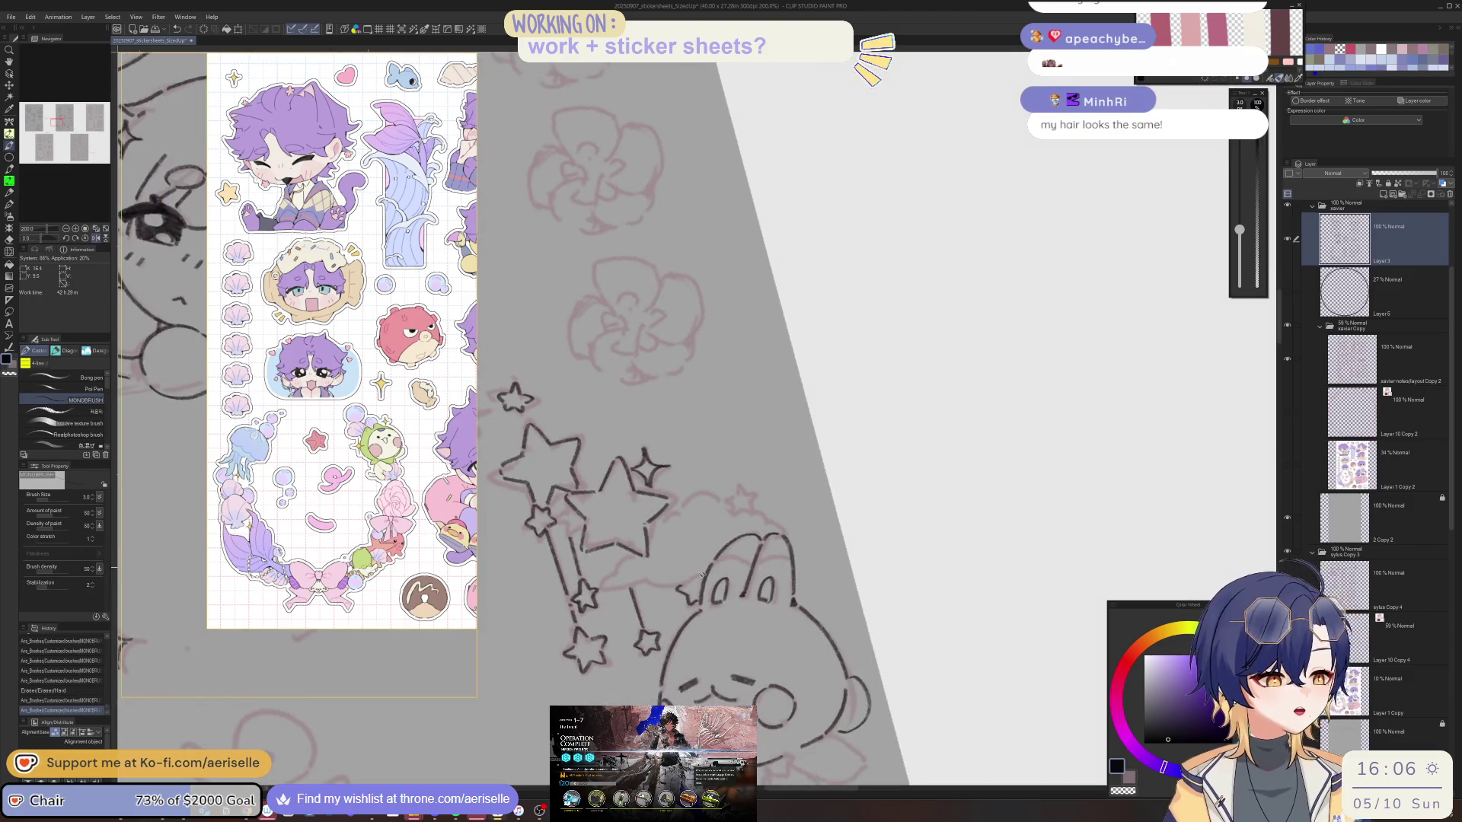
{"action": "left_click_drag", "start_coordinate": [696, 580], "coordinate": [719, 567]}
Mirror the view, try a cloud arc, and ink a small star beside the cloud.
{"action": "key", "text": "h"}
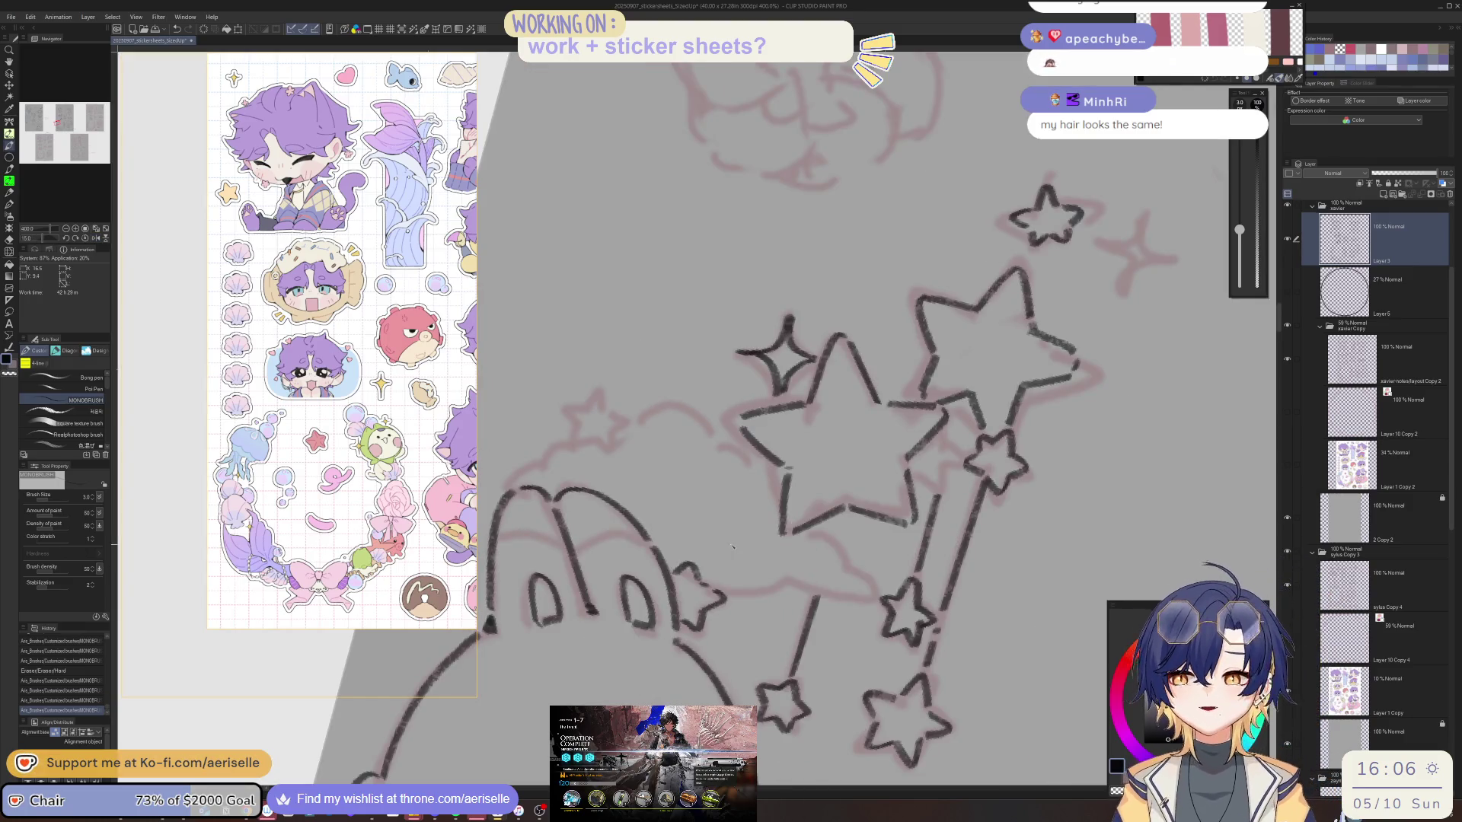
{"action": "mouse_move", "coordinate": [732, 547]}
{"action": "left_mouse_down"}
{"action": "mouse_move", "coordinate": [659, 436]}
{"action": "mouse_move", "coordinate": [649, 485]}
{"action": "left_mouse_up"}
{"action": "scroll", "coordinate": [660, 449], "scroll_direction": "down", "scroll_amount": 2}
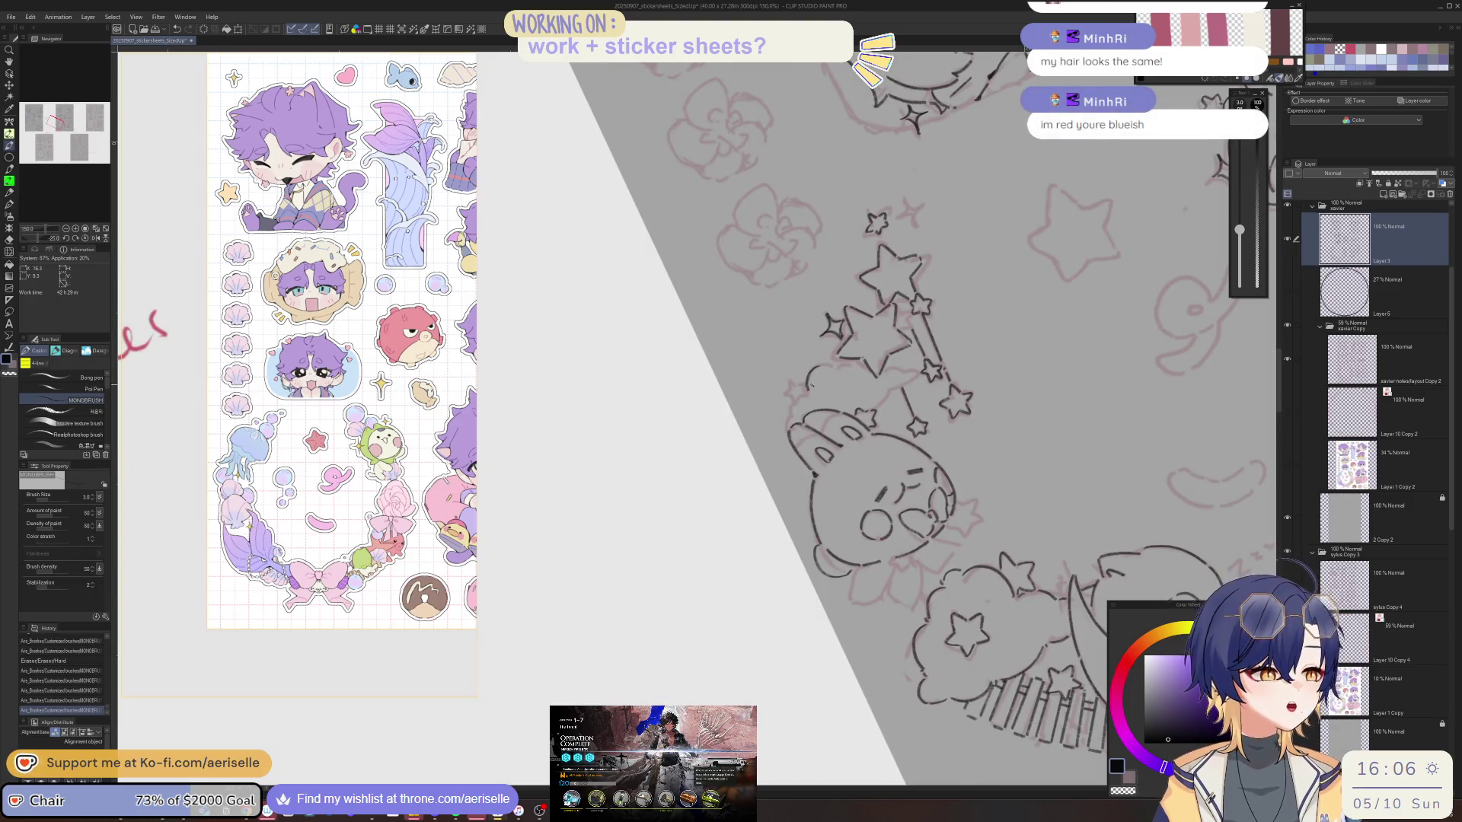
{"action": "scroll", "coordinate": [817, 385], "scroll_direction": "up", "scroll_amount": 2}
{"action": "key", "text": "asciicircum"}
{"action": "key", "text": "ctrl+z"}
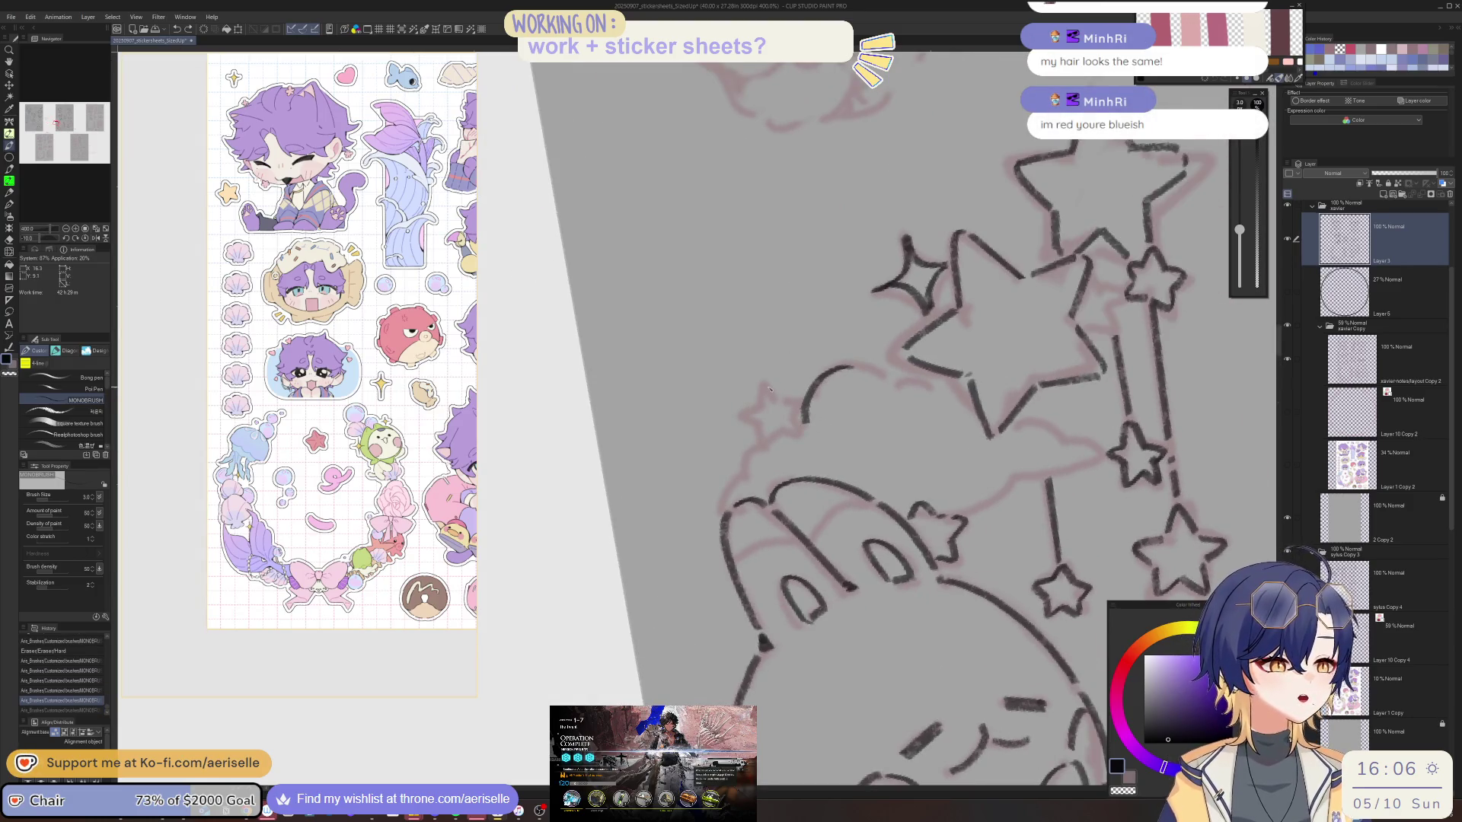
{"action": "mouse_move", "coordinate": [768, 382]}
{"action": "left_mouse_down"}
{"action": "mouse_move", "coordinate": [759, 408]}
{"action": "mouse_move", "coordinate": [784, 401]}
{"action": "mouse_move", "coordinate": [740, 416]}
{"action": "left_mouse_up"}
{"action": "left_click_drag", "start_coordinate": [741, 416], "coordinate": [763, 442]}
{"action": "mouse_move", "coordinate": [763, 442]}
{"action": "left_mouse_down"}
{"action": "mouse_move", "coordinate": [797, 439]}
{"action": "mouse_move", "coordinate": [806, 399]}
{"action": "mouse_move", "coordinate": [793, 418]}
{"action": "left_mouse_up"}
Tilt the view further and ink the cloud's left and right edges.
{"action": "scroll", "coordinate": [854, 389], "scroll_direction": "down", "scroll_amount": 6}
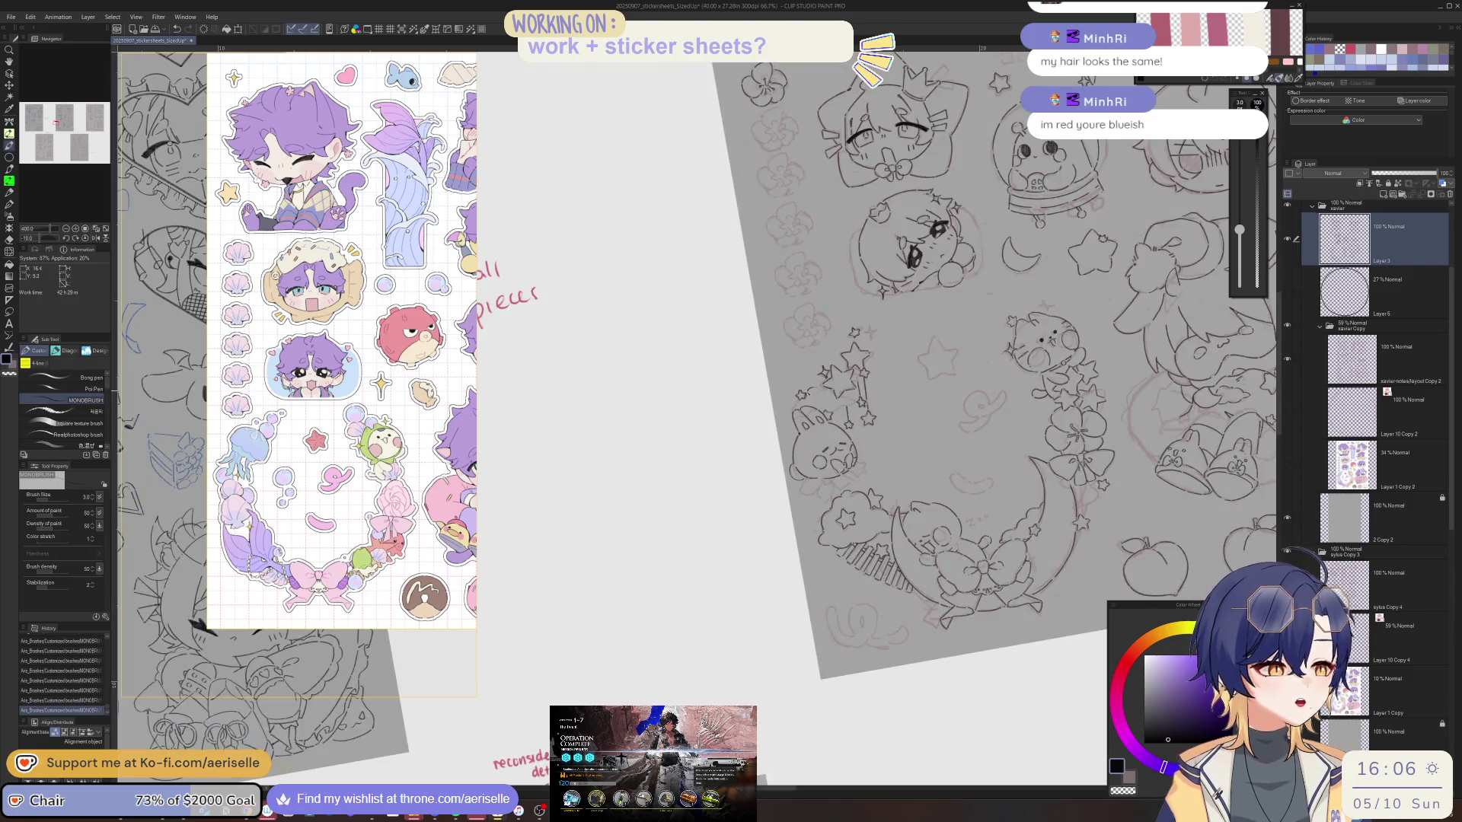
{"action": "scroll", "coordinate": [750, 457], "scroll_direction": "up", "scroll_amount": 6}
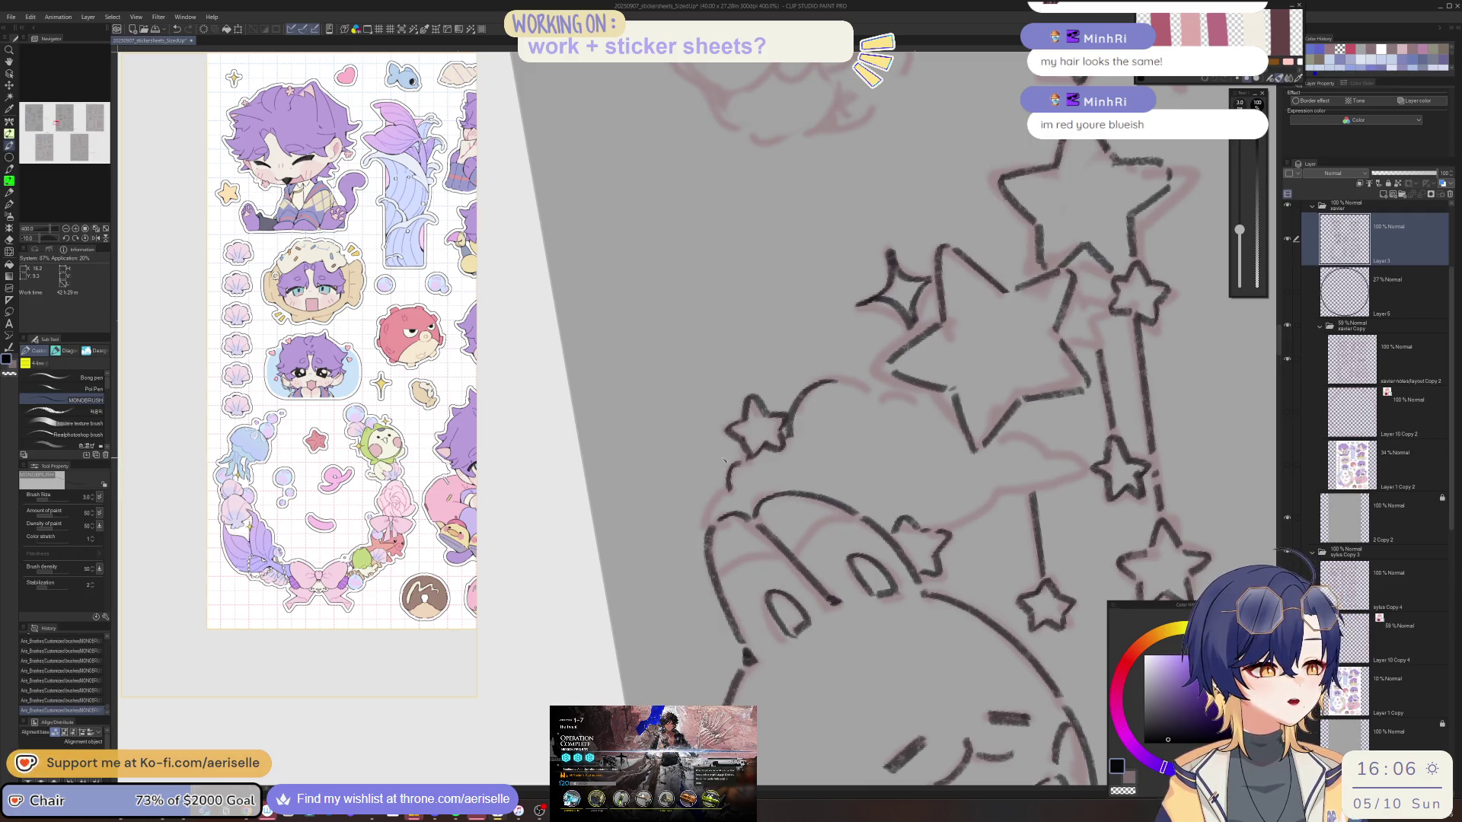
{"action": "key", "text": "minus"}
{"action": "key", "text": "ctrl+z"}
{"action": "mouse_move", "coordinate": [752, 448]}
{"action": "left_mouse_down"}
{"action": "mouse_move", "coordinate": [732, 510]}
{"action": "mouse_move", "coordinate": [744, 505]}
{"action": "left_mouse_up"}
{"action": "key", "text": "h"}
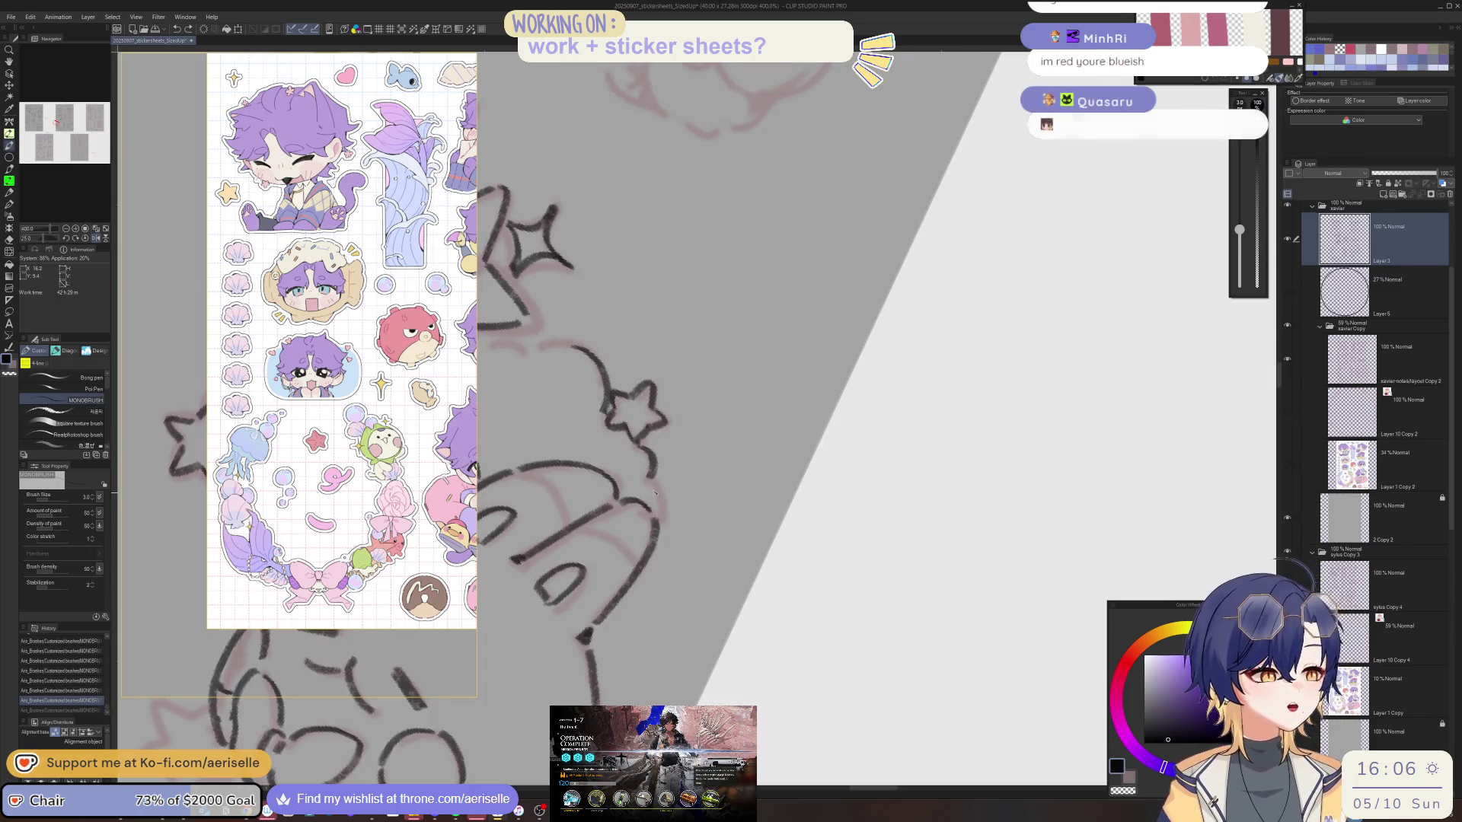
{"action": "left_click_drag", "start_coordinate": [649, 484], "coordinate": [661, 517]}
{"action": "key", "text": "h"}
Straighten the canvas view to nearly upright and save the sticker sheet.
{"action": "scroll", "coordinate": [672, 477], "scroll_direction": "down", "scroll_amount": 5}
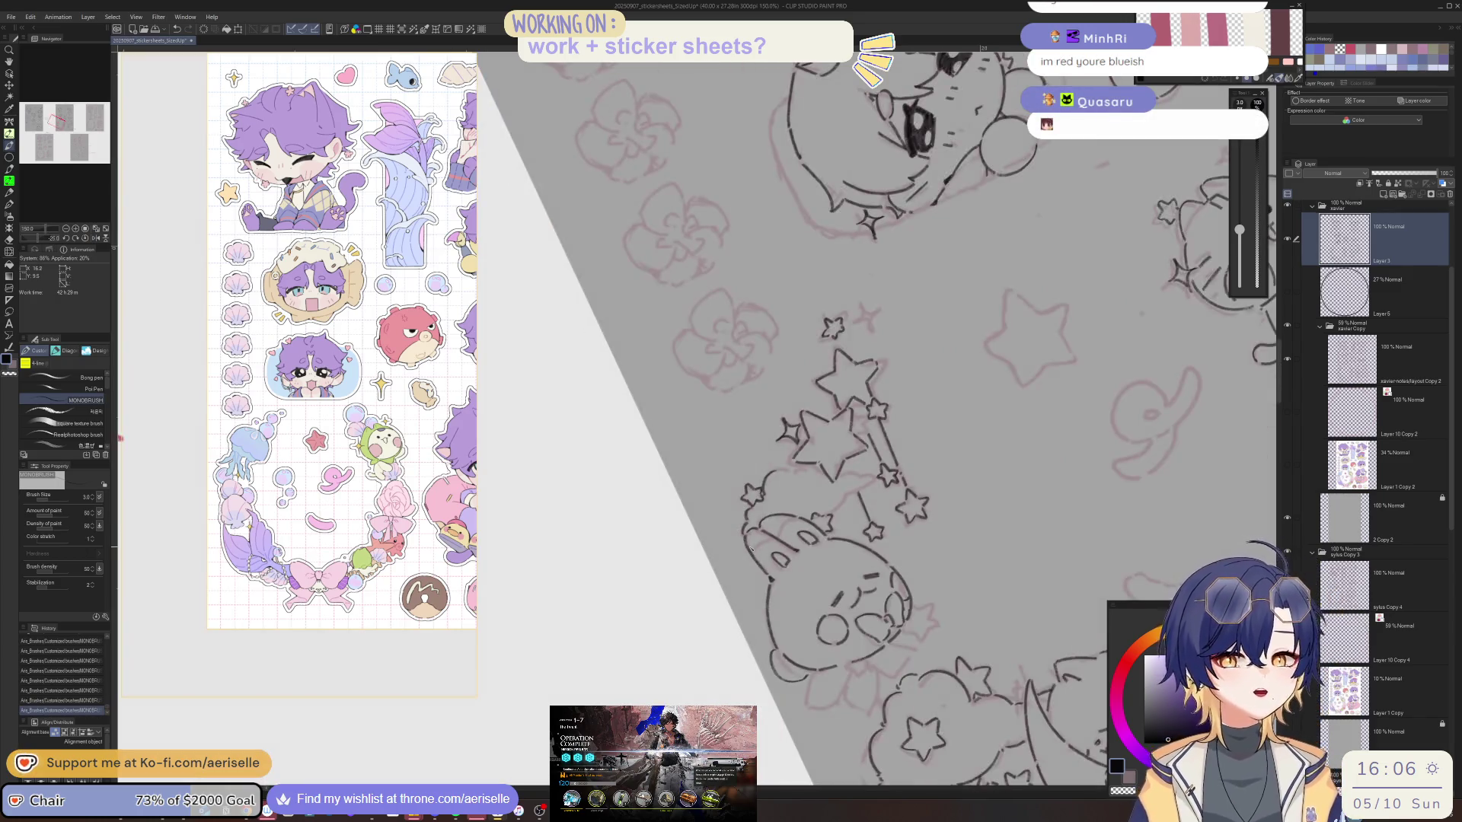
{"action": "left_click_drag", "start_coordinate": [750, 547], "coordinate": [889, 478]}
{"action": "scroll", "coordinate": [888, 478], "scroll_direction": "up", "scroll_amount": 6}
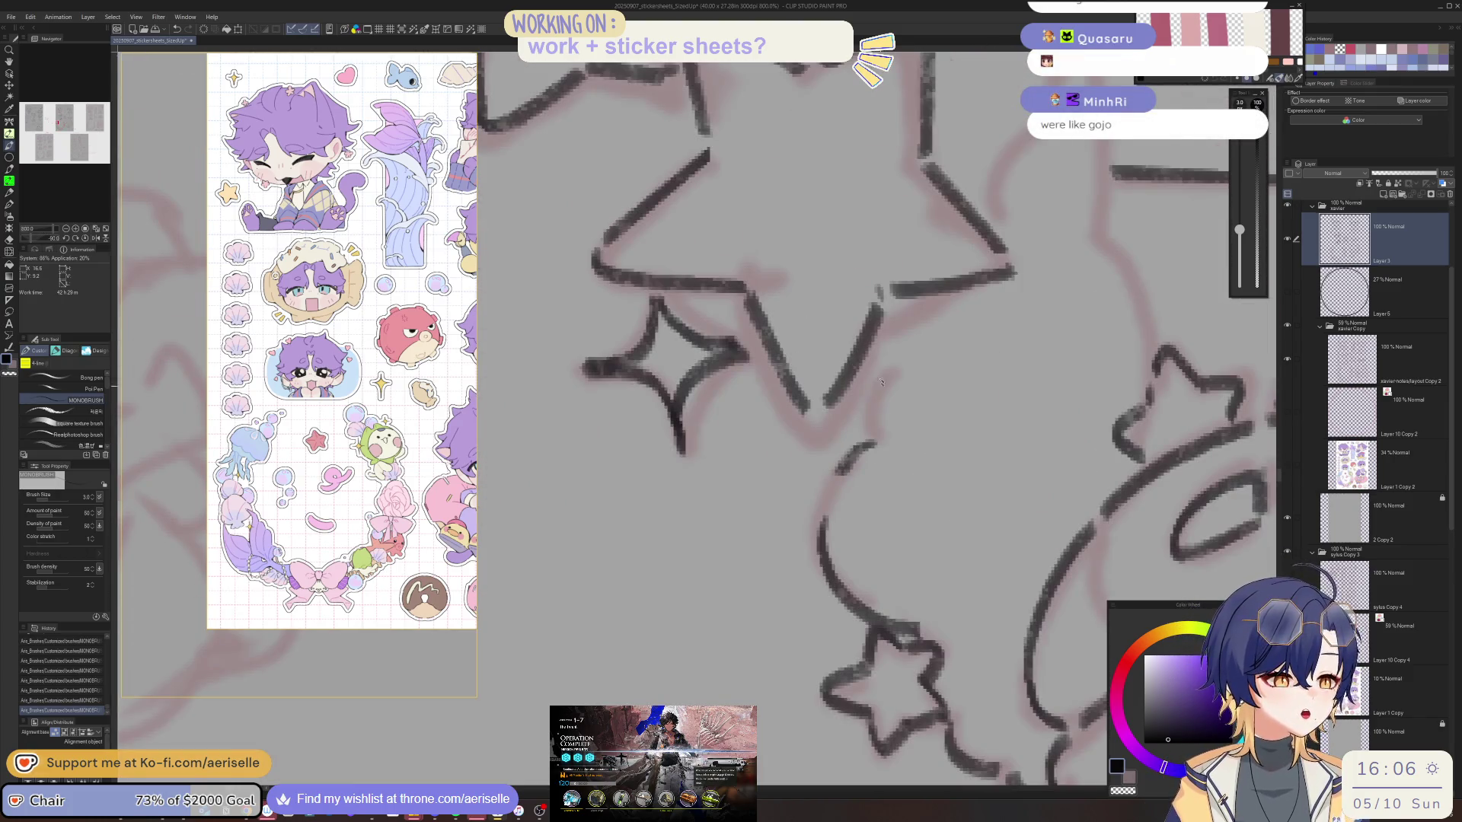
{"action": "scroll", "coordinate": [876, 422], "scroll_direction": "down", "scroll_amount": 5}
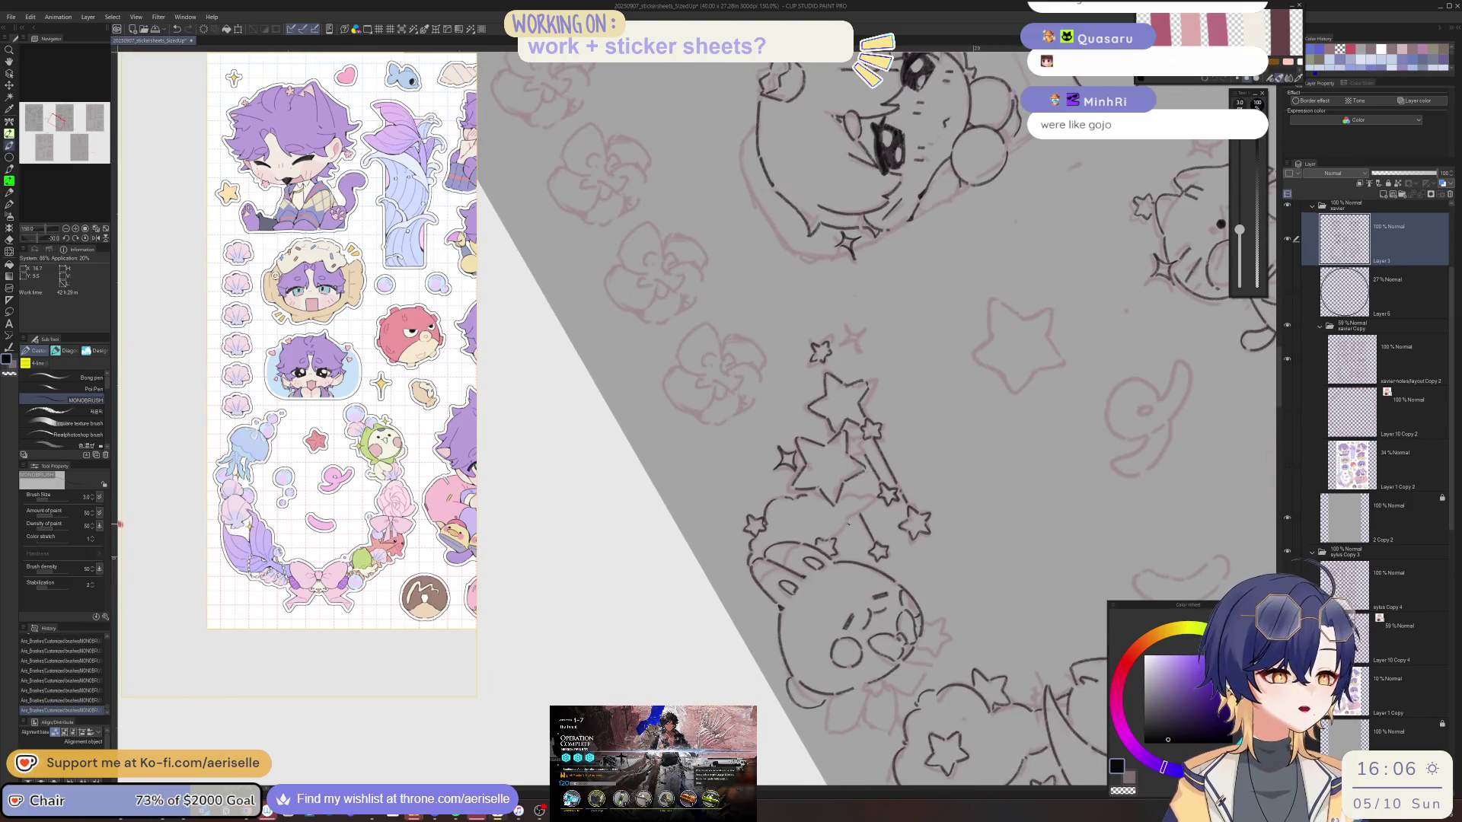
{"action": "left_click_drag", "start_coordinate": [846, 519], "coordinate": [877, 493]}
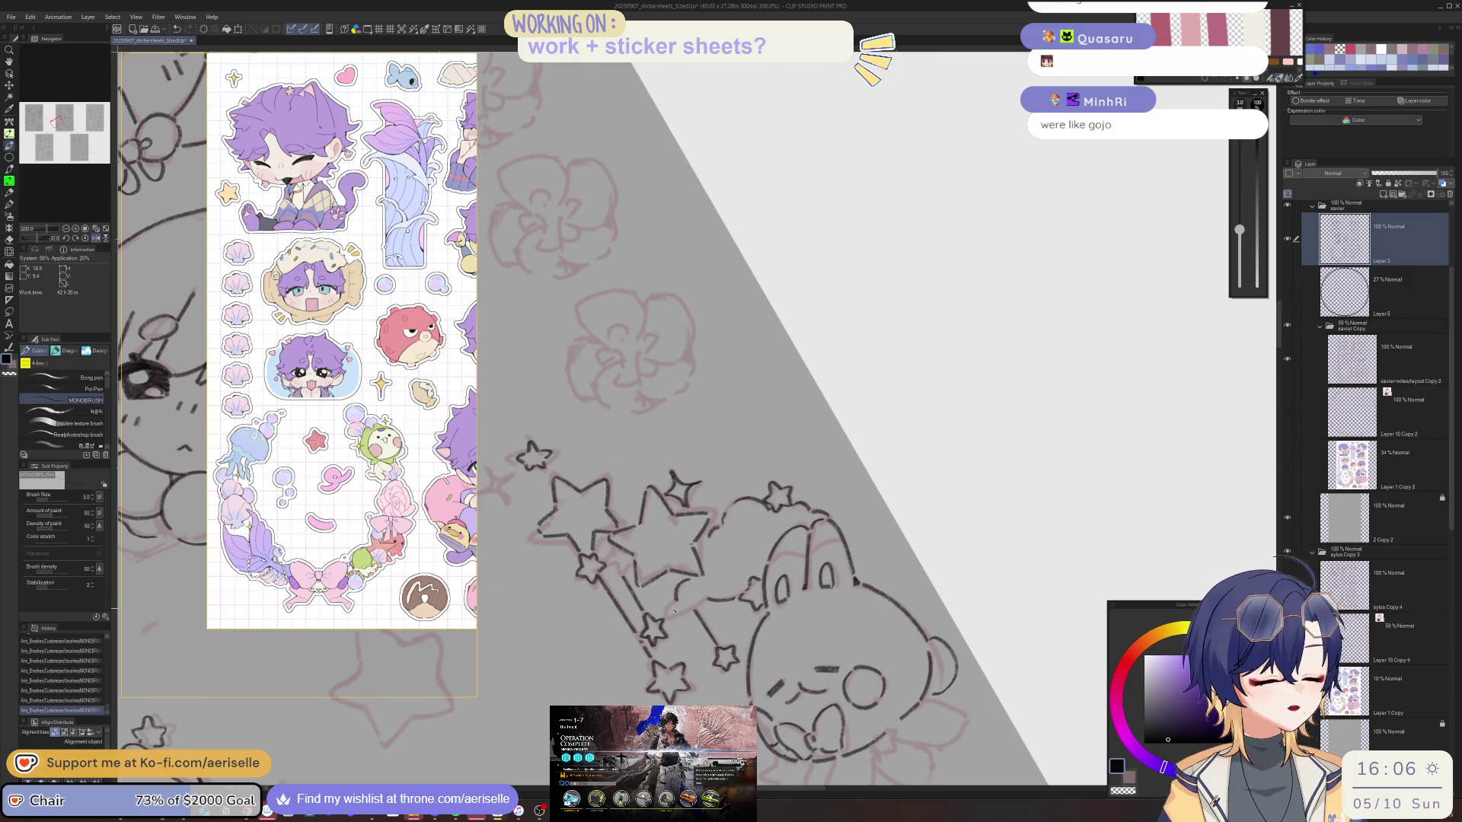
{"action": "mouse_move", "coordinate": [679, 588]}
{"action": "left_mouse_down"}
{"action": "mouse_move", "coordinate": [709, 571]}
{"action": "mouse_move", "coordinate": [581, 561]}
{"action": "left_mouse_up"}
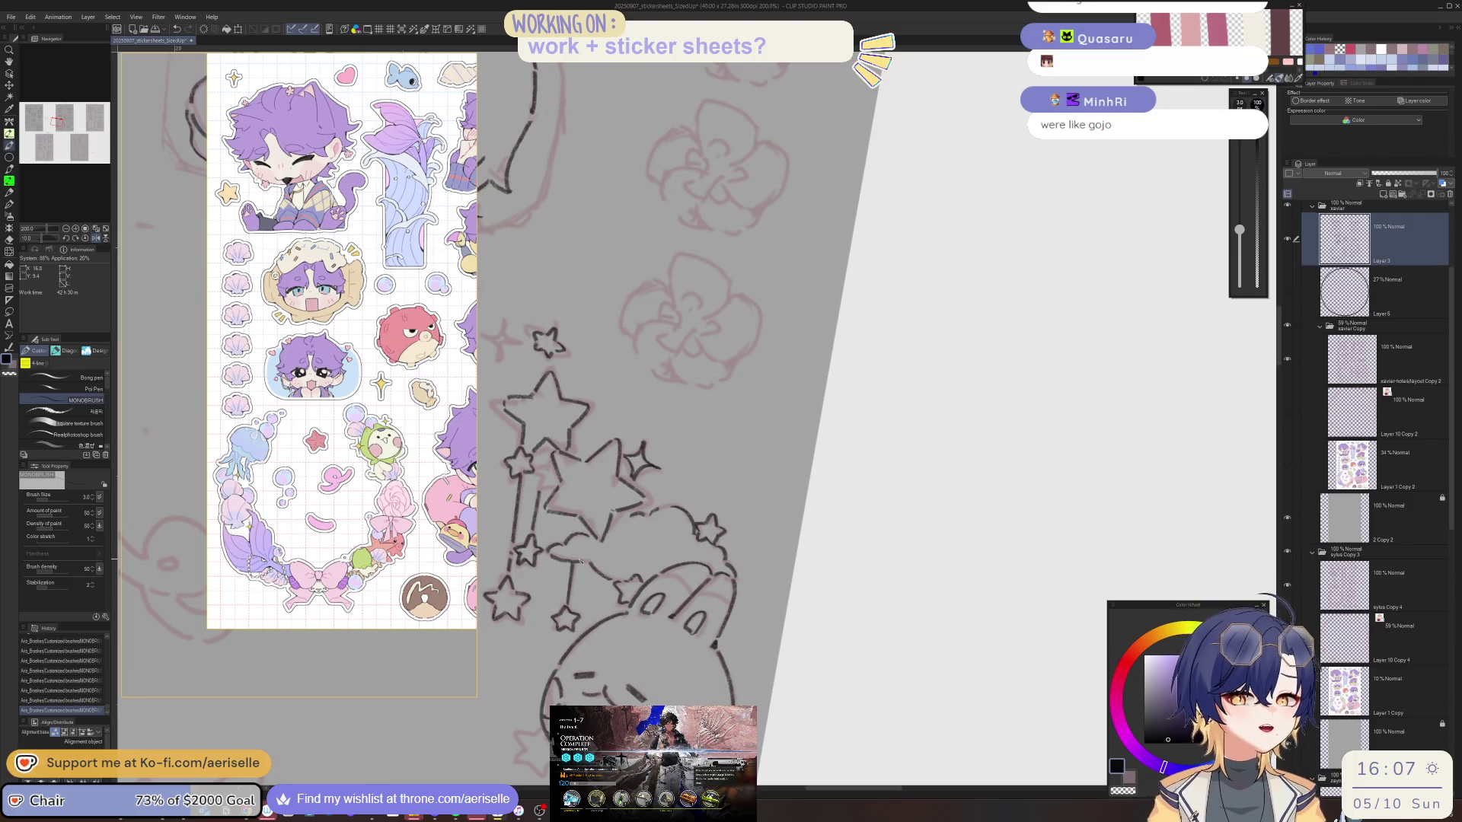
{"action": "key", "text": "ctrl+s"}
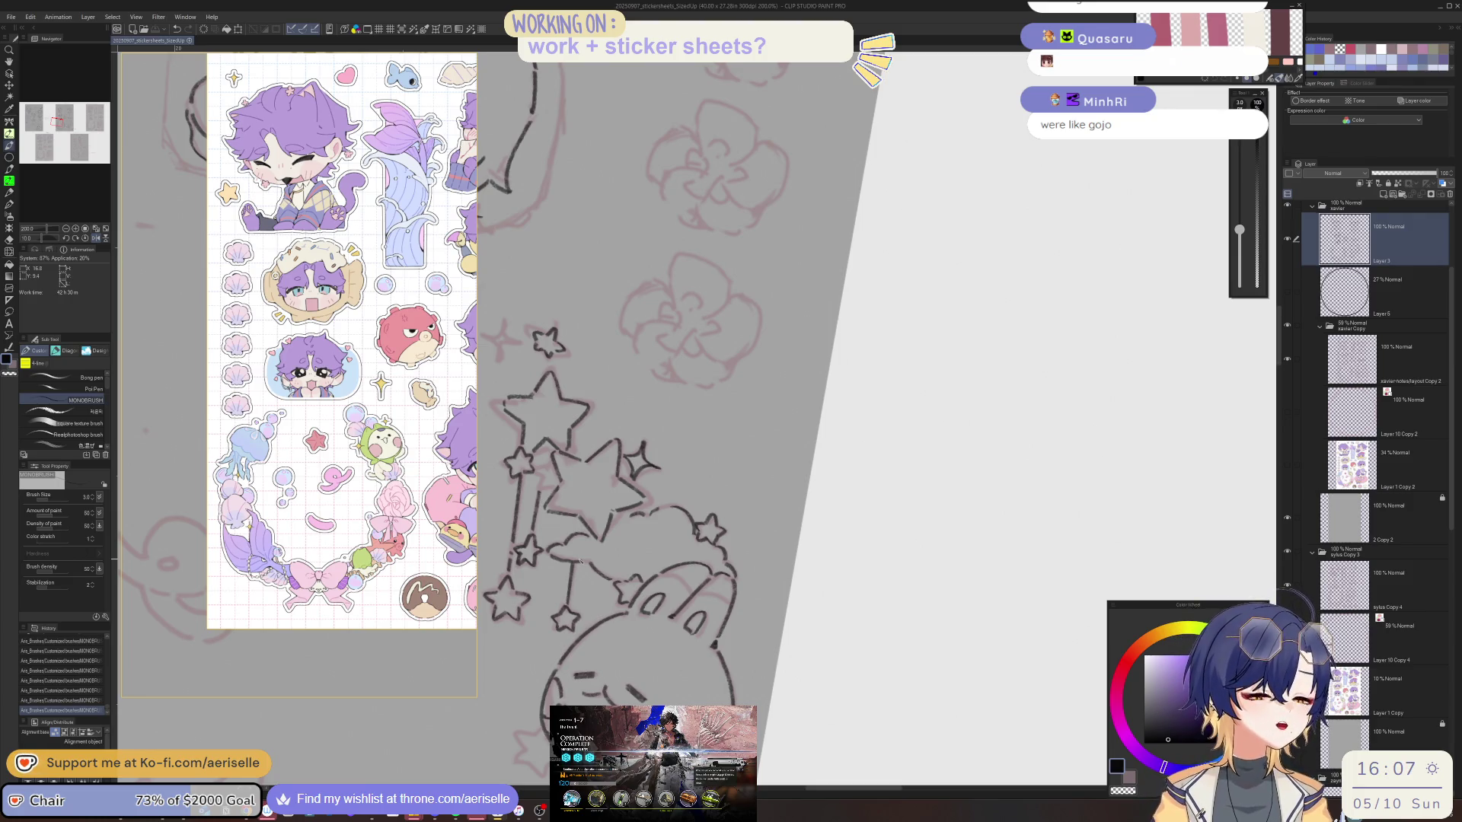
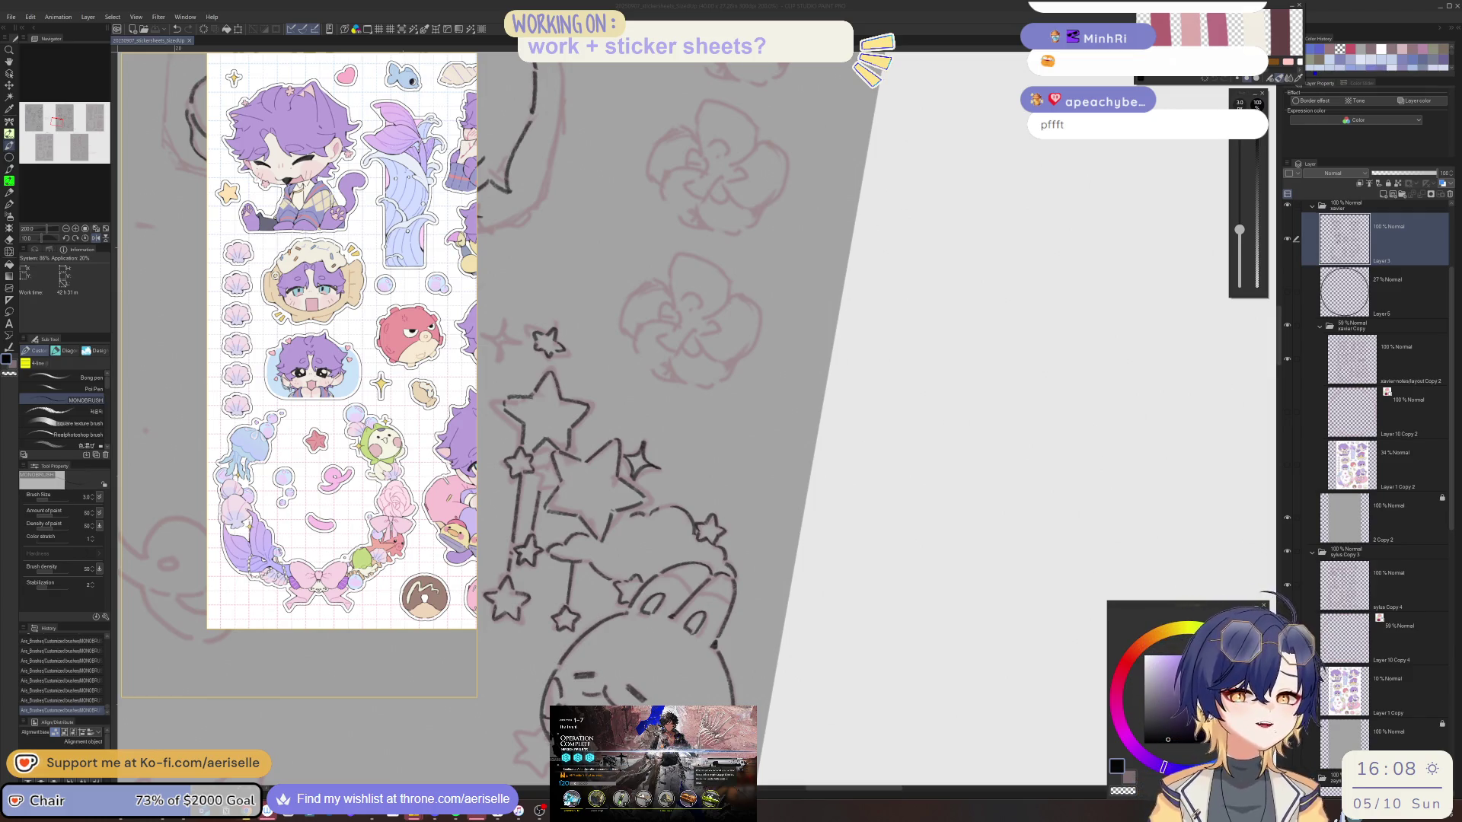
On a mirrored, zoomed-in view, ink a short line below the bunny's bow.
{"action": "left_click", "coordinate": [1355, 246]}
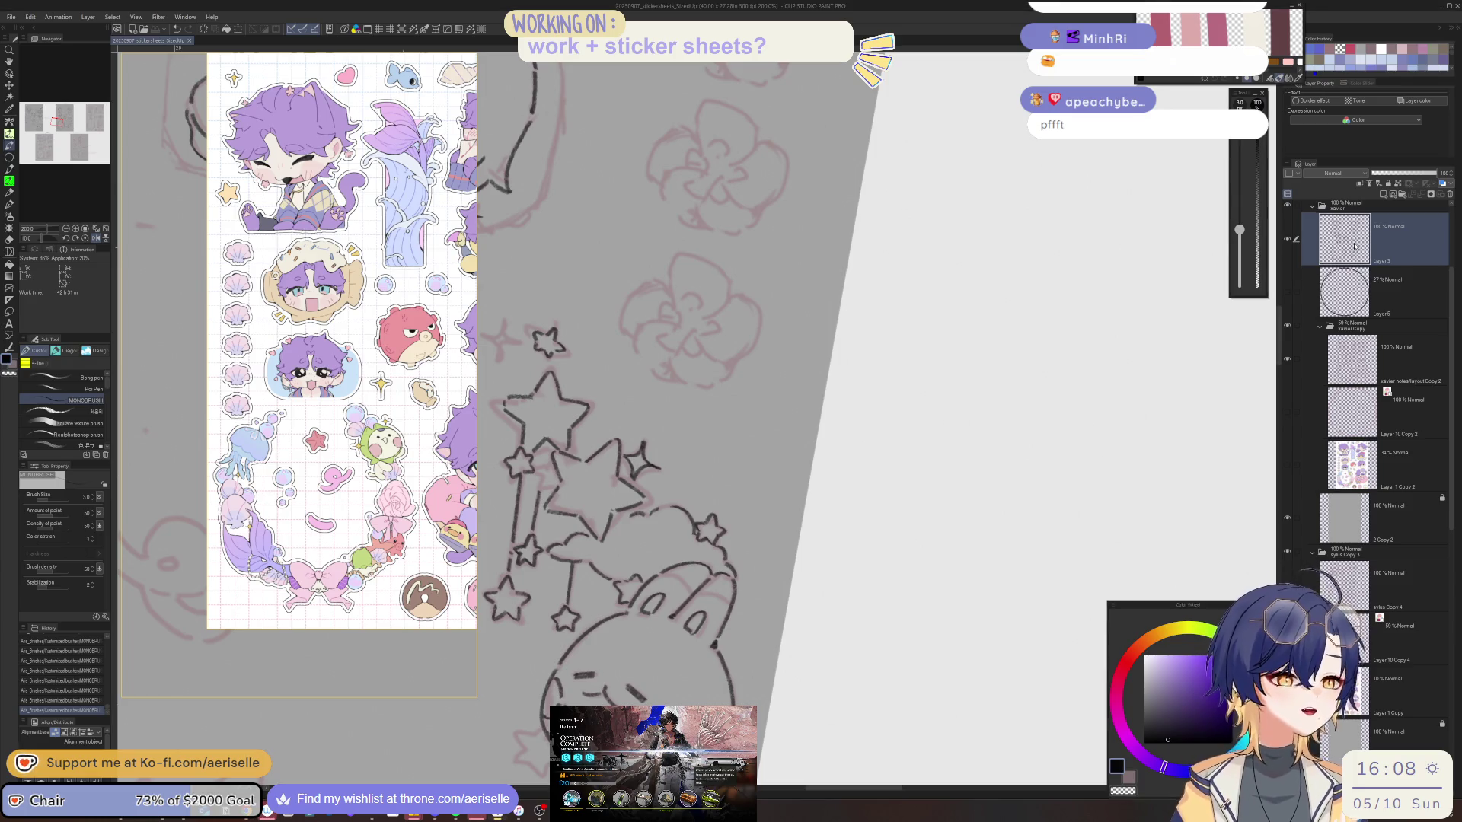
{"action": "key", "text": "h"}
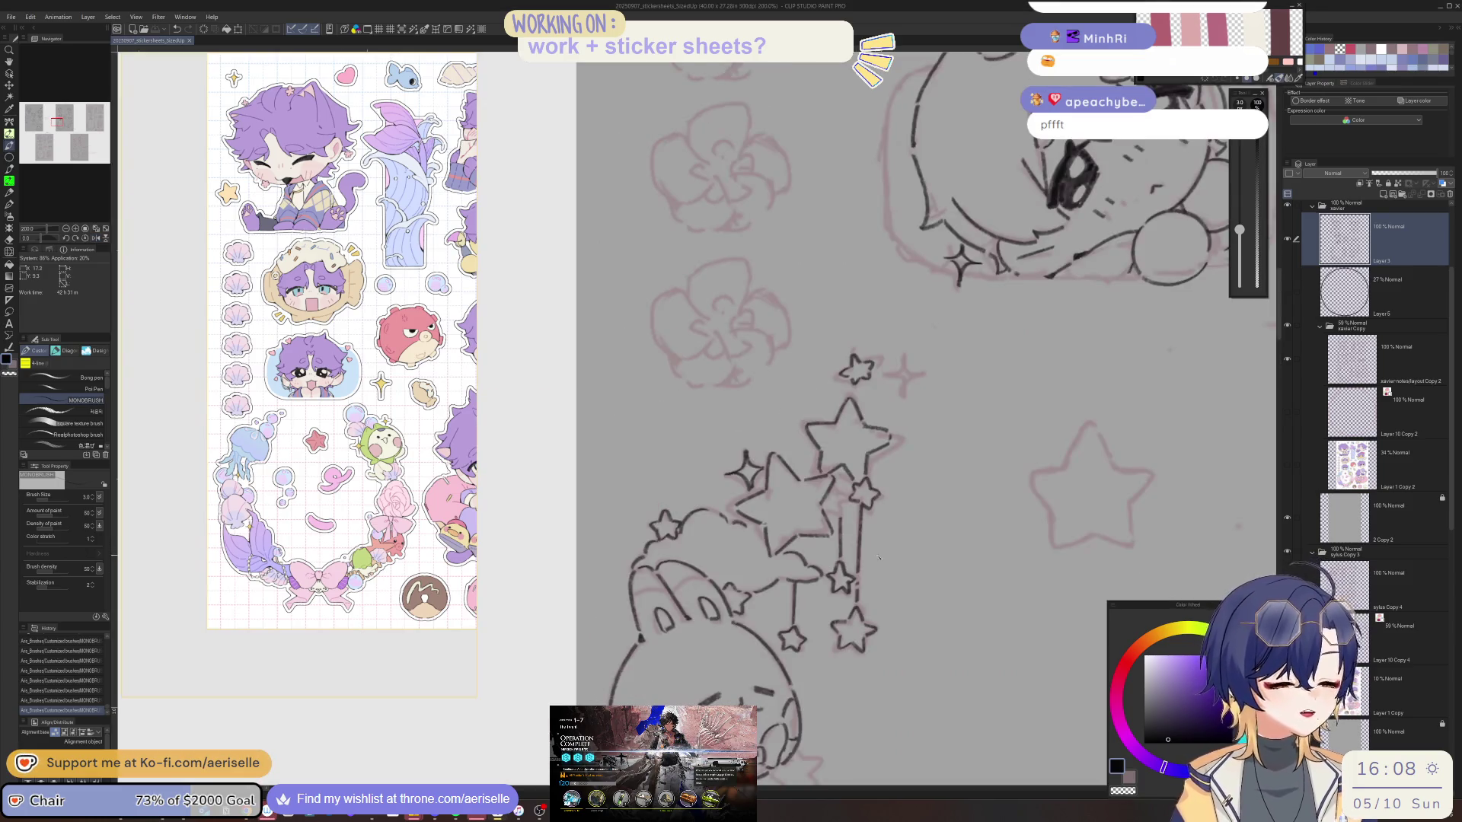
{"action": "left_click_drag", "start_coordinate": [836, 552], "coordinate": [787, 470]}
{"action": "scroll", "coordinate": [653, 566], "scroll_direction": "up", "scroll_amount": 2}
{"action": "mouse_move", "coordinate": [644, 561]}
{"action": "left_mouse_down"}
{"action": "mouse_move", "coordinate": [744, 599]}
{"action": "mouse_move", "coordinate": [723, 584]}
{"action": "mouse_move", "coordinate": [688, 593]}
{"action": "mouse_move", "coordinate": [716, 600]}
{"action": "mouse_move", "coordinate": [704, 567]}
{"action": "mouse_move", "coordinate": [609, 501]}
{"action": "mouse_move", "coordinate": [599, 531]}
{"action": "left_mouse_up"}
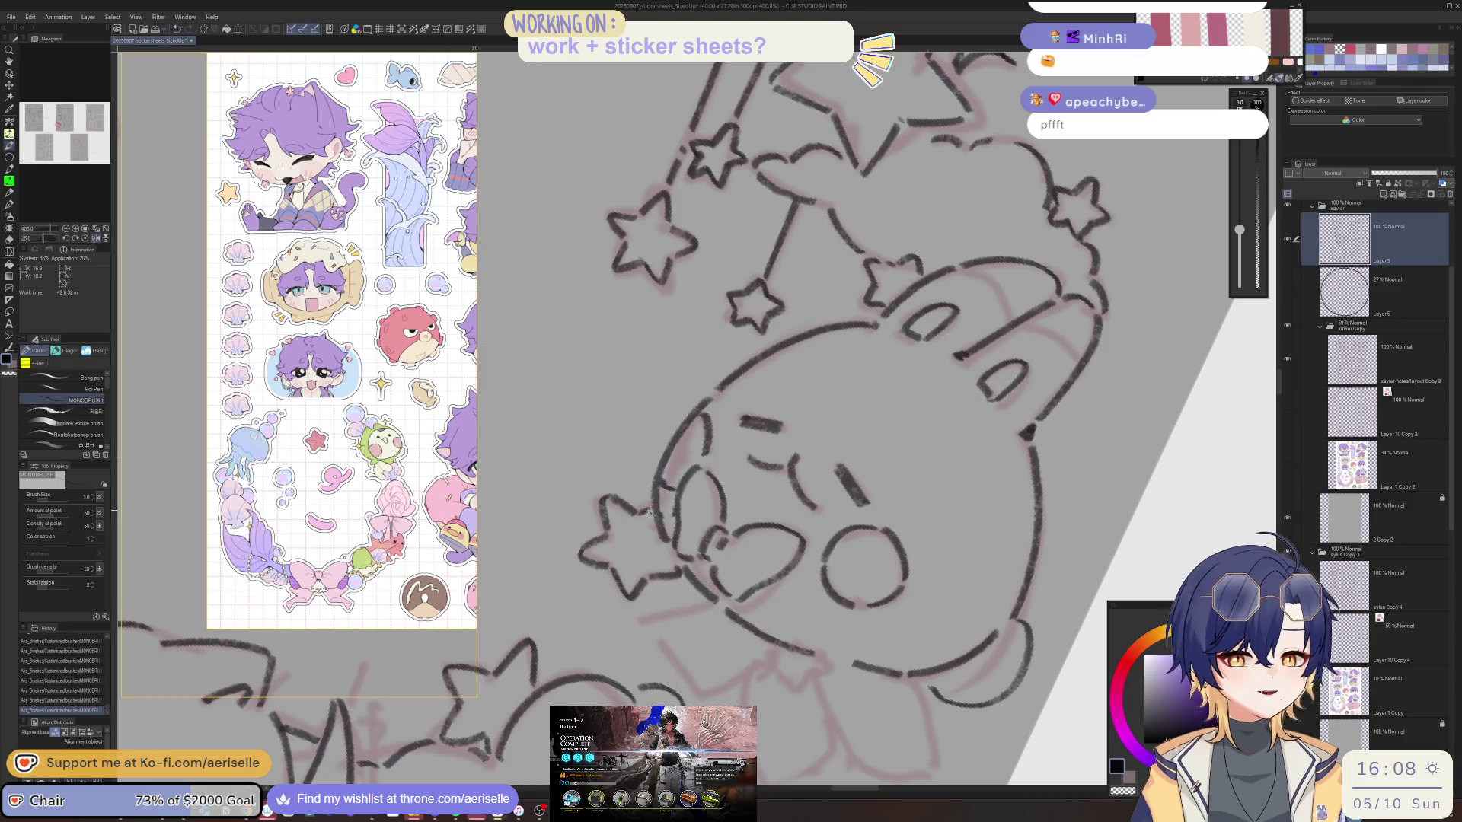
Ink the line beneath the bunny's chin, the bow's curl, and its extension down-right.
{"action": "key", "text": "h"}
{"action": "key", "text": "ctrl+minus"}
{"action": "left_click_drag", "start_coordinate": [646, 506], "coordinate": [753, 560]}
{"action": "scroll", "coordinate": [753, 558], "scroll_direction": "up", "scroll_amount": 2}
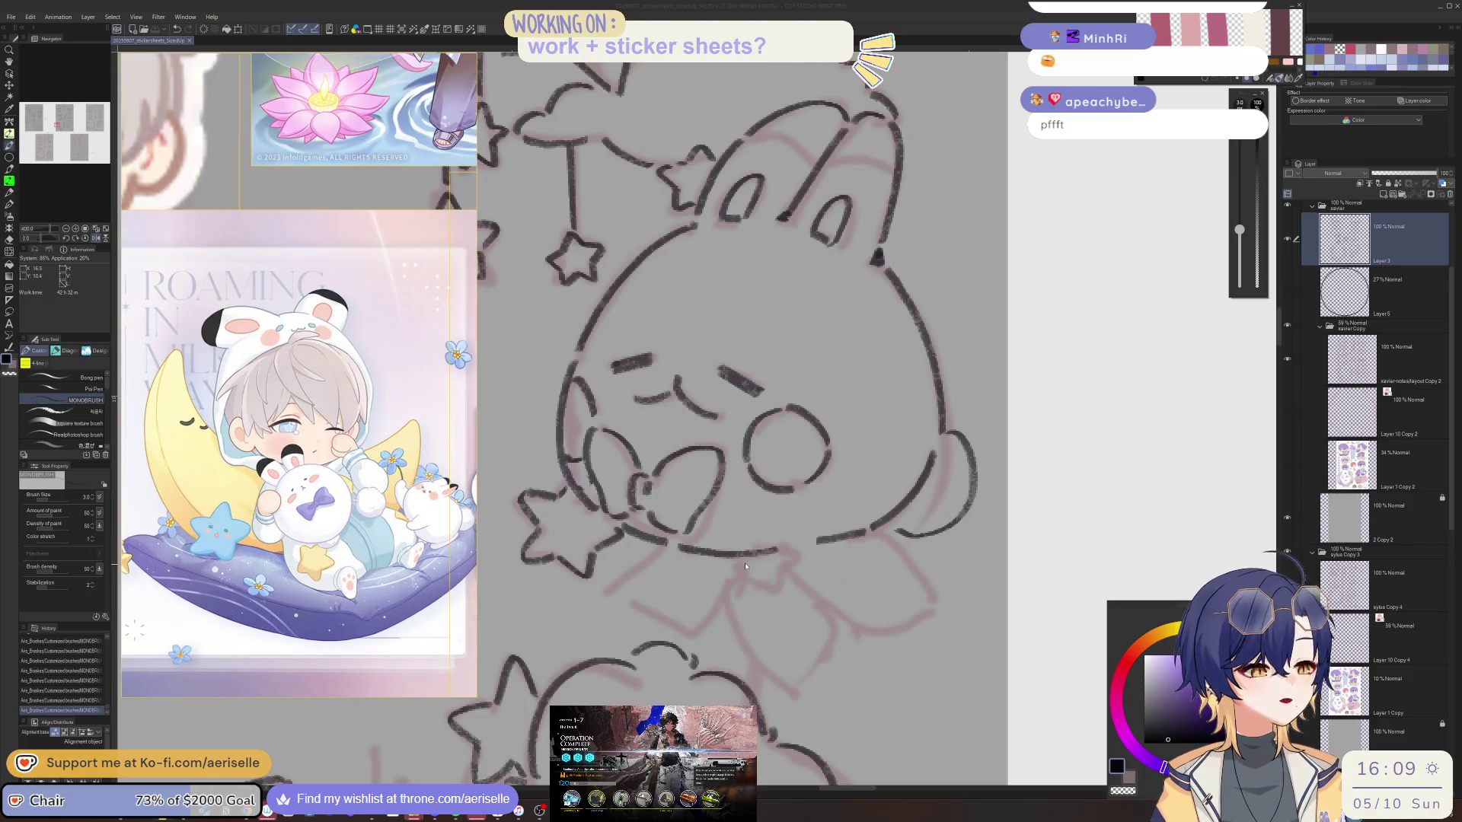
{"action": "left_click_drag", "start_coordinate": [735, 561], "coordinate": [771, 574]}
{"action": "left_click_drag", "start_coordinate": [771, 575], "coordinate": [782, 570]}
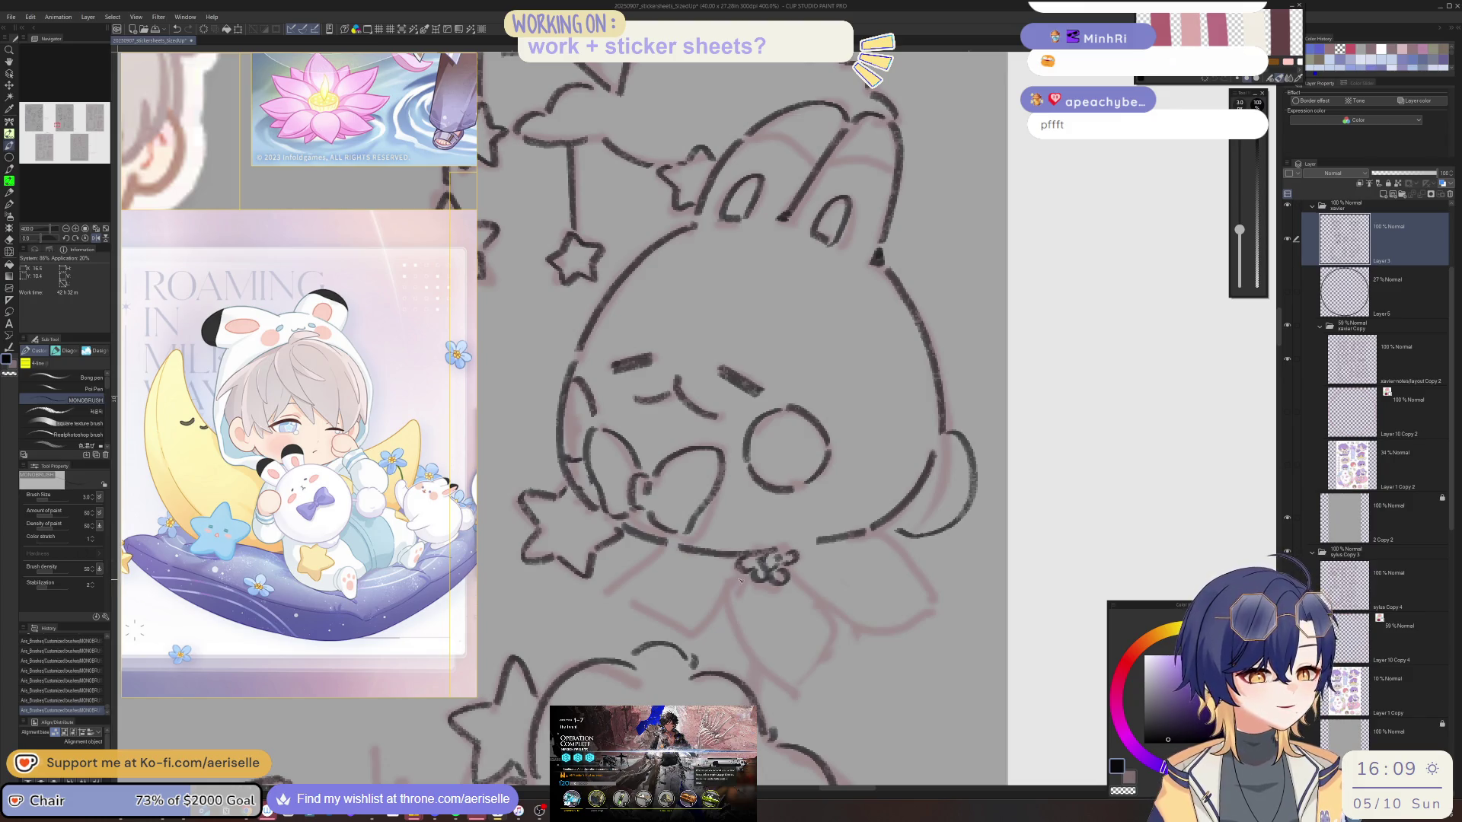
{"action": "mouse_move", "coordinate": [744, 577]}
{"action": "left_mouse_down"}
{"action": "mouse_move", "coordinate": [732, 643]}
{"action": "mouse_move", "coordinate": [761, 688]}
{"action": "left_mouse_up"}
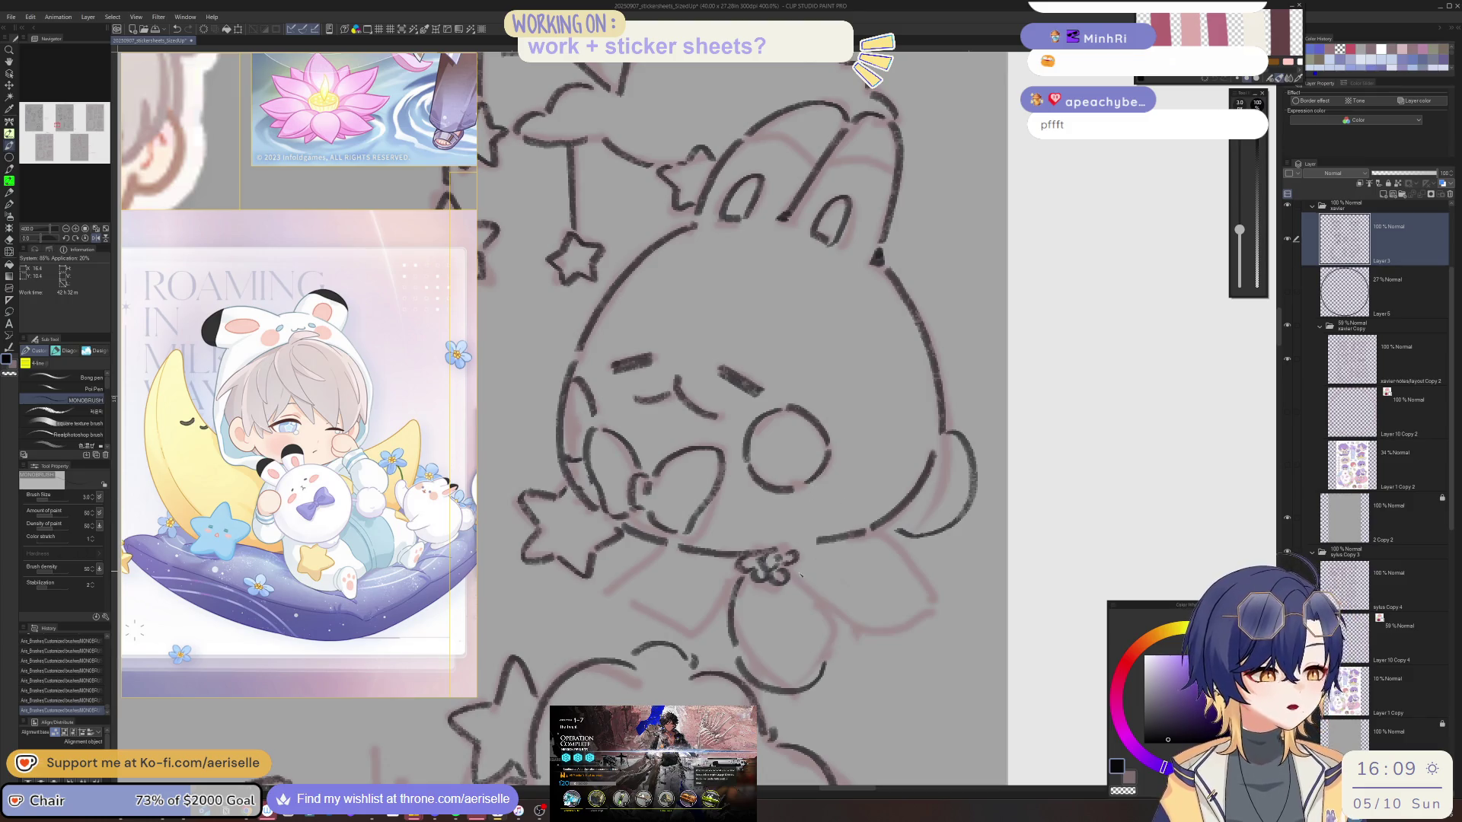
{"action": "left_click_drag", "start_coordinate": [814, 593], "coordinate": [837, 633]}
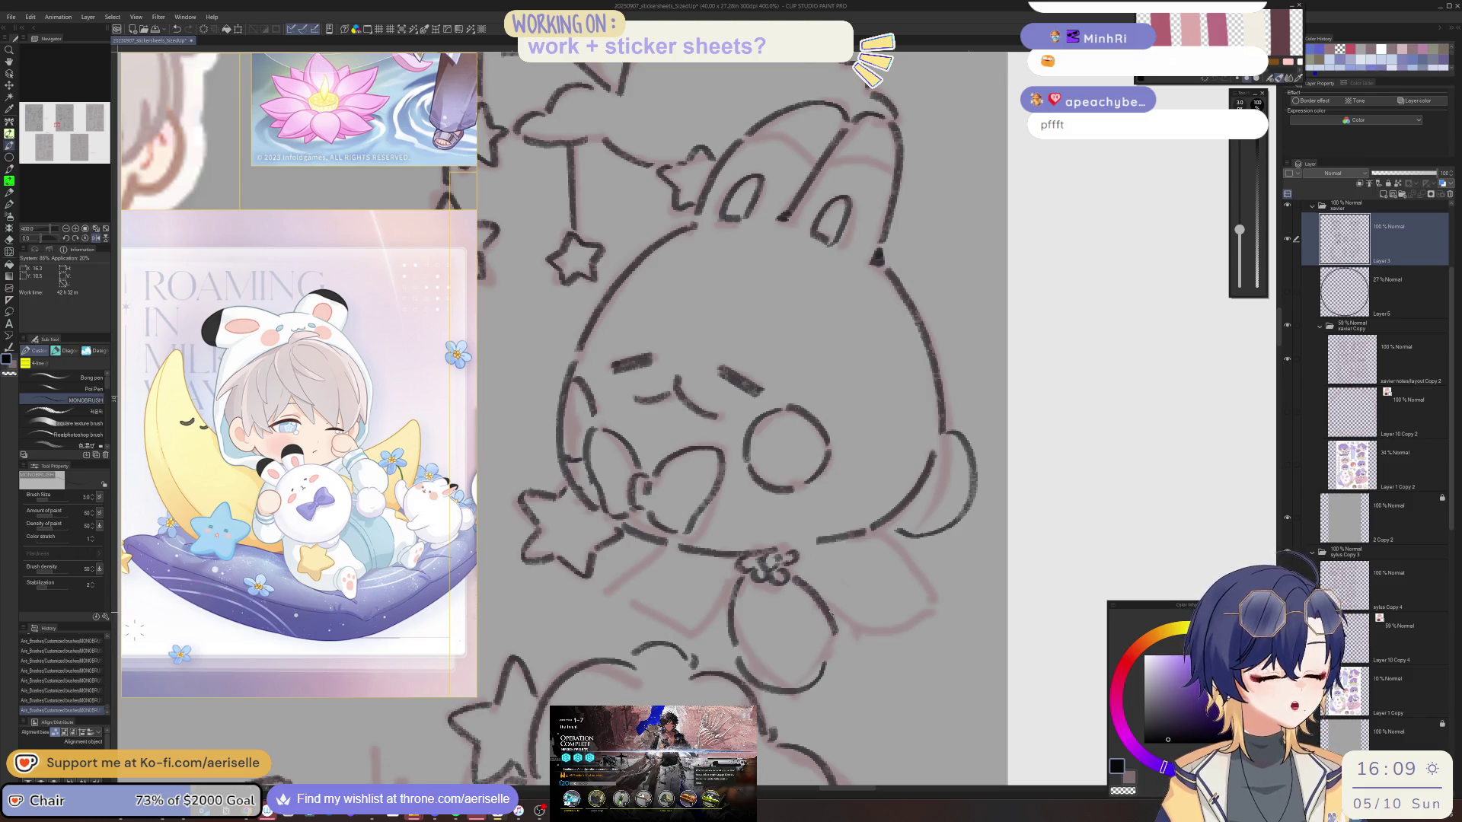
{"action": "left_click_drag", "start_coordinate": [772, 584], "coordinate": [764, 605]}
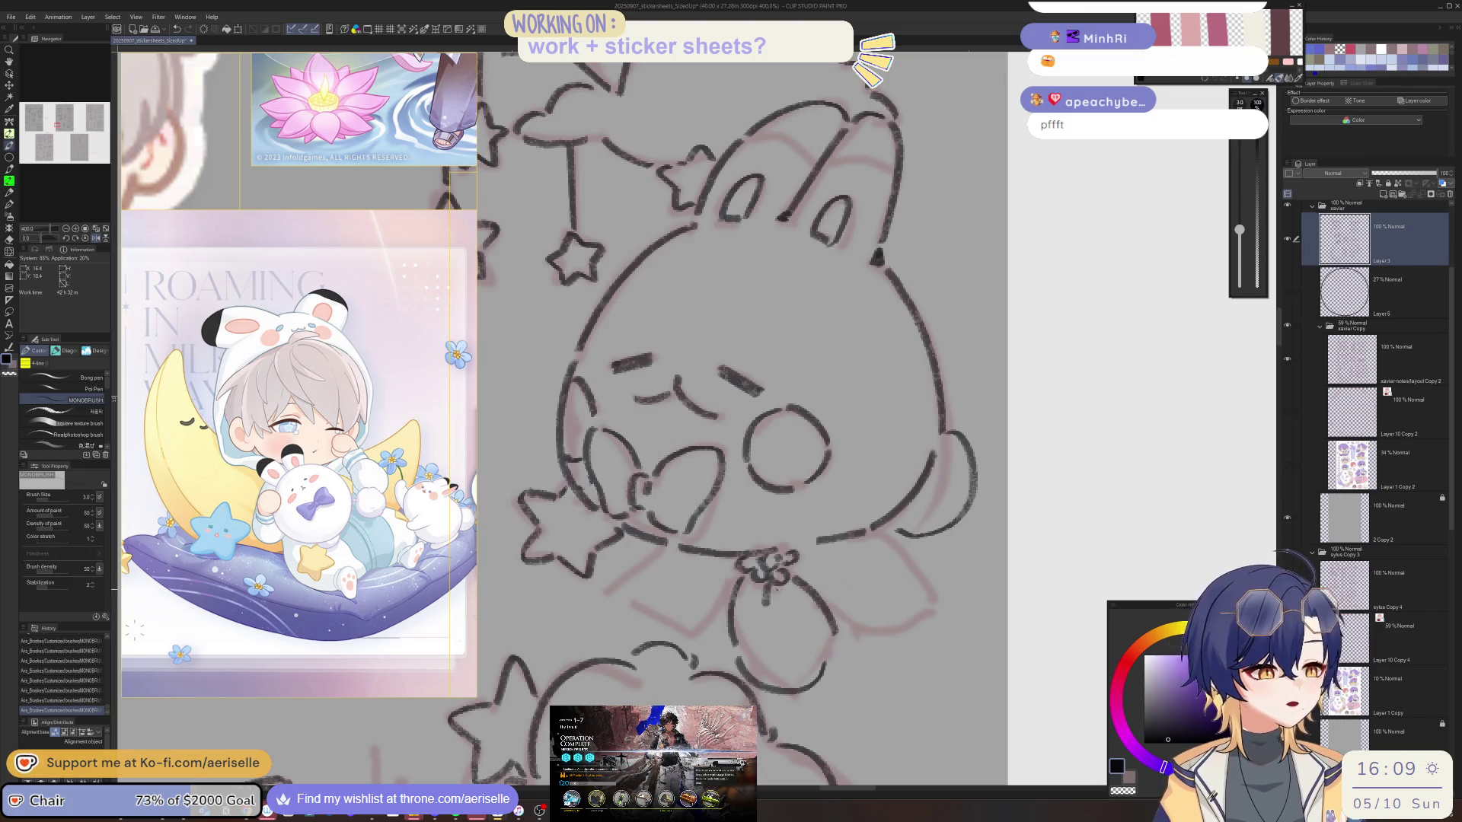
Ink the curve of the bunny's side, its lower outline, and a short body line.
{"action": "left_click_drag", "start_coordinate": [789, 557], "coordinate": [822, 538]}
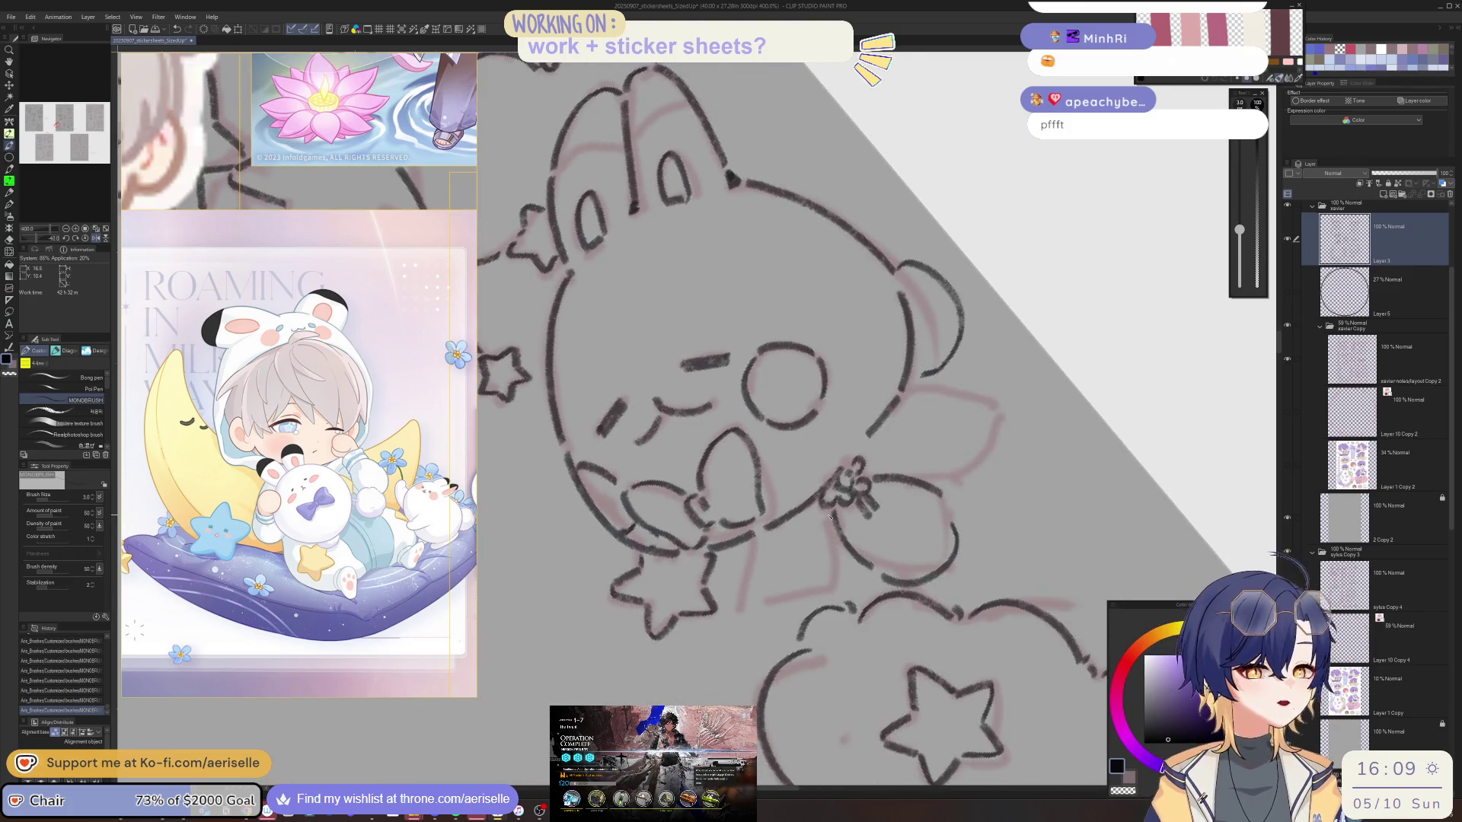
{"action": "key", "text": "h"}
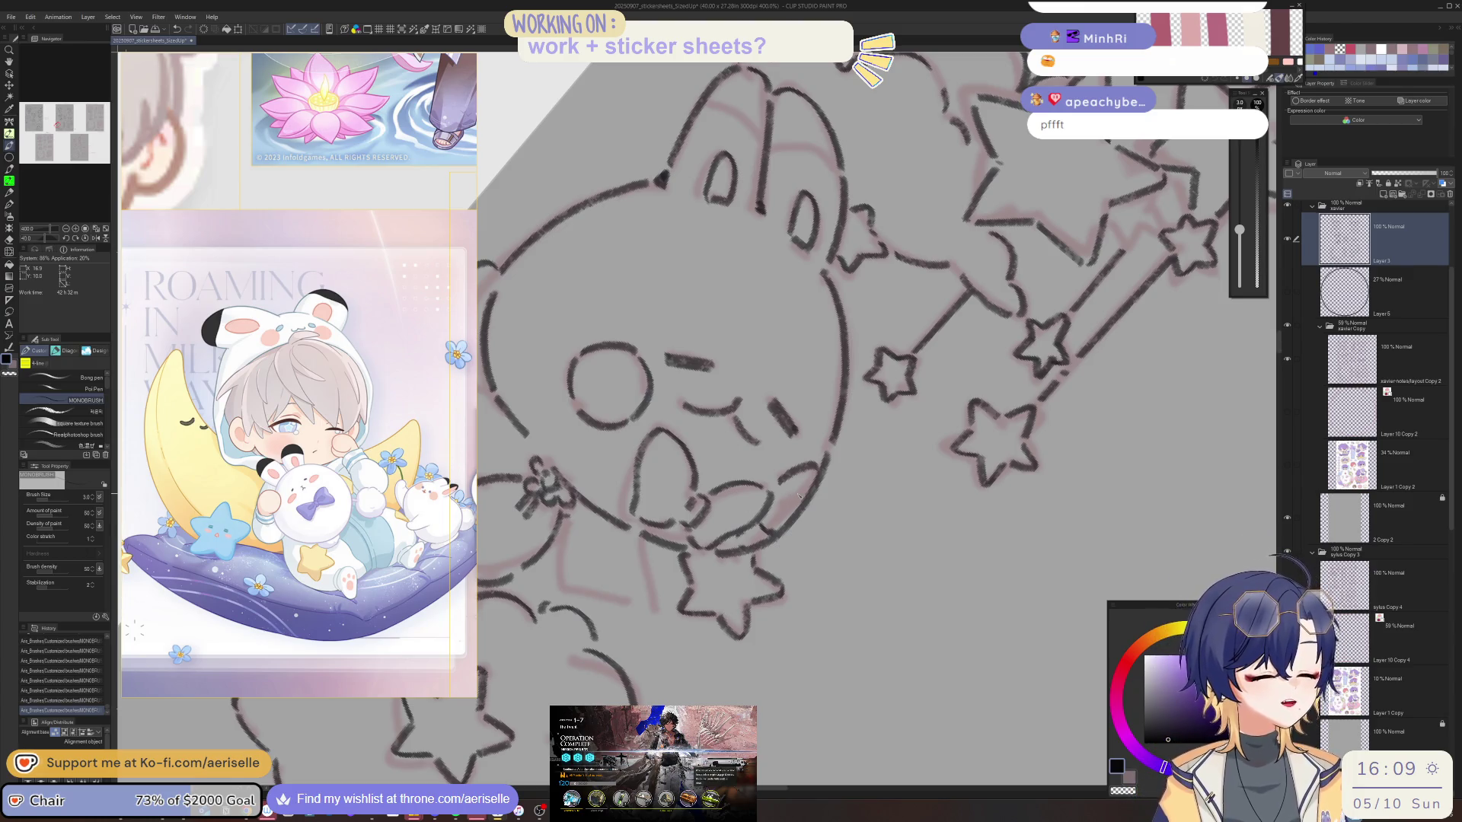
{"action": "mouse_move", "coordinate": [563, 525]}
{"action": "left_mouse_down"}
{"action": "mouse_move", "coordinate": [588, 598]}
{"action": "mouse_move", "coordinate": [670, 598]}
{"action": "mouse_move", "coordinate": [705, 660]}
{"action": "left_mouse_up"}
{"action": "mouse_move", "coordinate": [621, 611]}
{"action": "left_mouse_down"}
{"action": "mouse_move", "coordinate": [626, 660]}
{"action": "mouse_move", "coordinate": [662, 689]}
{"action": "left_mouse_up"}
{"action": "left_click_drag", "start_coordinate": [712, 631], "coordinate": [709, 672]}
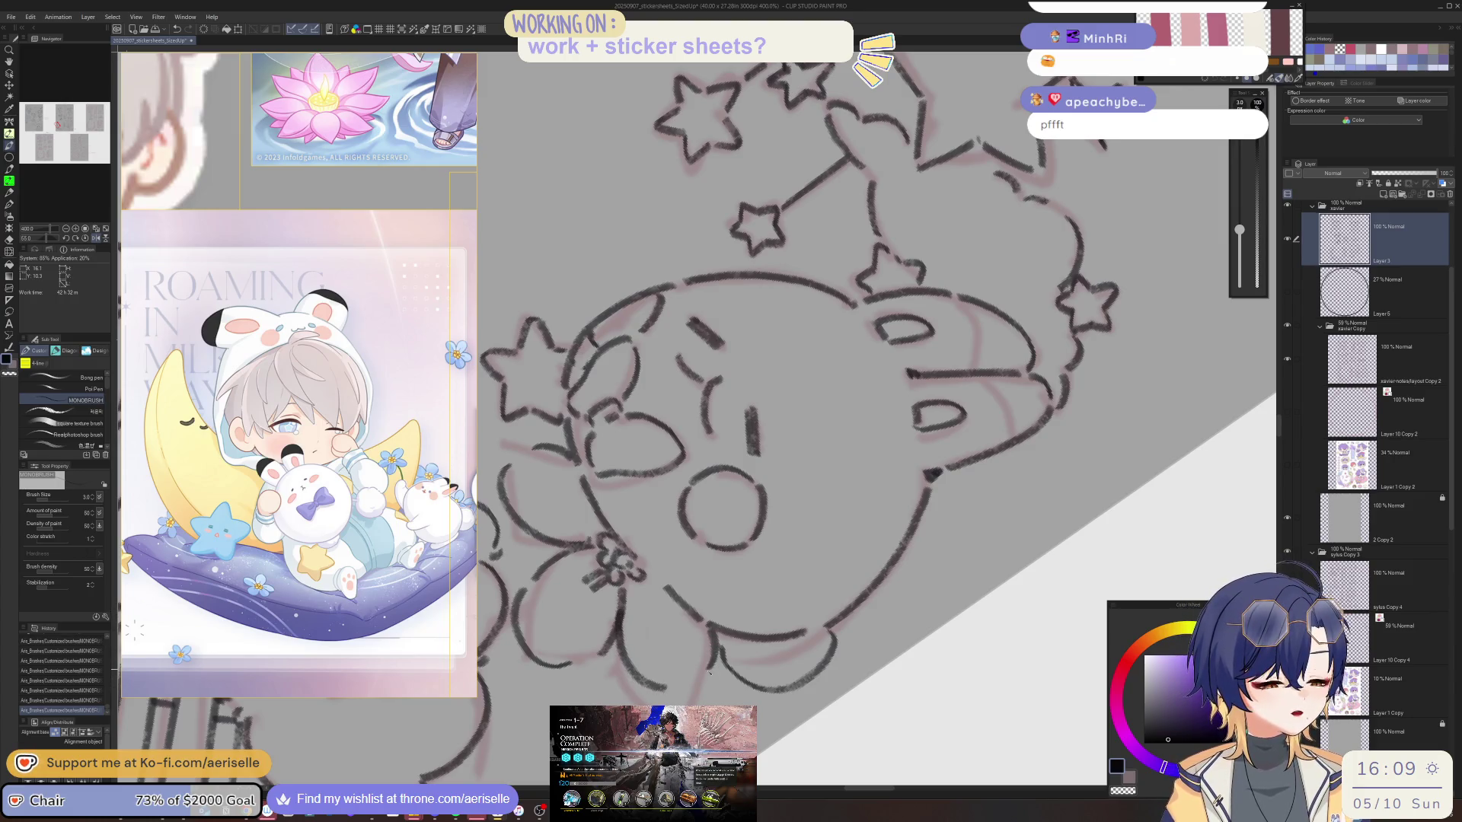
{"action": "scroll", "coordinate": [683, 686], "scroll_direction": "down", "scroll_amount": 5}
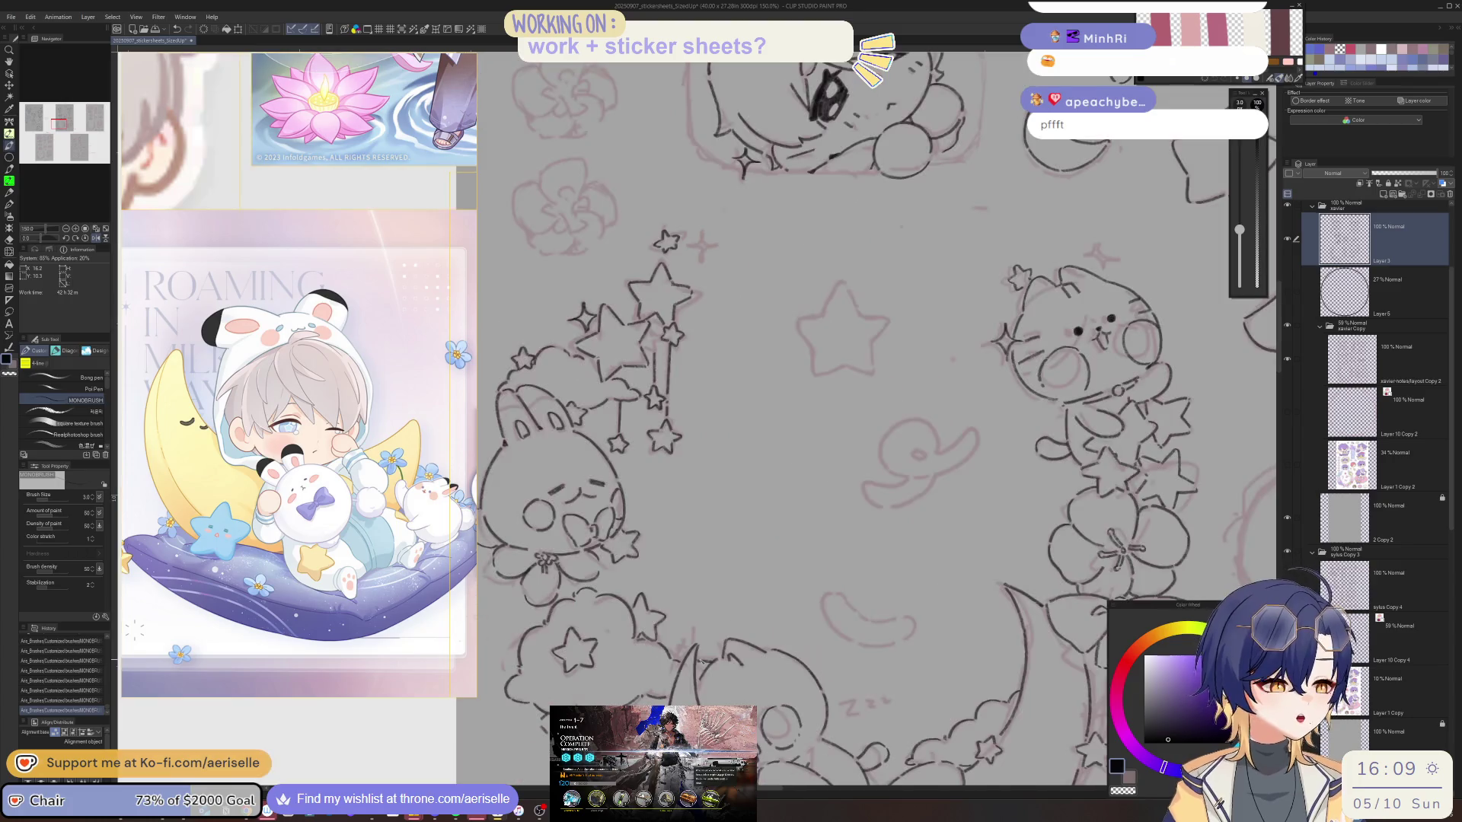
{"action": "scroll", "coordinate": [734, 623], "scroll_direction": "up", "scroll_amount": 5}
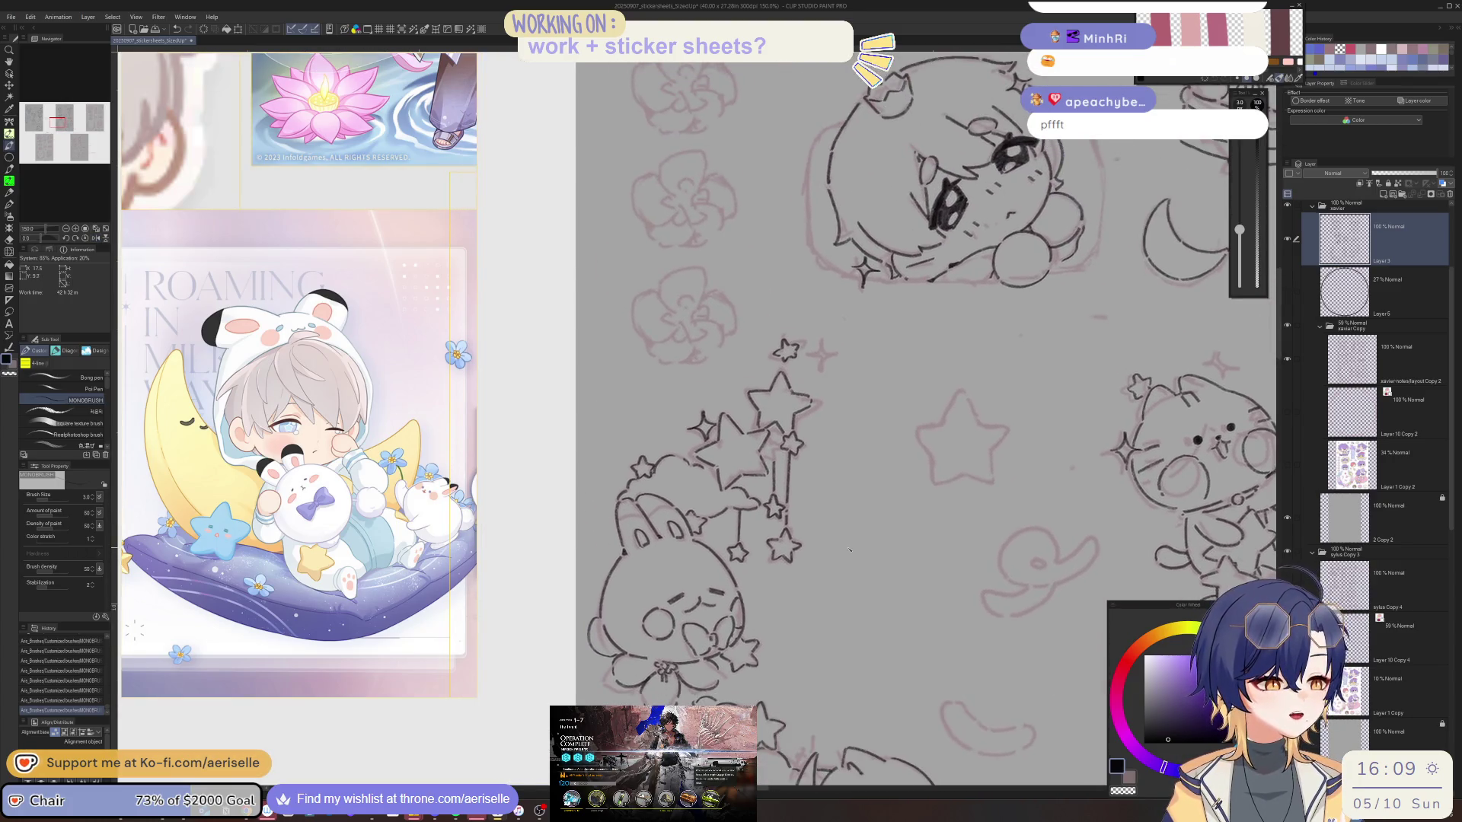
{"action": "scroll", "coordinate": [849, 551], "scroll_direction": "up", "scroll_amount": 5}
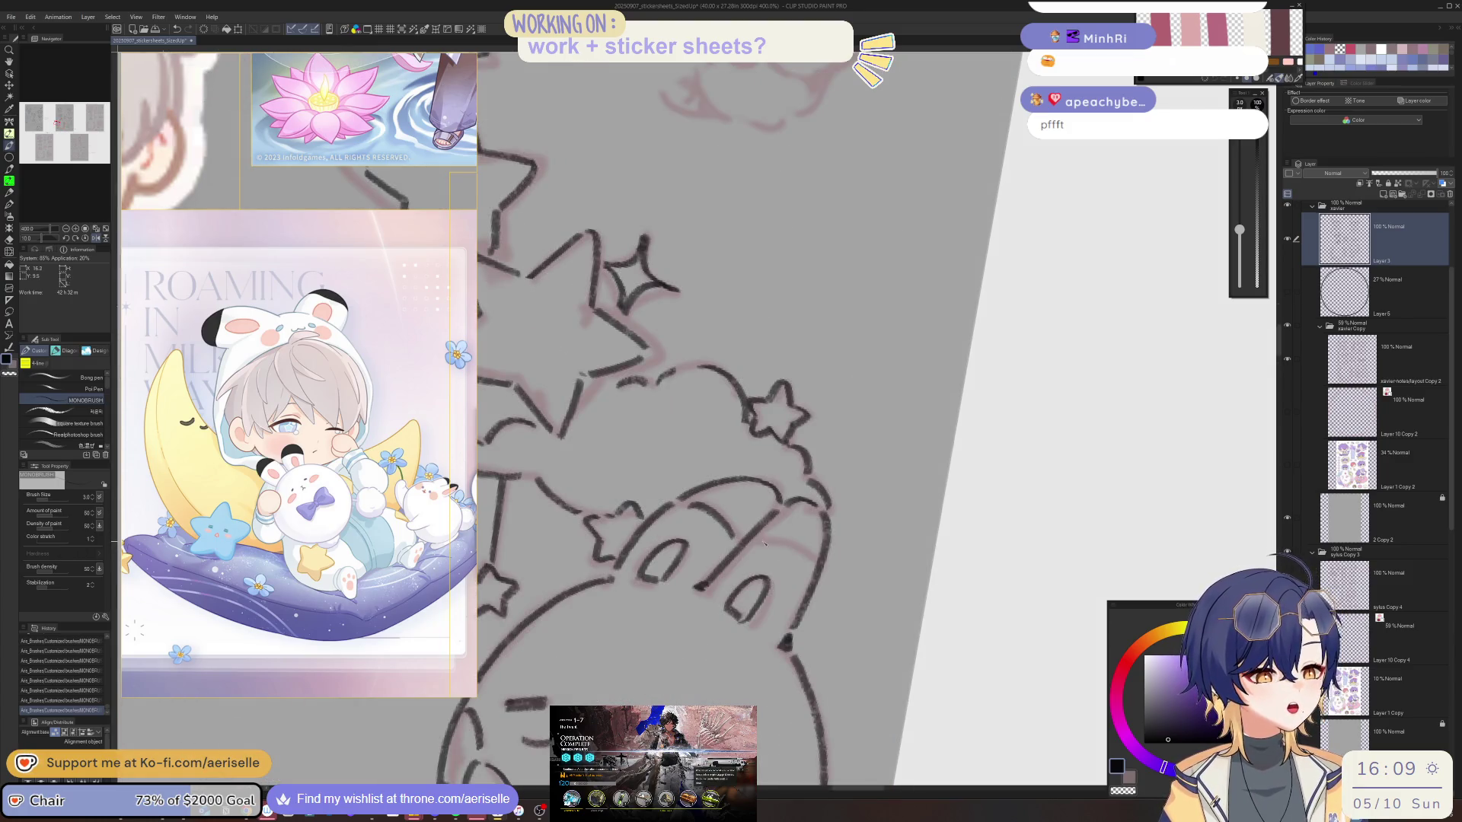
{"action": "scroll", "coordinate": [803, 568], "scroll_direction": "down", "scroll_amount": 5}
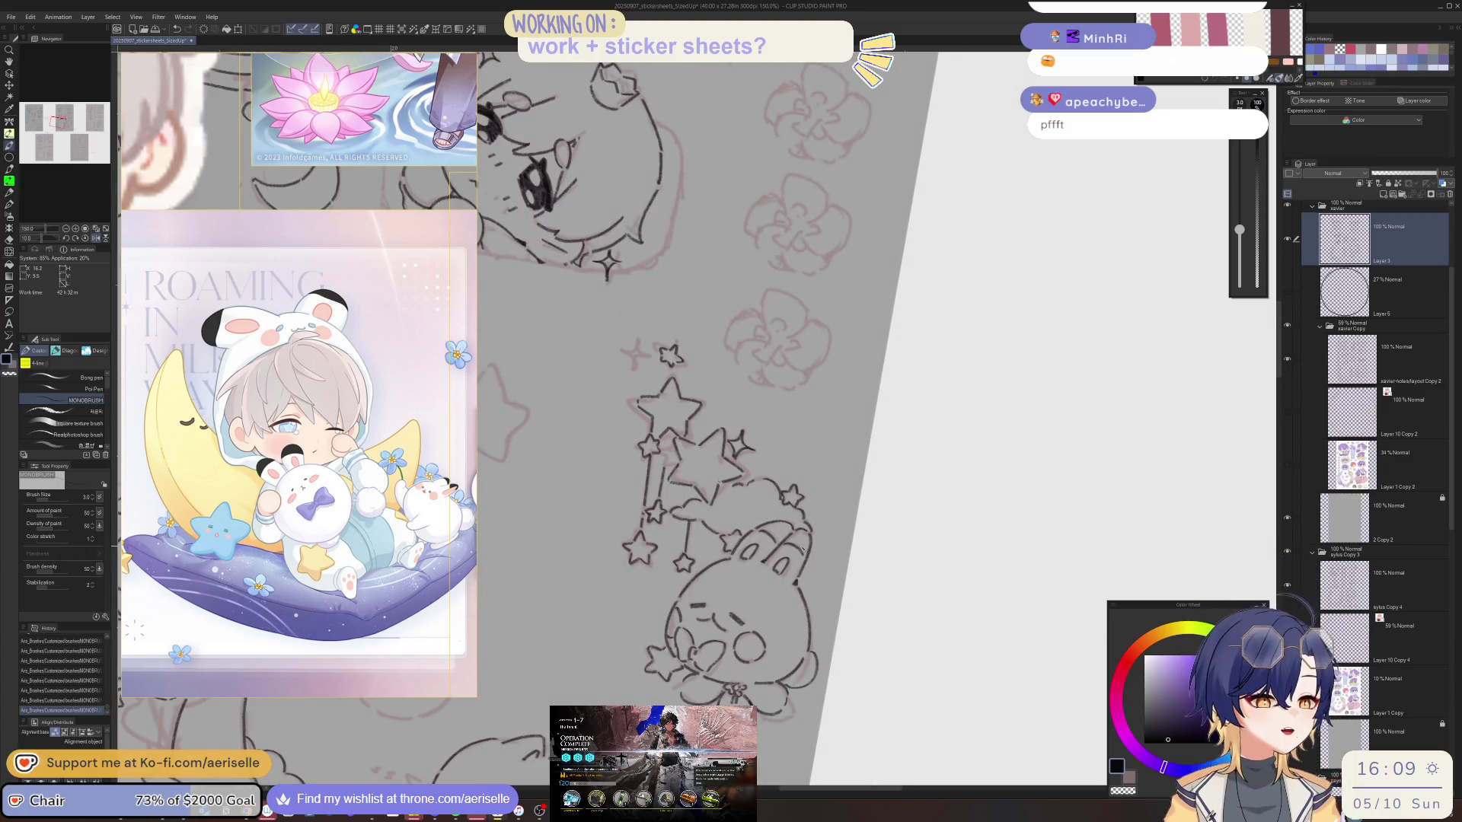
{"action": "key", "text": "minus"}
{"action": "scroll", "coordinate": [802, 549], "scroll_direction": "up", "scroll_amount": 5}
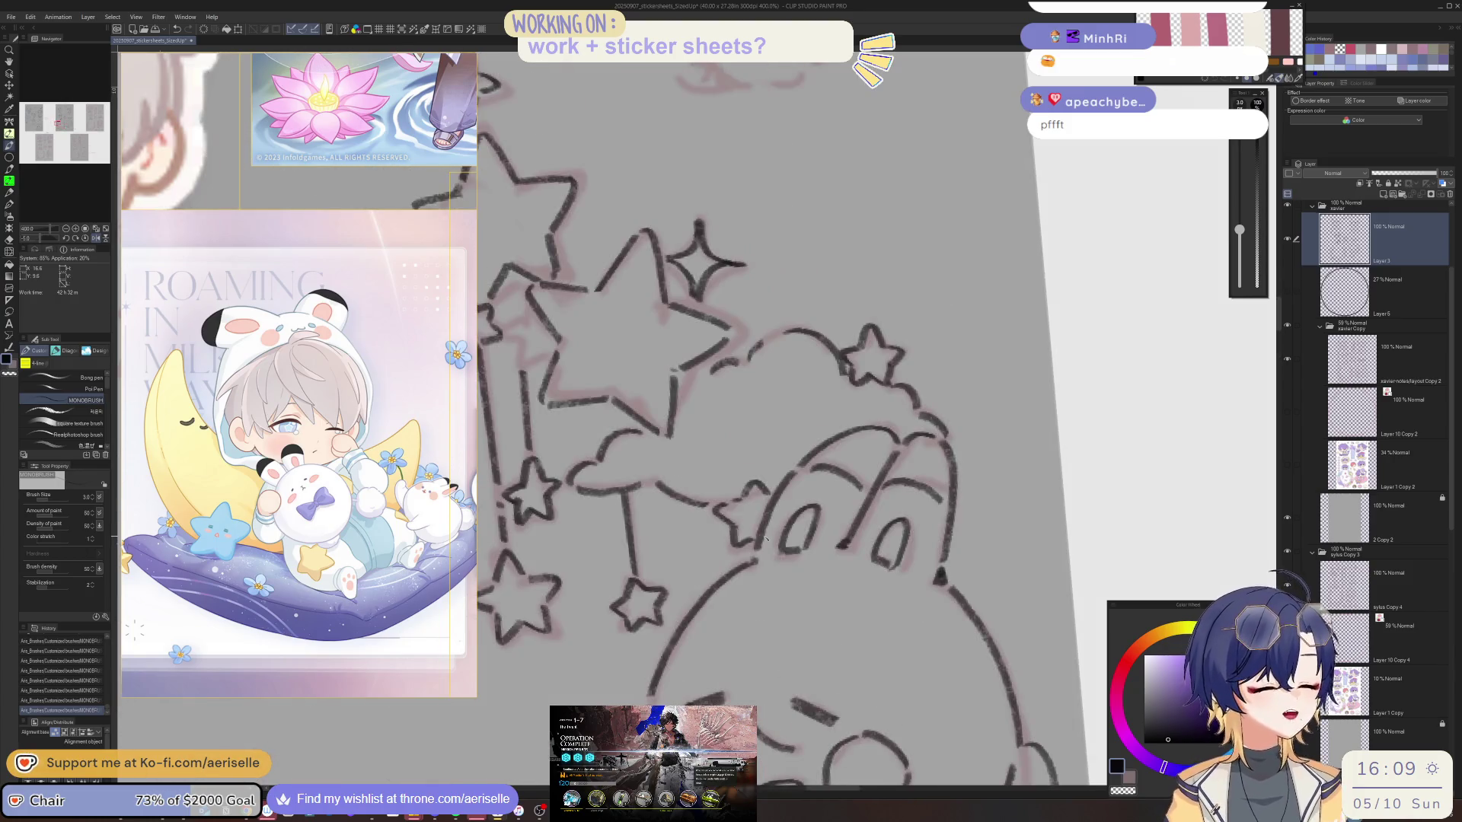
{"action": "key", "text": "m"}
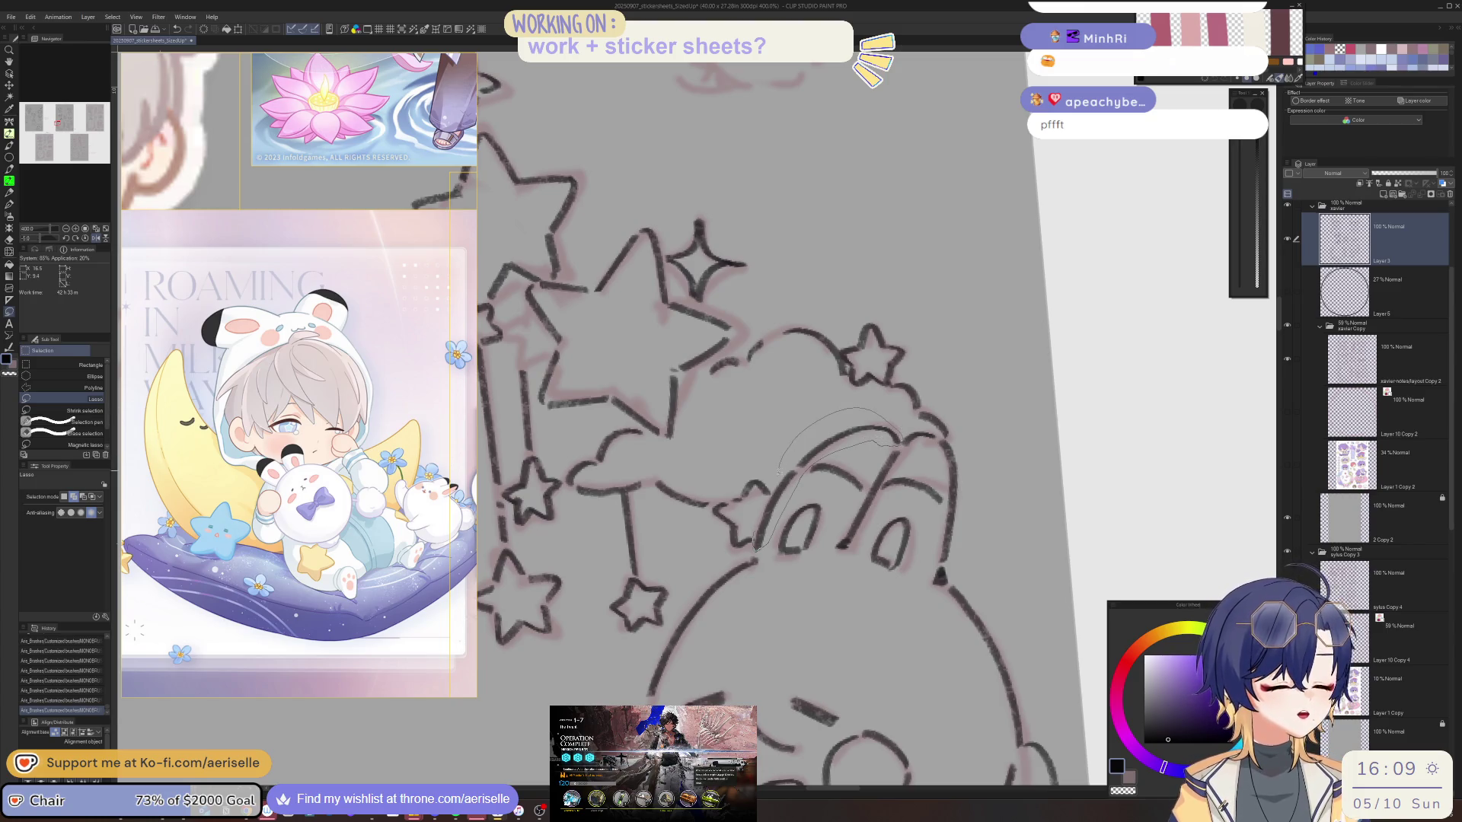
Lasso a small part of the bunny's head outline and nudge it slightly down-right.
{"action": "left_click_drag", "start_coordinate": [771, 497], "coordinate": [770, 499]}
{"action": "key", "text": "e"}
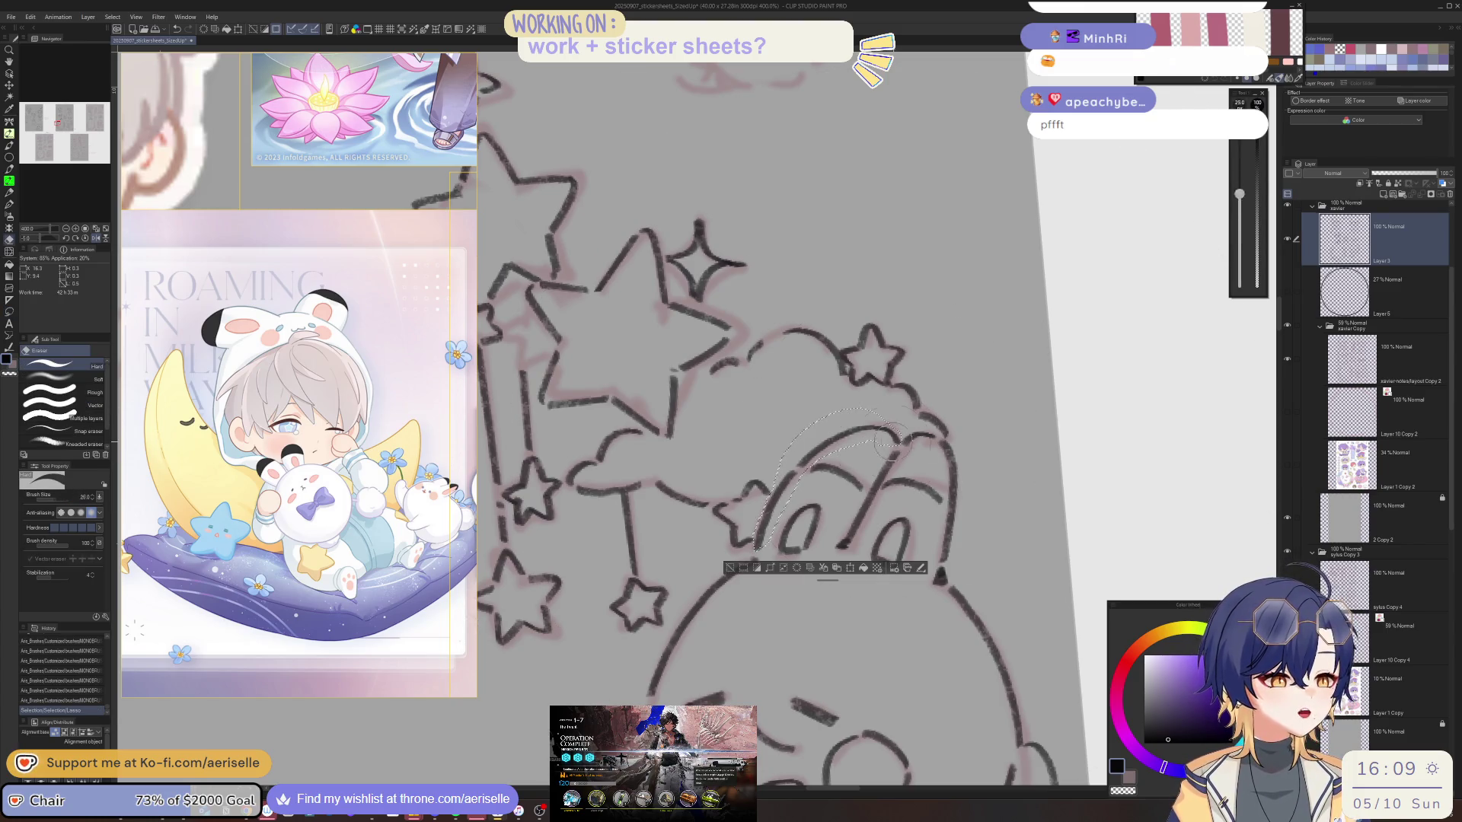
{"action": "key", "text": "k"}
{"action": "left_click_drag", "start_coordinate": [779, 513], "coordinate": [784, 518]}
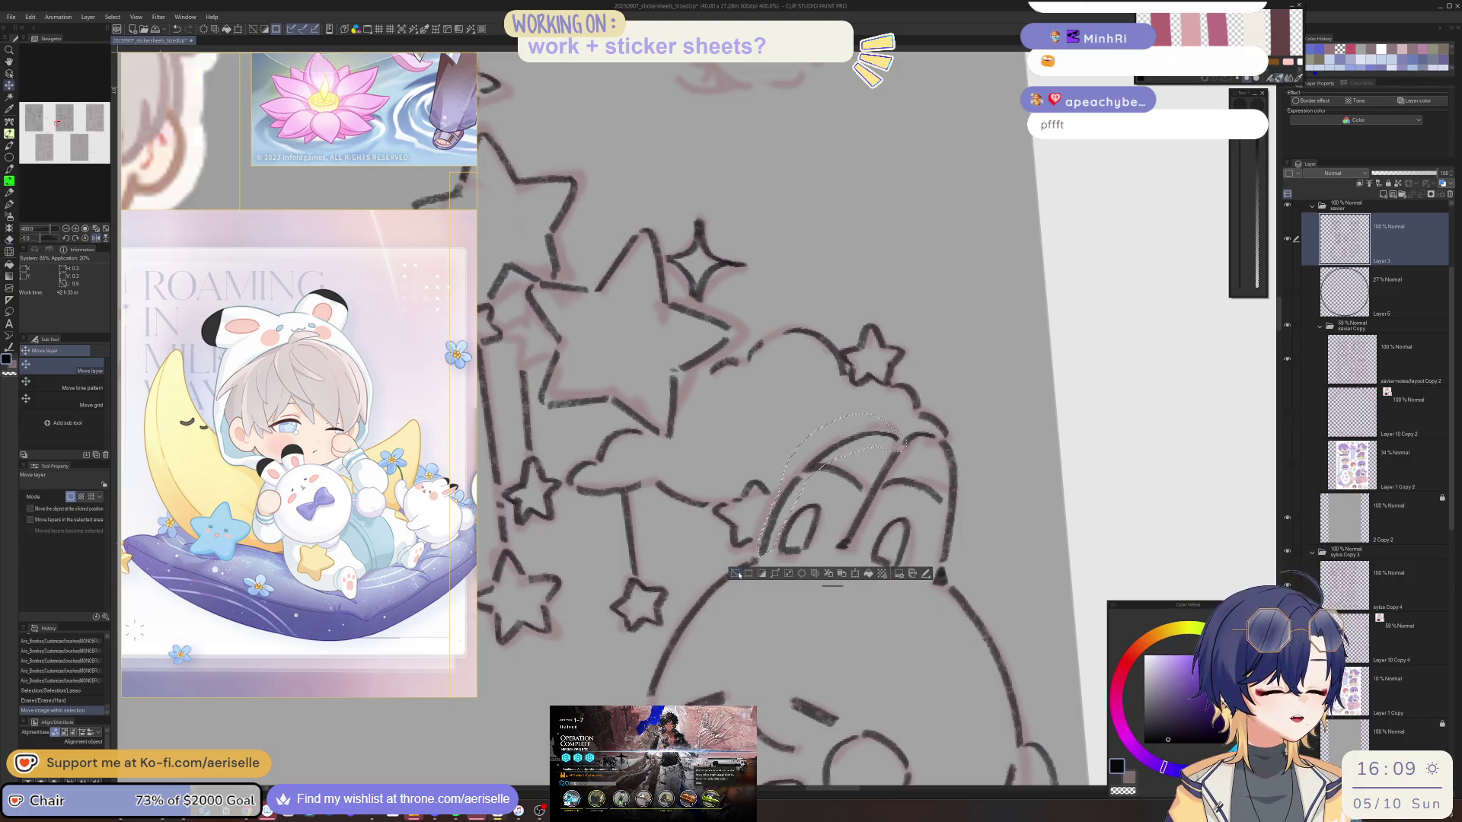
{"action": "key", "text": "ctrl+d"}
{"action": "scroll", "coordinate": [969, 515], "scroll_direction": "down", "scroll_amount": 5}
{"action": "scroll", "coordinate": [955, 502], "scroll_direction": "down", "scroll_amount": 1}
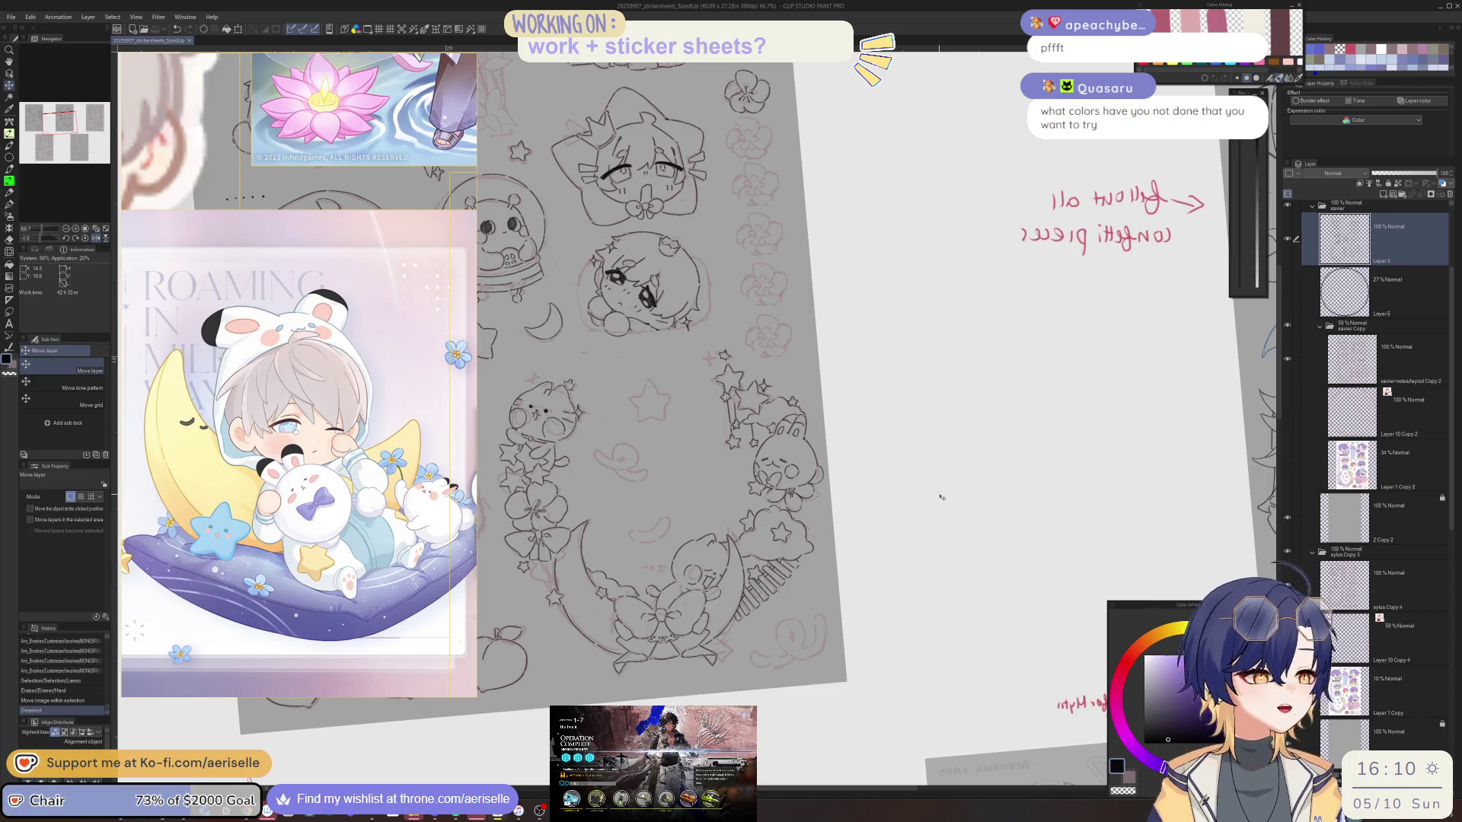
{"action": "scroll", "coordinate": [763, 494], "scroll_direction": "up", "scroll_amount": 3}
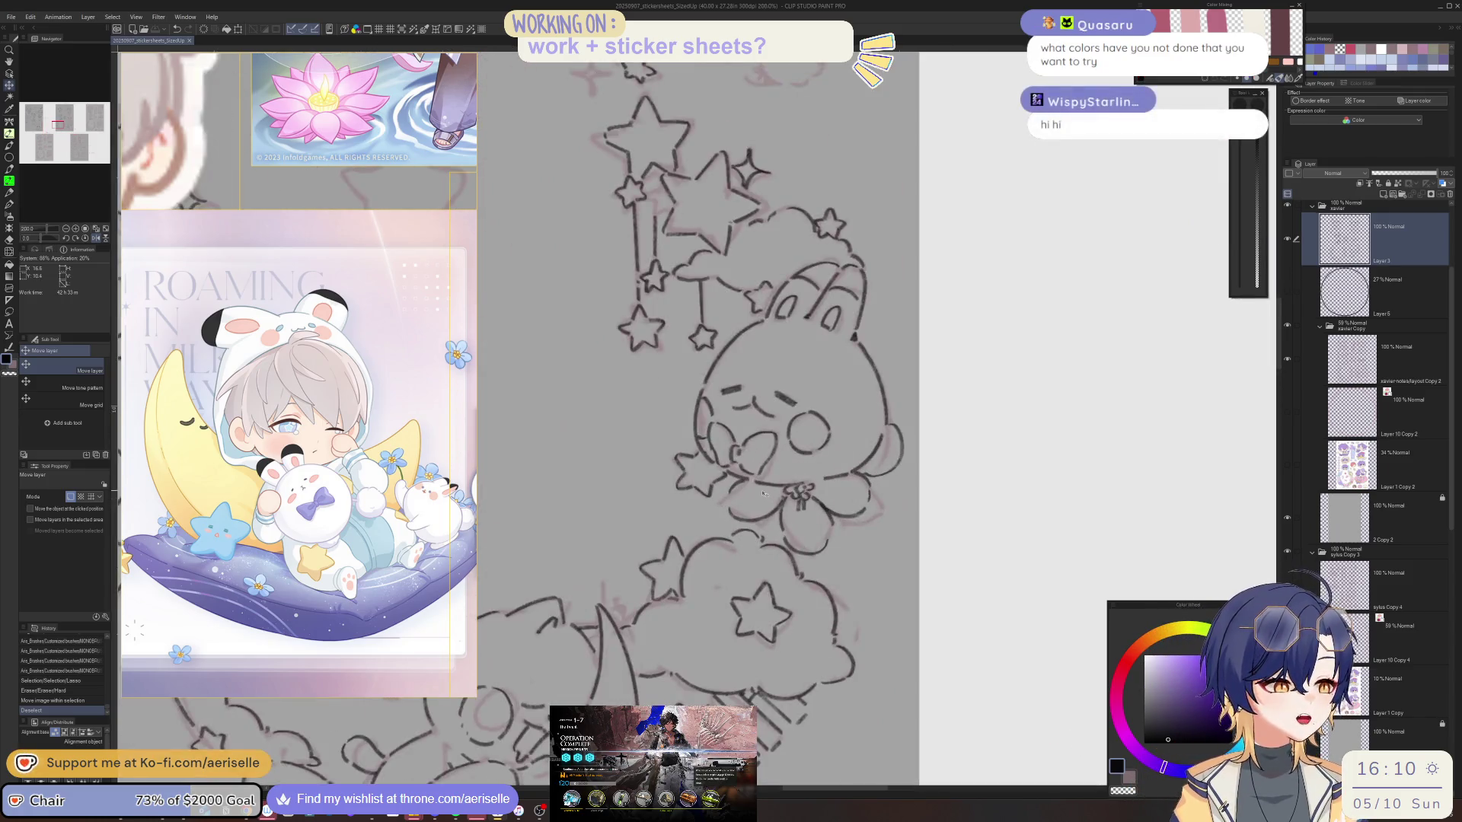
{"action": "key", "text": "h"}
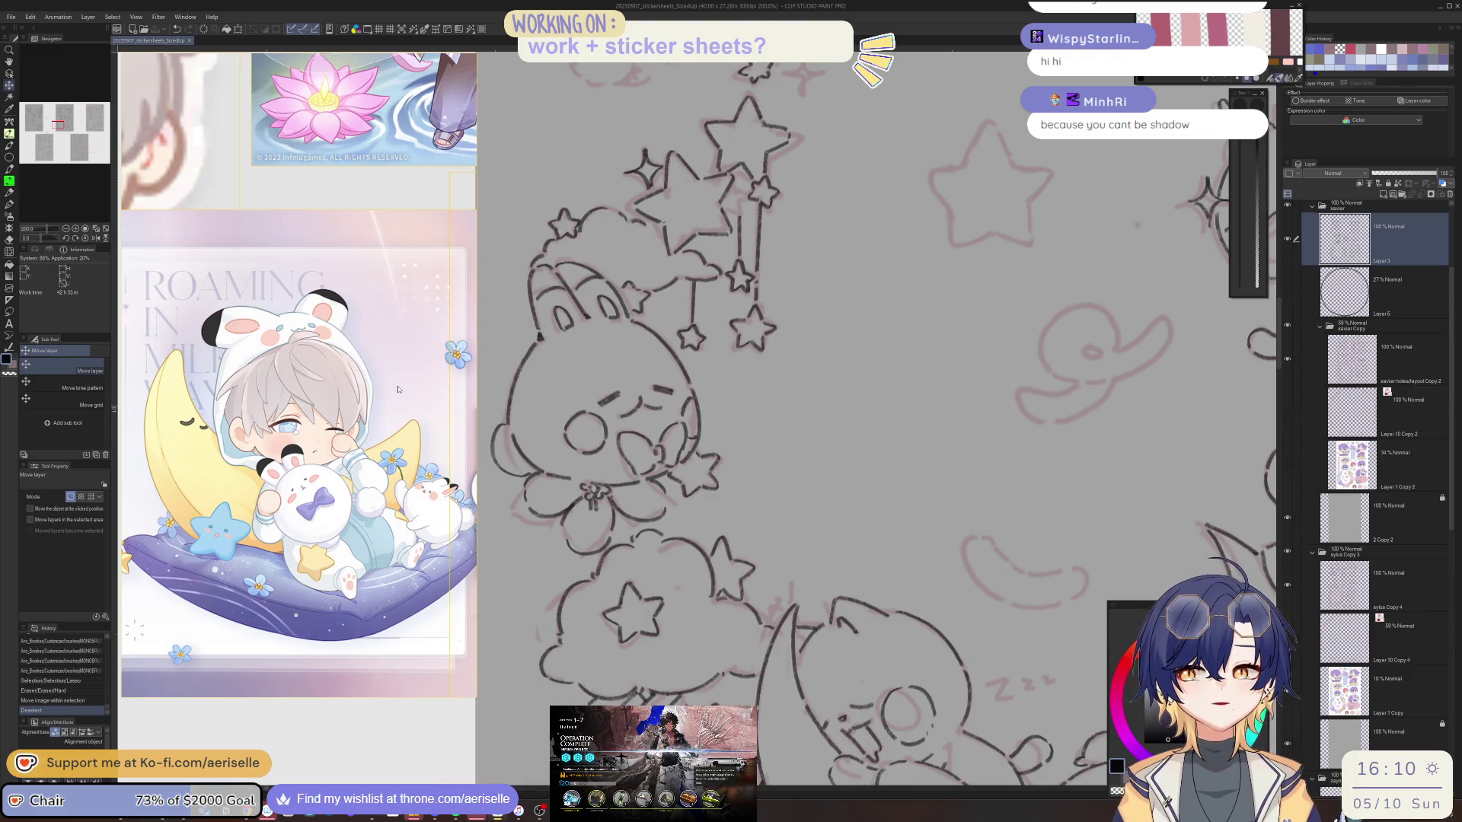
{"action": "key", "text": "alt+Tab"}
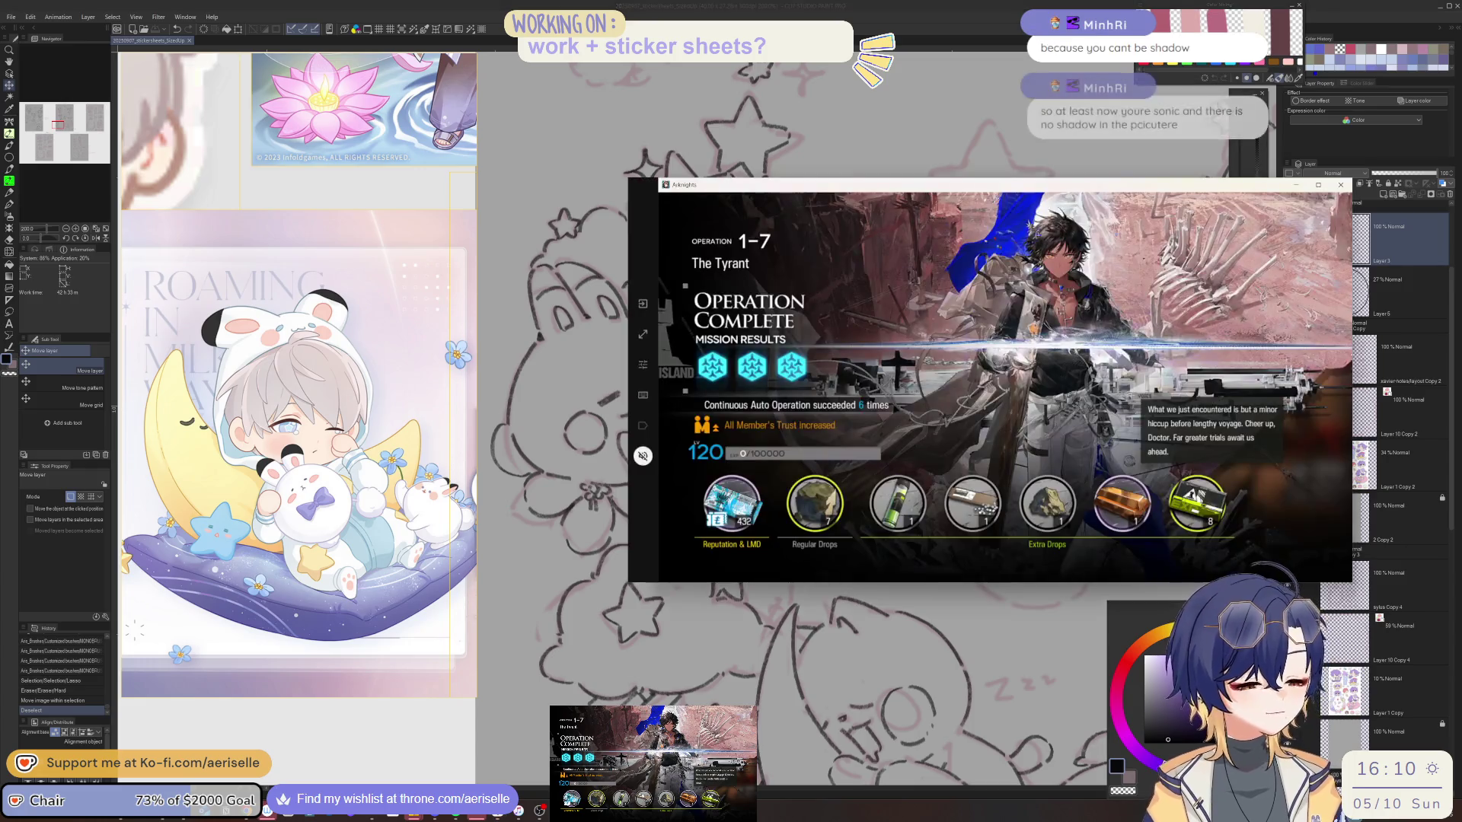
Dismiss the 1-7 results, relaunch the operation, and return to Clip Studio Paint.
{"action": "left_click", "coordinate": [912, 357]}
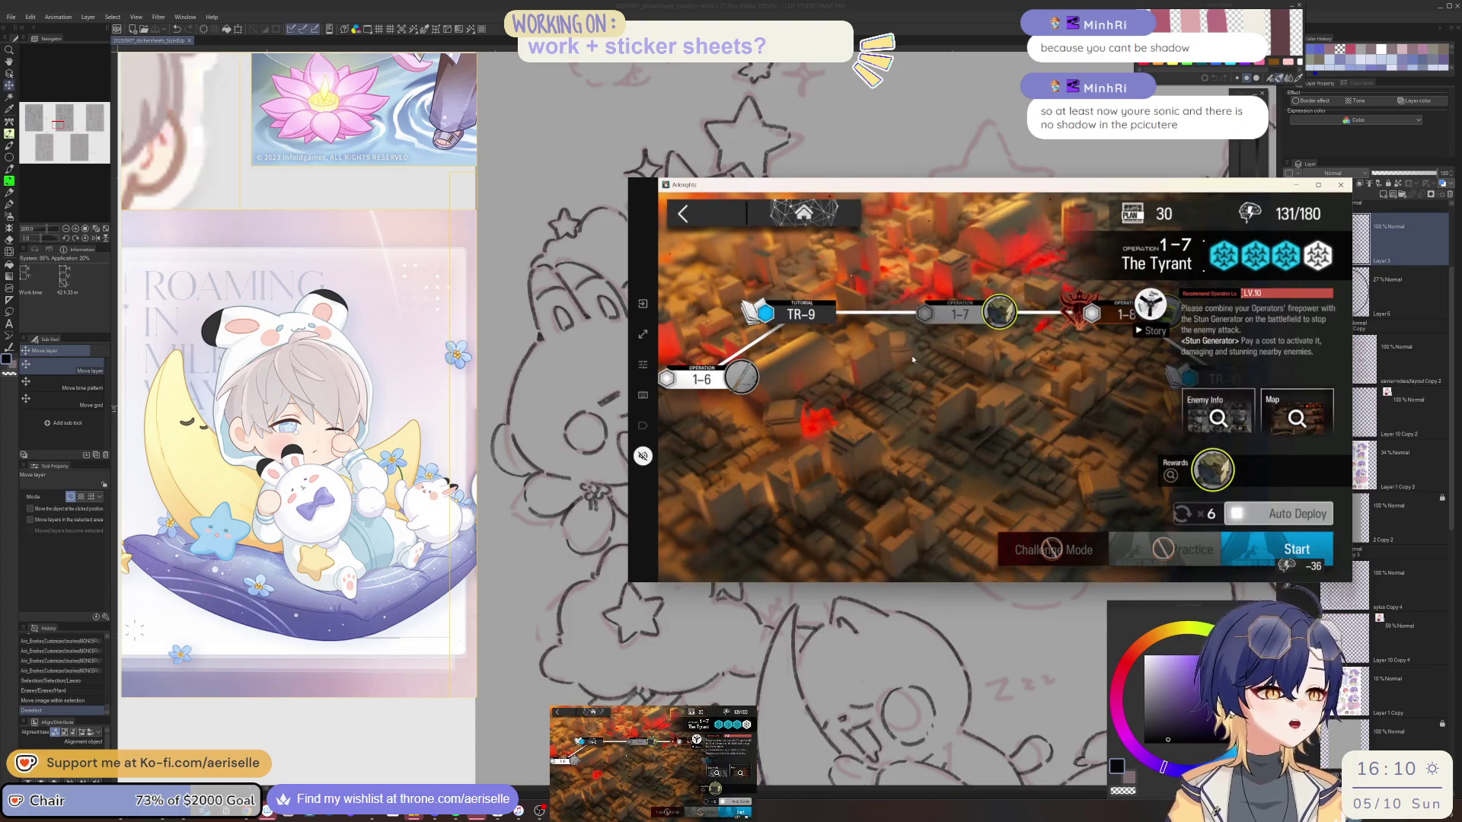
{"action": "left_click", "coordinate": [1294, 550]}
{"action": "left_click", "coordinate": [1251, 542]}
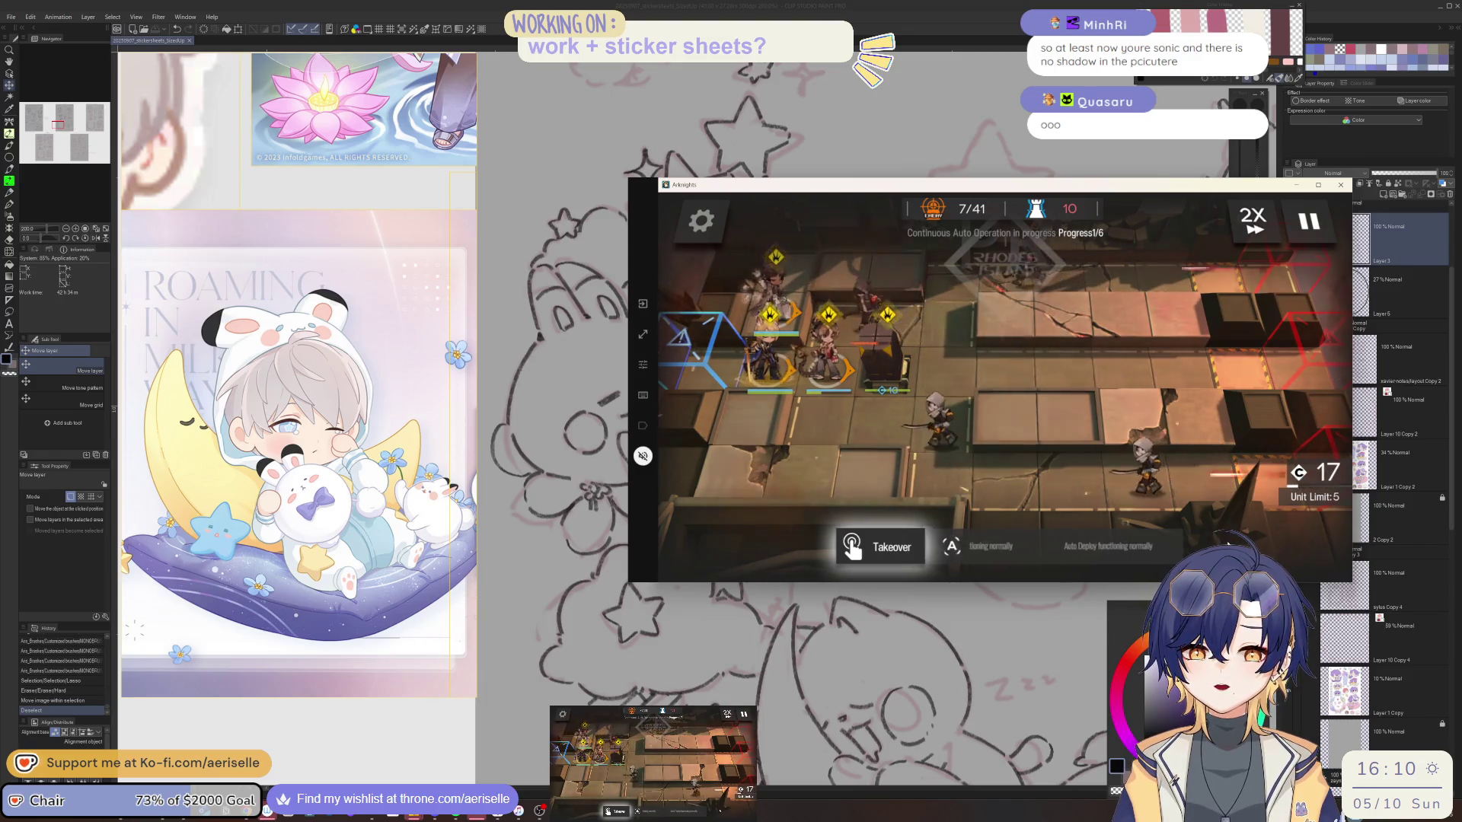
{"action": "left_click", "coordinate": [992, 3]}
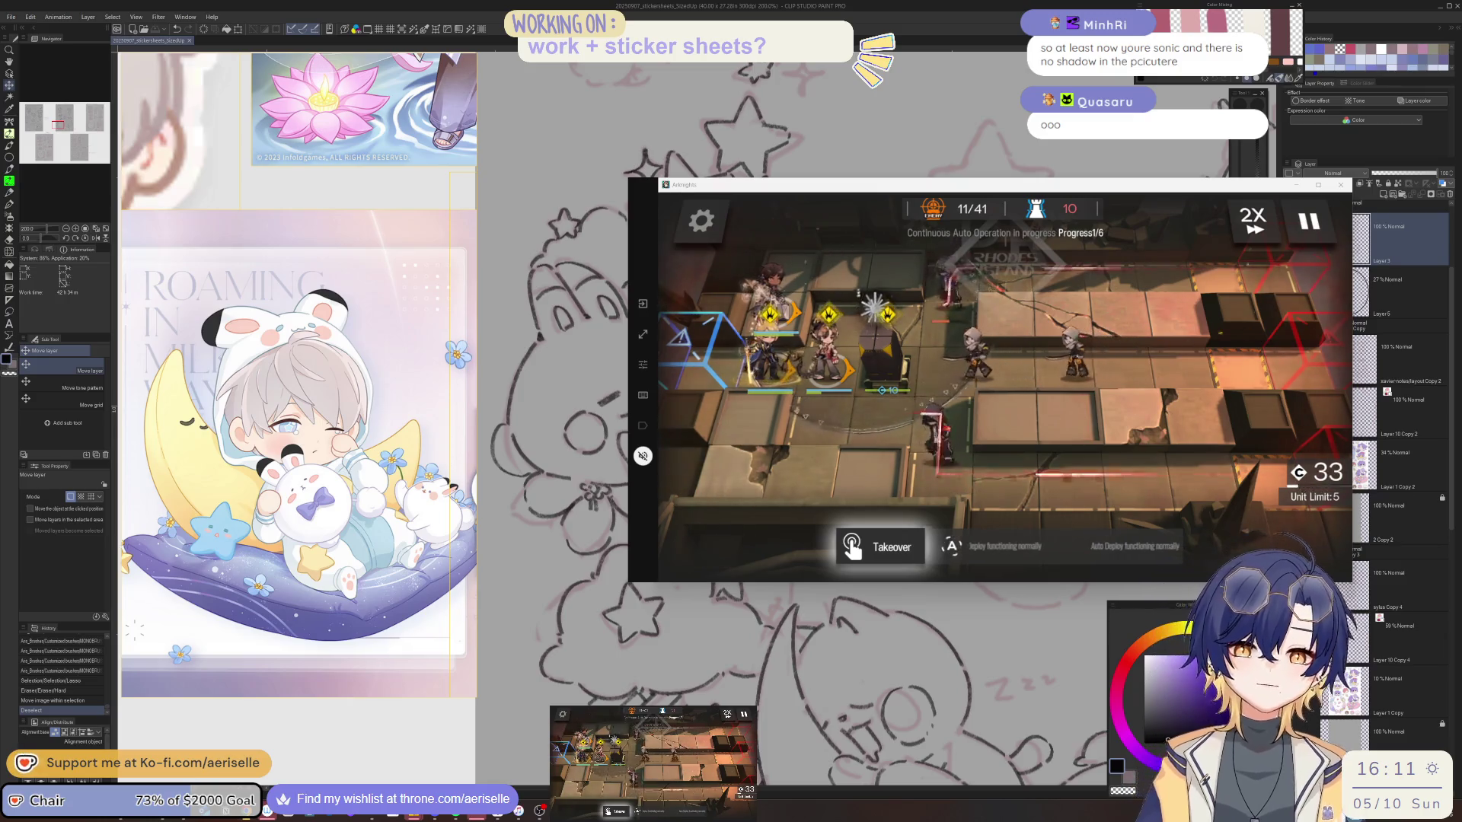
{"action": "left_click", "coordinate": [1406, 250]}
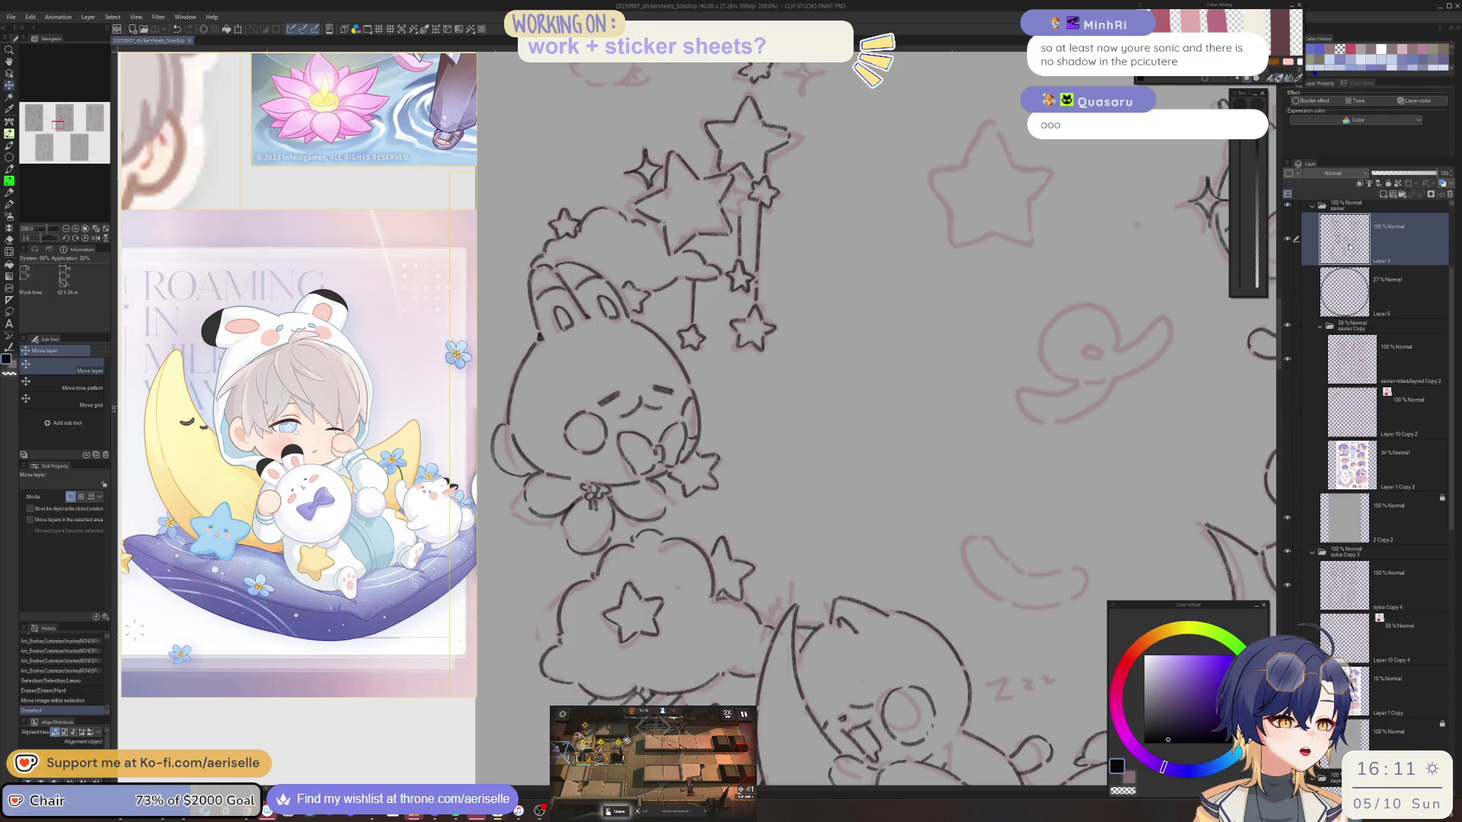
Paste a copy of the inked flower and move it down to the second row.
{"action": "scroll", "coordinate": [1019, 495], "scroll_direction": "up", "scroll_amount": 5}
{"action": "scroll", "coordinate": [954, 679], "scroll_direction": "down", "scroll_amount": 3}
{"action": "scroll", "coordinate": [1013, 531], "scroll_direction": "up", "scroll_amount": 3}
{"action": "key", "text": "m"}
{"action": "mouse_move", "coordinate": [799, 236]}
{"action": "left_mouse_down"}
{"action": "mouse_move", "coordinate": [665, 251]}
{"action": "mouse_move", "coordinate": [801, 239]}
{"action": "left_mouse_up"}
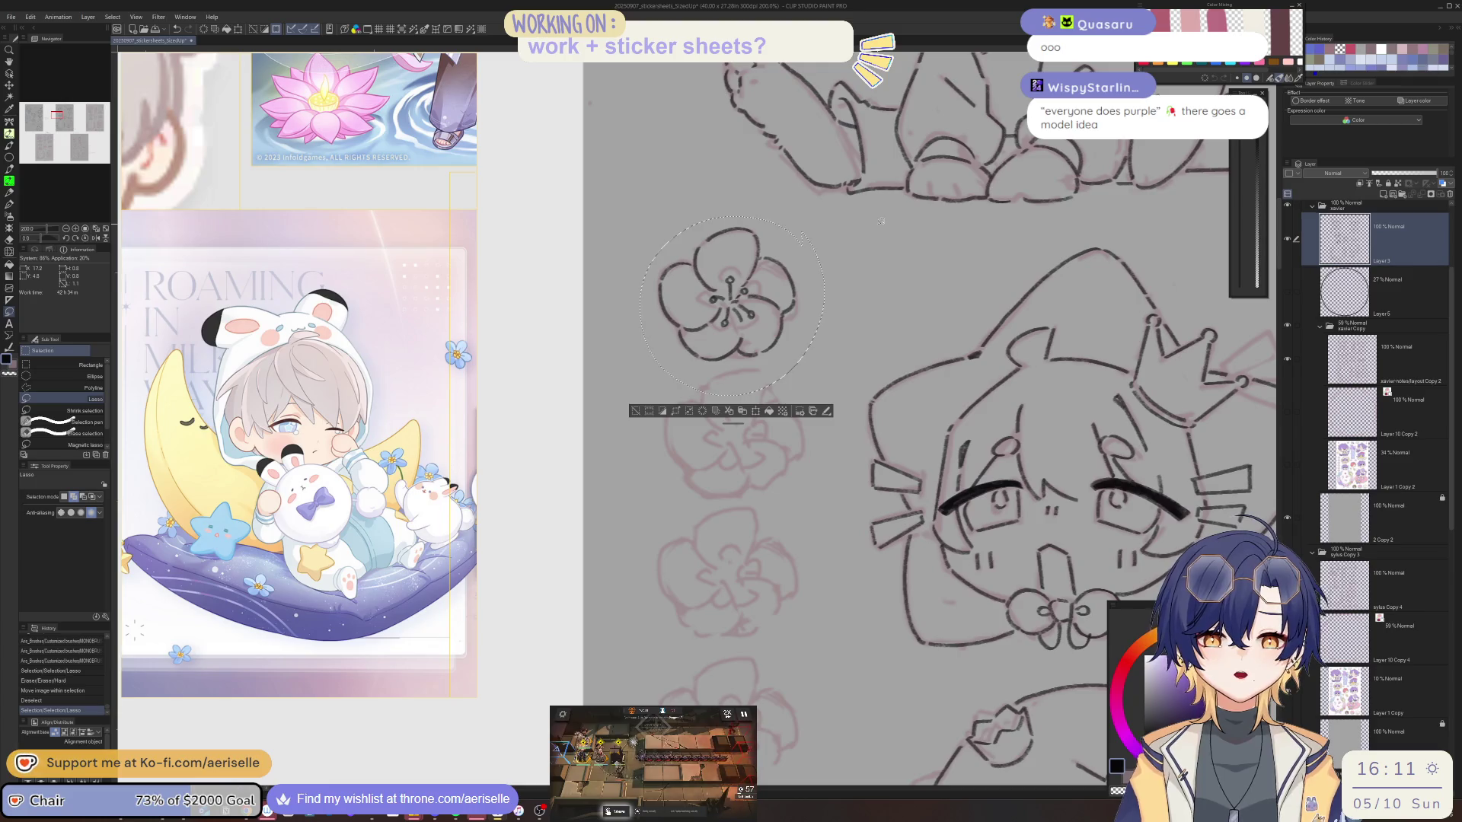
{"action": "scroll", "coordinate": [852, 251], "scroll_direction": "down", "scroll_amount": 1}
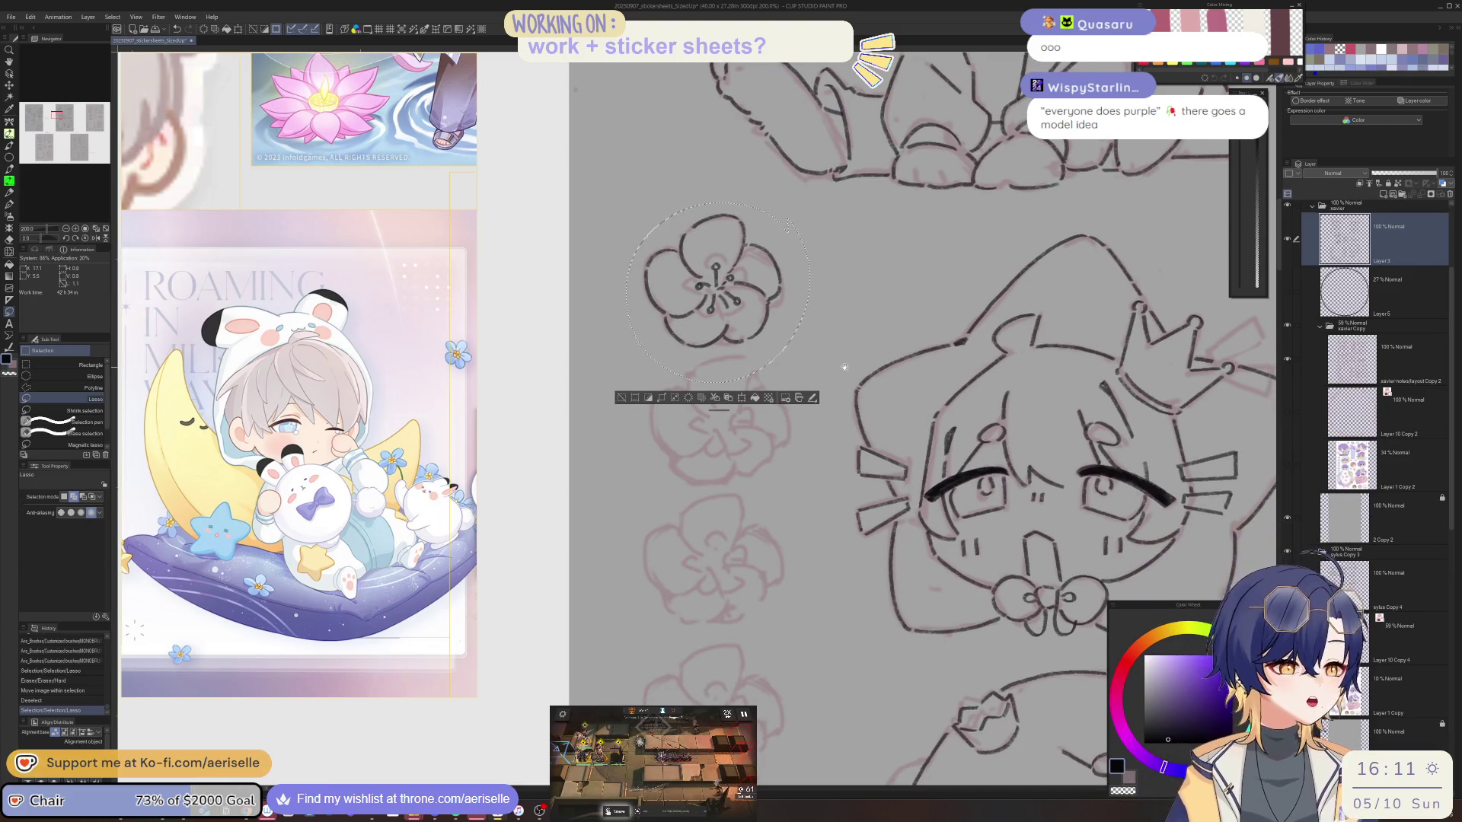
{"action": "key", "text": "ctrl+v"}
{"action": "key", "text": "k"}
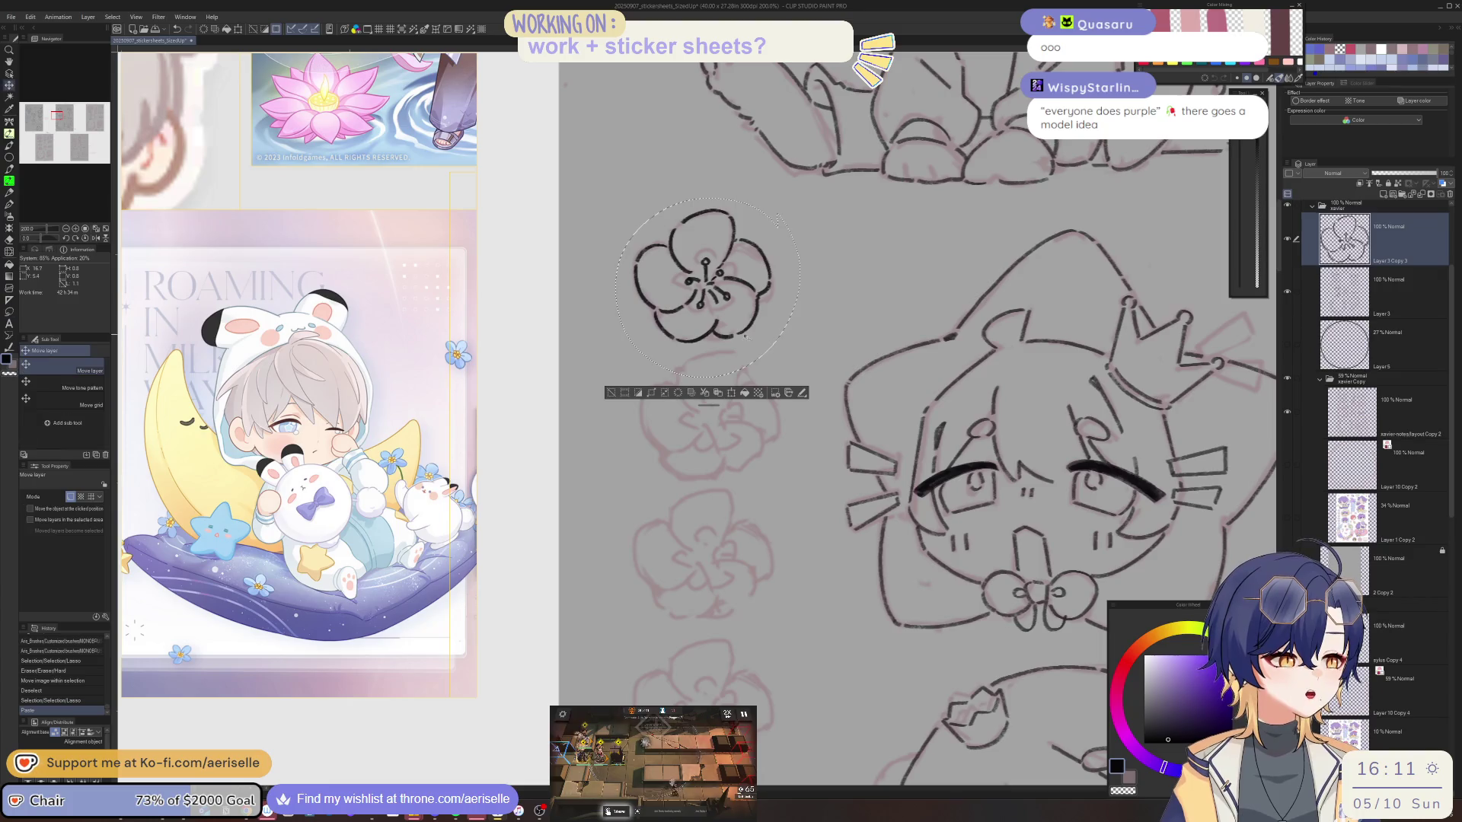
{"action": "left_click_drag", "start_coordinate": [752, 318], "coordinate": [756, 448]}
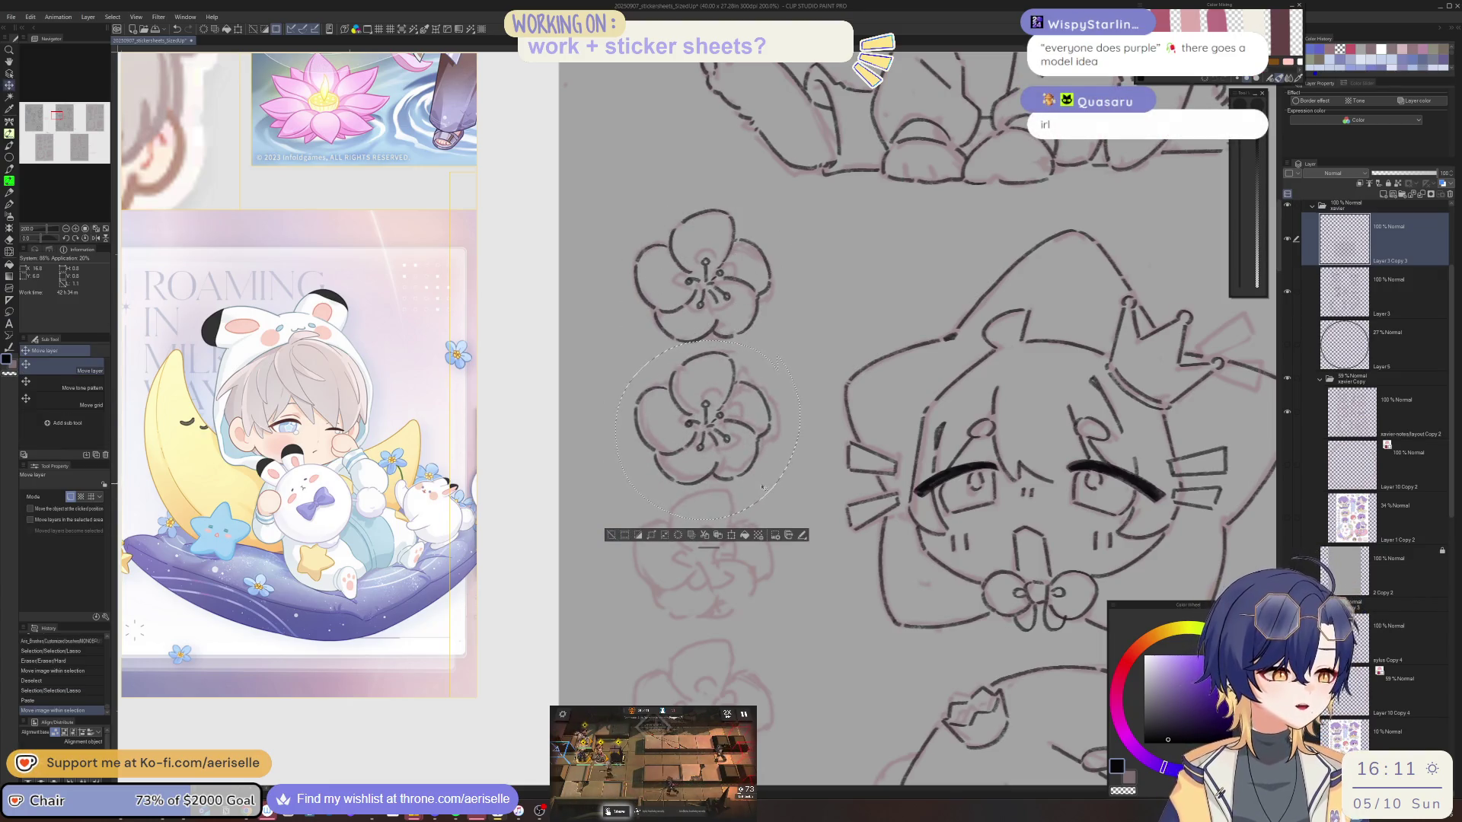
{"action": "left_click", "coordinate": [615, 535]}
Paste more flower copies into the third, fourth and fifth rows of the column.
{"action": "left_click_drag", "start_coordinate": [913, 464], "coordinate": [880, 398]}
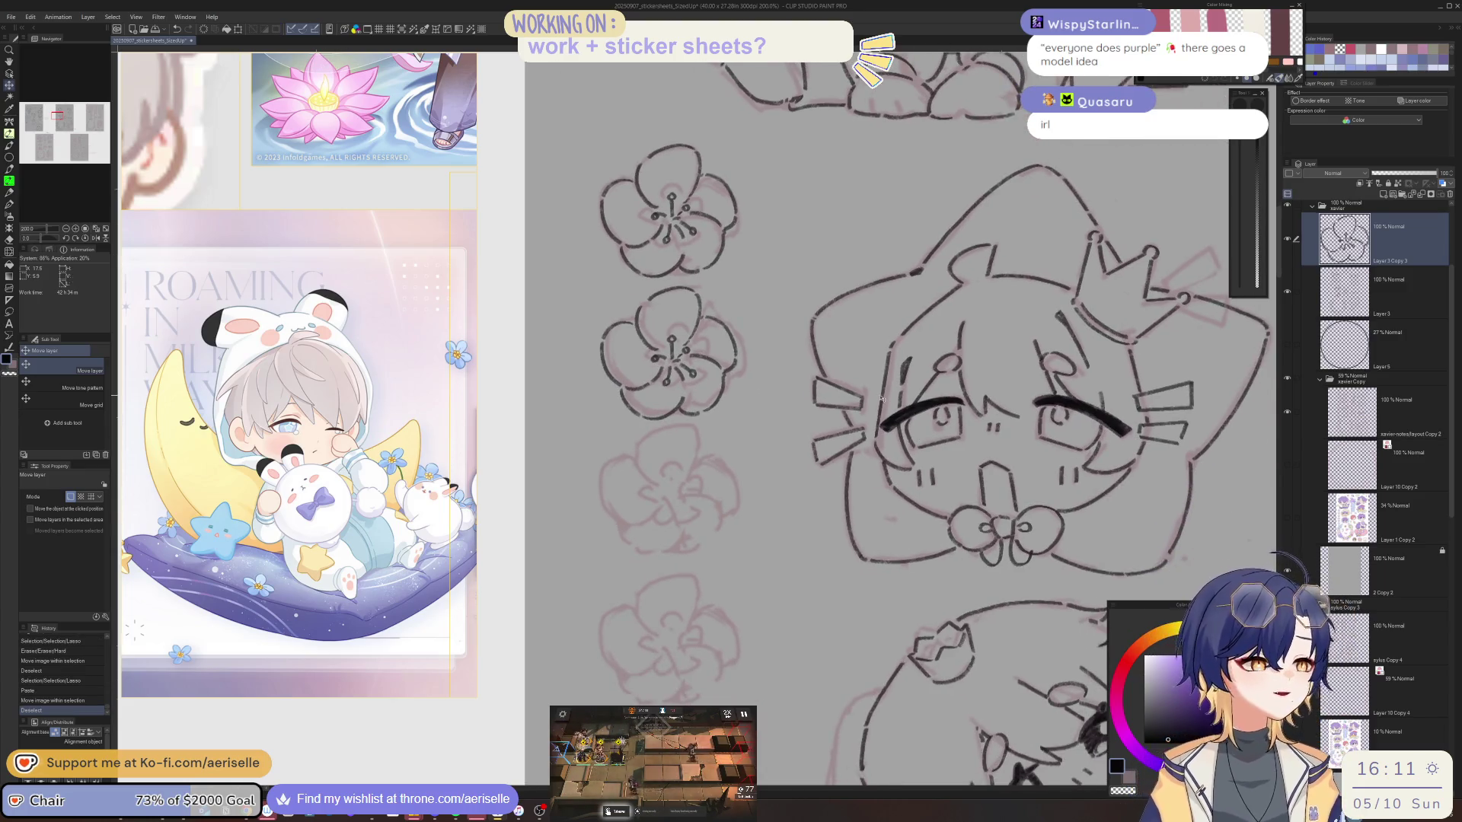
{"action": "key", "text": "ctrl+v"}
{"action": "mouse_move", "coordinate": [733, 351]}
{"action": "left_mouse_down"}
{"action": "mouse_move", "coordinate": [720, 527]}
{"action": "mouse_move", "coordinate": [646, 380]}
{"action": "left_mouse_up"}
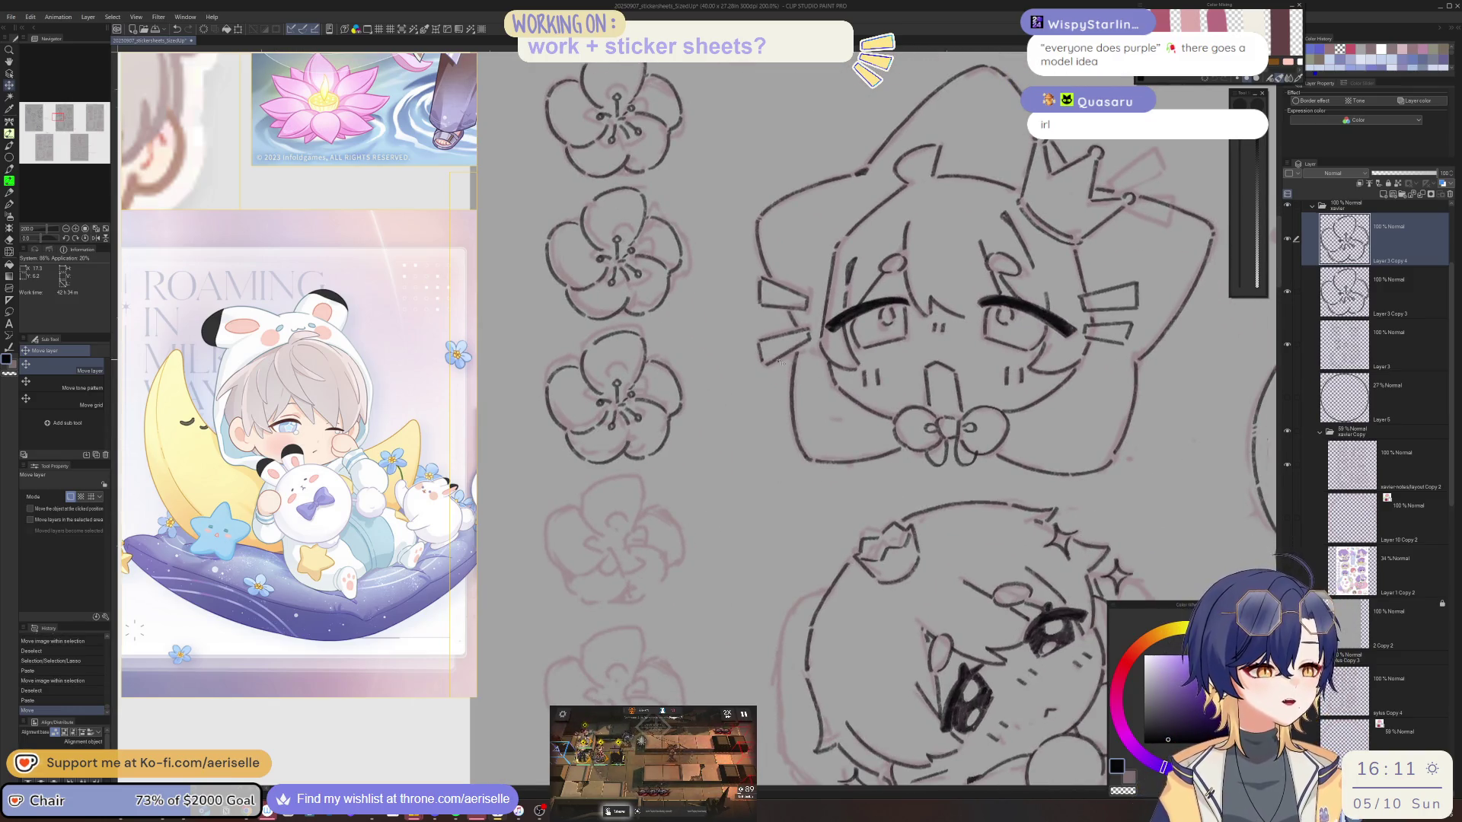
{"action": "scroll", "coordinate": [776, 362], "scroll_direction": "down", "scroll_amount": 2}
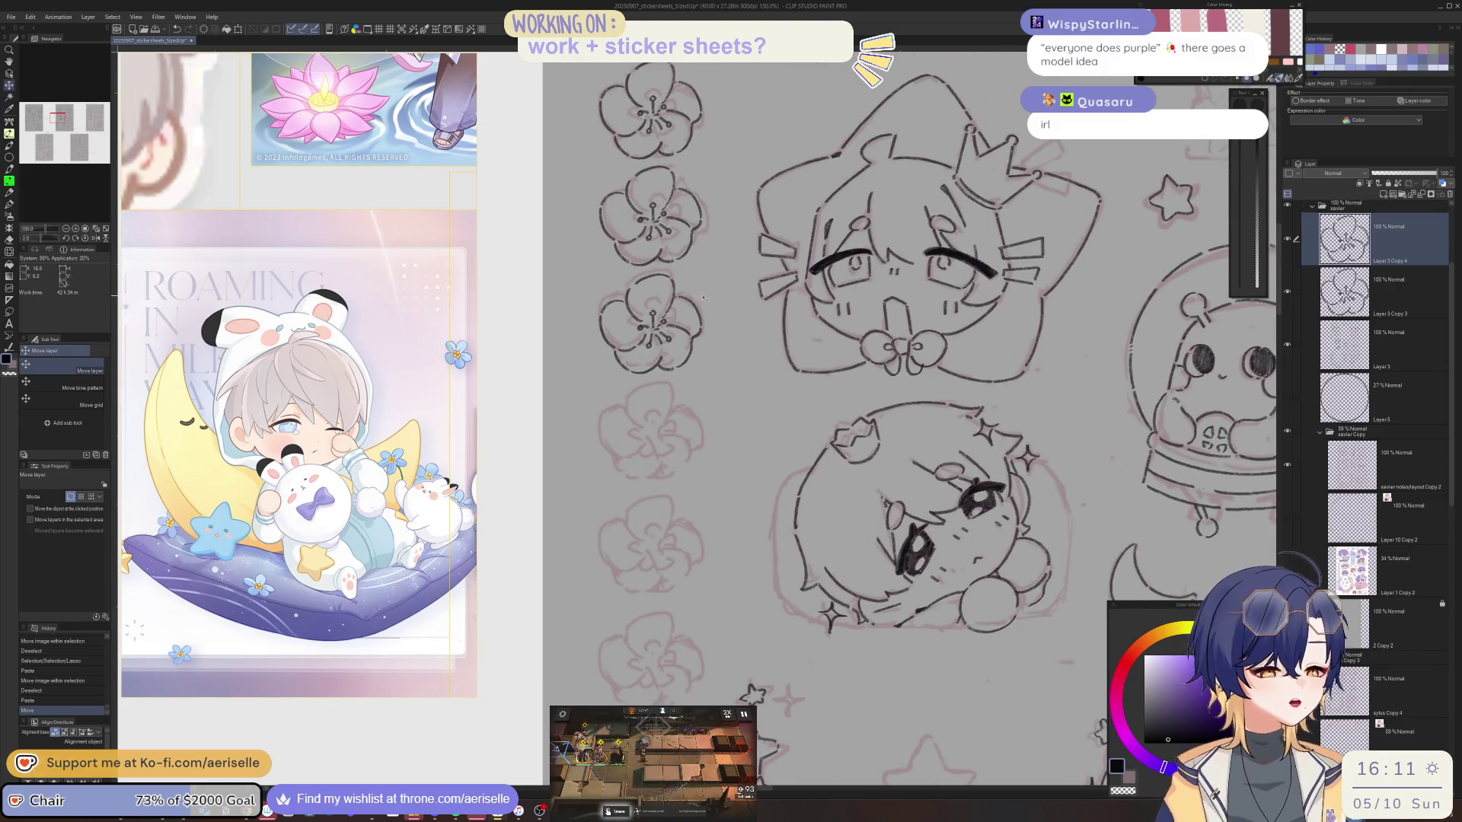
{"action": "key", "text": "ctrl+v"}
{"action": "left_click_drag", "start_coordinate": [689, 352], "coordinate": [689, 460]}
{"action": "scroll", "coordinate": [759, 388], "scroll_direction": "down", "scroll_amount": 2}
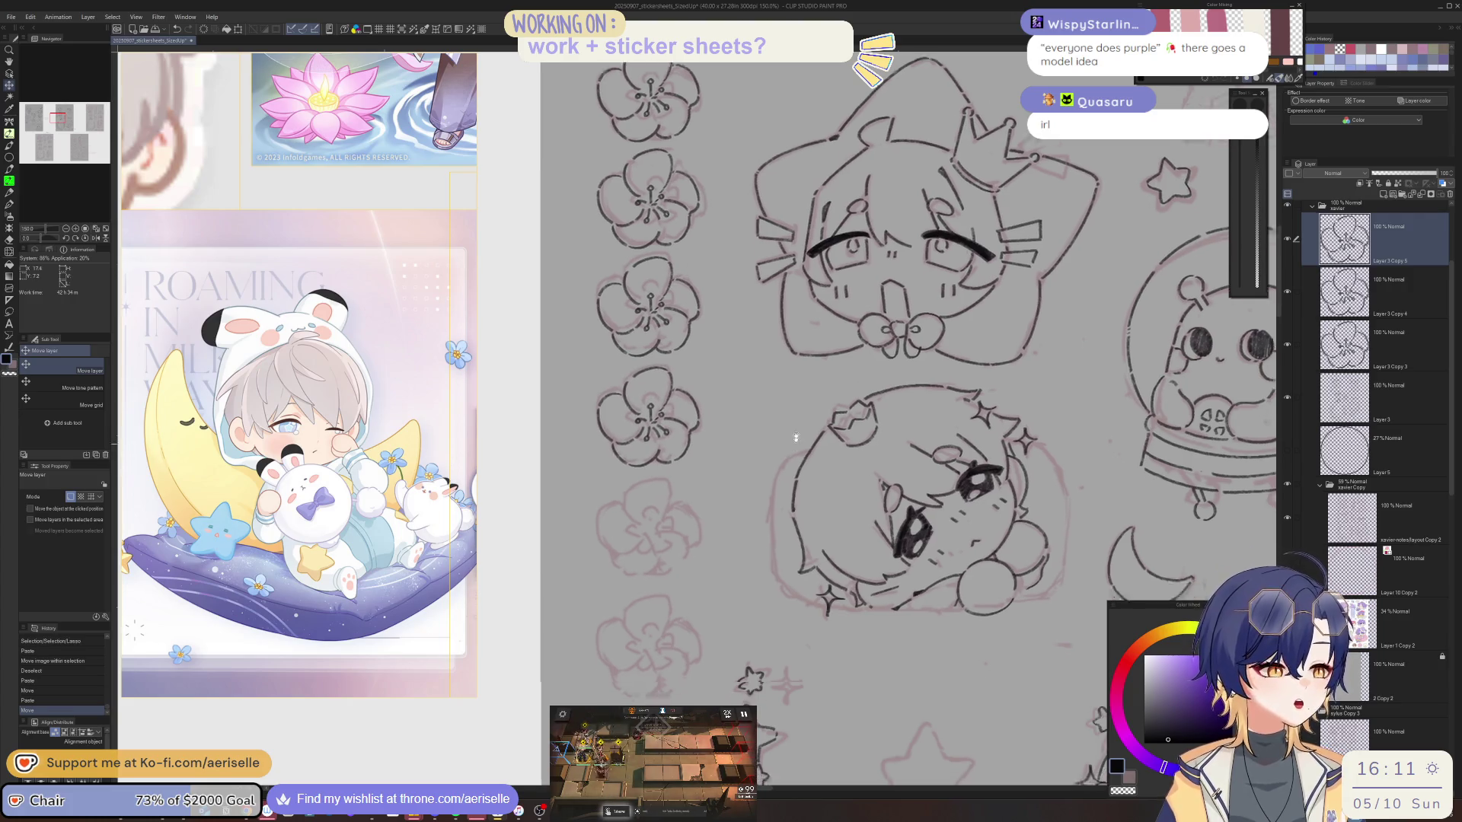
{"action": "key", "text": "ctrl+v"}
{"action": "mouse_move", "coordinate": [705, 442]}
{"action": "left_mouse_down"}
{"action": "mouse_move", "coordinate": [689, 610]}
{"action": "mouse_move", "coordinate": [659, 621]}
{"action": "left_mouse_up"}
{"action": "key", "text": "ctrl+v"}
{"action": "scroll", "coordinate": [659, 620], "scroll_direction": "down", "scroll_amount": 2}
{"action": "scroll", "coordinate": [660, 621], "scroll_direction": "down", "scroll_amount": 2}
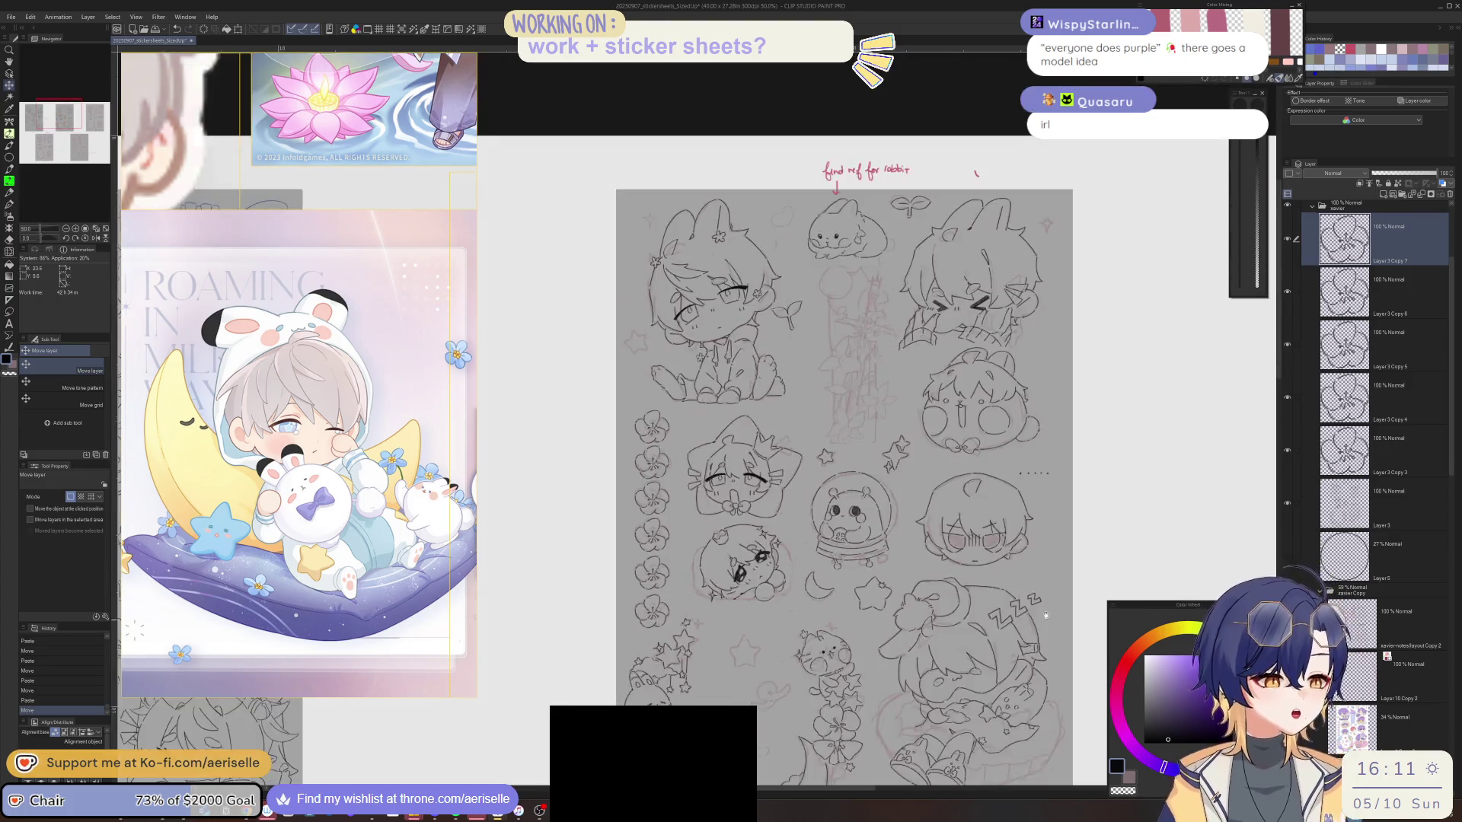
{"action": "scroll", "coordinate": [1003, 475], "scroll_direction": "down", "scroll_amount": 3}
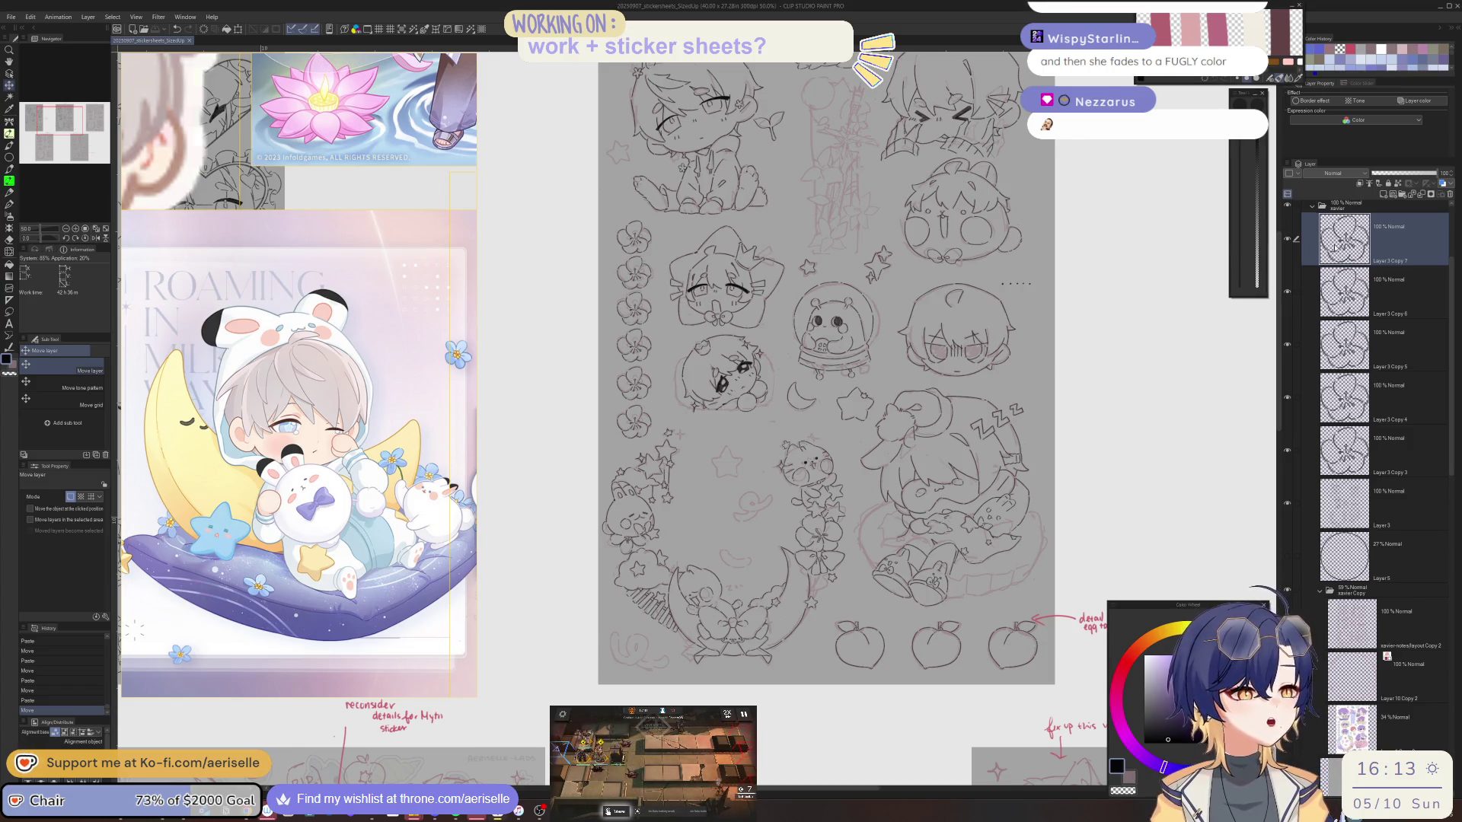
Merge the selected Layer 3 flower copies into a single layer.
{"action": "key", "text": "h"}
{"action": "key", "text": "h"}
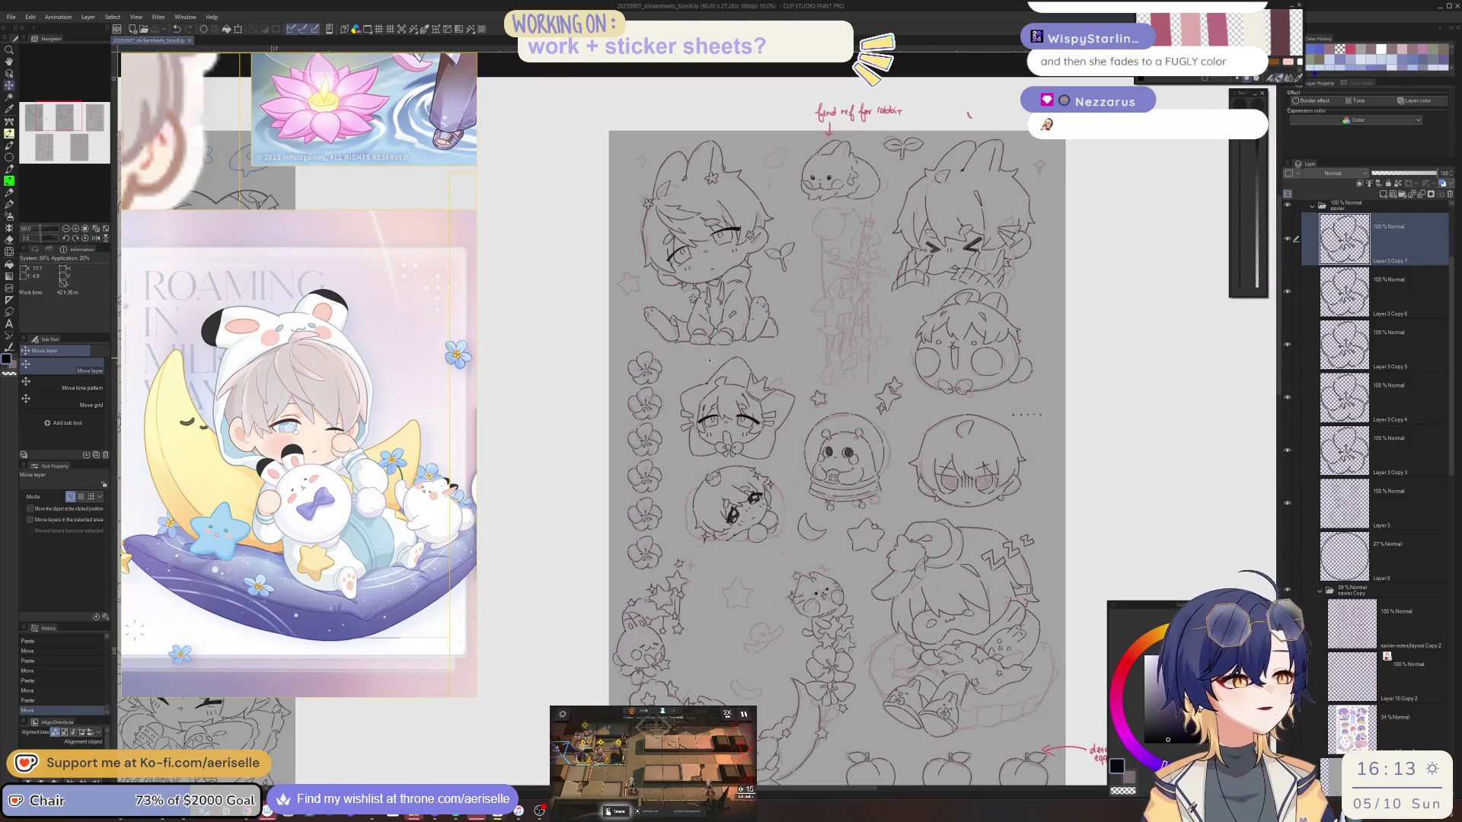
{"action": "left_click_drag", "start_coordinate": [1297, 289], "coordinate": [1306, 498]}
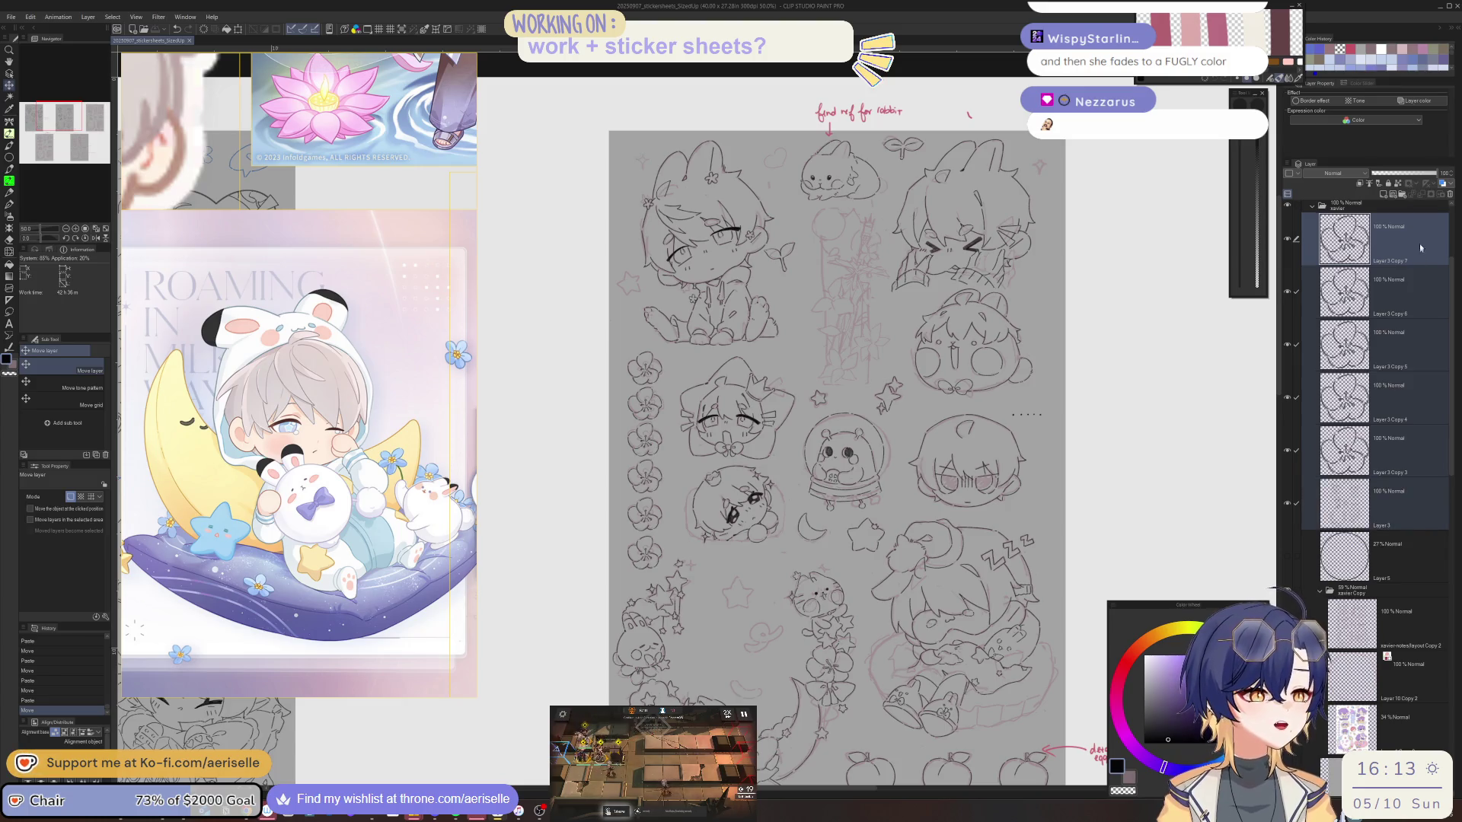
{"action": "key", "text": "shift+alt+e"}
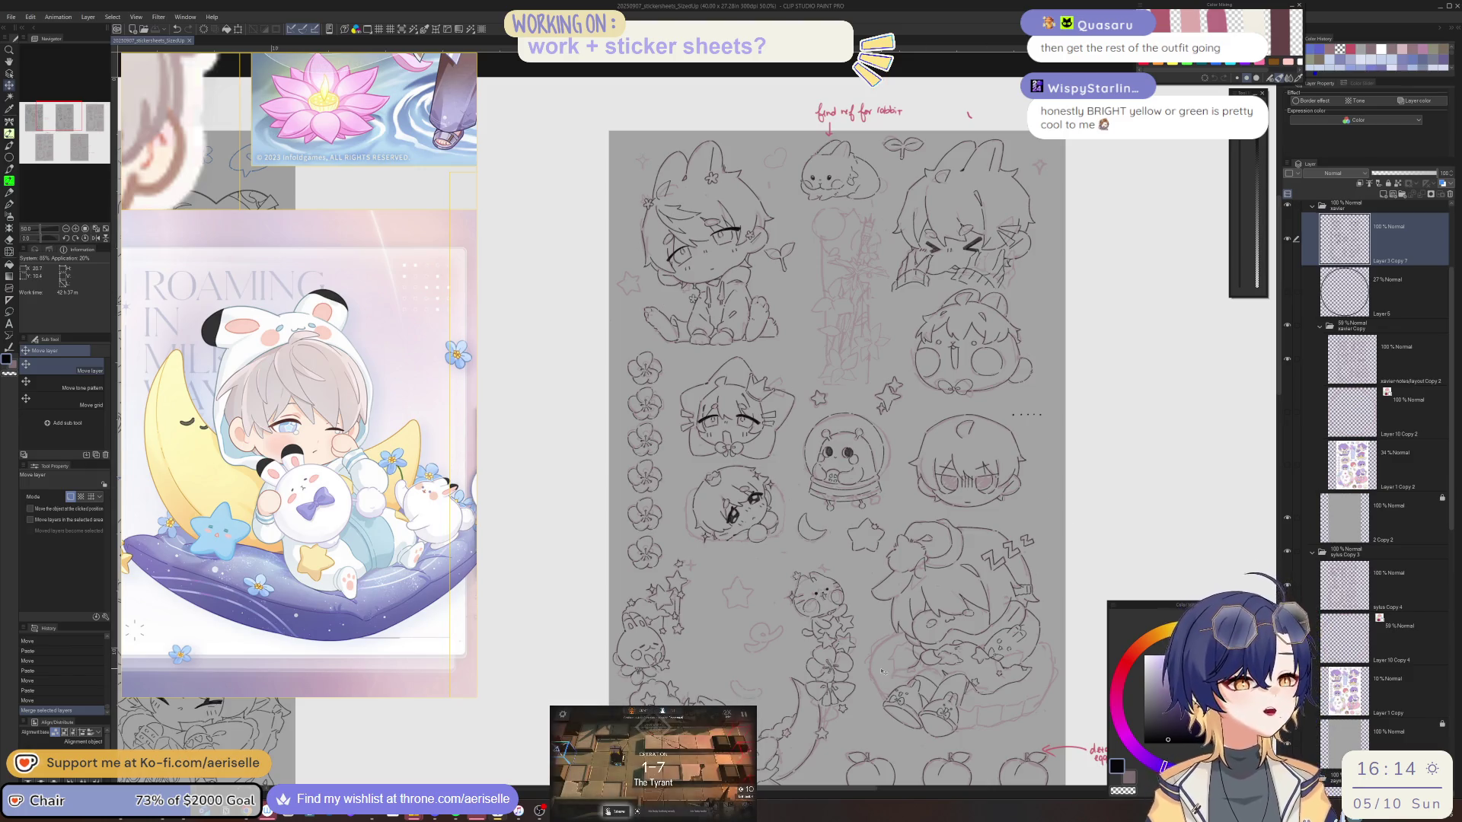
Ink the zigzag sleepy Z marks with the pen.
{"action": "scroll", "coordinate": [1009, 628], "scroll_direction": "down", "scroll_amount": 2}
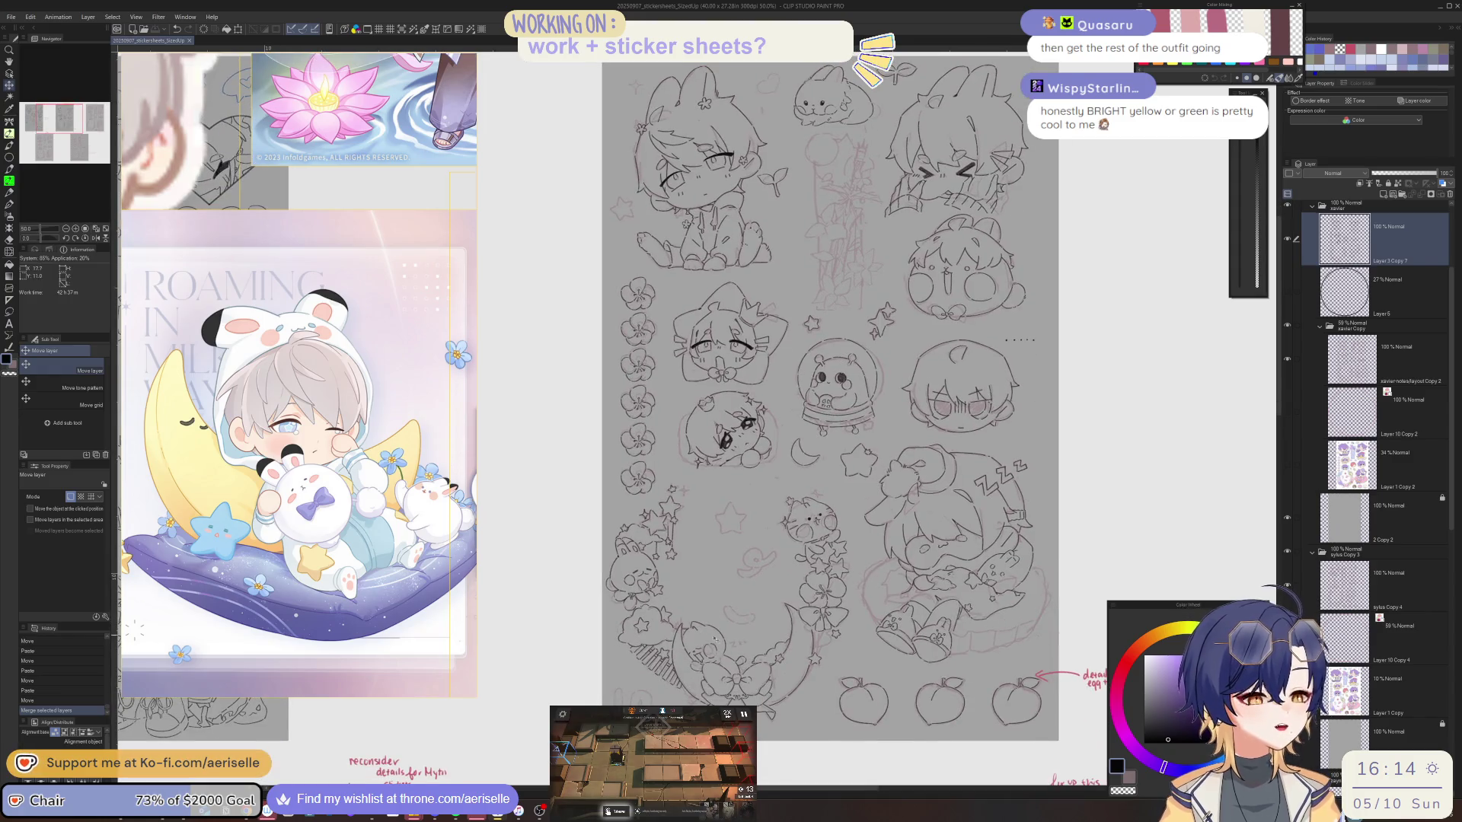
{"action": "scroll", "coordinate": [885, 552], "scroll_direction": "up", "scroll_amount": 10}
{"action": "key", "text": "b"}
{"action": "mouse_move", "coordinate": [883, 568]}
{"action": "left_mouse_down"}
{"action": "mouse_move", "coordinate": [905, 541]}
{"action": "mouse_move", "coordinate": [915, 581]}
{"action": "left_mouse_up"}
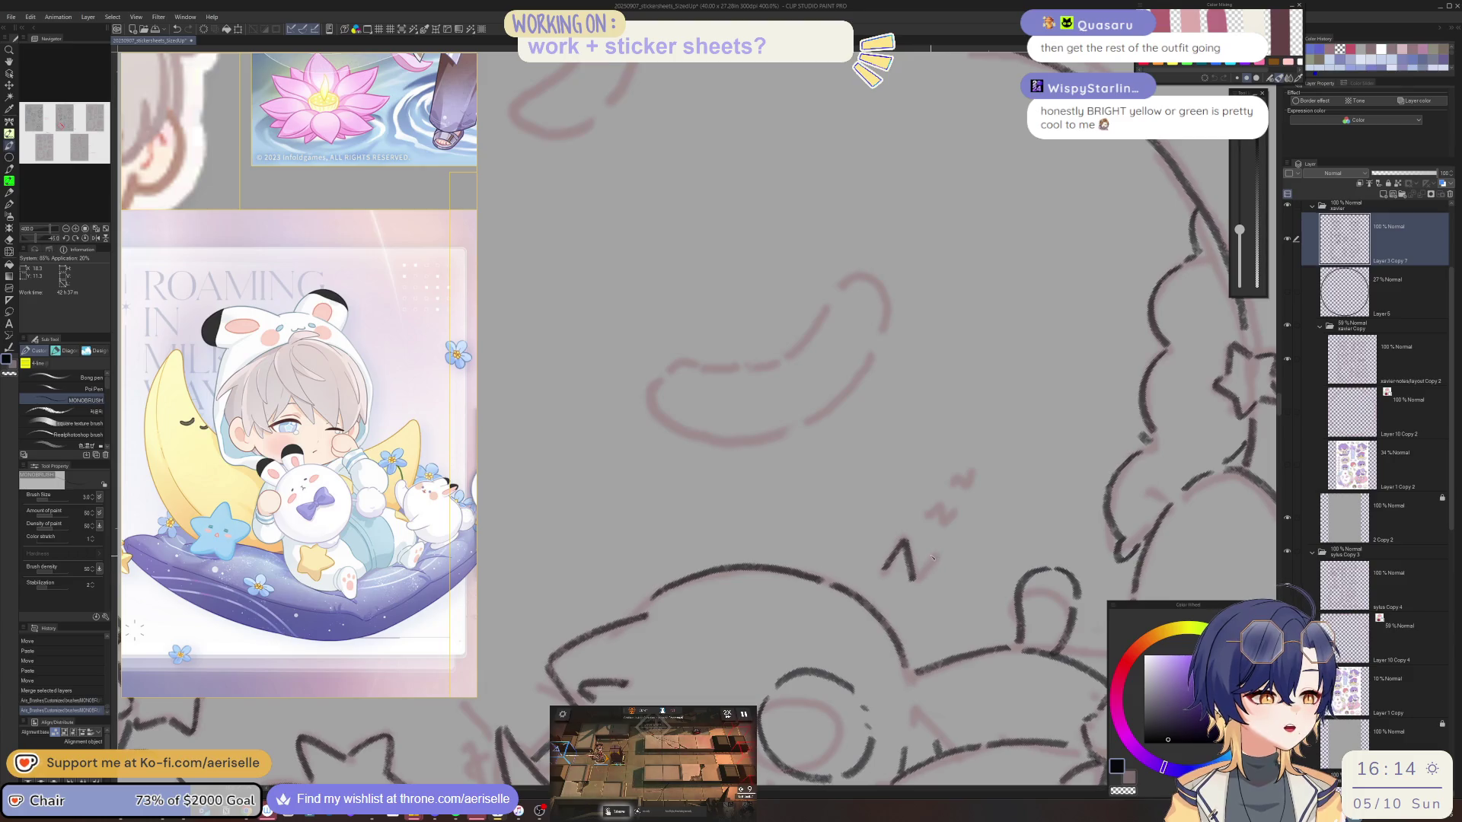
{"action": "key", "text": "minus"}
{"action": "mouse_move", "coordinate": [947, 519]}
{"action": "left_mouse_down"}
{"action": "mouse_move", "coordinate": [948, 442]}
{"action": "mouse_move", "coordinate": [962, 460]}
{"action": "mouse_move", "coordinate": [975, 420]}
{"action": "left_mouse_up"}
{"action": "key", "text": "equal"}
Ink a short line on the moon border beside the cat and flower column.
{"action": "key", "text": "ctrl+0"}
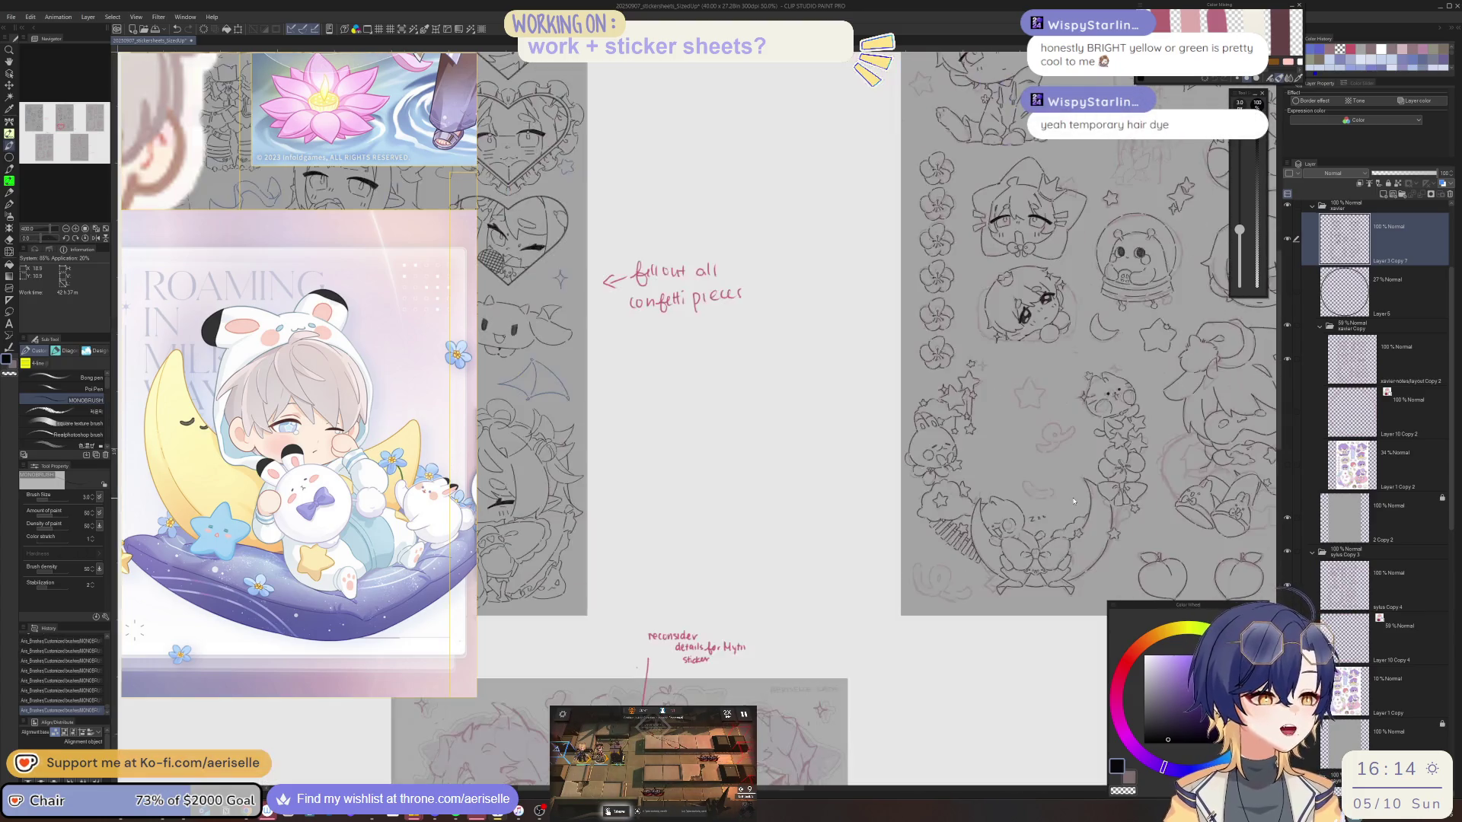
{"action": "scroll", "coordinate": [871, 596], "scroll_direction": "up", "scroll_amount": 3}
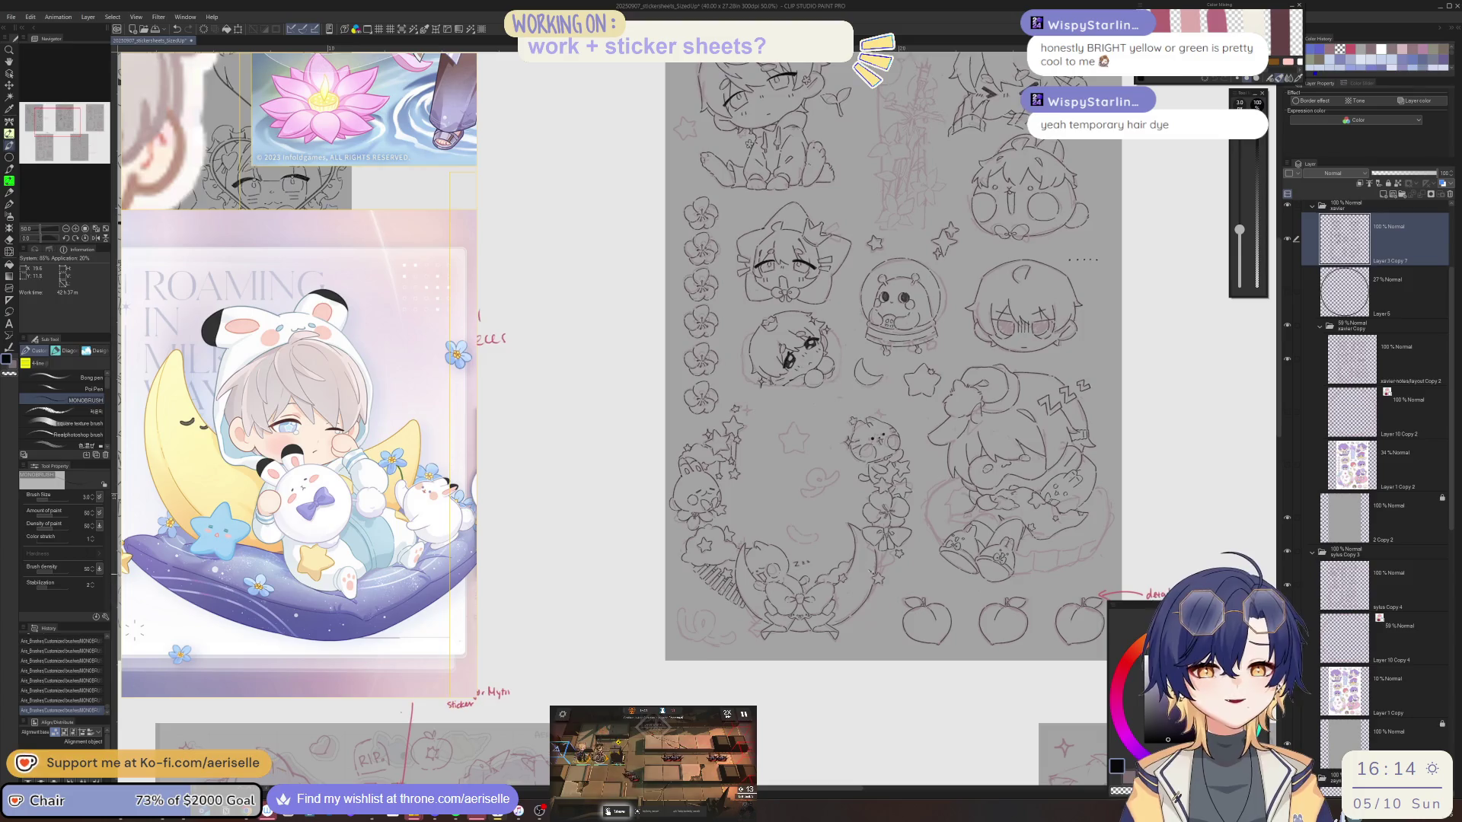
{"action": "scroll", "coordinate": [772, 518], "scroll_direction": "up", "scroll_amount": 1}
{"action": "scroll", "coordinate": [837, 579], "scroll_direction": "up", "scroll_amount": 2}
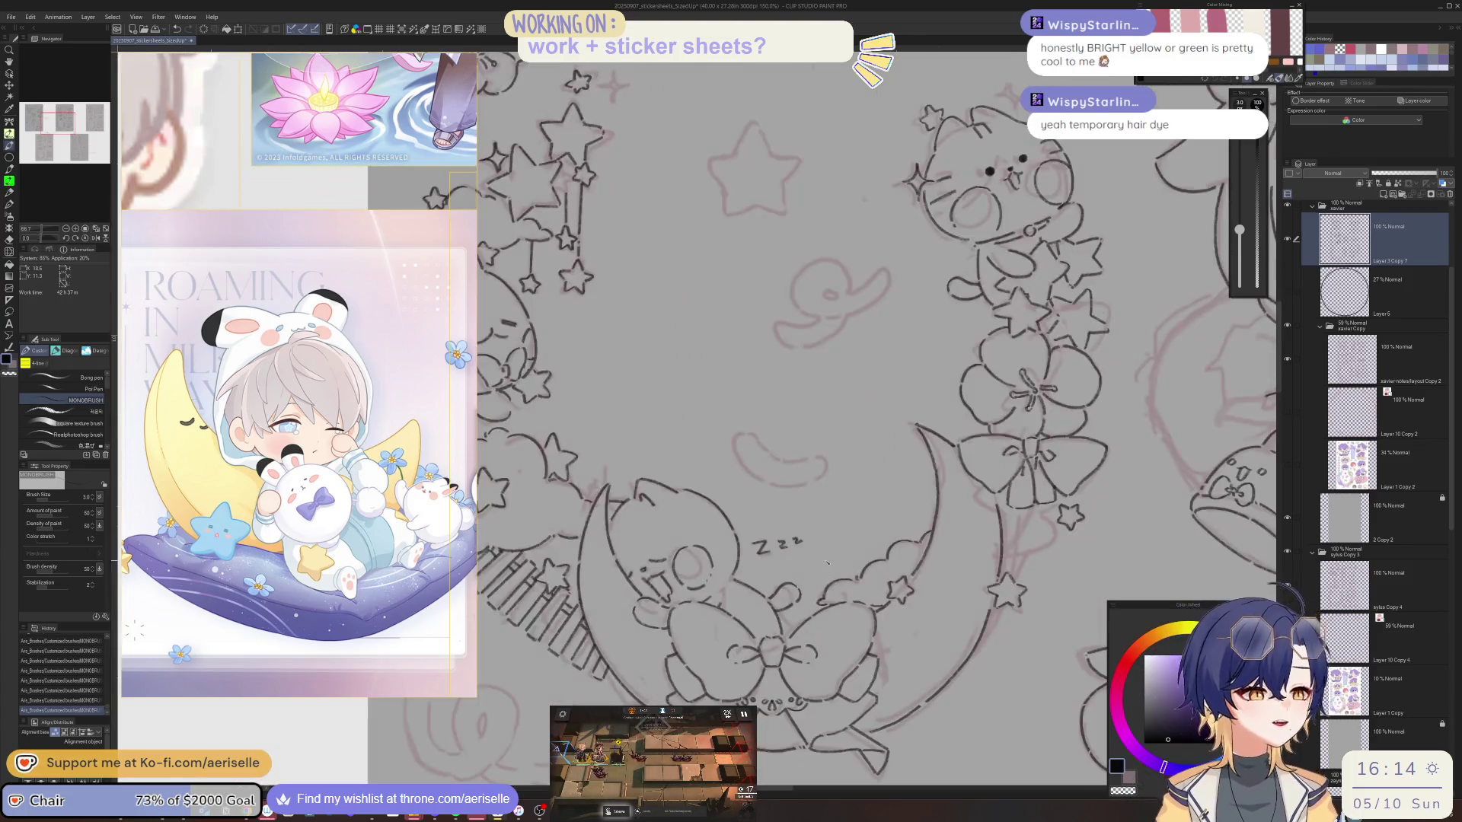
{"action": "mouse_move", "coordinate": [1038, 614]}
{"action": "left_mouse_down"}
{"action": "mouse_move", "coordinate": [868, 712]}
{"action": "mouse_move", "coordinate": [889, 687]}
{"action": "left_mouse_up"}
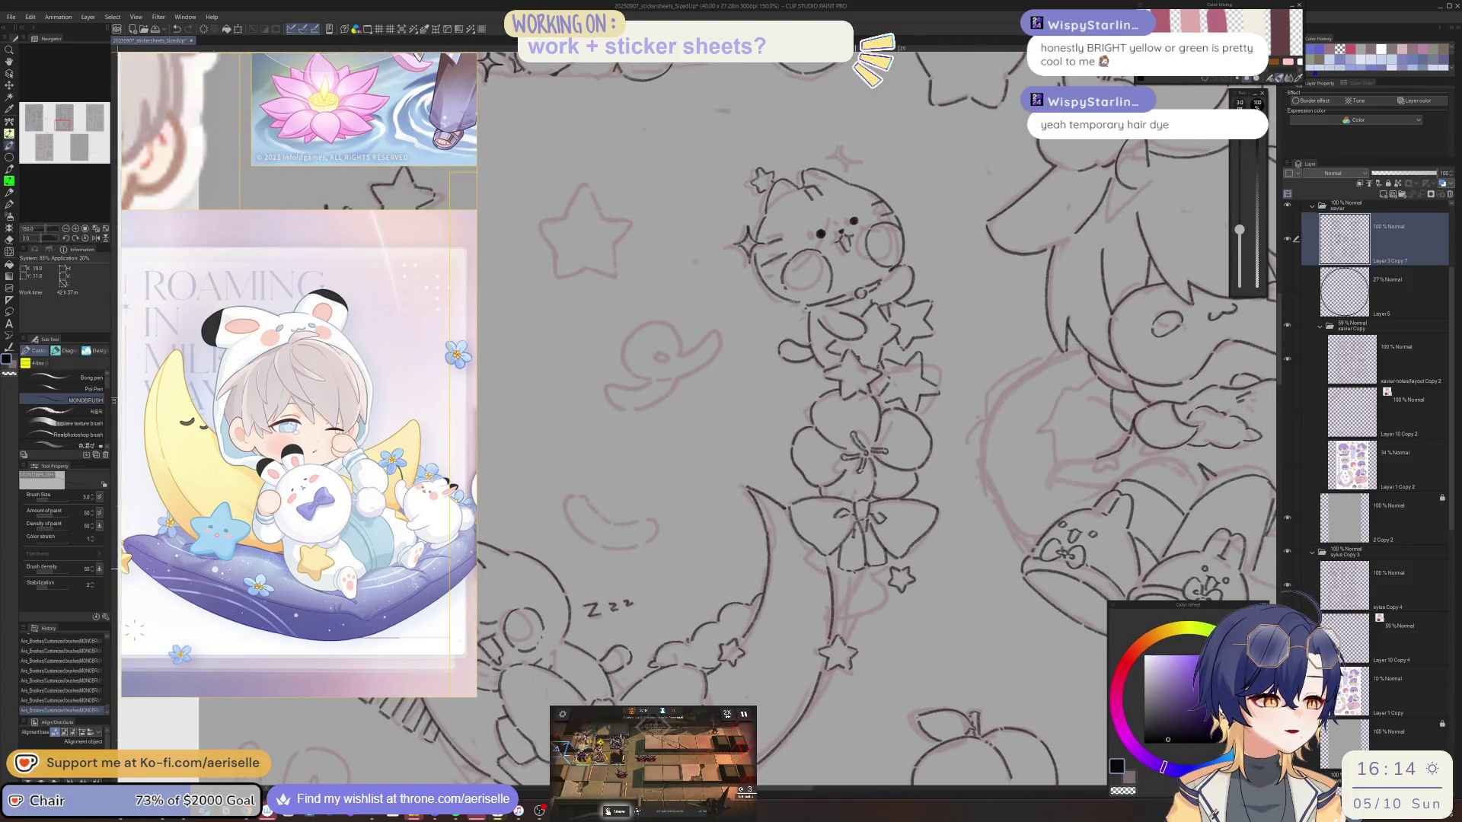
{"action": "scroll", "coordinate": [831, 574], "scroll_direction": "up", "scroll_amount": 1}
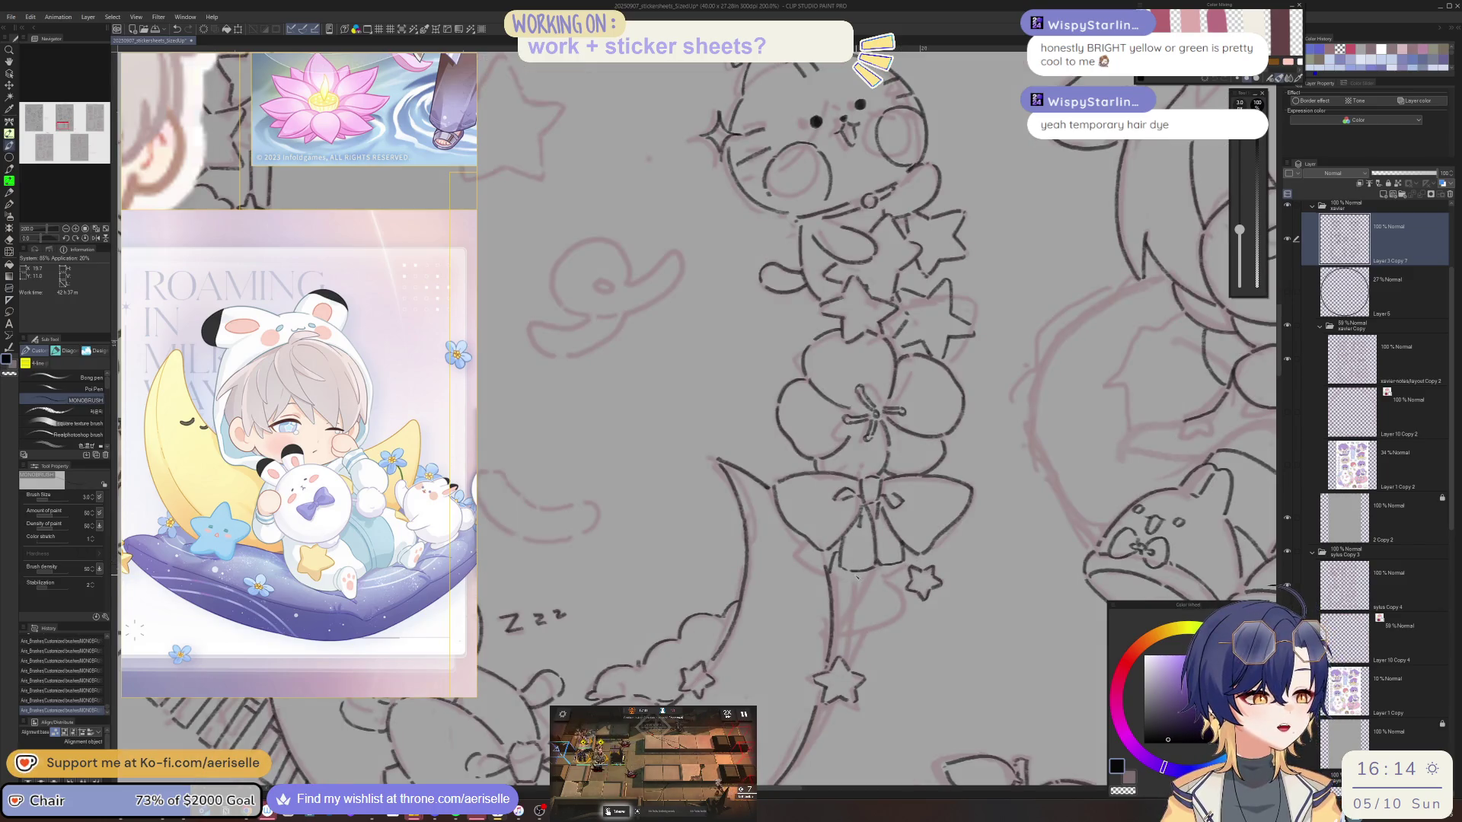
{"action": "left_click_drag", "start_coordinate": [854, 575], "coordinate": [762, 651]}
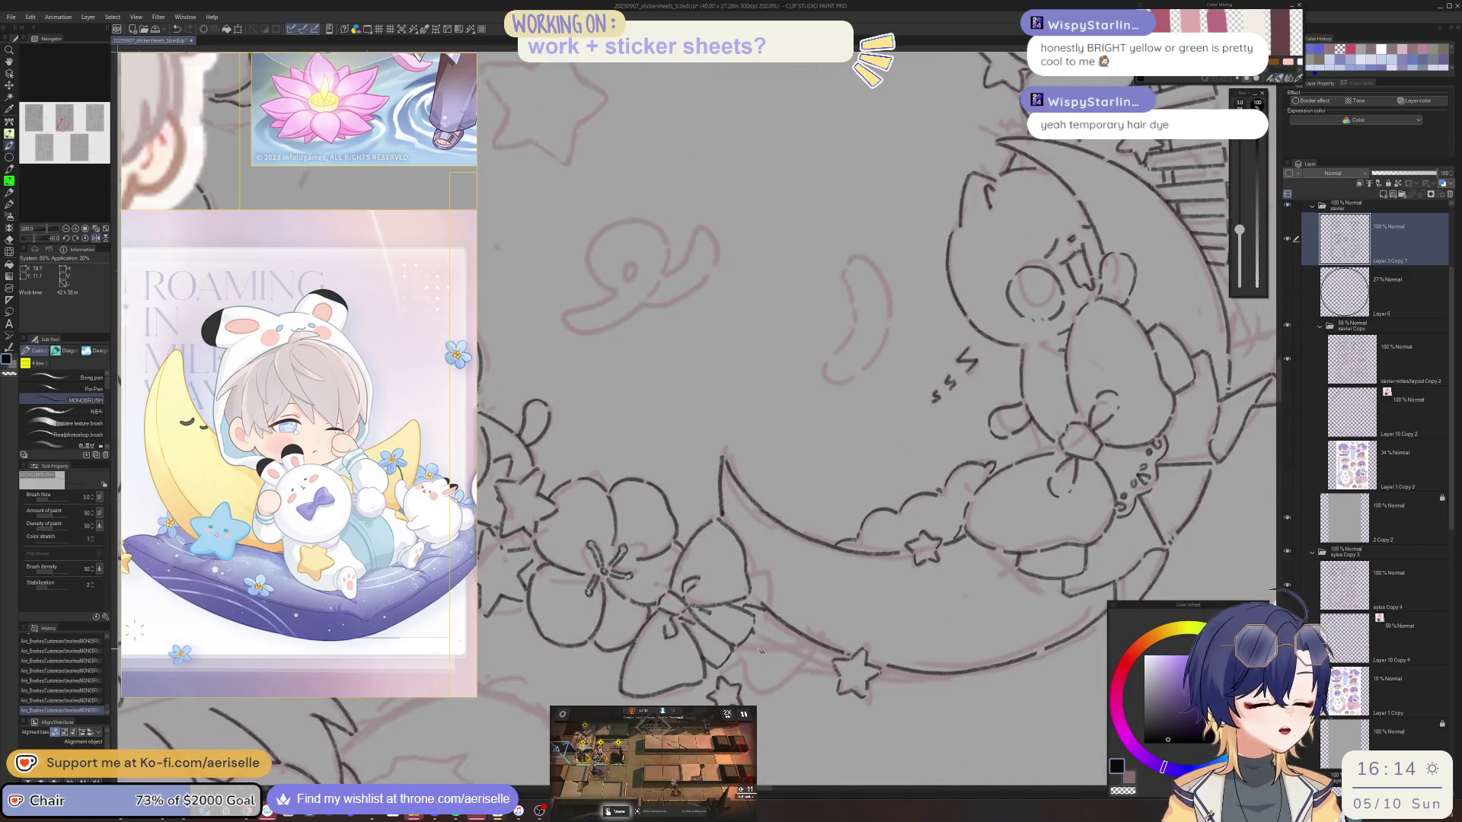
{"action": "key", "text": "h"}
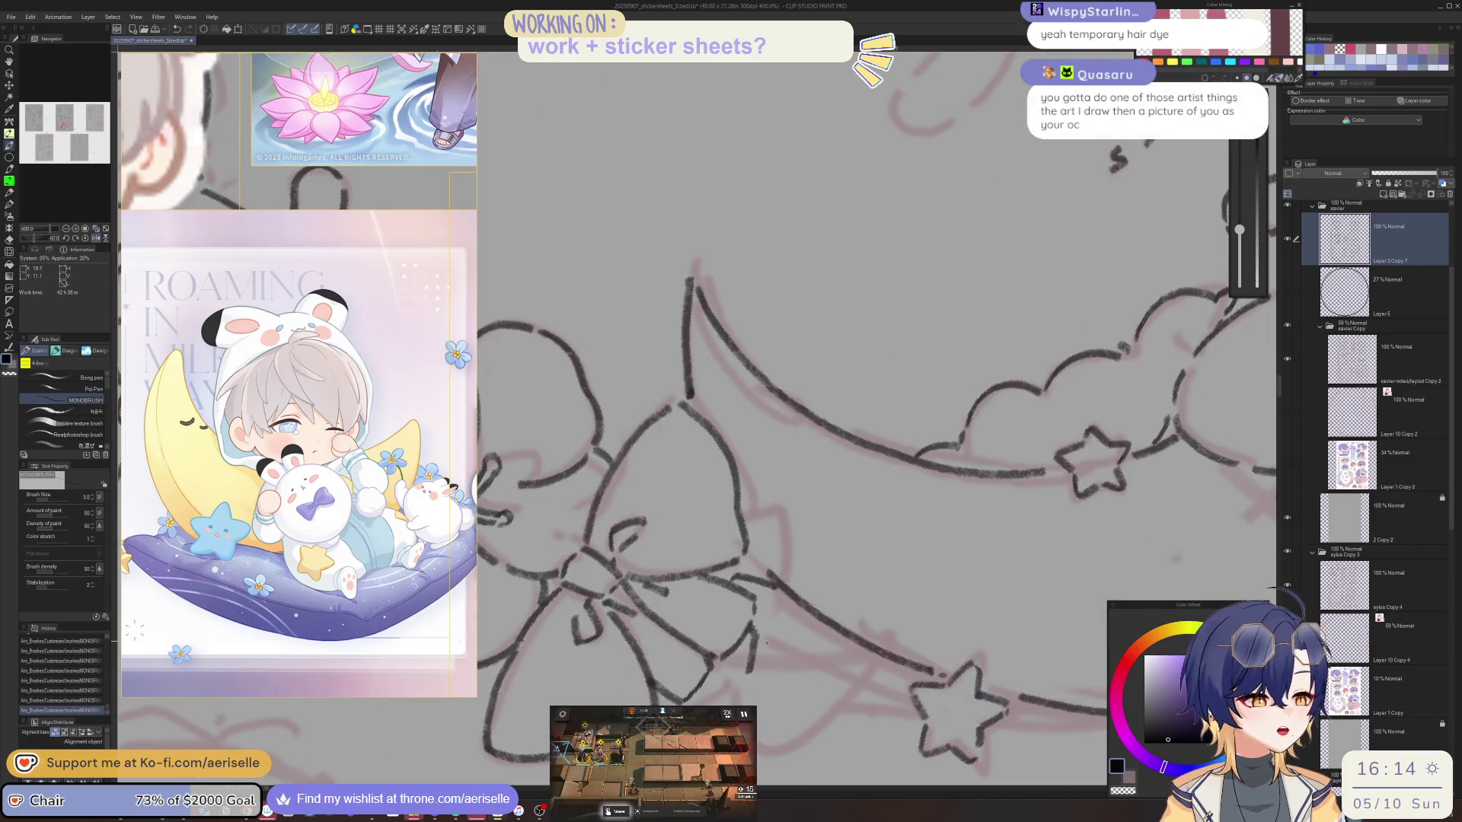
{"action": "scroll", "coordinate": [764, 642], "scroll_direction": "up", "scroll_amount": 2}
{"action": "left_click_drag", "start_coordinate": [594, 672], "coordinate": [620, 692]}
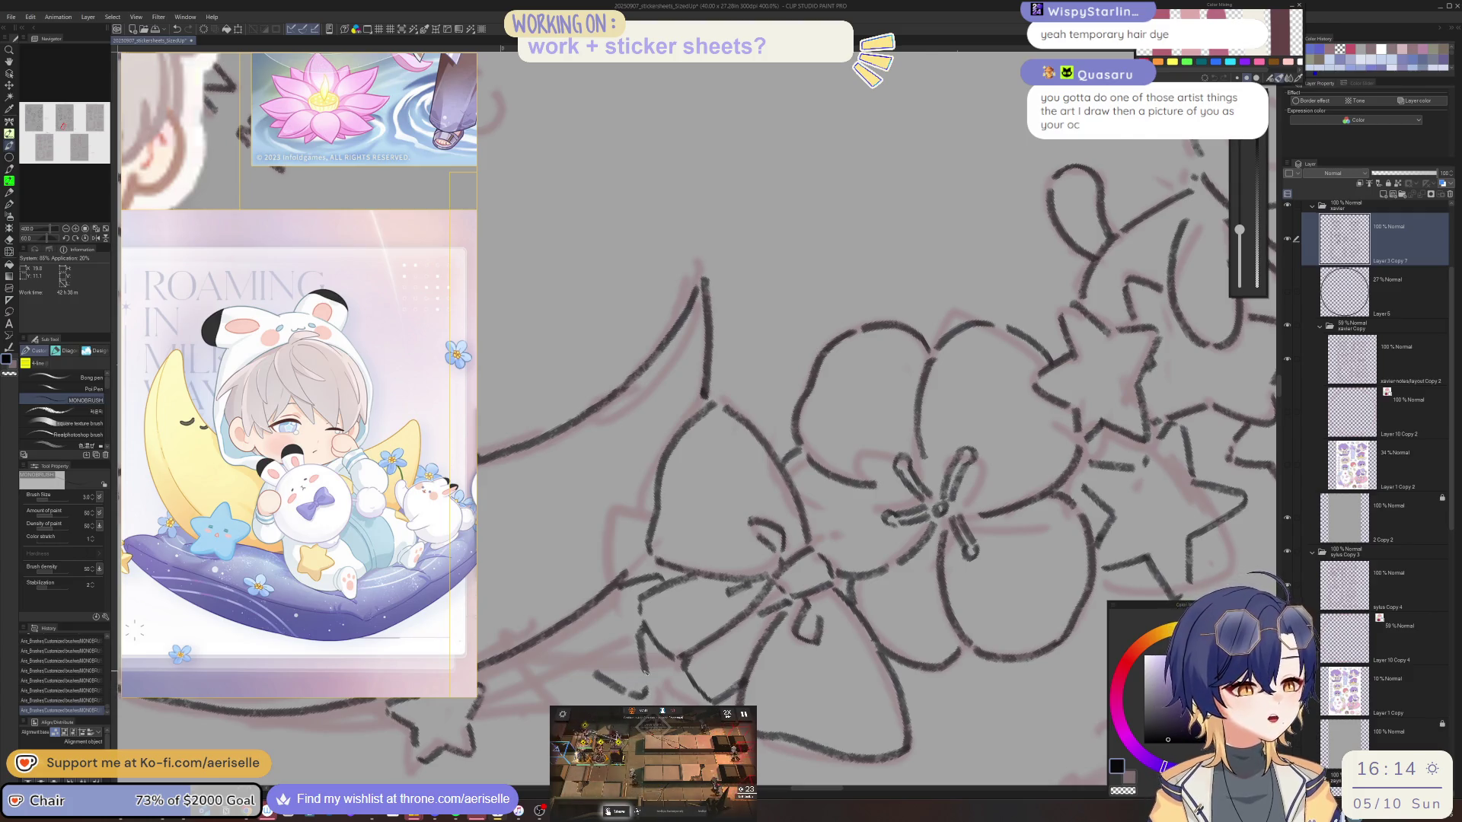
{"action": "key", "text": "h"}
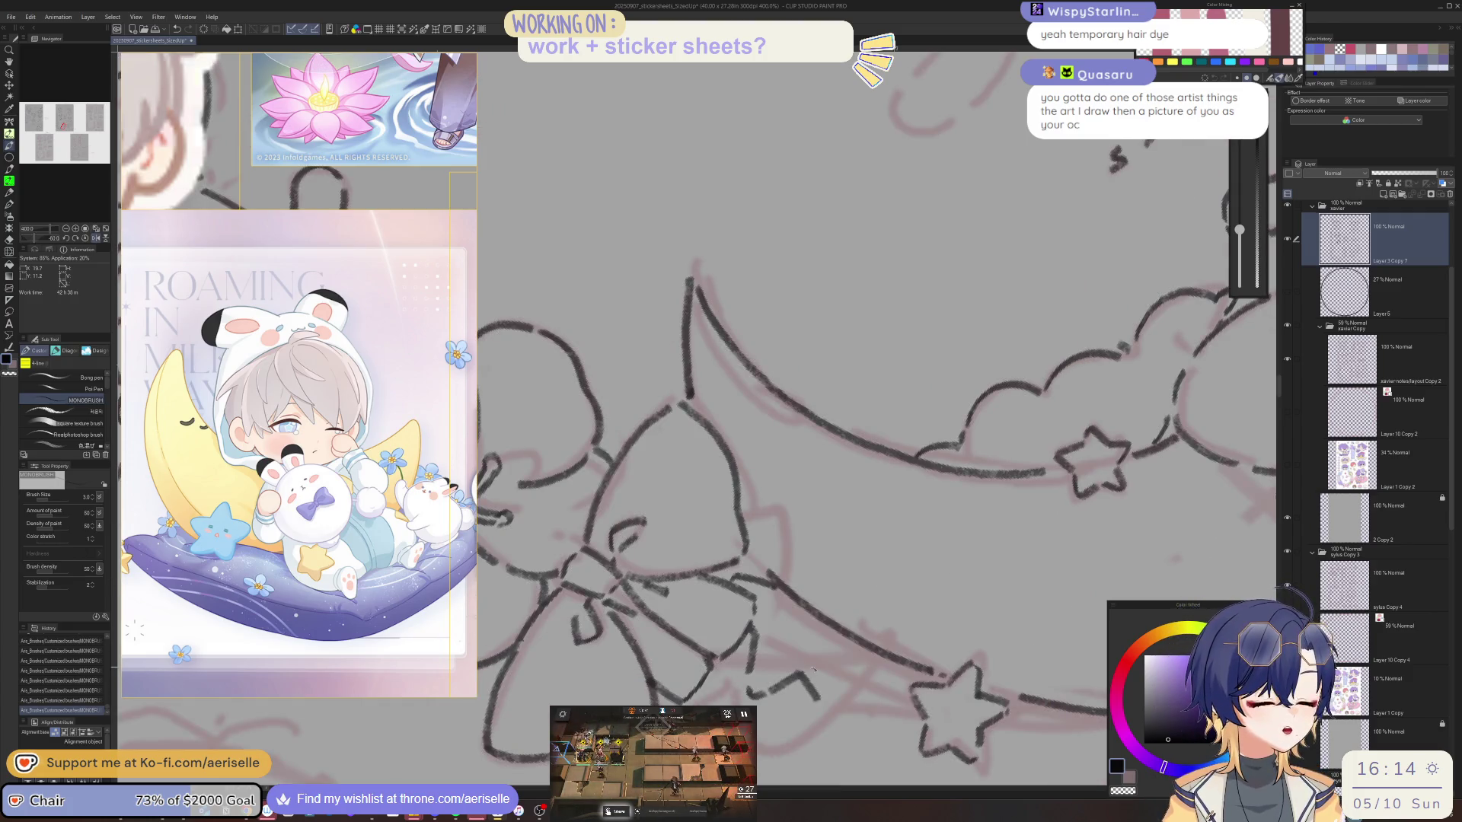
Redraw the short line near the bow and erase a small stray mark.
{"action": "mouse_move", "coordinate": [814, 666]}
{"action": "left_mouse_down"}
{"action": "mouse_move", "coordinate": [821, 708]}
{"action": "mouse_move", "coordinate": [805, 674]}
{"action": "mouse_move", "coordinate": [806, 717]}
{"action": "left_mouse_up"}
{"action": "key", "text": "ctrl+z"}
{"action": "key", "text": "minus"}
{"action": "key", "text": "ctrl+z"}
{"action": "left_click_drag", "start_coordinate": [813, 662], "coordinate": [797, 731]}
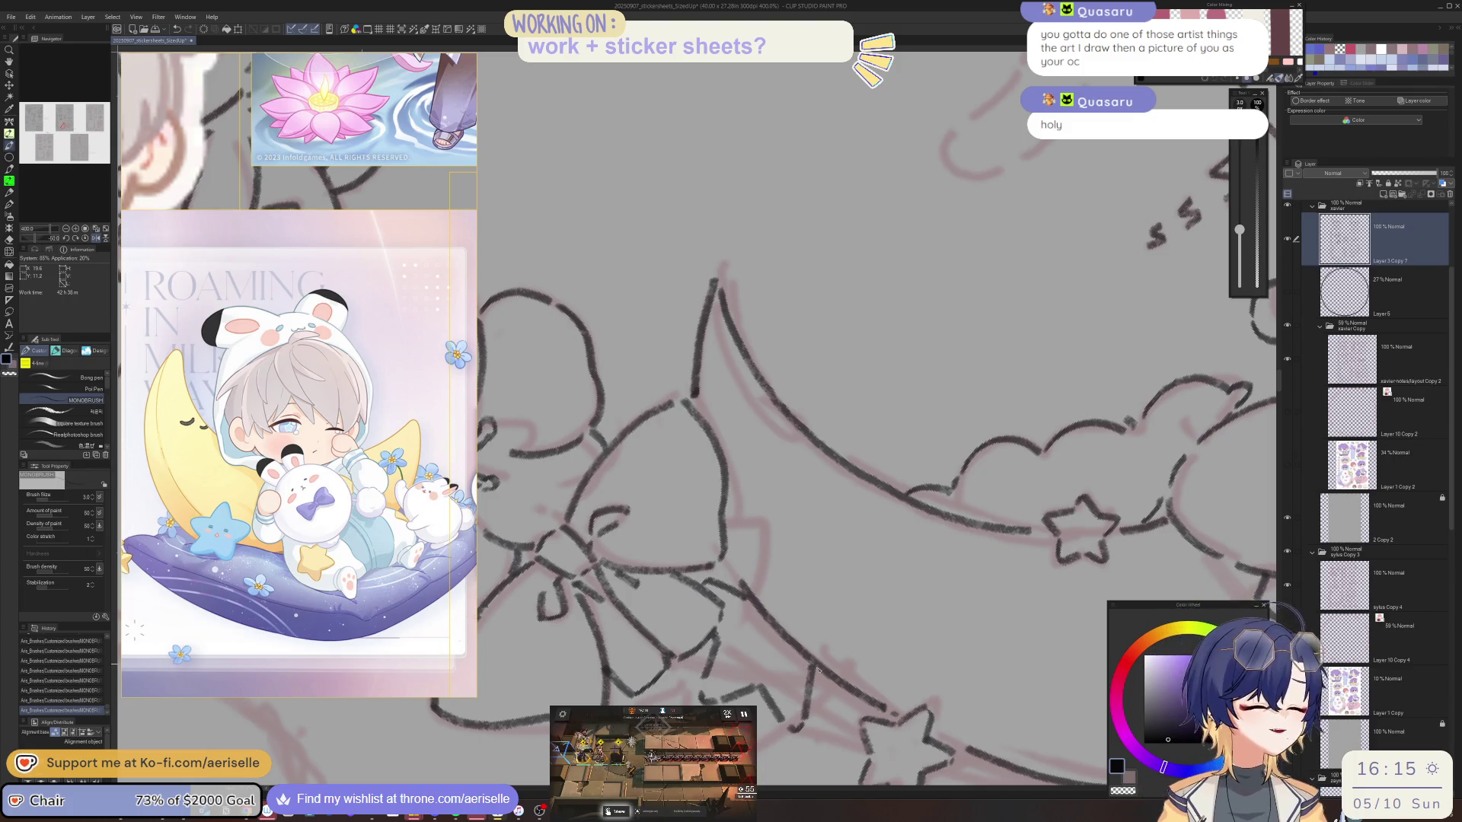
{"action": "left_click_drag", "start_coordinate": [815, 667], "coordinate": [729, 685]}
{"action": "key", "text": "e"}
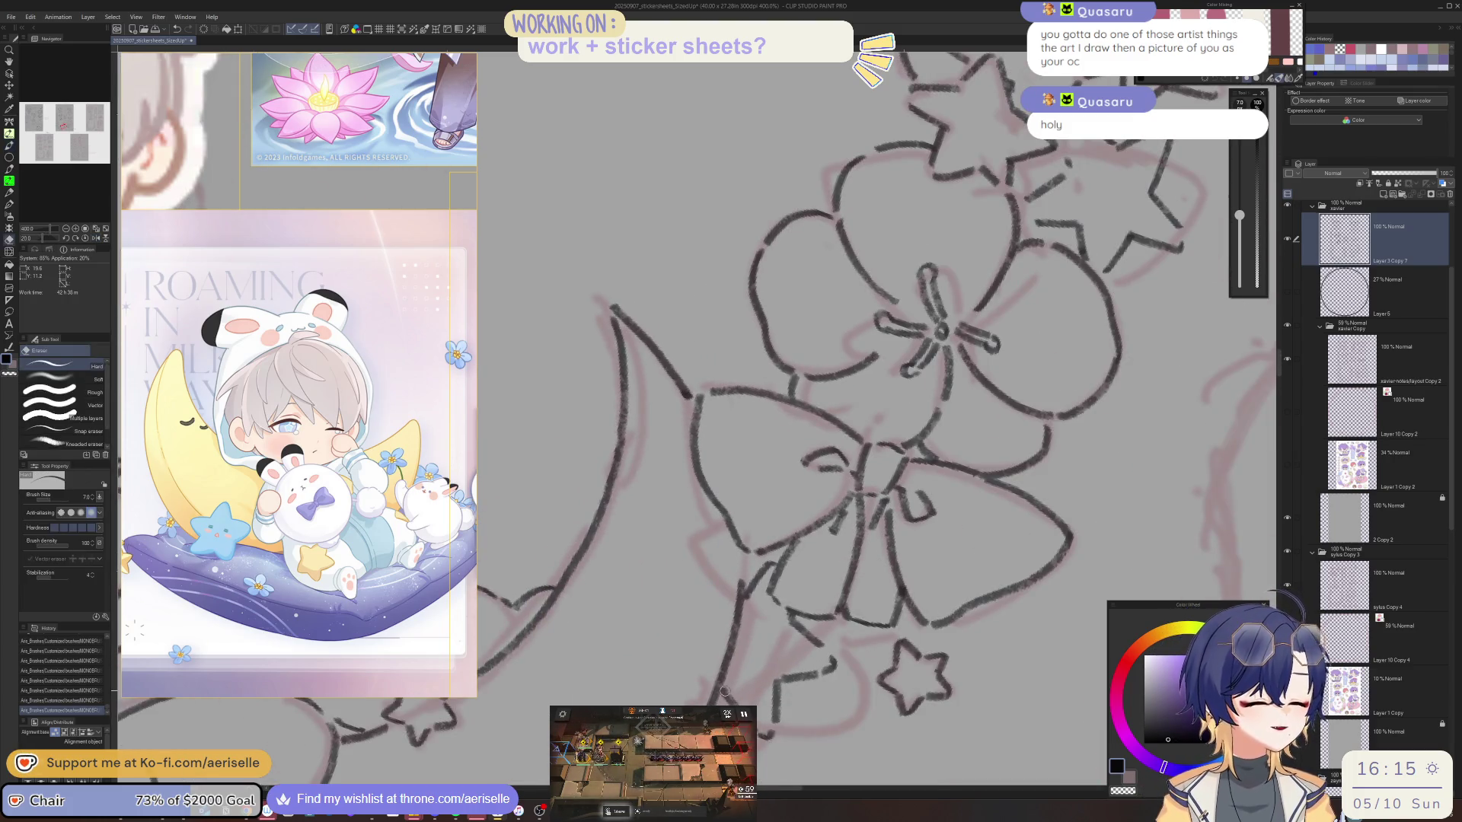
{"action": "left_click", "coordinate": [730, 685]}
{"action": "key", "text": "p"}
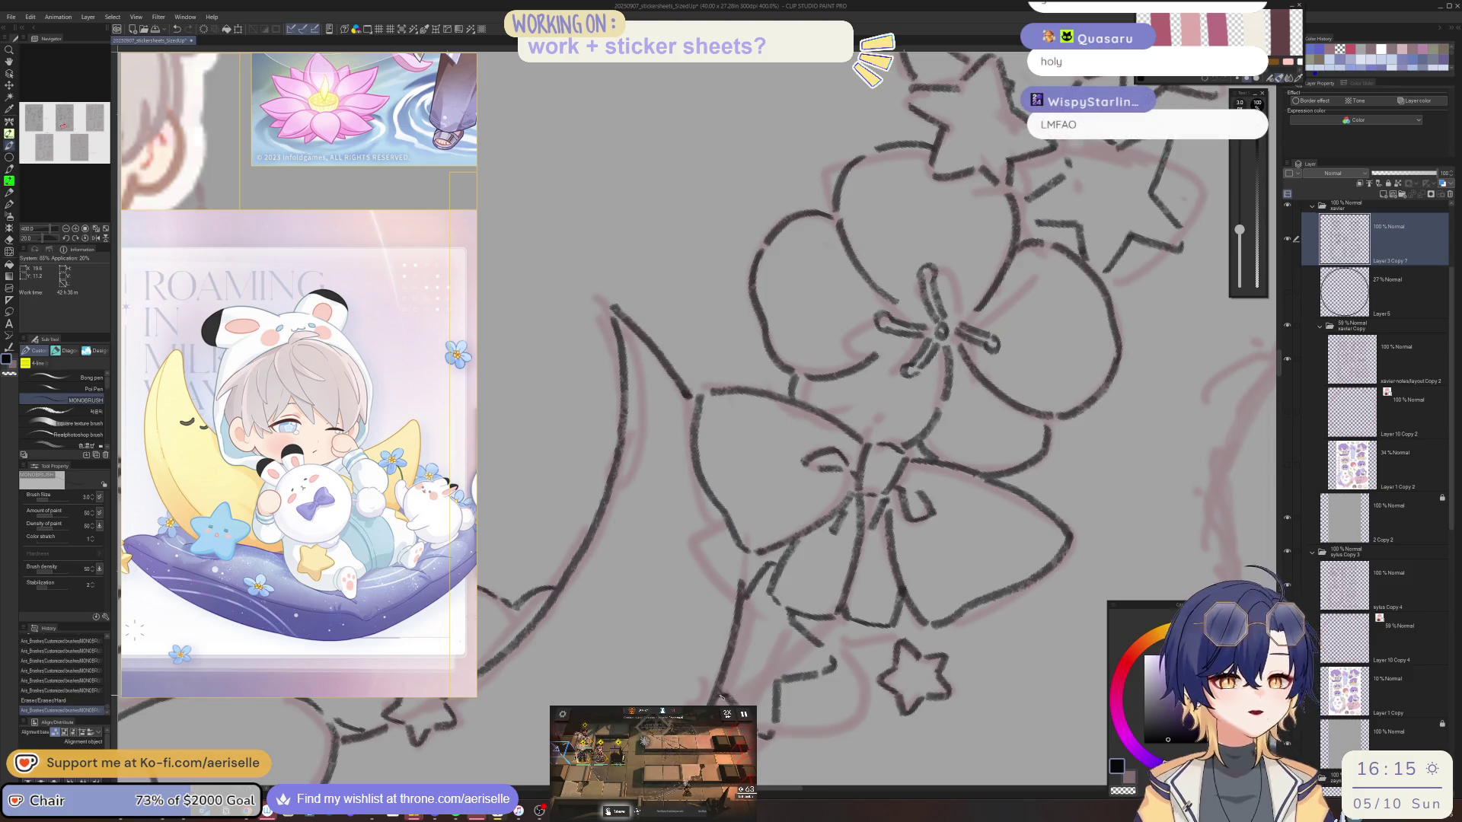
{"action": "scroll", "coordinate": [719, 695], "scroll_direction": "down", "scroll_amount": 6}
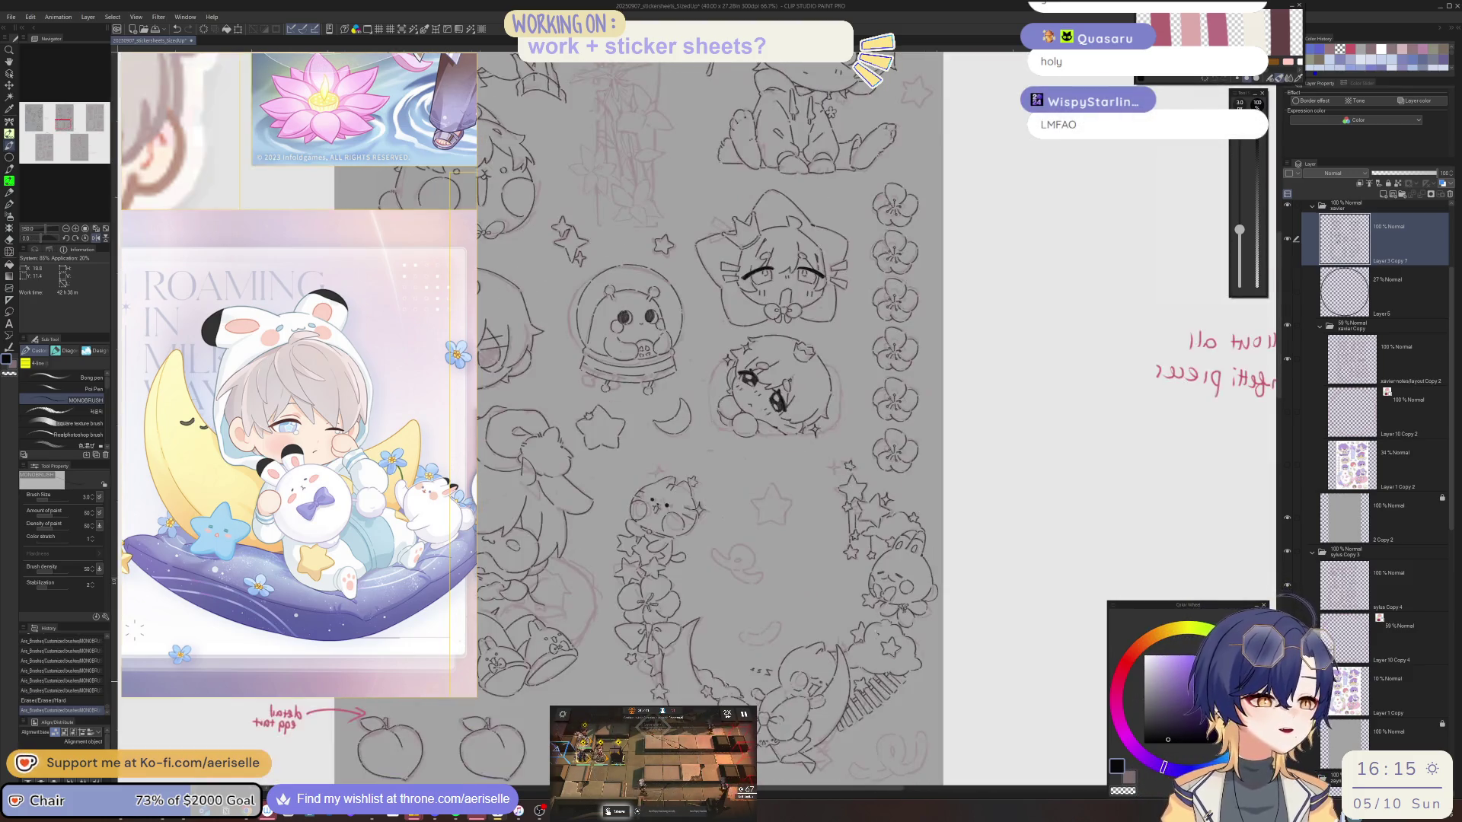
Ink a sparkle beside the cat on a tilted canvas.
{"action": "scroll", "coordinate": [767, 388], "scroll_direction": "up", "scroll_amount": 6}
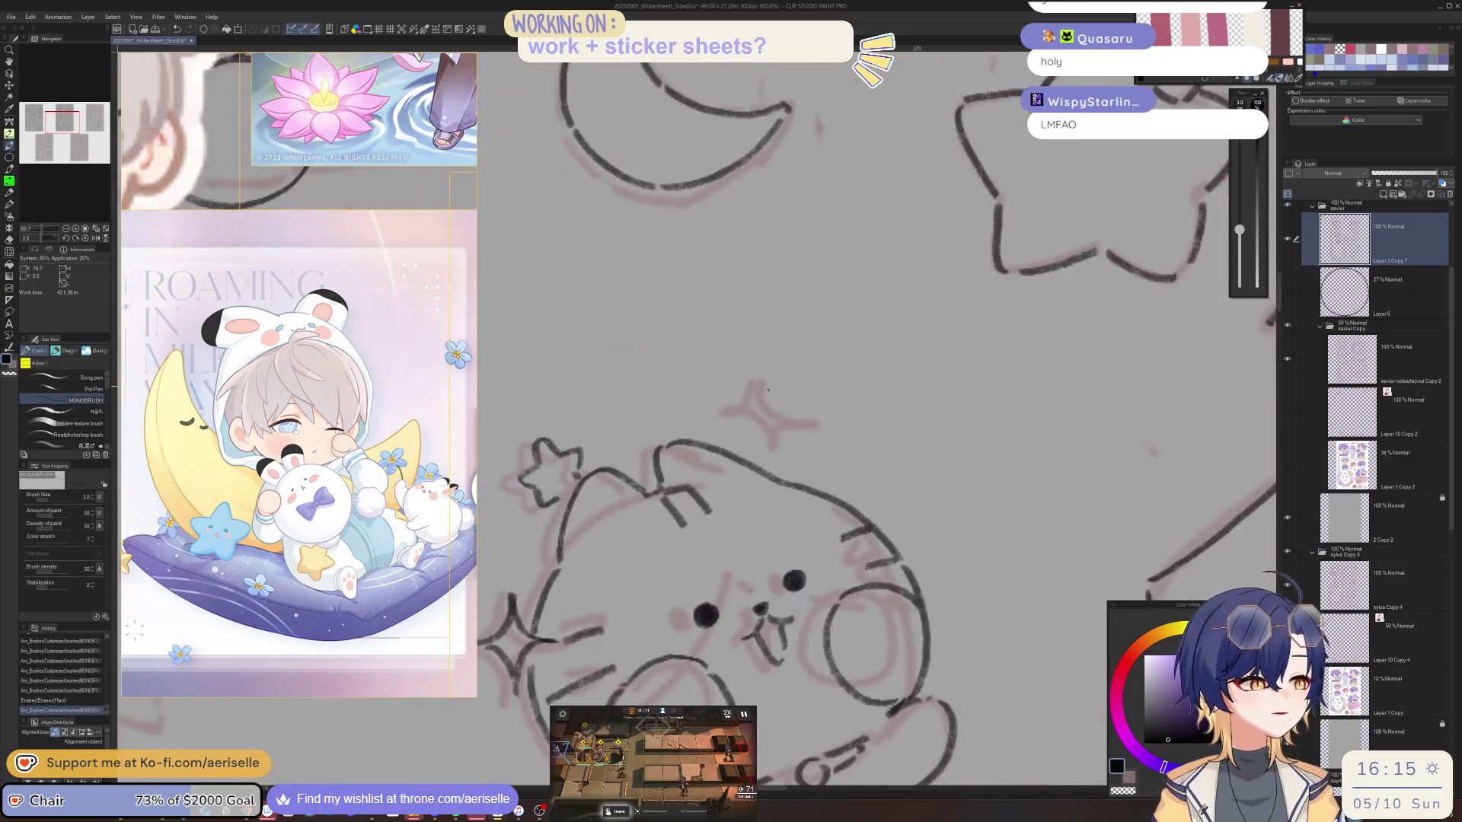
{"action": "key", "text": "minus"}
{"action": "key", "text": "minus"}
{"action": "key", "text": "minus"}
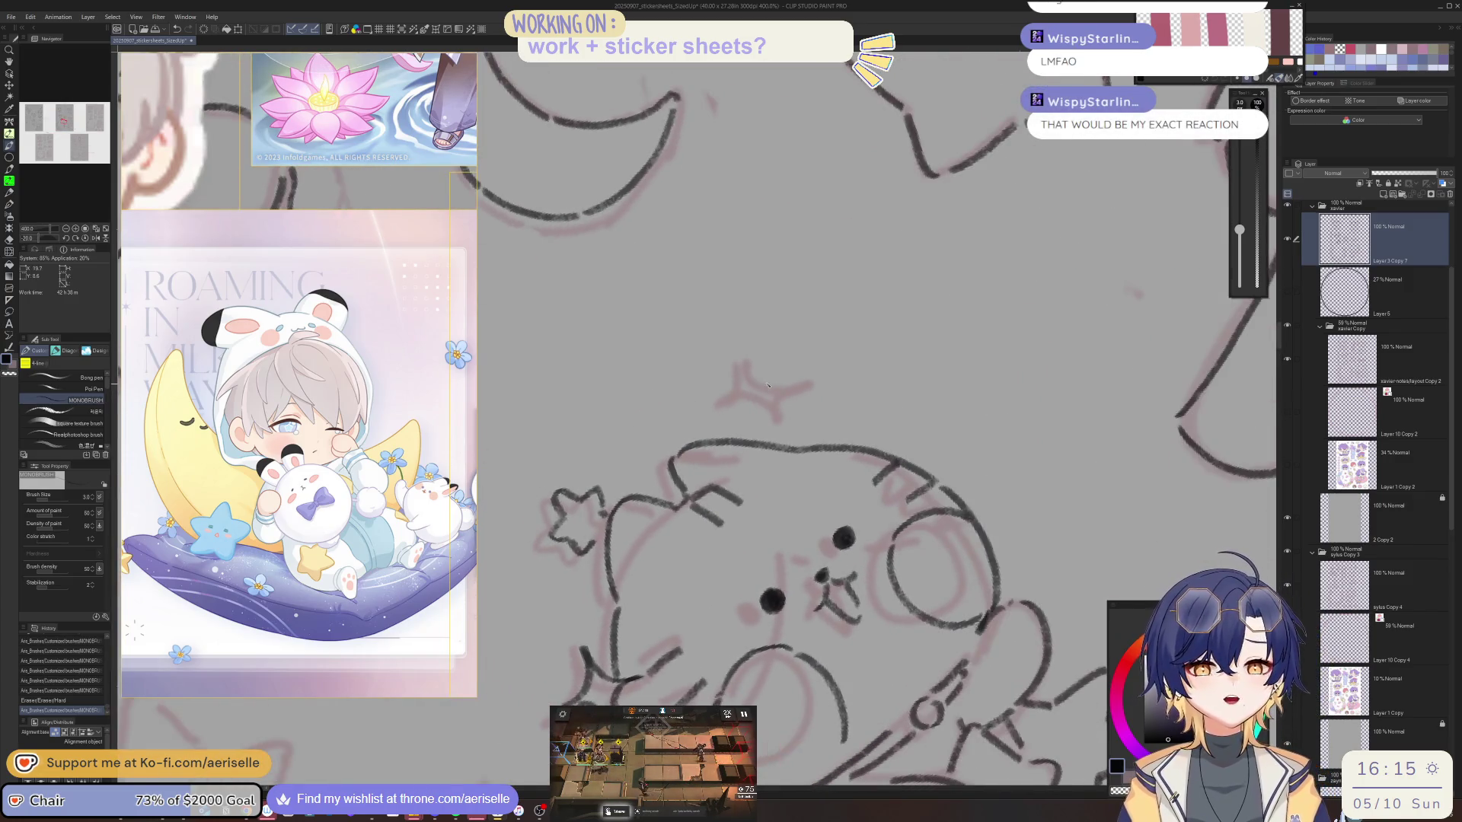
{"action": "key", "text": "asciicircum"}
{"action": "key", "text": "asciicircum"}
{"action": "key", "text": "asciicircum"}
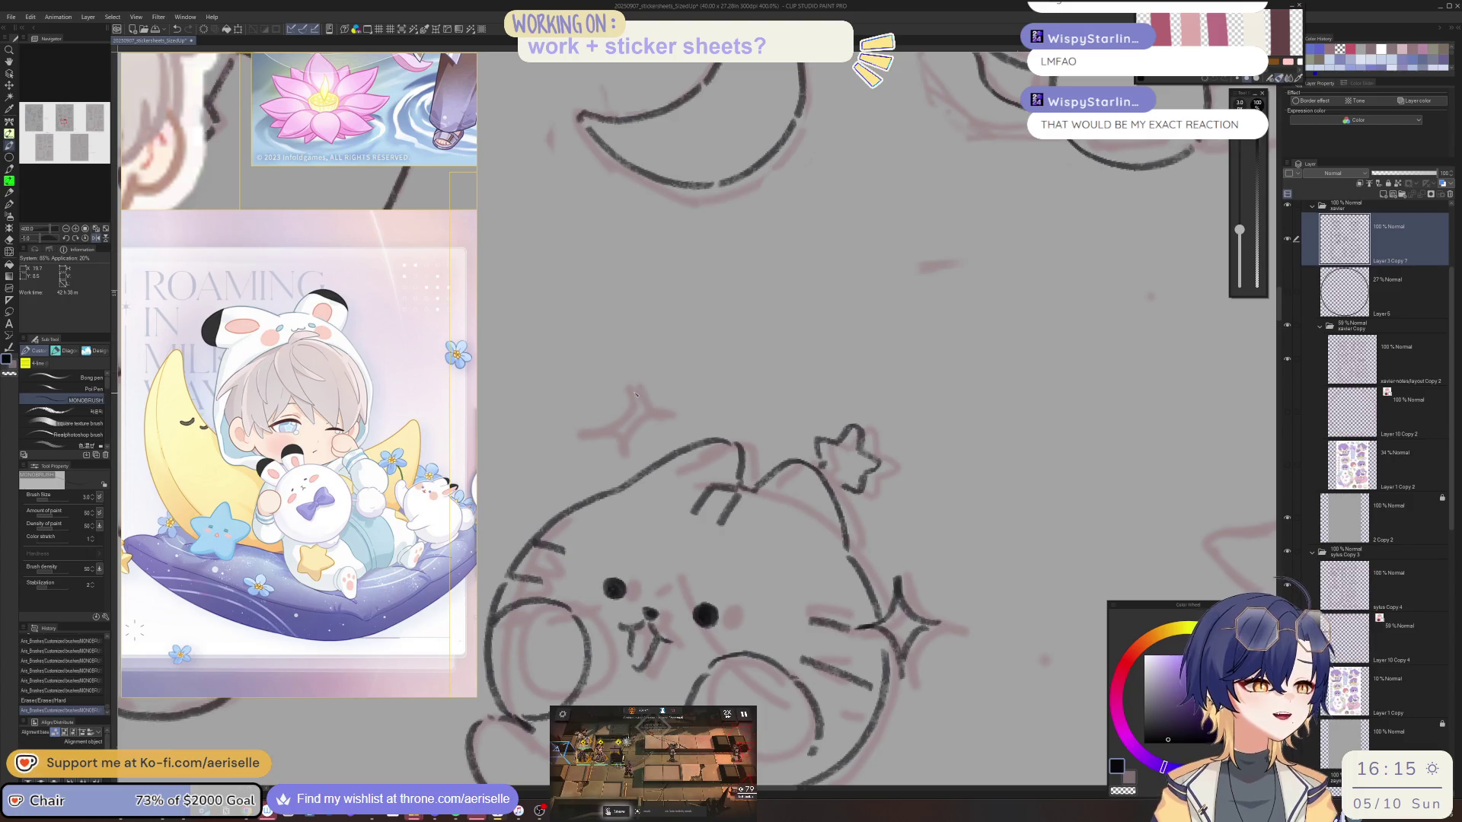
{"action": "key", "text": "minus"}
{"action": "key", "text": "minus"}
{"action": "key", "text": "minus"}
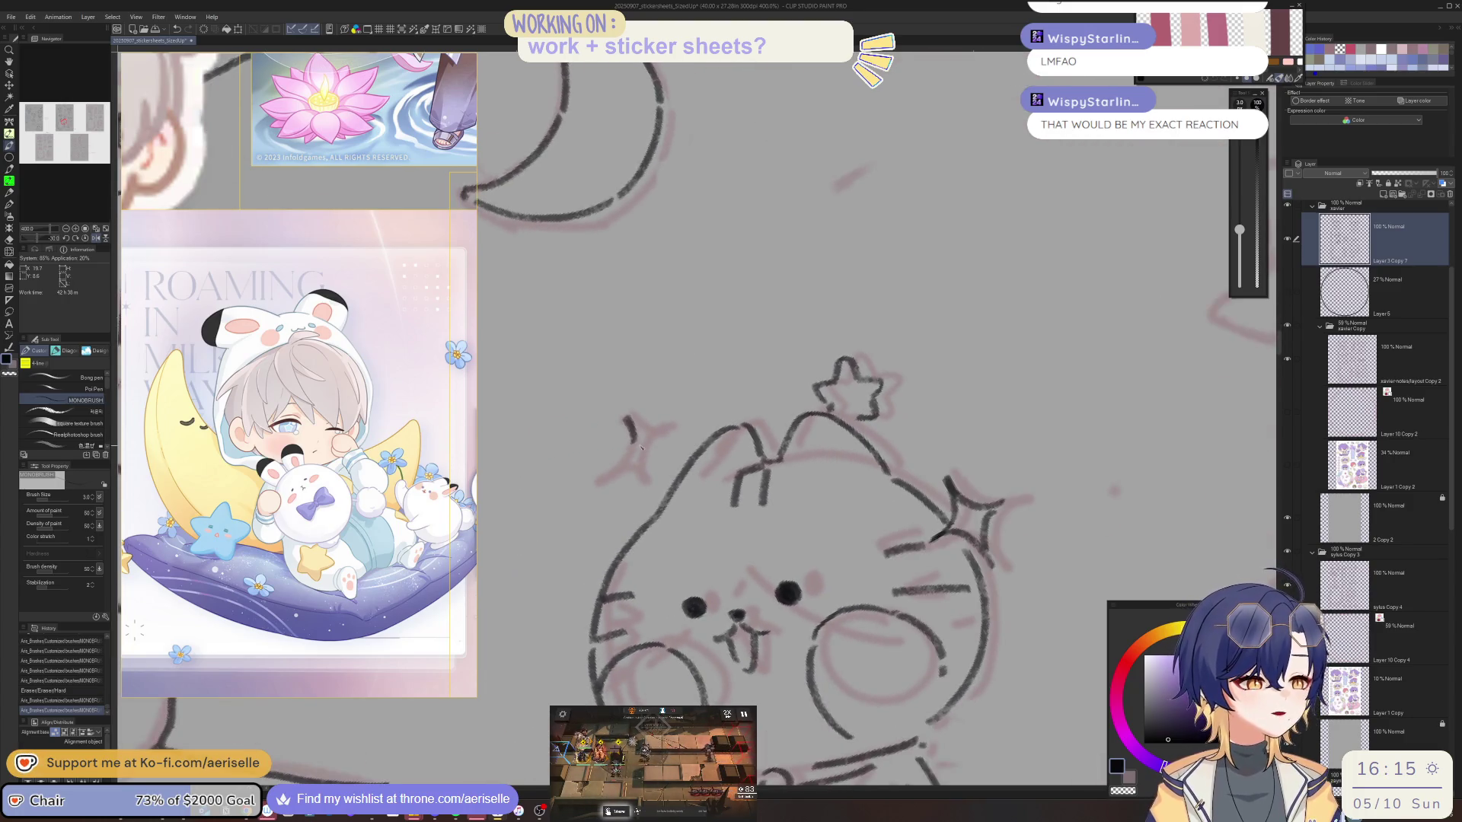
{"action": "mouse_move", "coordinate": [629, 421]}
{"action": "left_mouse_down"}
{"action": "mouse_move", "coordinate": [632, 454]}
{"action": "mouse_move", "coordinate": [599, 473]}
{"action": "mouse_move", "coordinate": [663, 495]}
{"action": "left_mouse_up"}
{"action": "mouse_move", "coordinate": [626, 418]}
{"action": "left_mouse_down"}
{"action": "mouse_move", "coordinate": [637, 436]}
{"action": "mouse_move", "coordinate": [688, 436]}
{"action": "mouse_move", "coordinate": [654, 474]}
{"action": "left_mouse_up"}
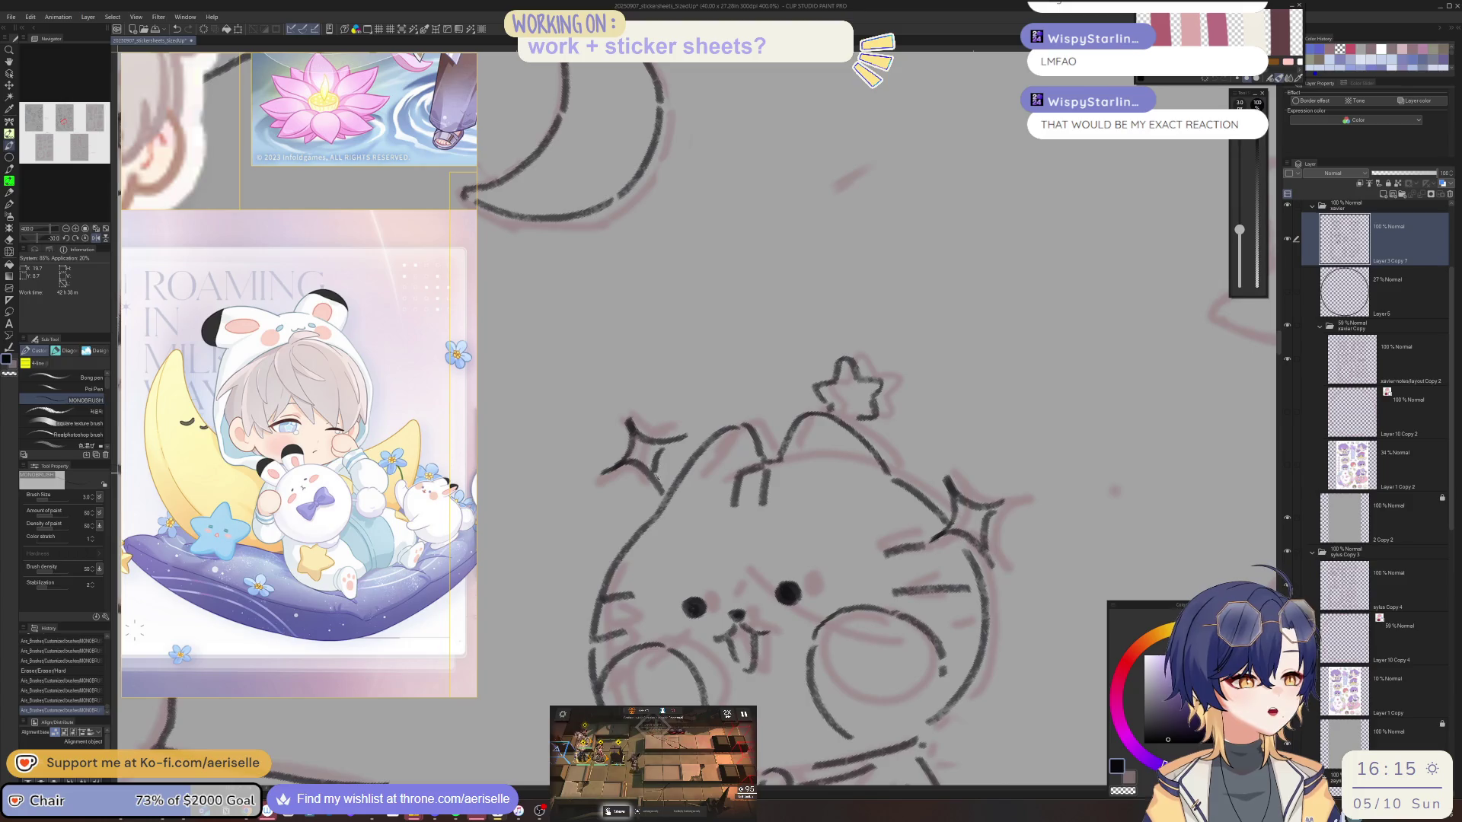
Ink sparkles and a small star beside the flower column.
{"action": "scroll", "coordinate": [752, 432], "scroll_direction": "down", "scroll_amount": 5}
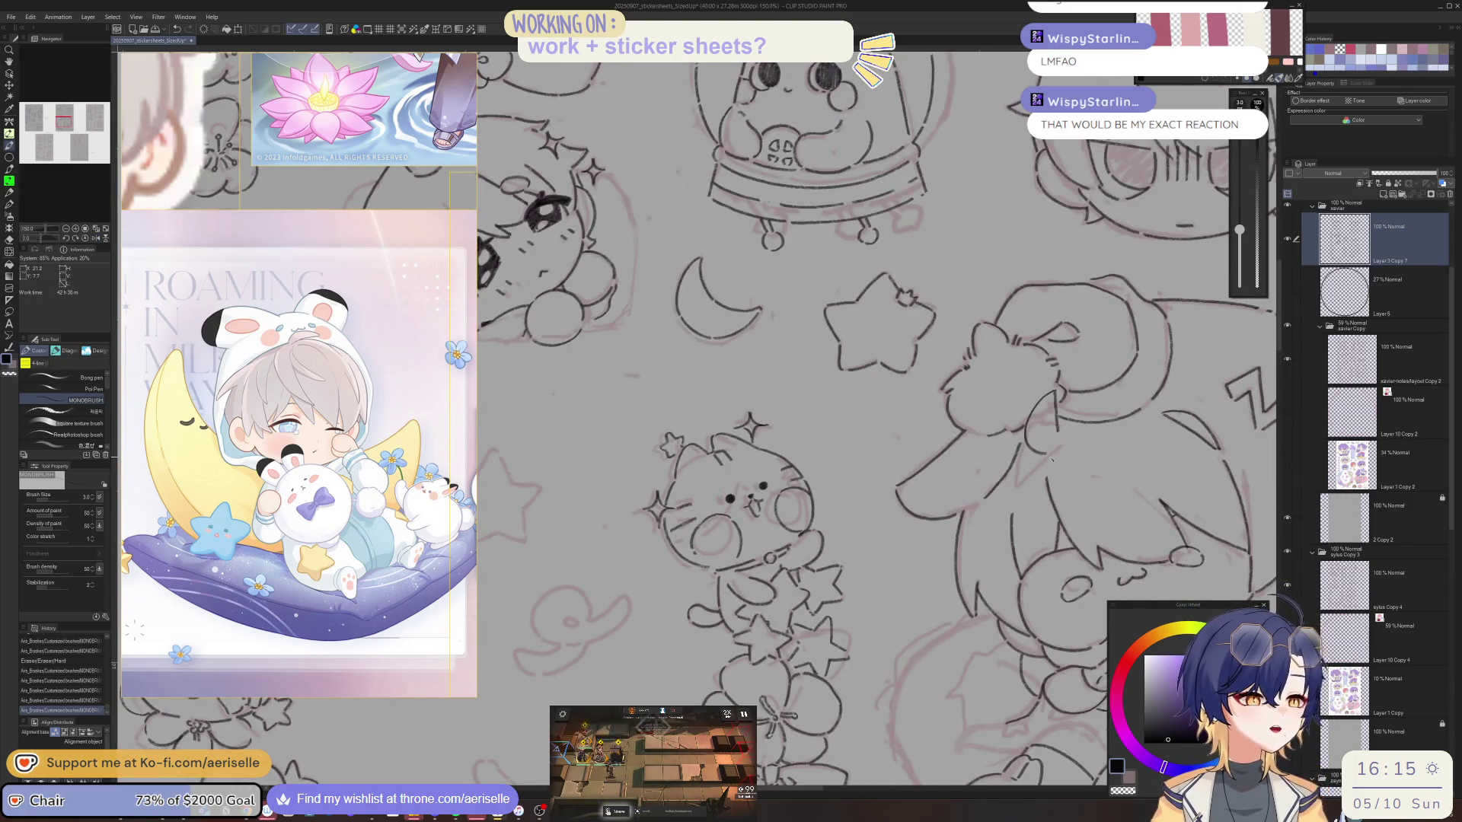
{"action": "scroll", "coordinate": [1050, 457], "scroll_direction": "down", "scroll_amount": 3}
{"action": "left_click_drag", "start_coordinate": [964, 592], "coordinate": [987, 668]}
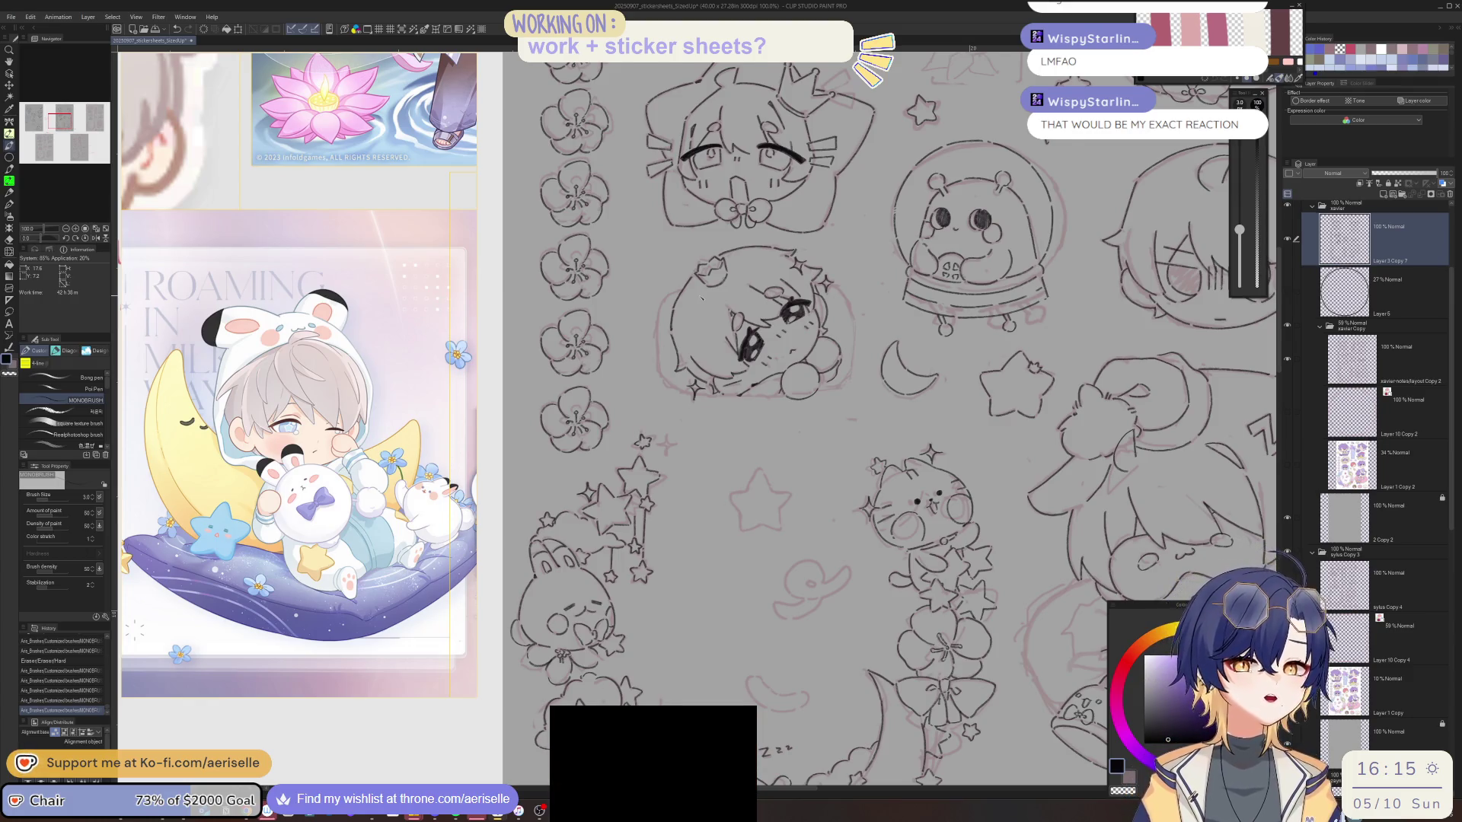
{"action": "scroll", "coordinate": [701, 300], "scroll_direction": "up", "scroll_amount": 2}
{"action": "scroll", "coordinate": [656, 499], "scroll_direction": "up", "scroll_amount": 2}
{"action": "left_click_drag", "start_coordinate": [658, 494], "coordinate": [692, 529]}
{"action": "left_click_drag", "start_coordinate": [676, 536], "coordinate": [656, 558]}
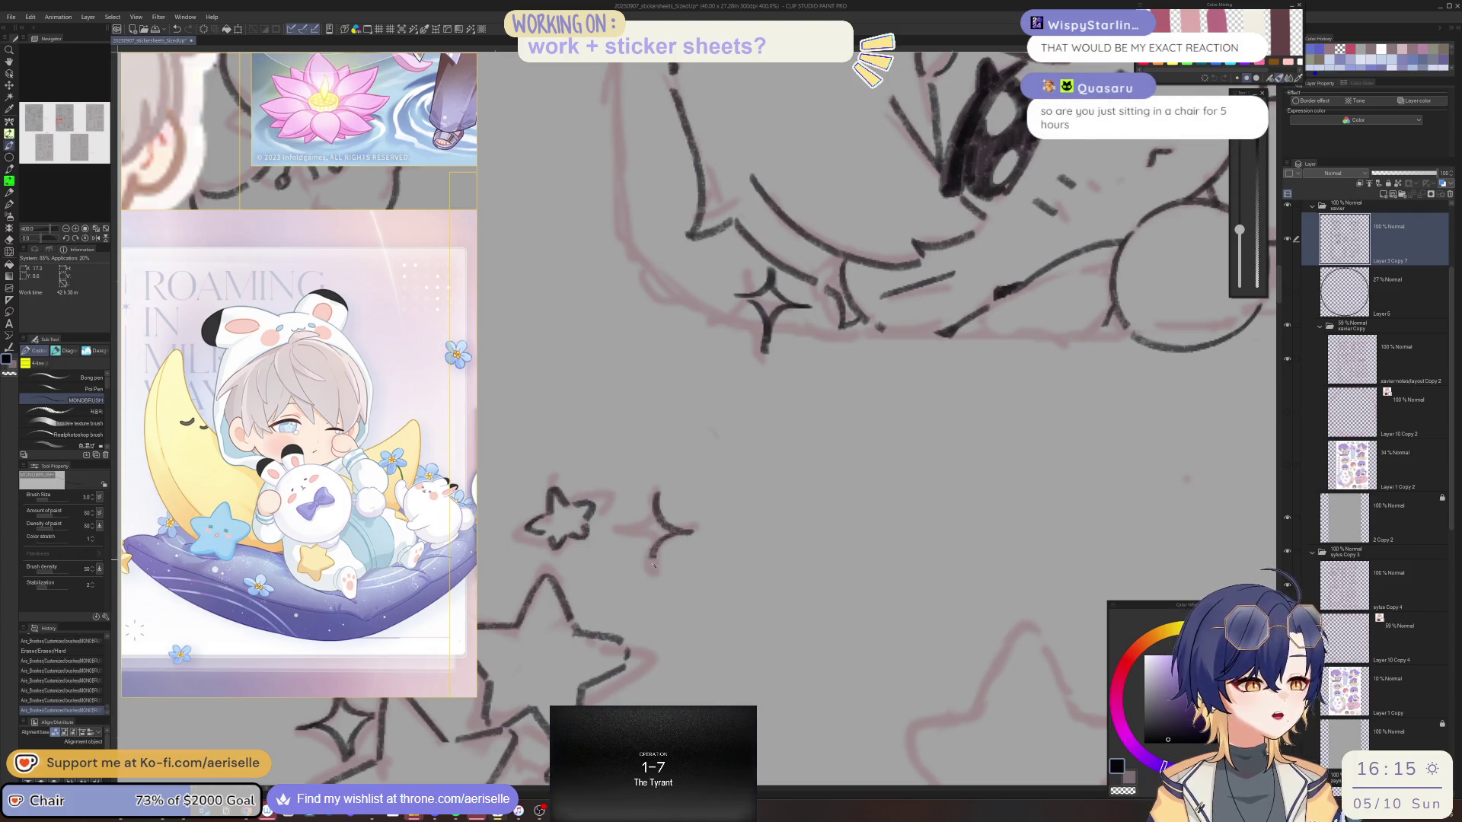
{"action": "key", "text": "h"}
{"action": "mouse_move", "coordinate": [736, 495]}
{"action": "left_mouse_down"}
{"action": "mouse_move", "coordinate": [748, 524]}
{"action": "mouse_move", "coordinate": [774, 528]}
{"action": "left_mouse_up"}
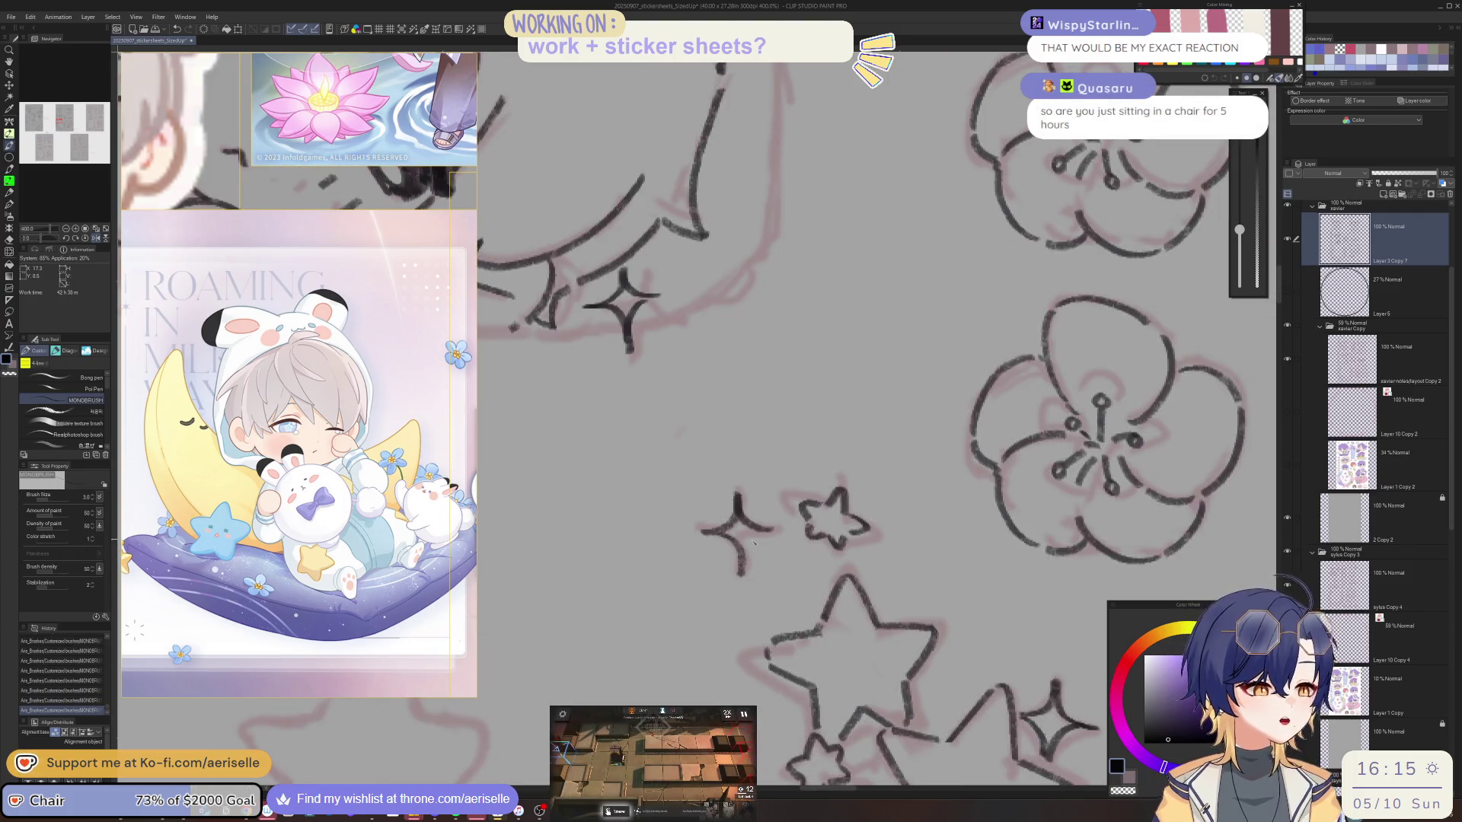
{"action": "scroll", "coordinate": [755, 536], "scroll_direction": "down", "scroll_amount": 6}
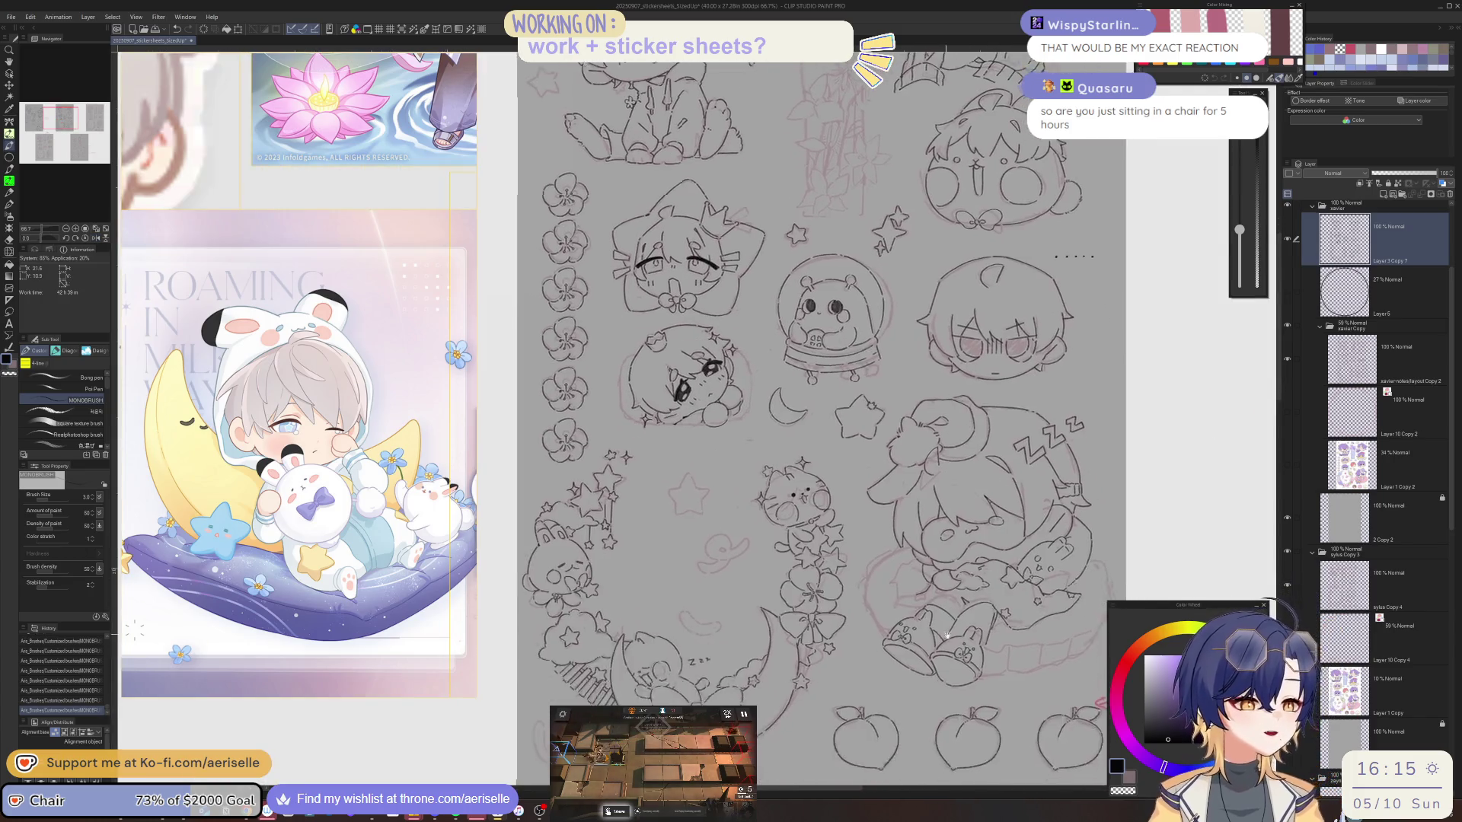
{"action": "mouse_move", "coordinate": [982, 611]}
{"action": "left_mouse_down"}
{"action": "mouse_move", "coordinate": [914, 660]}
{"action": "mouse_move", "coordinate": [895, 745]}
{"action": "left_mouse_up"}
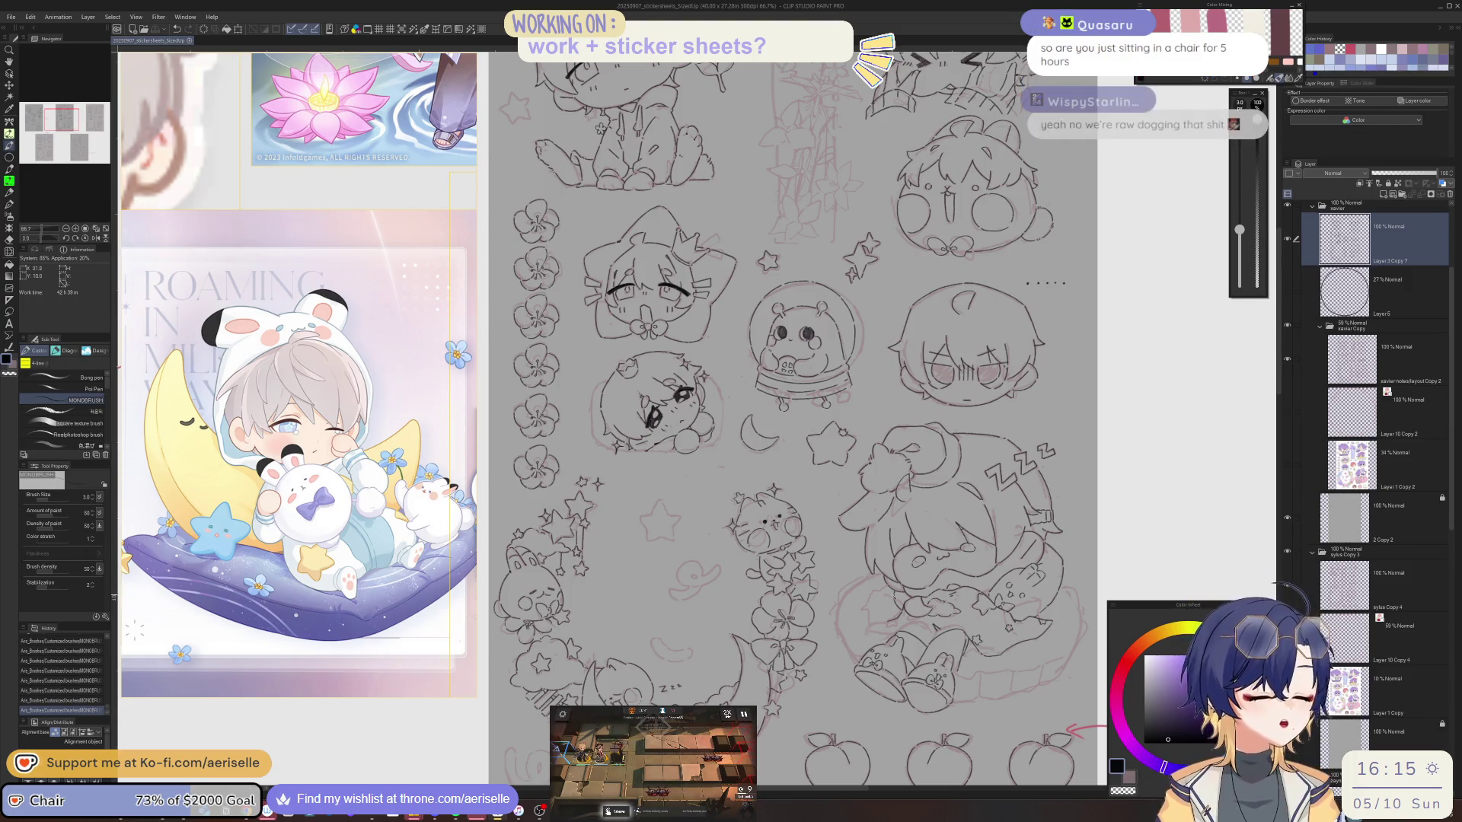
{"action": "left_click_drag", "start_coordinate": [920, 605], "coordinate": [916, 589]}
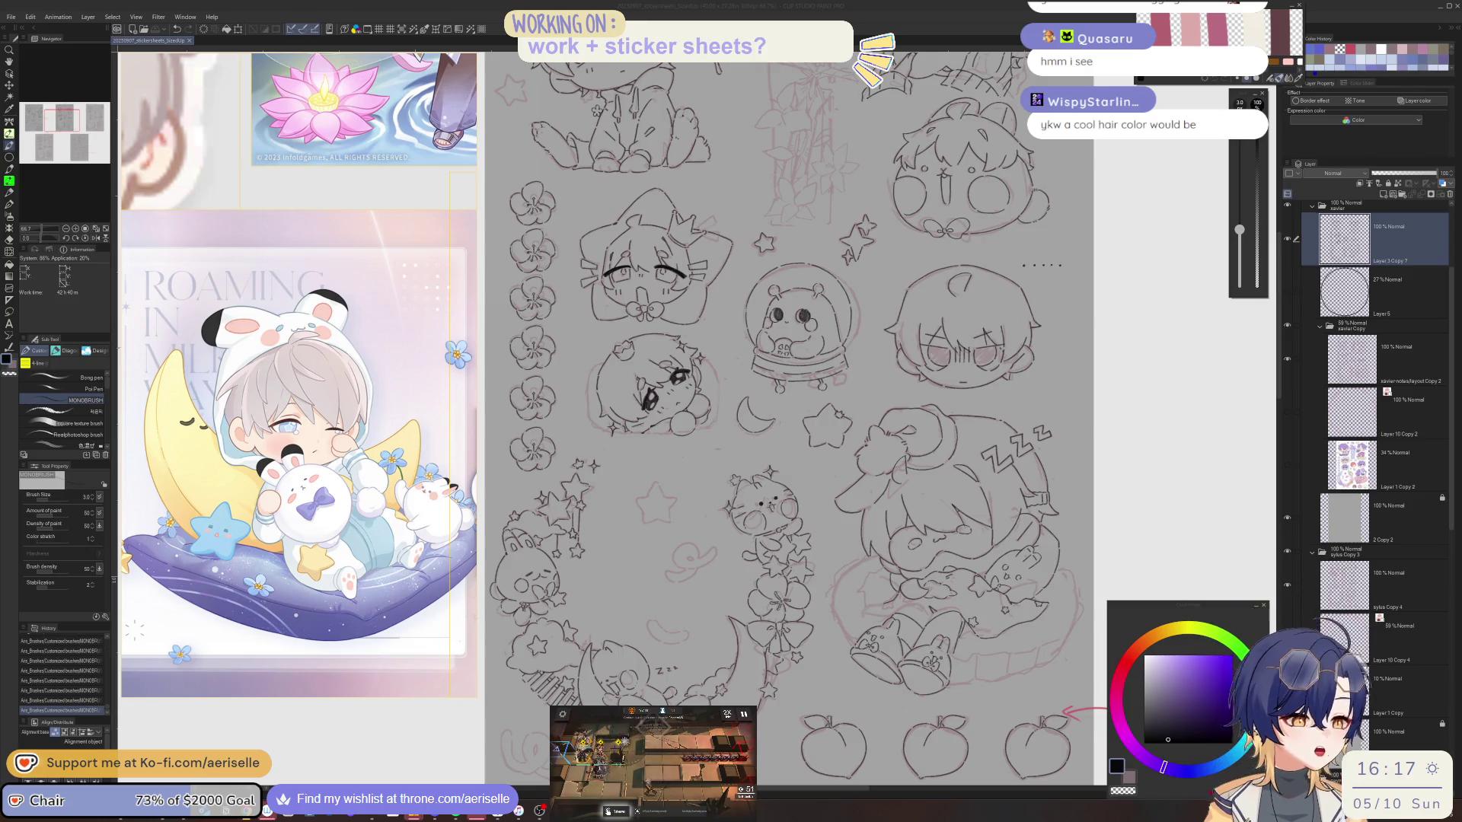
Scroll and pan the reference collage to bring its lower images into view.
{"action": "scroll", "coordinate": [776, 419], "scroll_direction": "up", "scroll_amount": 4}
{"action": "scroll", "coordinate": [820, 646], "scroll_direction": "up", "scroll_amount": 1}
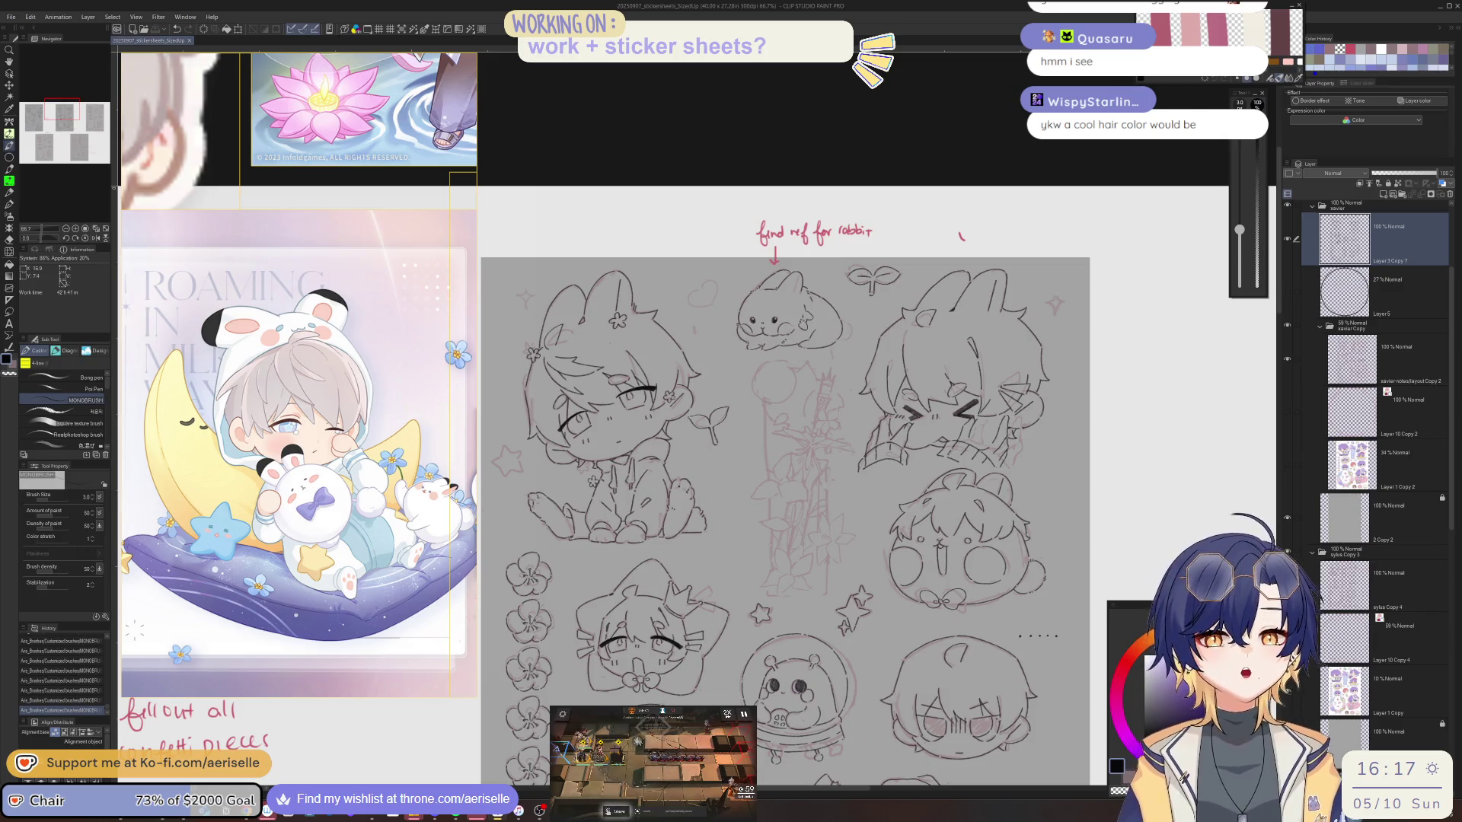
{"action": "scroll", "coordinate": [228, 451], "scroll_direction": "down", "scroll_amount": 4}
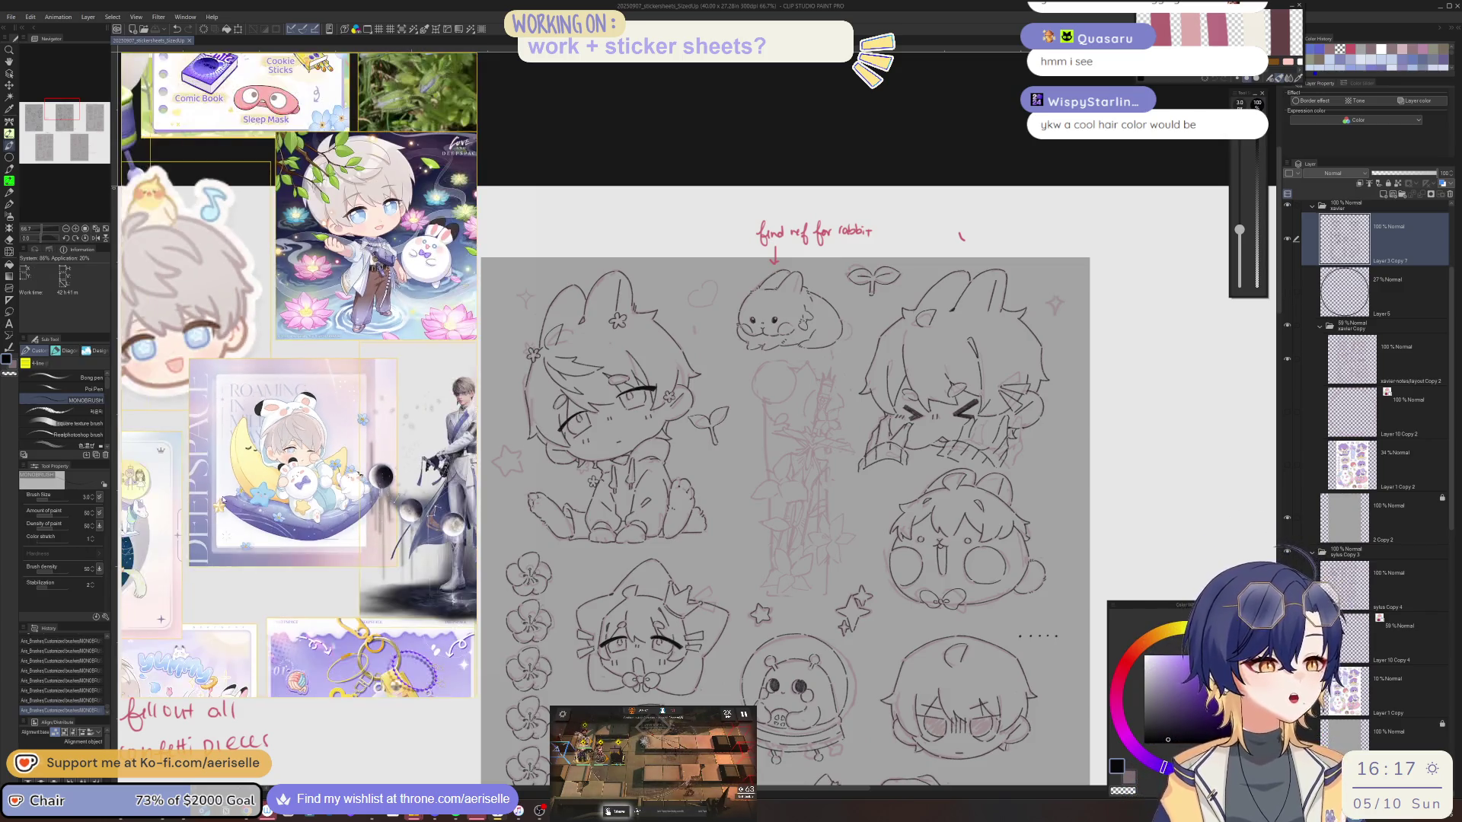
{"action": "left_click_drag", "start_coordinate": [228, 451], "coordinate": [271, 457]}
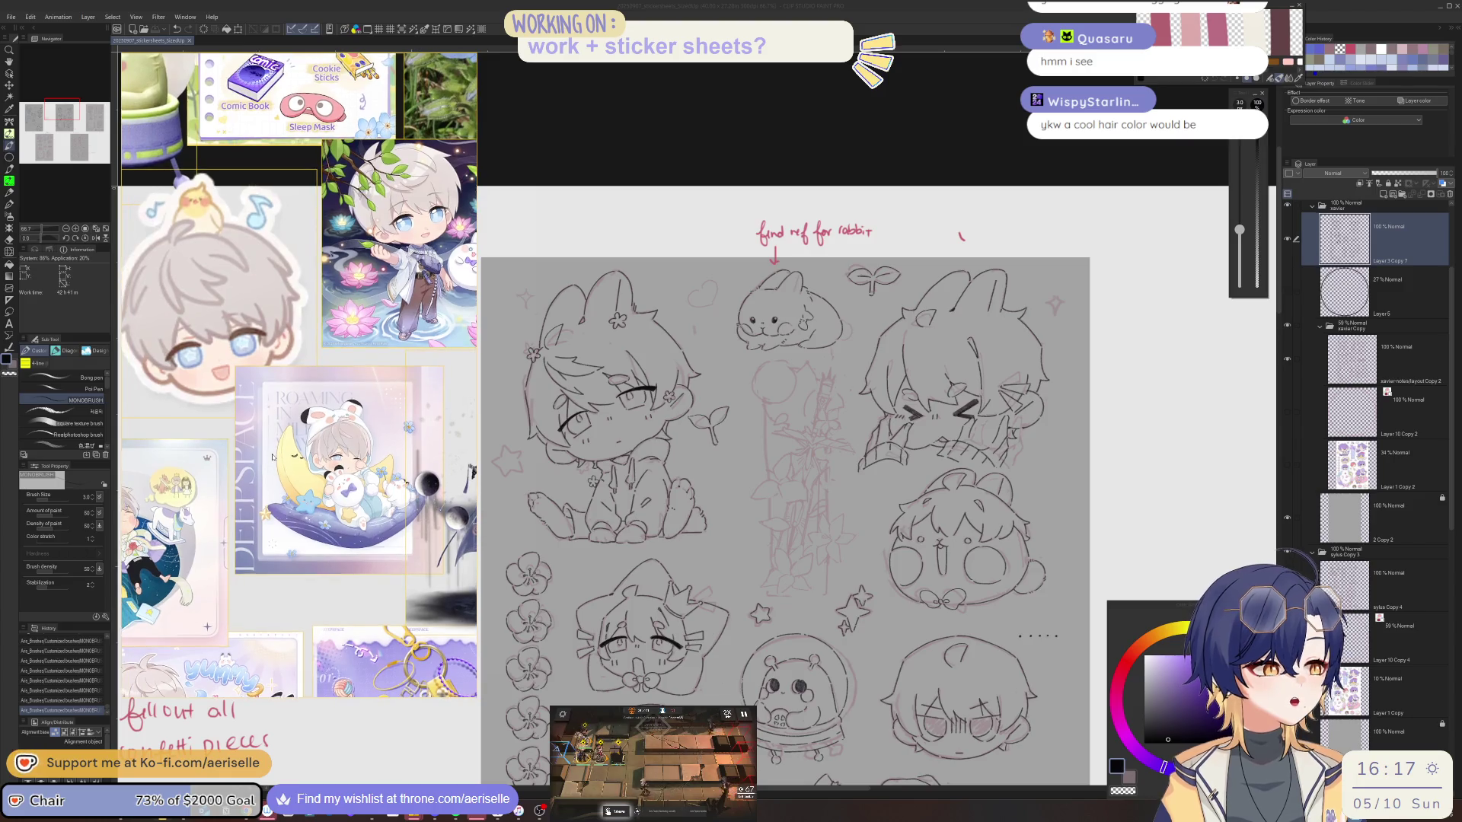
{"action": "scroll", "coordinate": [253, 440], "scroll_direction": "down", "scroll_amount": 2}
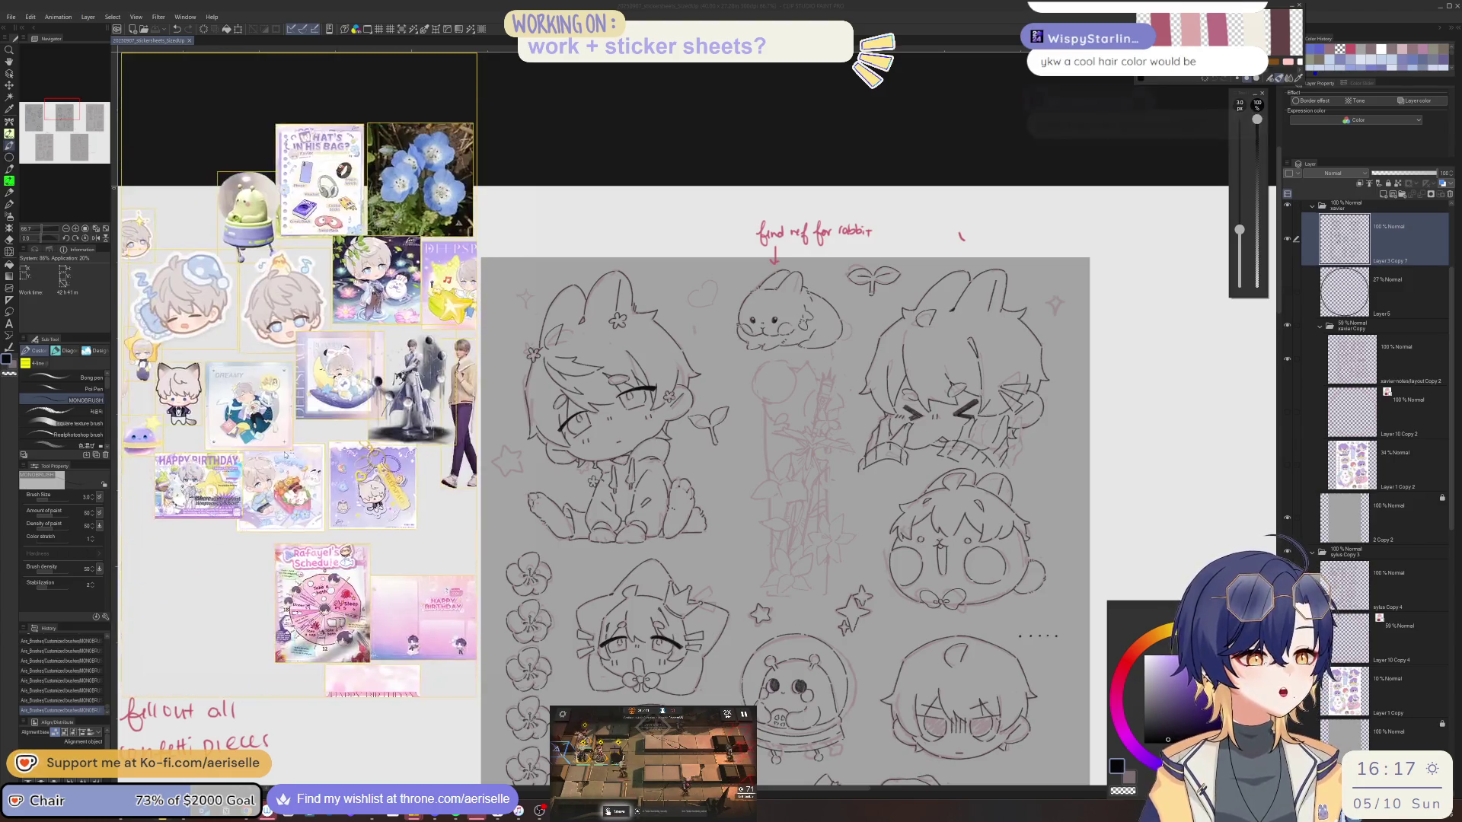
{"action": "left_click_drag", "start_coordinate": [301, 521], "coordinate": [257, 316]}
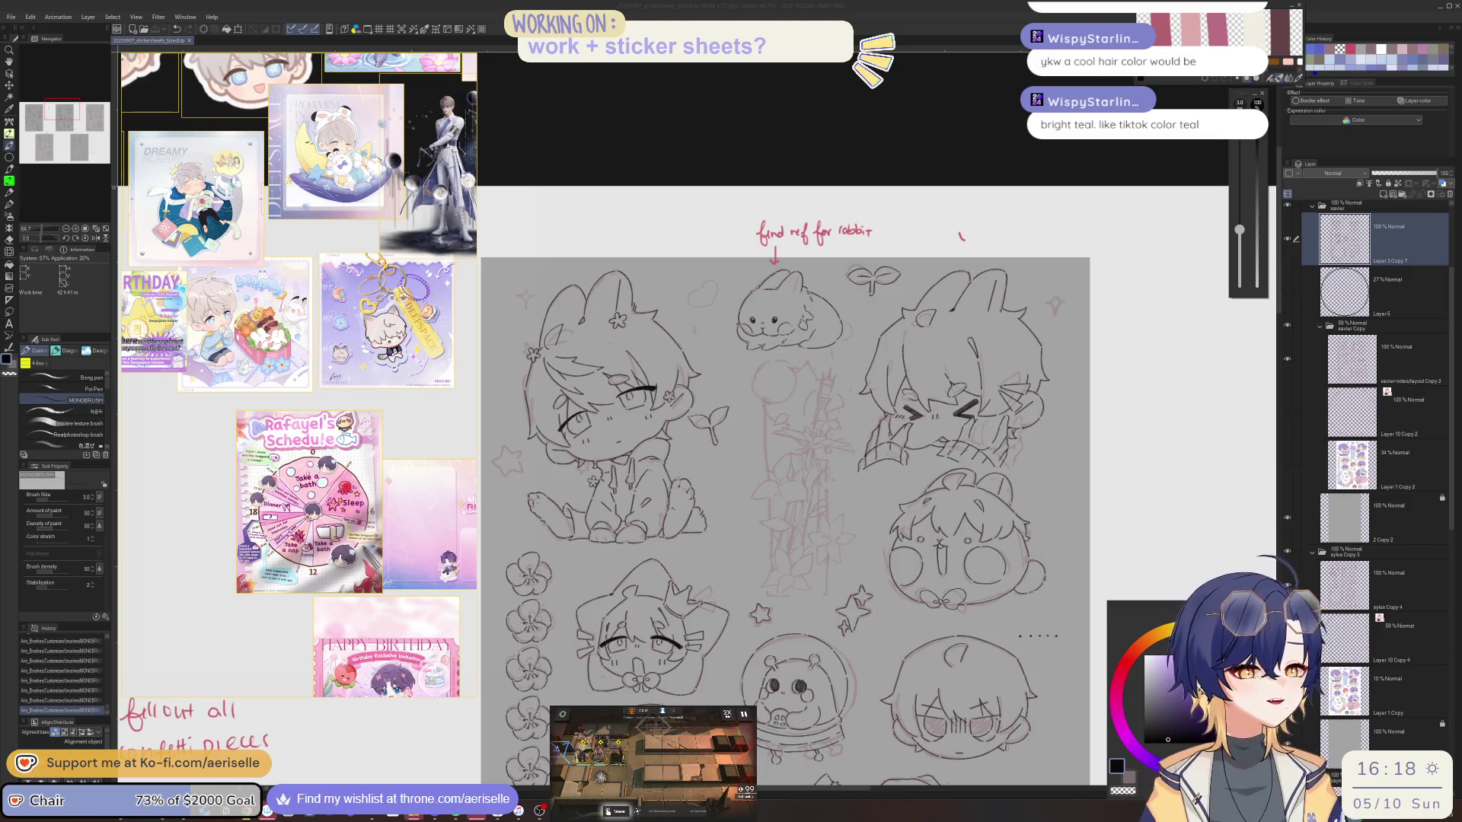
Auto-arrange the reference images and zoom in with the sketch sheet shifted right.
{"action": "key", "text": "ctrl+p"}
{"action": "scroll", "coordinate": [375, 535], "scroll_direction": "up", "scroll_amount": 6}
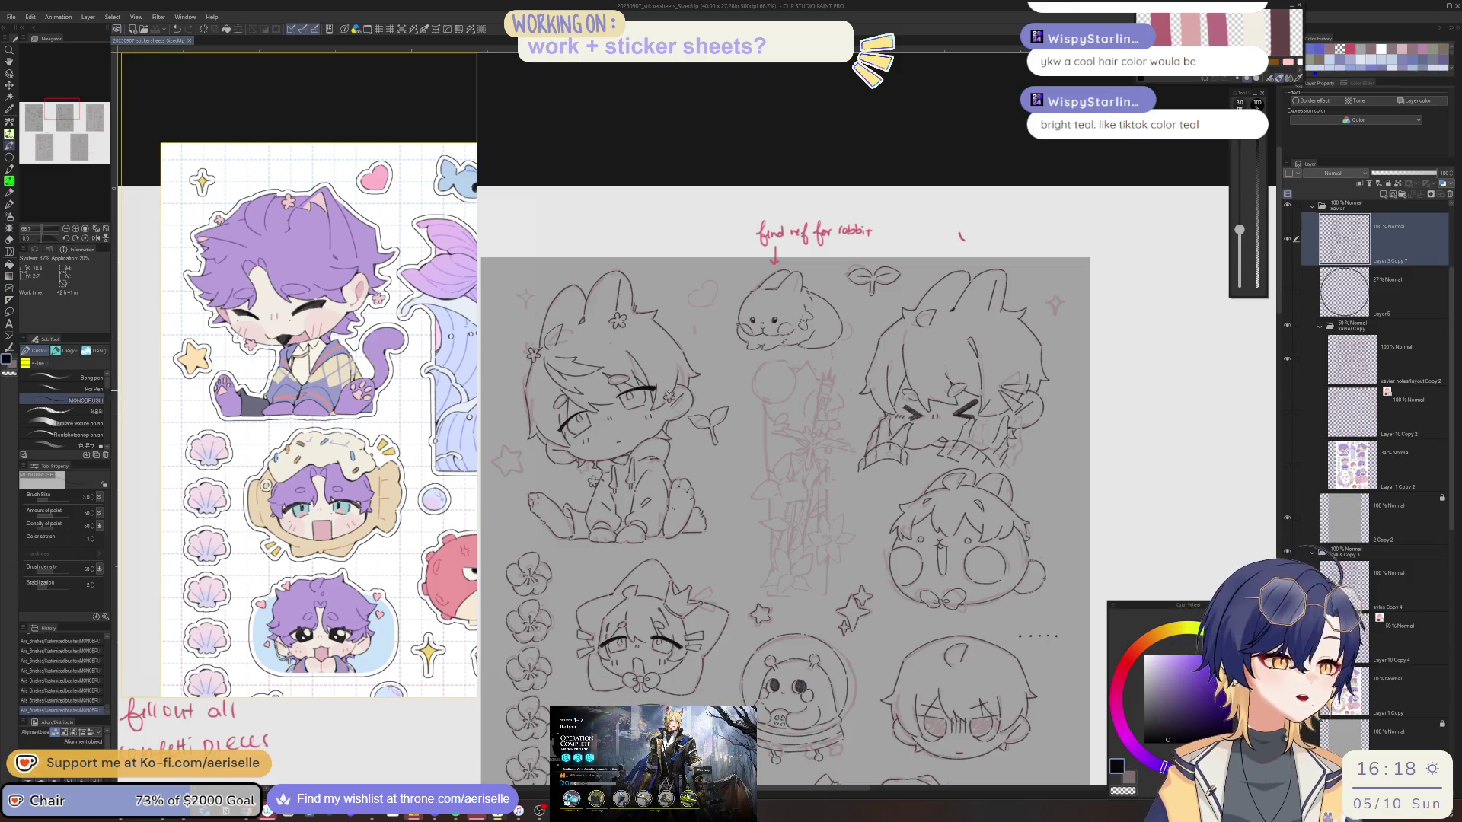
{"action": "left_click_drag", "start_coordinate": [668, 396], "coordinate": [732, 398]}
{"action": "scroll", "coordinate": [567, 446], "scroll_direction": "up", "scroll_amount": 3}
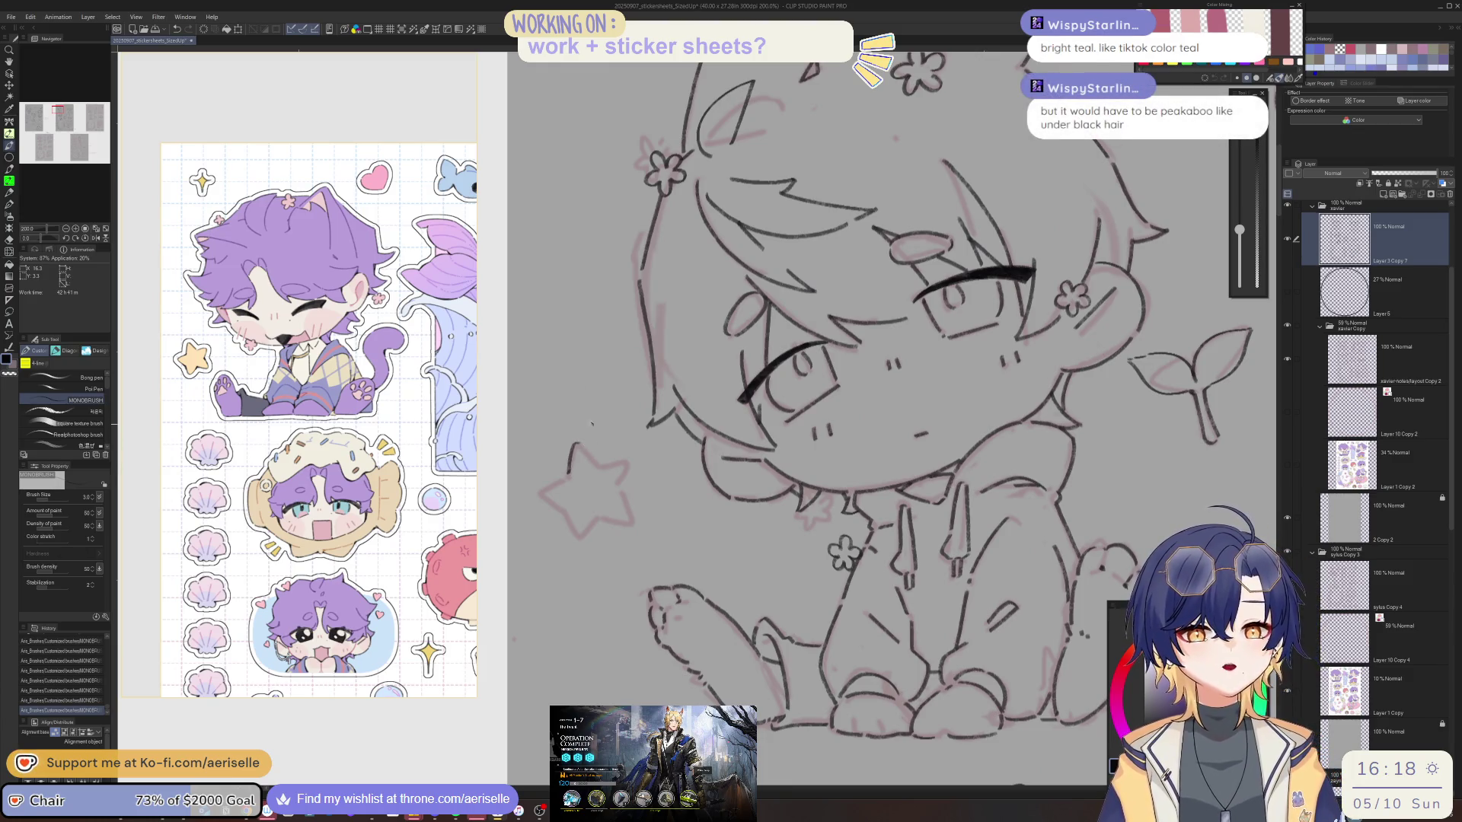
Ink the upper edges of the small star beside the sitting chibi.
{"action": "left_click_drag", "start_coordinate": [580, 446], "coordinate": [599, 464]}
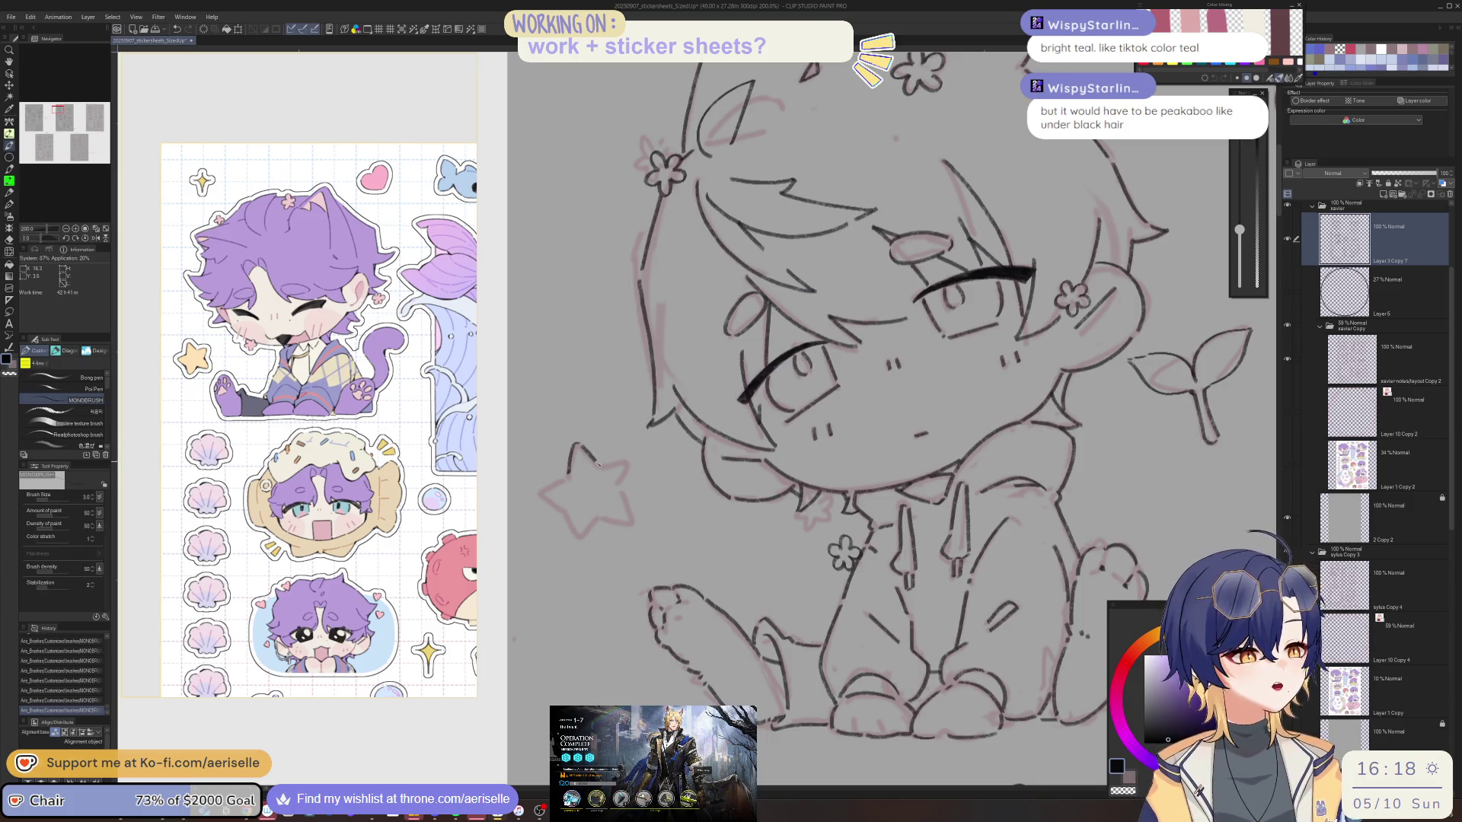
{"action": "left_click_drag", "start_coordinate": [664, 365], "coordinate": [660, 578]}
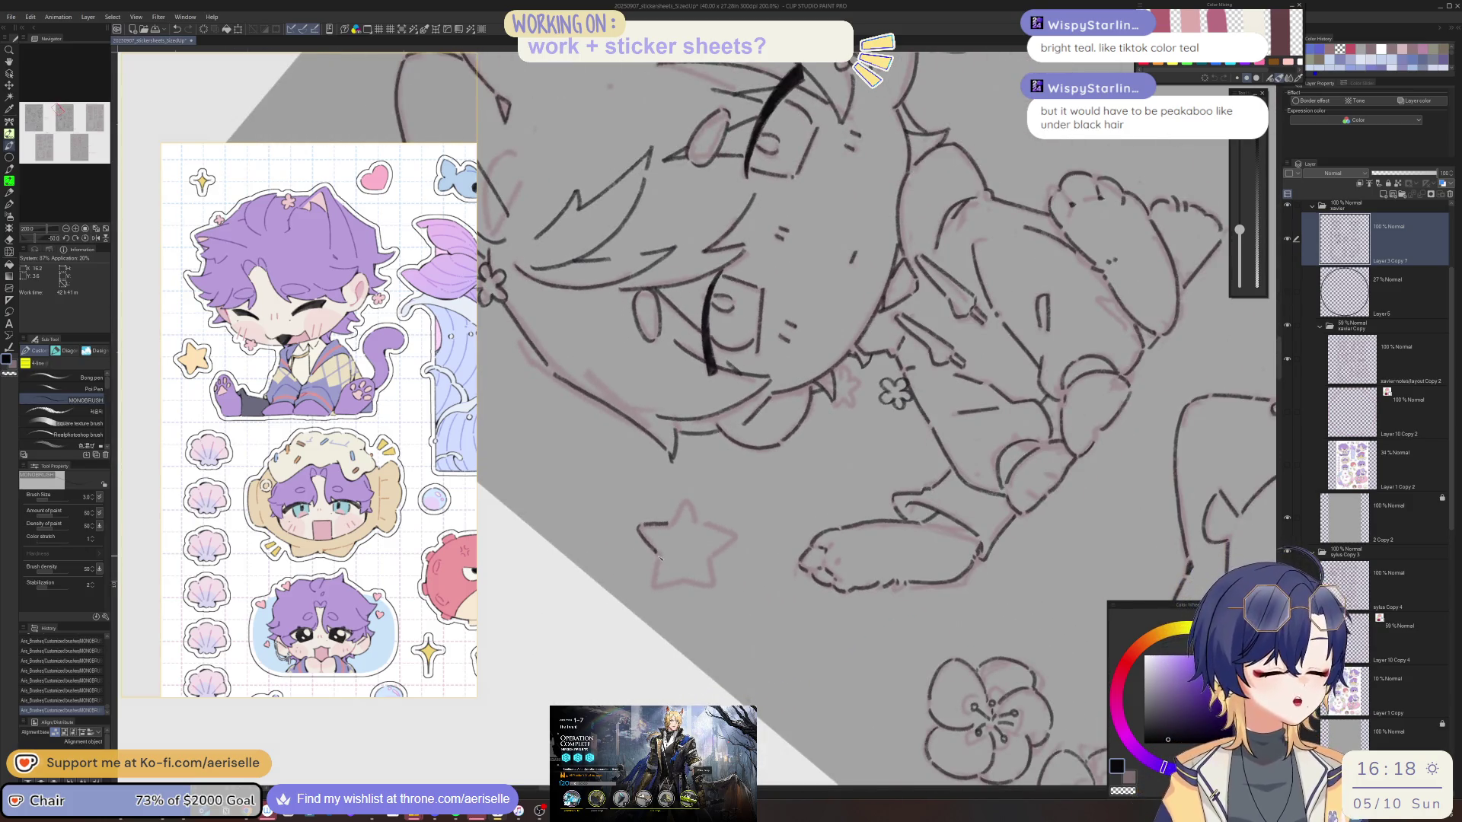
{"action": "mouse_move", "coordinate": [673, 520]}
{"action": "left_mouse_down"}
{"action": "mouse_move", "coordinate": [686, 499]}
{"action": "mouse_move", "coordinate": [659, 574]}
{"action": "mouse_move", "coordinate": [586, 469]}
{"action": "left_mouse_up"}
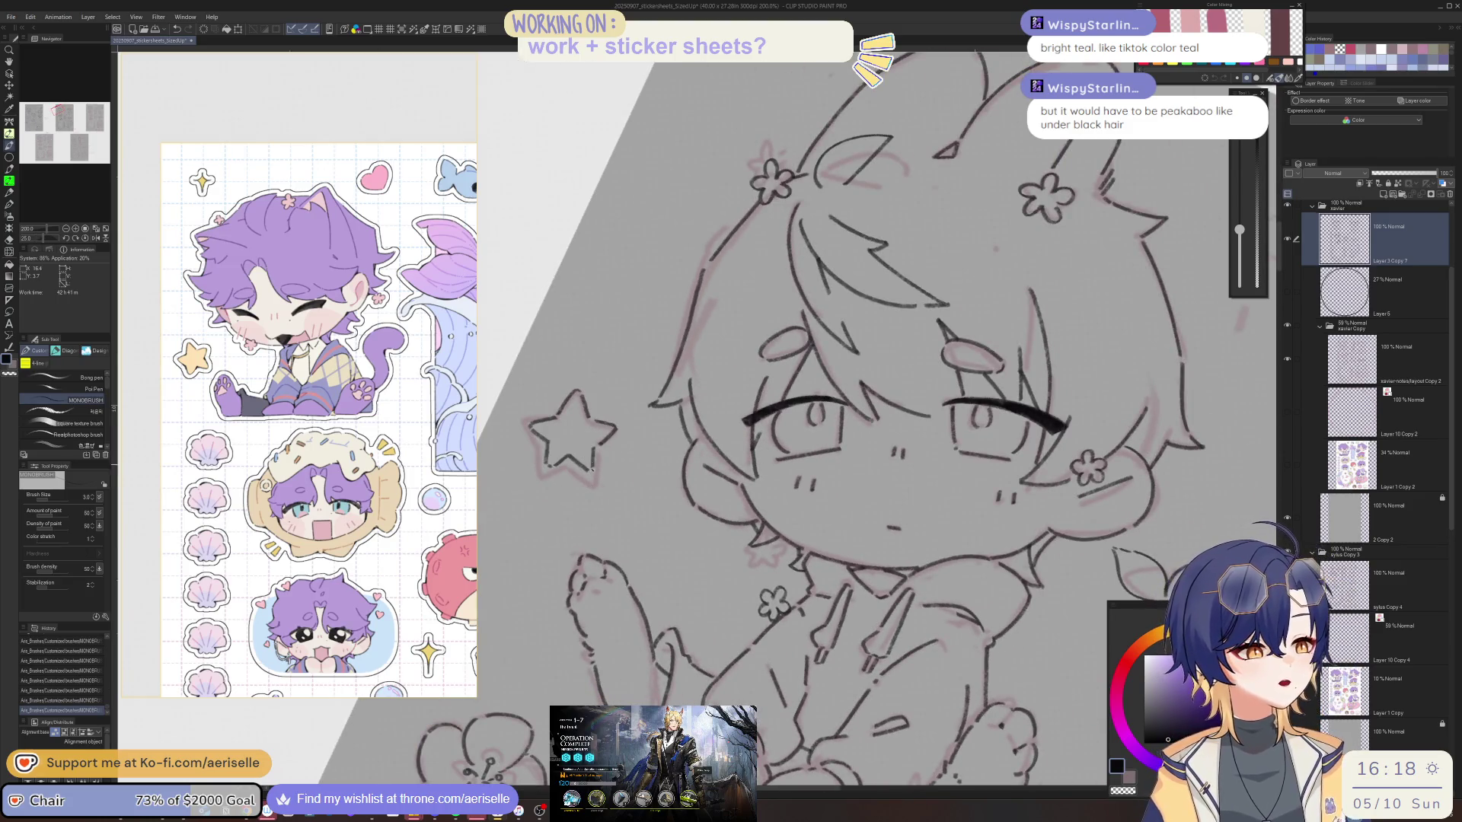
Ink the heart beside the rabbit, redrawing its right lobe after an undo.
{"action": "key", "text": "ctrl+0"}
{"action": "mouse_move", "coordinate": [596, 445]}
{"action": "left_mouse_down"}
{"action": "mouse_move", "coordinate": [523, 465]}
{"action": "mouse_move", "coordinate": [468, 570]}
{"action": "left_mouse_up"}
{"action": "scroll", "coordinate": [674, 448], "scroll_direction": "up", "scroll_amount": 8}
{"action": "mouse_move", "coordinate": [672, 470]}
{"action": "left_mouse_down"}
{"action": "mouse_move", "coordinate": [685, 429]}
{"action": "mouse_move", "coordinate": [731, 417]}
{"action": "mouse_move", "coordinate": [759, 440]}
{"action": "mouse_move", "coordinate": [738, 554]}
{"action": "left_mouse_up"}
{"action": "mouse_move", "coordinate": [738, 554]}
{"action": "left_mouse_down"}
{"action": "mouse_move", "coordinate": [914, 445]}
{"action": "mouse_move", "coordinate": [891, 472]}
{"action": "left_mouse_up"}
{"action": "mouse_move", "coordinate": [737, 459]}
{"action": "left_mouse_down"}
{"action": "mouse_move", "coordinate": [803, 435]}
{"action": "mouse_move", "coordinate": [826, 468]}
{"action": "mouse_move", "coordinate": [805, 532]}
{"action": "mouse_move", "coordinate": [765, 565]}
{"action": "left_mouse_up"}
{"action": "key", "text": "ctrl+z"}
{"action": "mouse_move", "coordinate": [739, 456]}
{"action": "left_mouse_down"}
{"action": "mouse_move", "coordinate": [765, 420]}
{"action": "mouse_move", "coordinate": [809, 428]}
{"action": "mouse_move", "coordinate": [823, 460]}
{"action": "mouse_move", "coordinate": [778, 559]}
{"action": "left_mouse_up"}
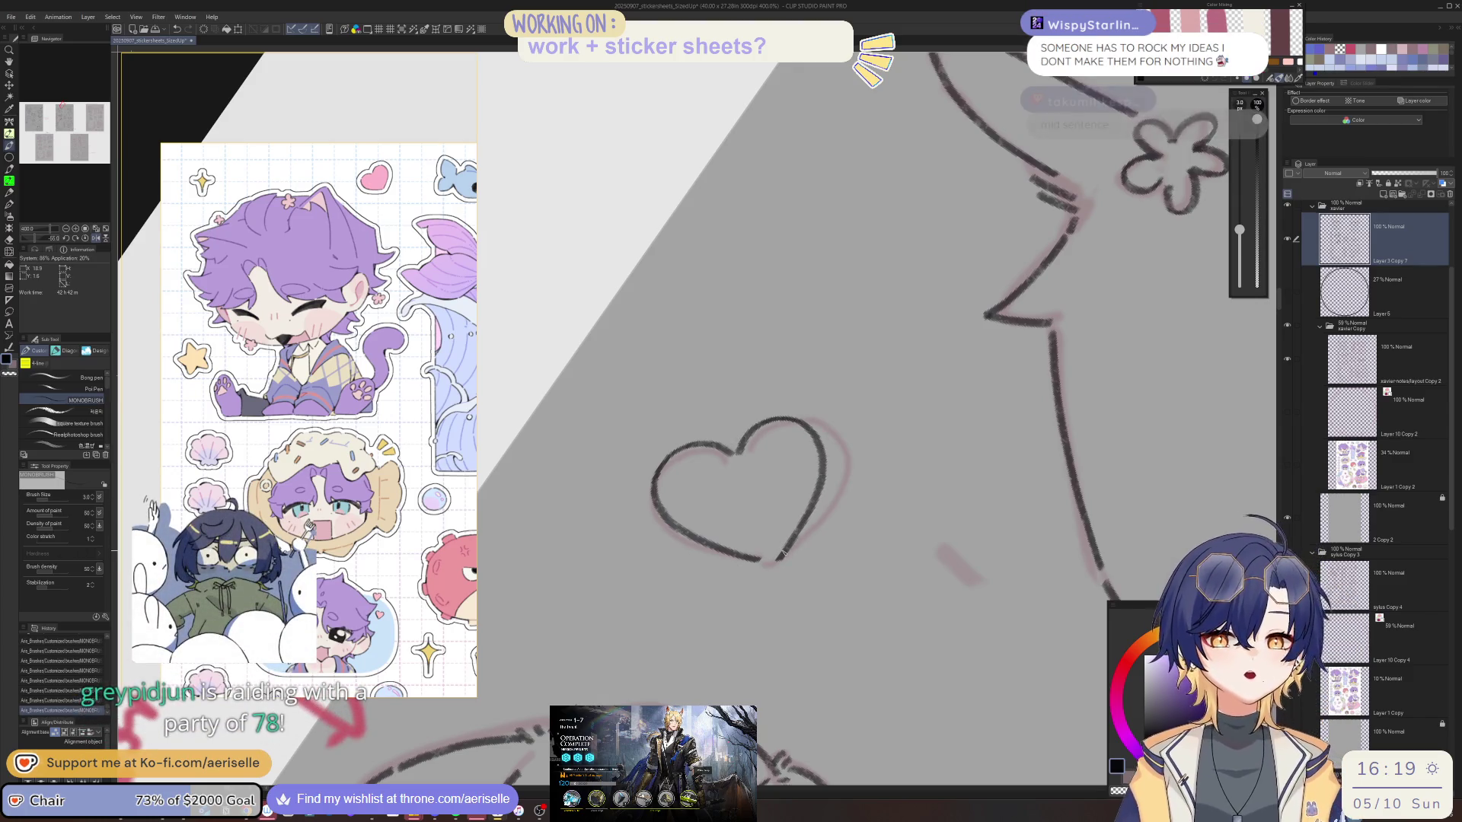
{"action": "key", "text": "m"}
{"action": "left_click_drag", "start_coordinate": [813, 383], "coordinate": [819, 388]}
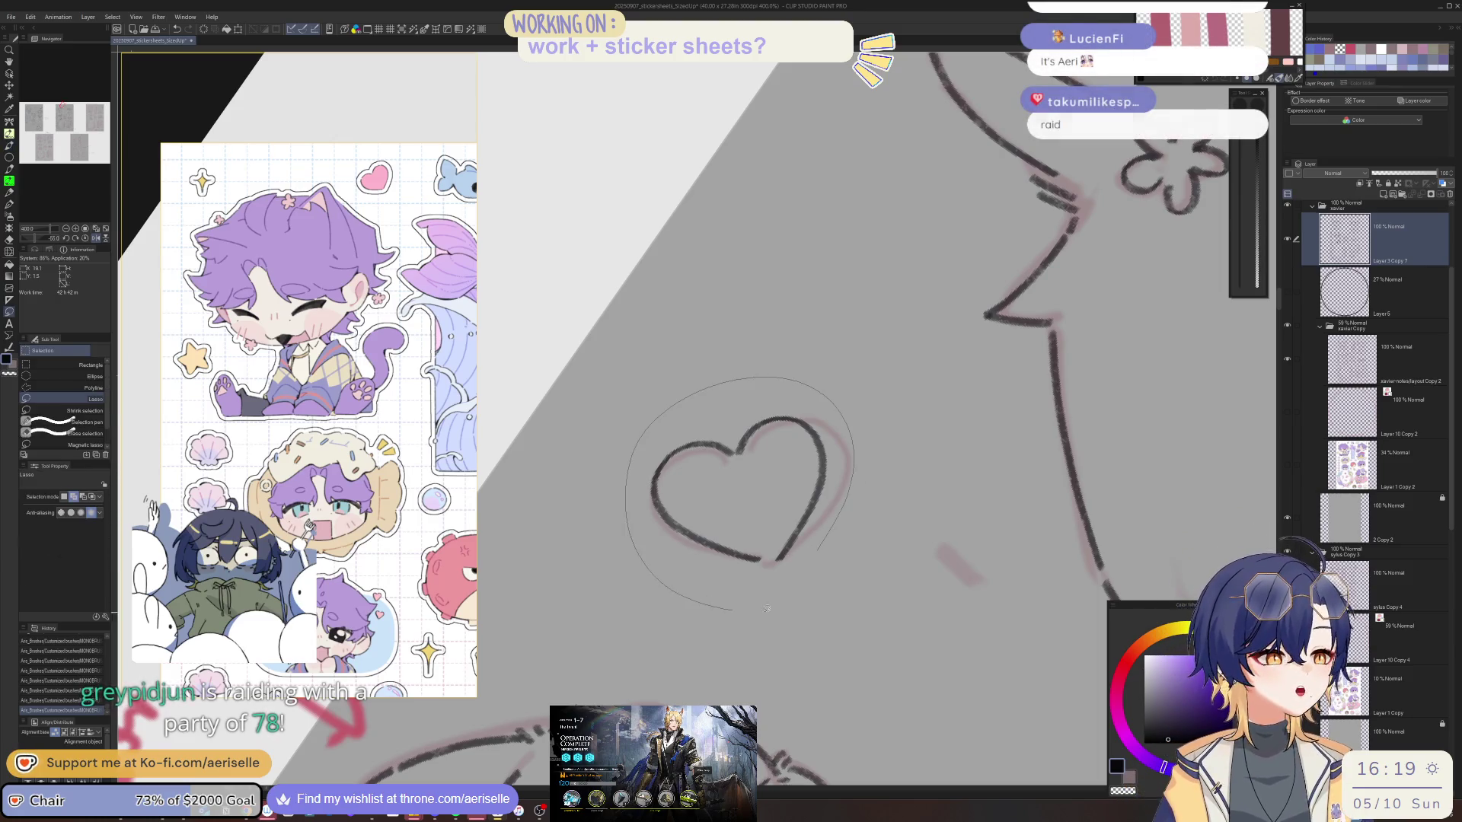
Clear the previous heart selection and lasso the heart's right half.
{"action": "scroll", "coordinate": [923, 481], "scroll_direction": "down", "scroll_amount": 5}
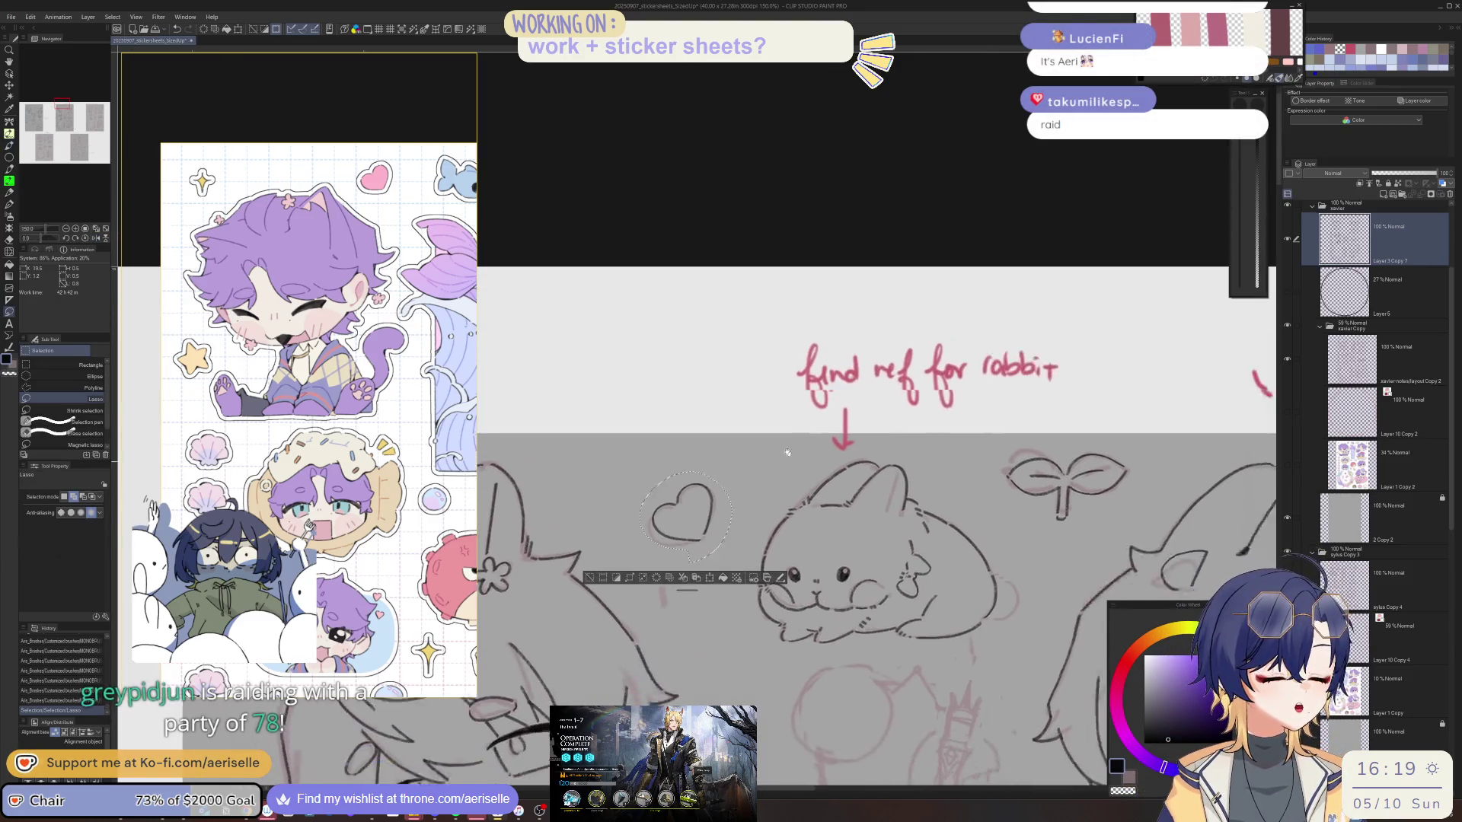
{"action": "scroll", "coordinate": [923, 481], "scroll_direction": "up", "scroll_amount": 2}
{"action": "left_click", "coordinate": [578, 587]}
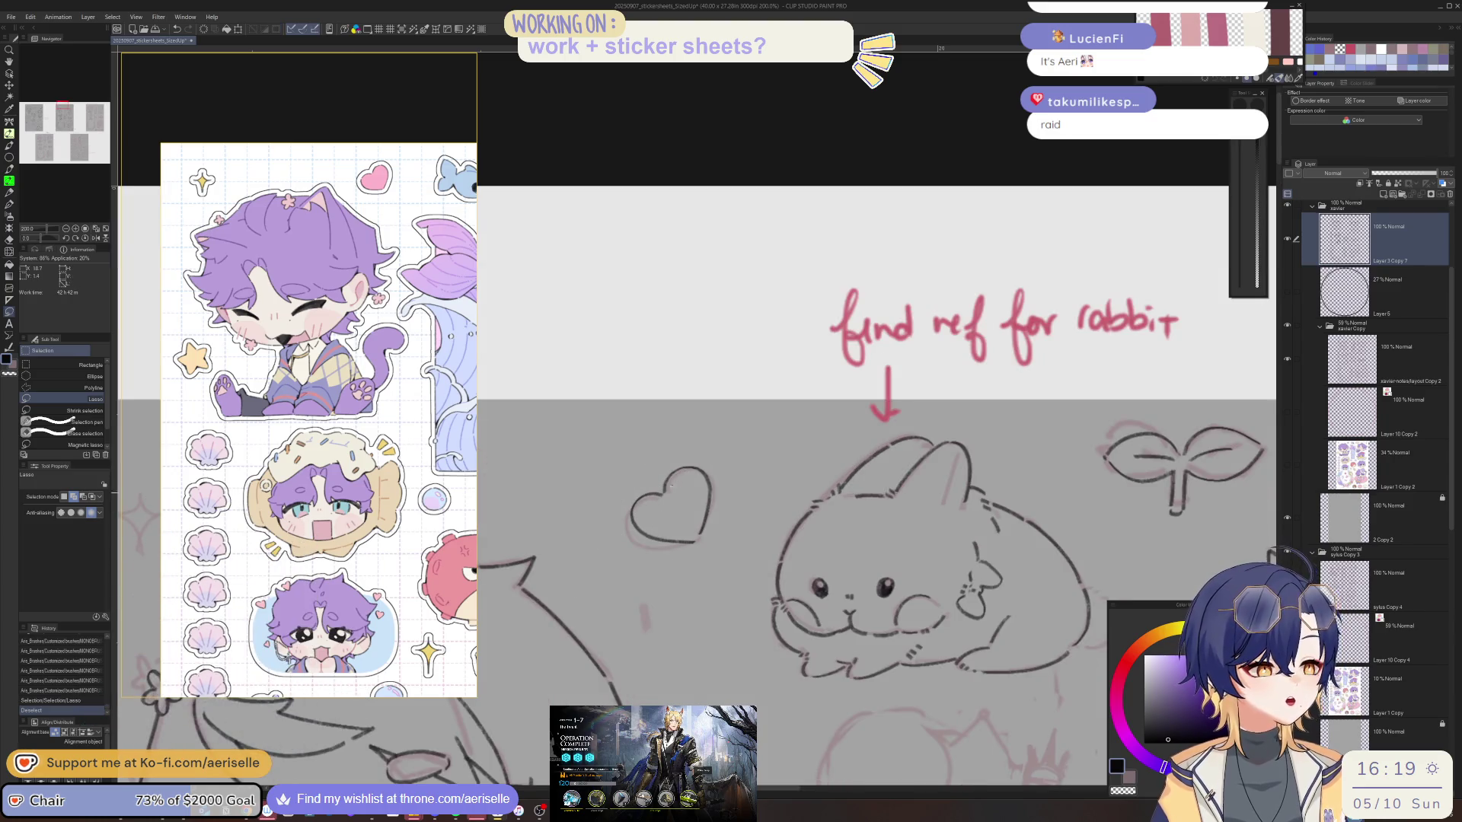
{"action": "mouse_move", "coordinate": [661, 488]}
{"action": "left_mouse_down"}
{"action": "mouse_move", "coordinate": [697, 531]}
{"action": "mouse_move", "coordinate": [708, 441]}
{"action": "mouse_move", "coordinate": [660, 476]}
{"action": "left_mouse_up"}
Rotate the selected half about 4.2°, nudge it into place, confirm, and deselect.
{"action": "key", "text": "ctrl+t"}
{"action": "left_click_drag", "start_coordinate": [758, 525], "coordinate": [754, 535]}
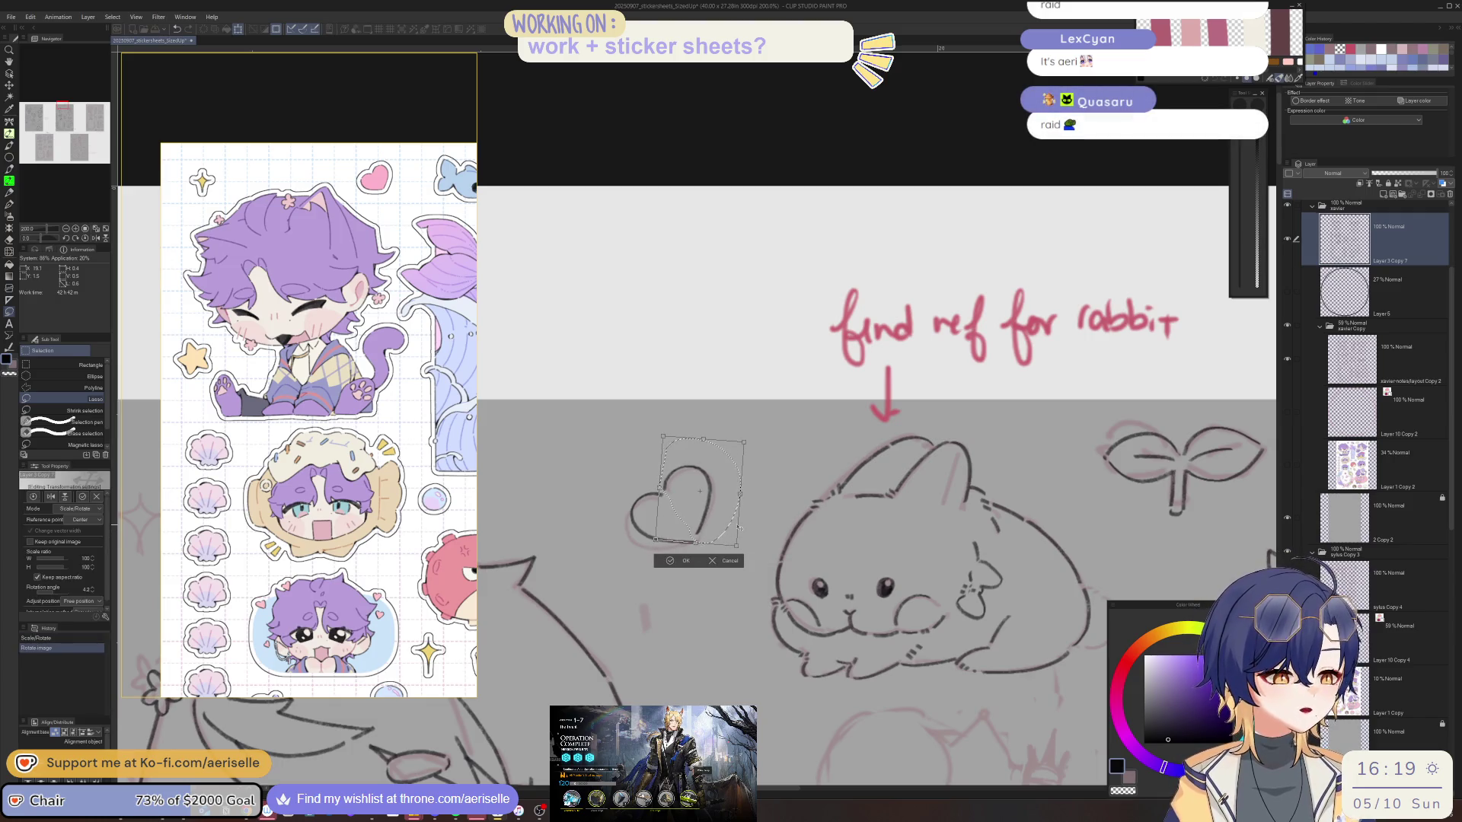
{"action": "left_click_drag", "start_coordinate": [699, 493], "coordinate": [703, 500]}
{"action": "left_click", "coordinate": [686, 567]}
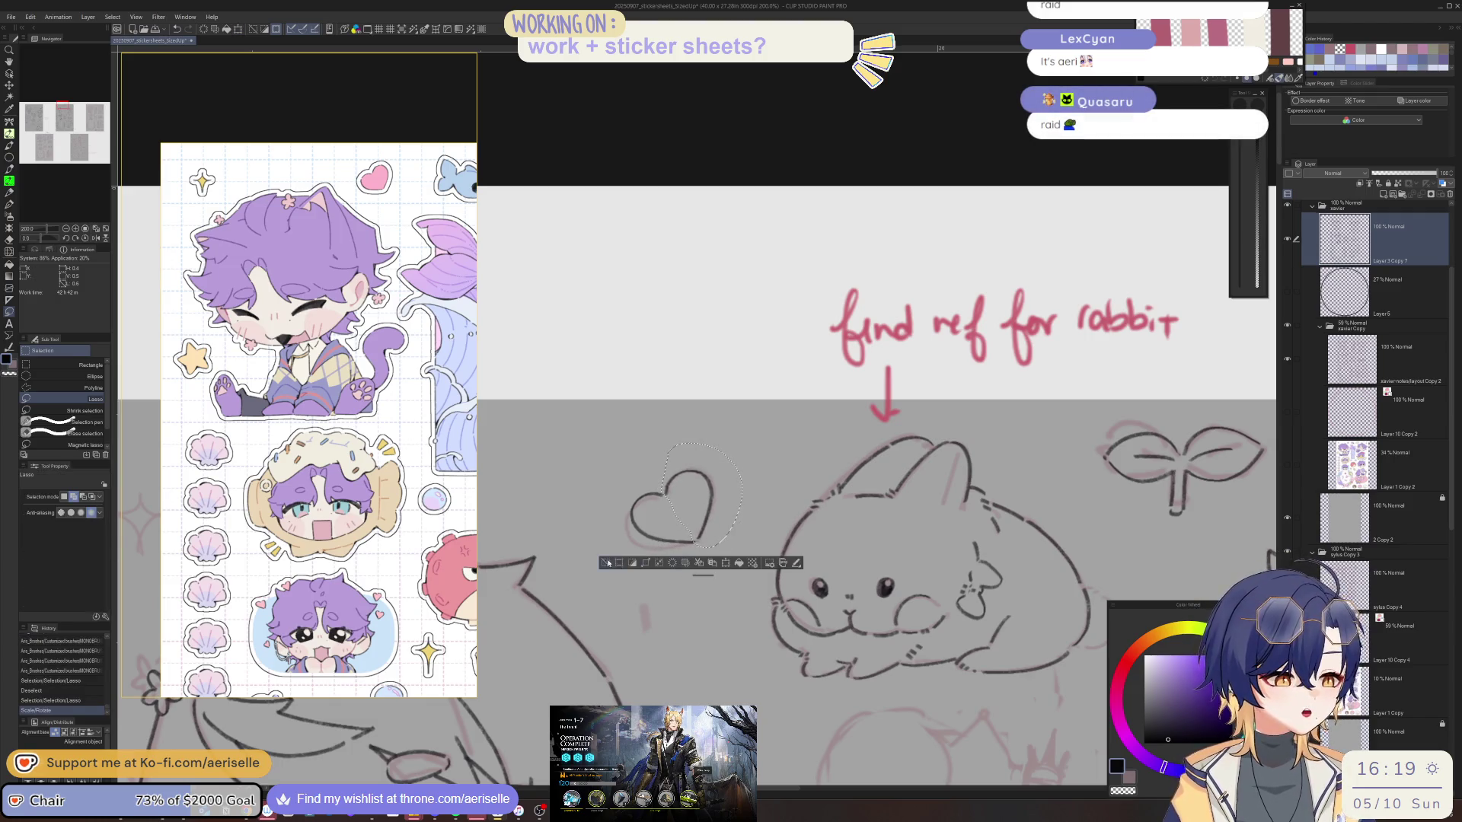
{"action": "key", "text": "ctrl+d"}
{"action": "scroll", "coordinate": [761, 457], "scroll_direction": "down", "scroll_amount": 2}
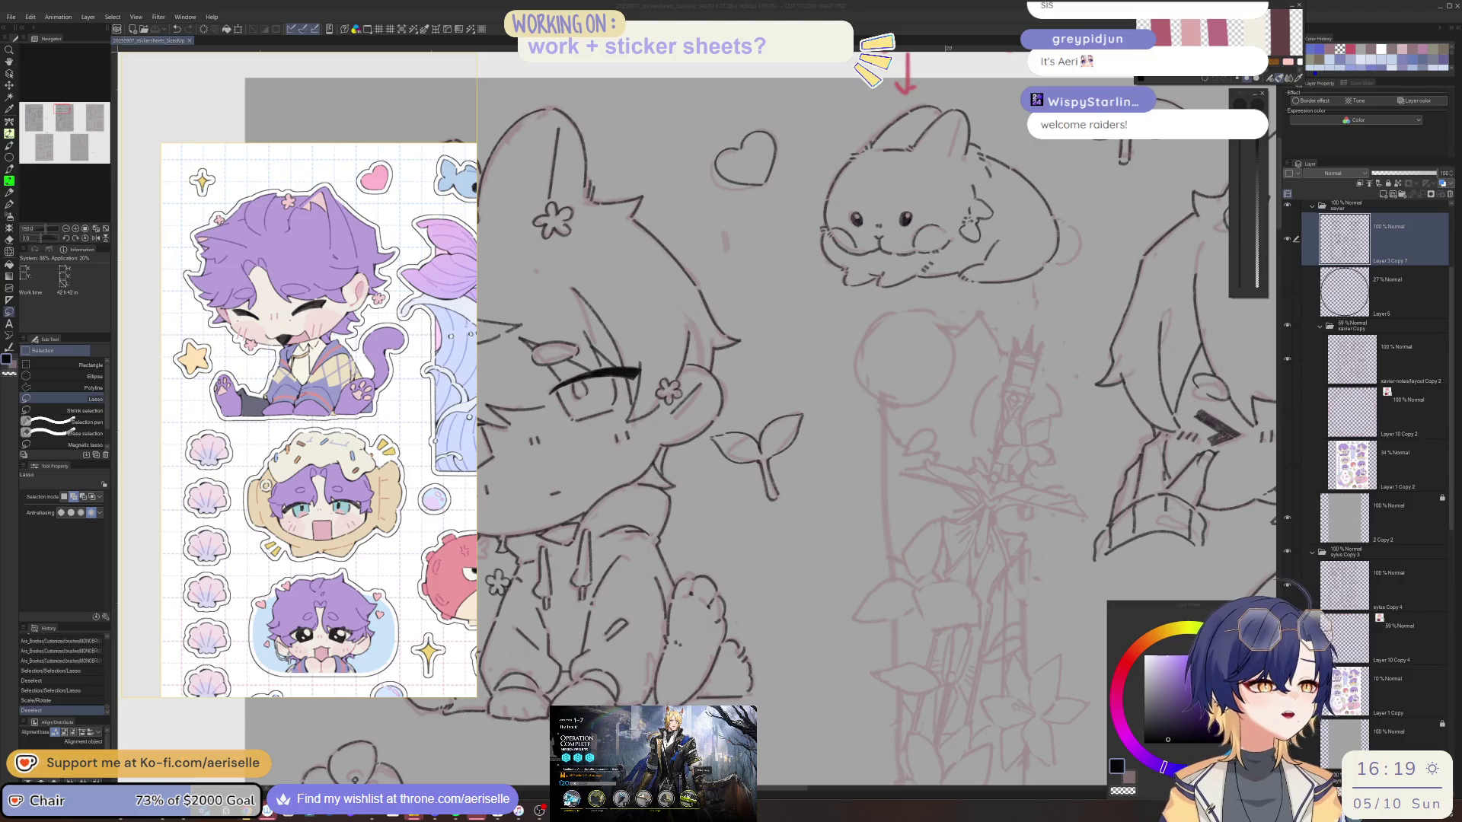
{"action": "left_click", "coordinate": [1345, 255]}
{"action": "scroll", "coordinate": [917, 409], "scroll_direction": "down", "scroll_amount": 4}
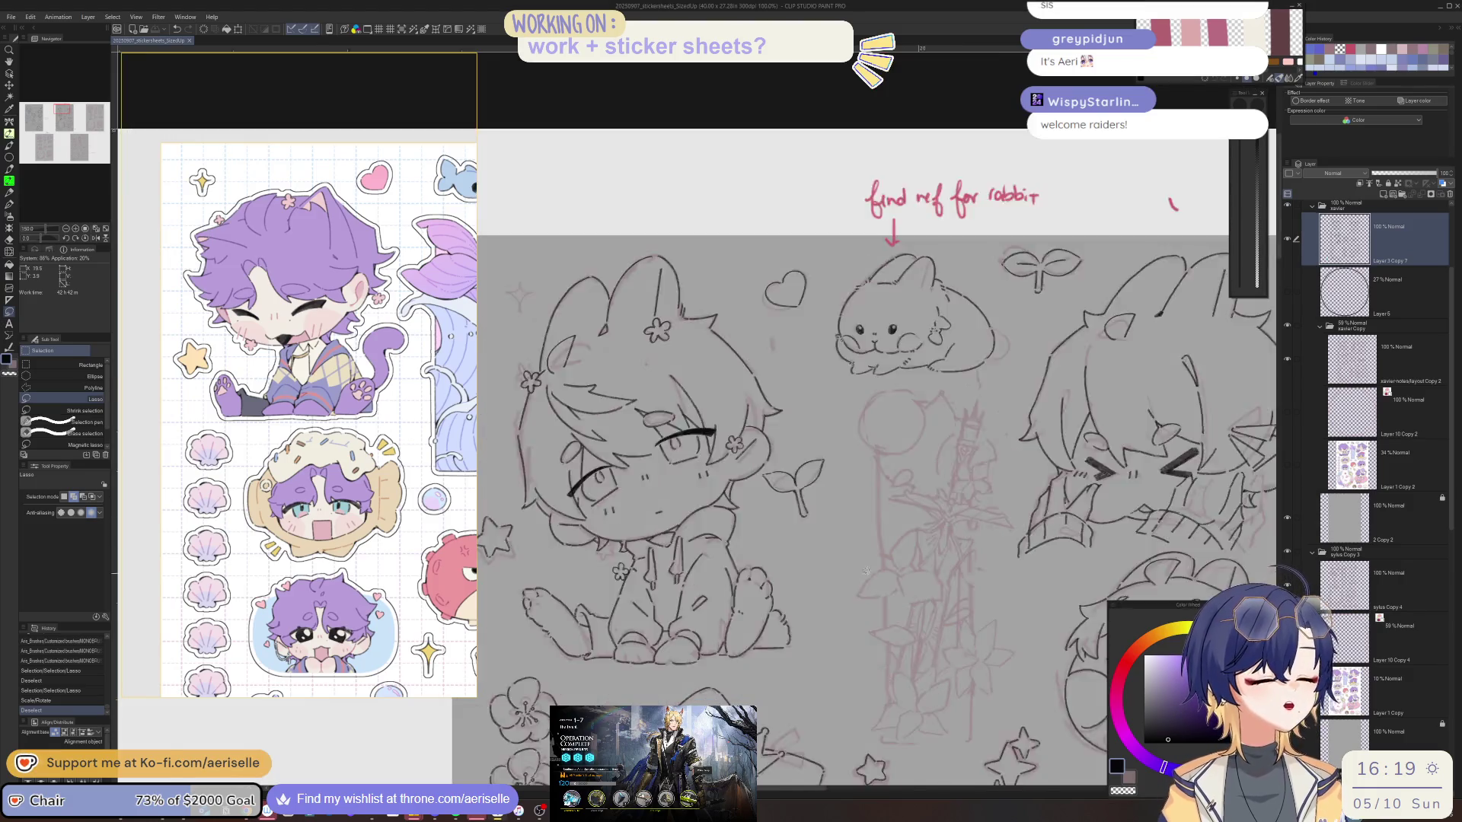